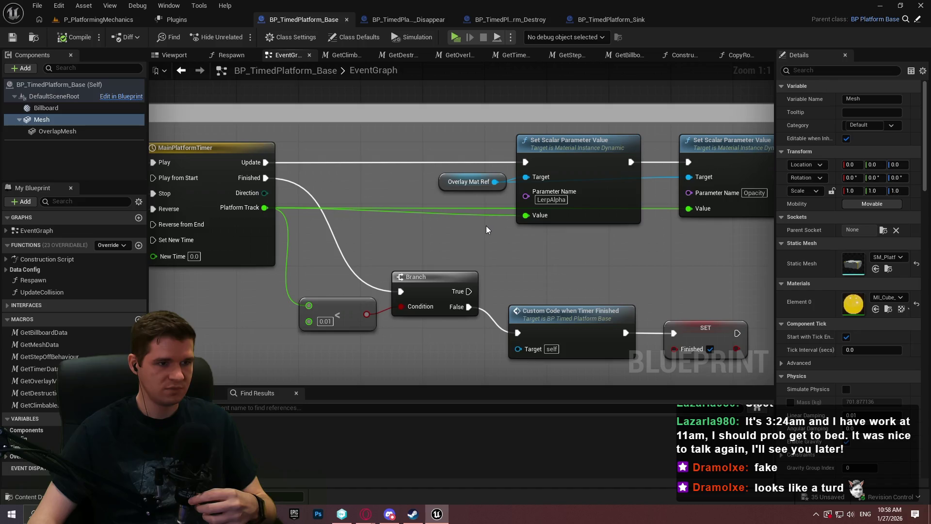
- Add a custom event node named CustomTimerUpdateEvent to the EventGraph
{"action": "mouse_move", "coordinate": [469, 226]}
{"action": "left_mouse_down"}
{"action": "mouse_move", "coordinate": [467, 181]}
{"action": "mouse_move", "coordinate": [457, 181]}
{"action": "mouse_move", "coordinate": [376, 238]}
{"action": "left_mouse_up"}
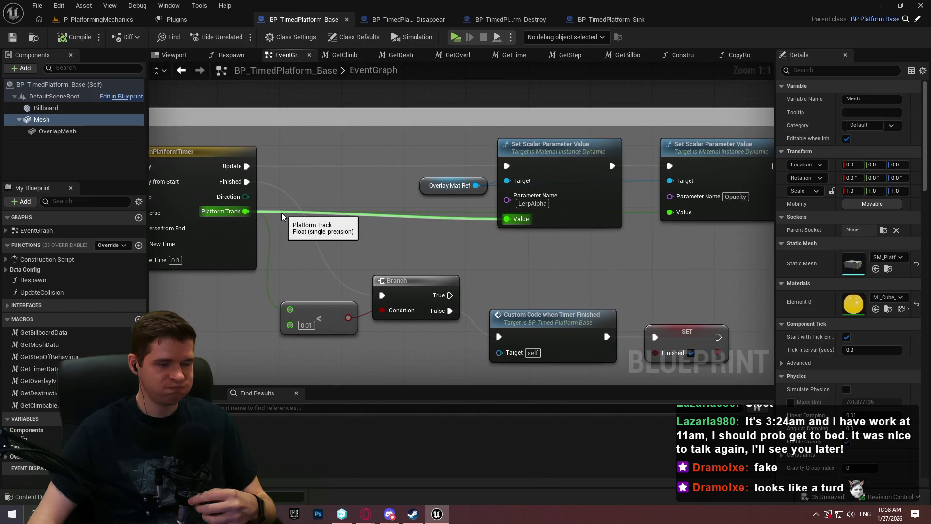
{"action": "scroll", "coordinate": [409, 253], "scroll_direction": "down", "scroll_amount": 4}
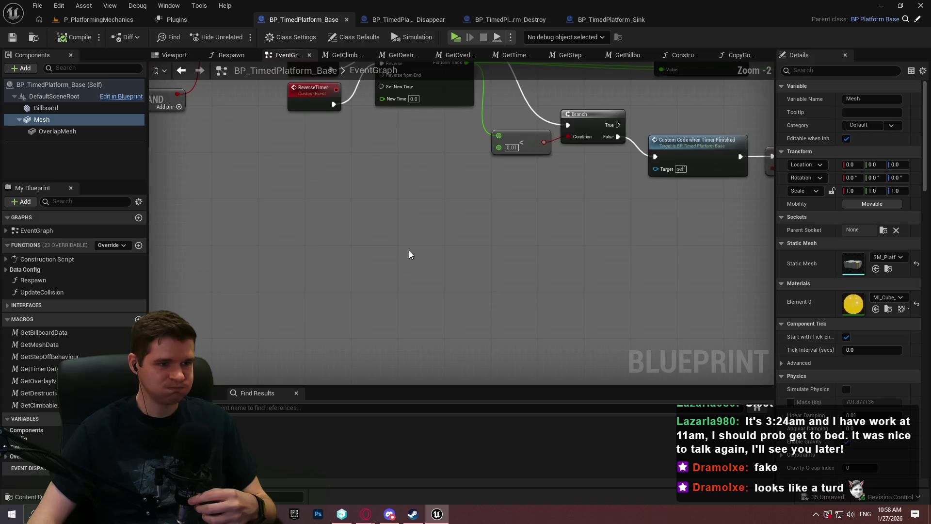
{"action": "scroll", "coordinate": [461, 219], "scroll_direction": "down", "scroll_amount": 5}
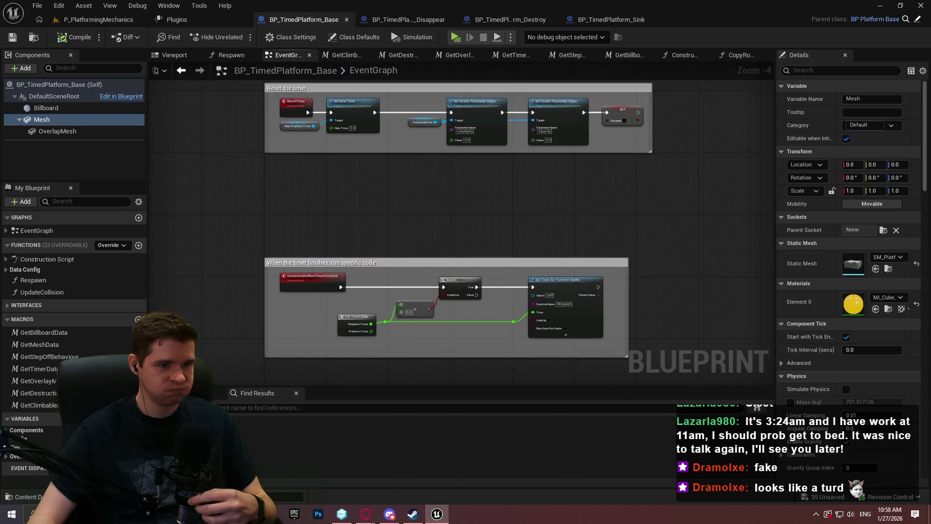
{"action": "scroll", "coordinate": [479, 278], "scroll_direction": "up", "scroll_amount": 4}
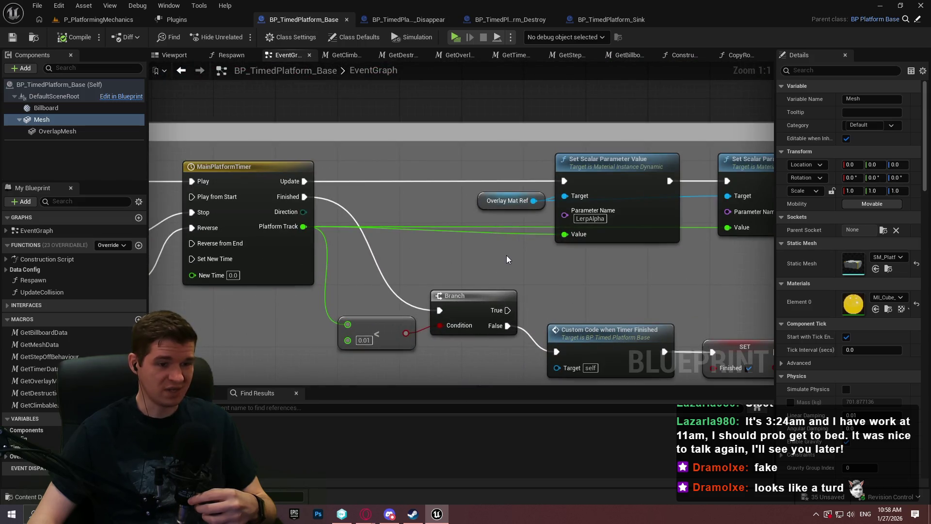
{"action": "scroll", "coordinate": [442, 199], "scroll_direction": "down", "scroll_amount": 12}
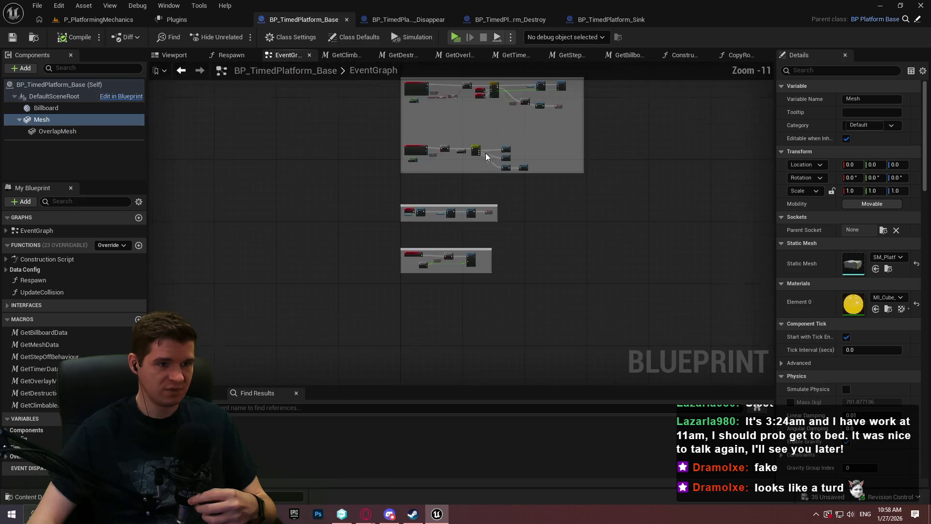
{"action": "scroll", "coordinate": [417, 199], "scroll_direction": "up", "scroll_amount": 9}
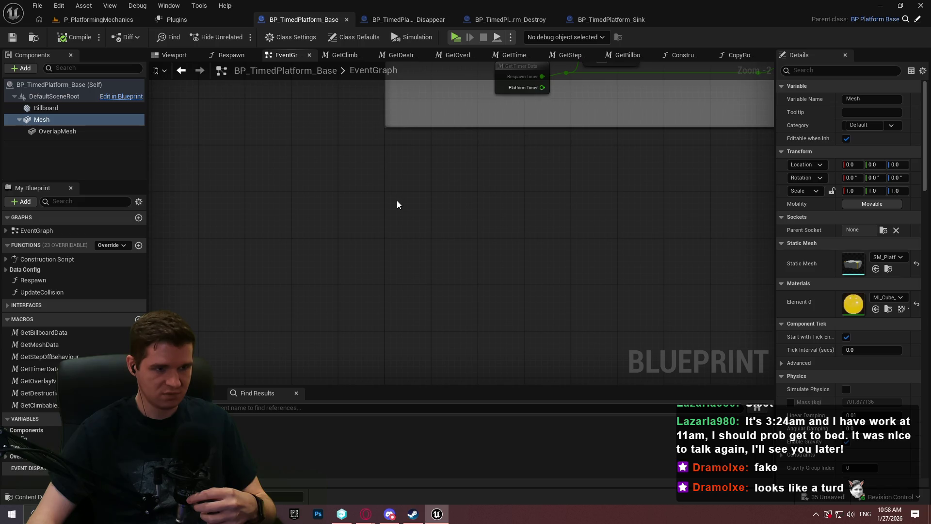
{"action": "right_click", "coordinate": [397, 204]}
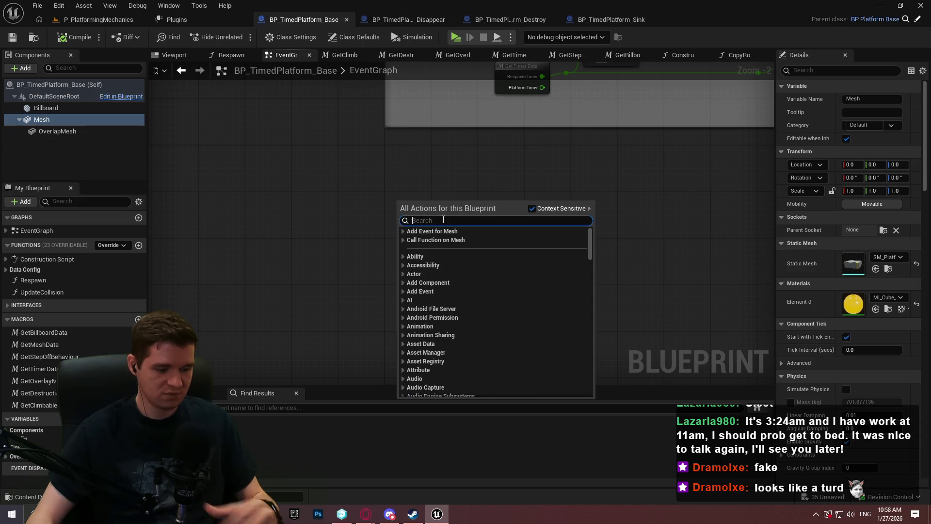
{"action": "type", "text": "custom event"}
{"action": "key", "text": "Return"}
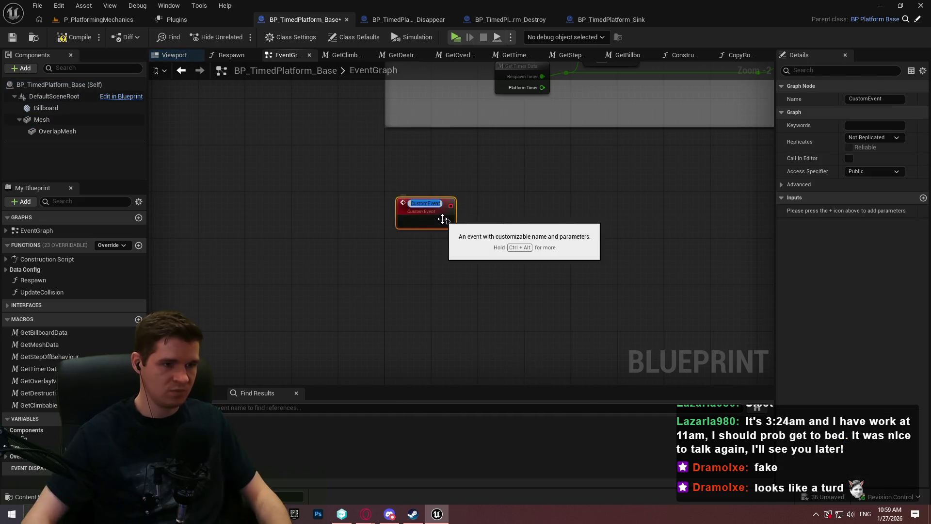
{"action": "type", "text": "Custom"}
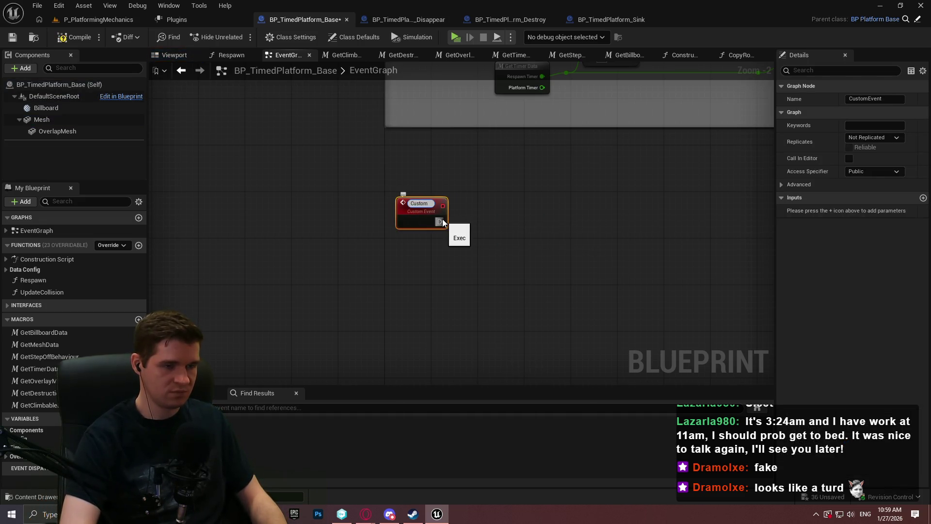
{"action": "type", "text": "TimerUpdate"}
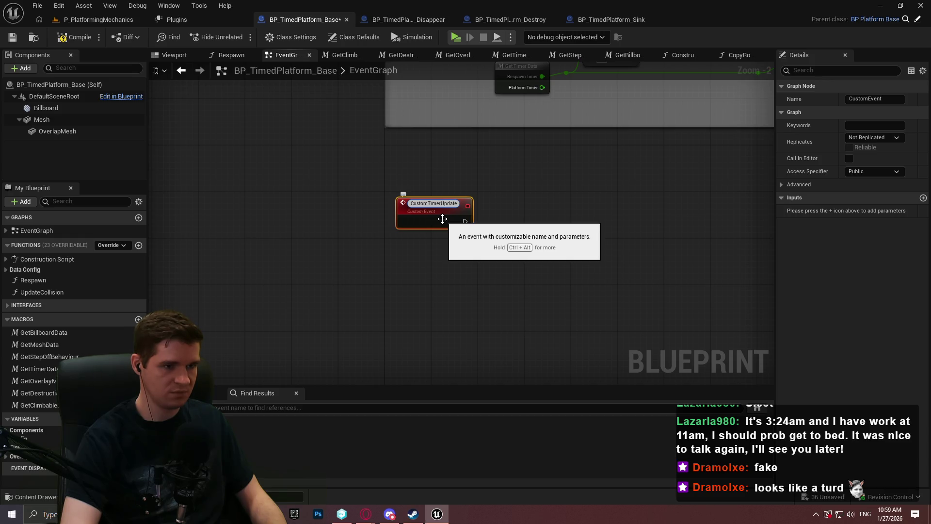
{"action": "type", "text": "Event"}
{"action": "key", "text": "Return"}
- Move the CustomTimerUpdateEvent node lower in the graph
{"action": "mouse_move", "coordinate": [417, 217]}
{"action": "left_mouse_down"}
{"action": "mouse_move", "coordinate": [405, 286]}
{"action": "mouse_move", "coordinate": [427, 310]}
{"action": "mouse_move", "coordinate": [415, 326]}
{"action": "left_mouse_up"}
{"action": "left_click", "coordinate": [533, 264]}
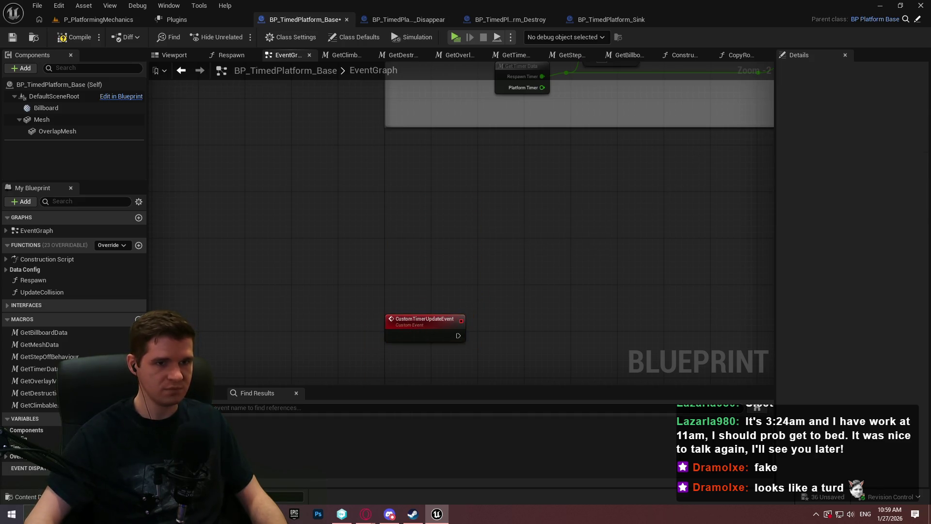
{"action": "scroll", "coordinate": [529, 257], "scroll_direction": "down", "scroll_amount": 3}
- Promote the timer's Platform Track output to a Current Timer Amount variable and comment its SET node
{"action": "scroll", "coordinate": [438, 213], "scroll_direction": "up", "scroll_amount": 4}
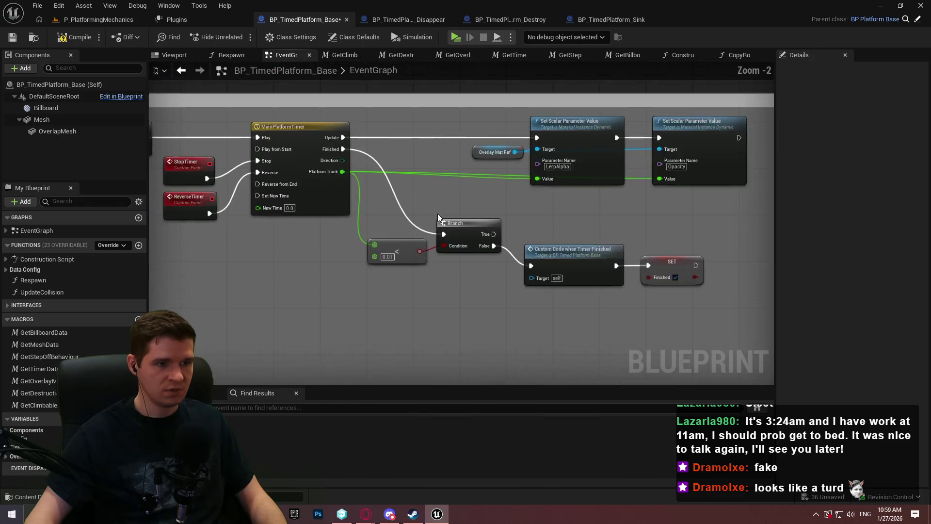
{"action": "mouse_move", "coordinate": [434, 213]}
{"action": "left_mouse_down"}
{"action": "mouse_move", "coordinate": [907, 195]}
{"action": "mouse_move", "coordinate": [811, 199]}
{"action": "mouse_move", "coordinate": [443, 260]}
{"action": "left_mouse_up"}
{"action": "scroll", "coordinate": [381, 249], "scroll_direction": "up", "scroll_amount": 1}
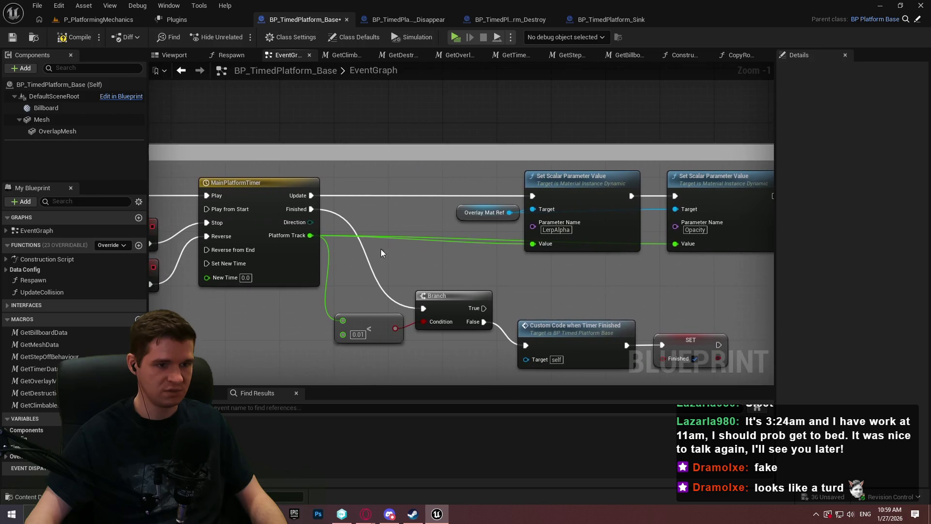
{"action": "left_click_drag", "start_coordinate": [296, 233], "coordinate": [415, 141]}
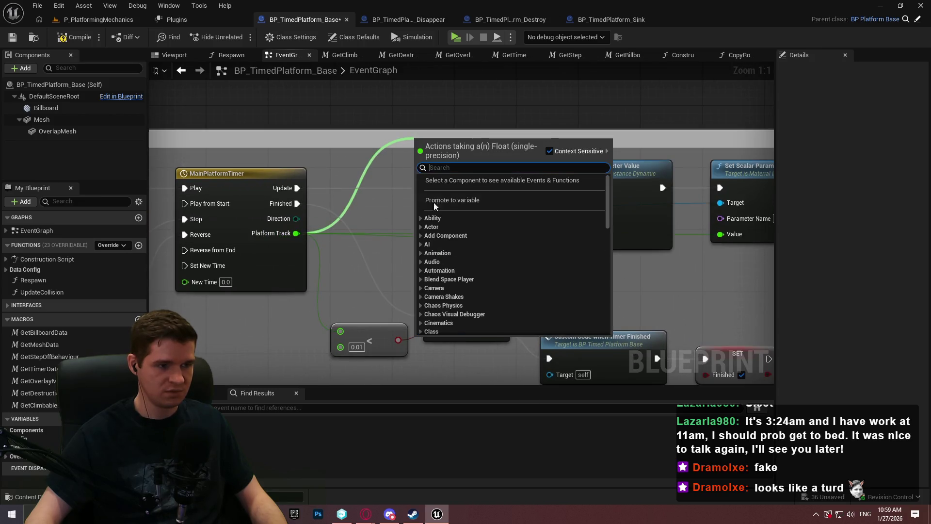
{"action": "left_click", "coordinate": [475, 200]}
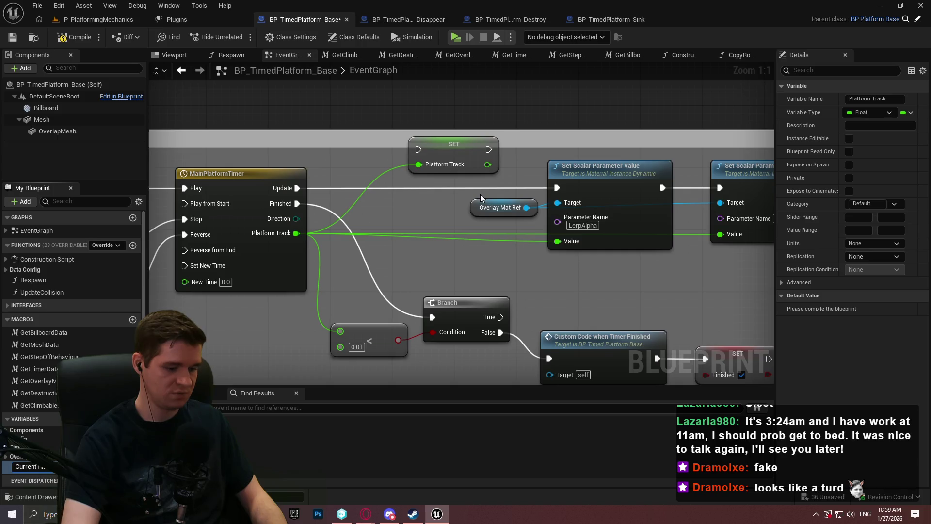
{"action": "mouse_move", "coordinate": [30, 467]}
{"action": "left_mouse_down"}
{"action": "mouse_move", "coordinate": [454, 160]}
{"action": "mouse_move", "coordinate": [389, 190]}
{"action": "left_mouse_up"}
{"action": "key", "text": "c"}
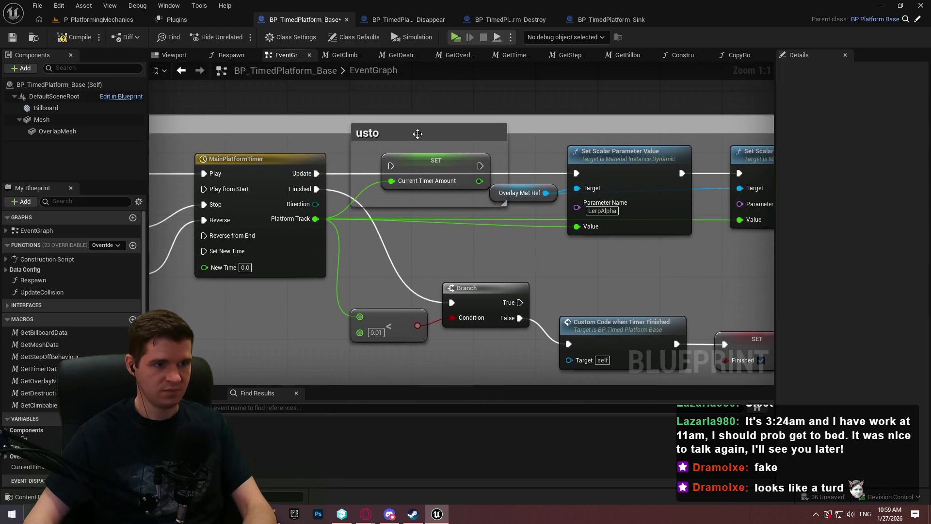
- Add a call to Custom Timer Update Event to the graph
{"action": "left_click", "coordinate": [420, 137]}
{"action": "right_click", "coordinate": [404, 213]}
{"action": "type", "text": "custom"}
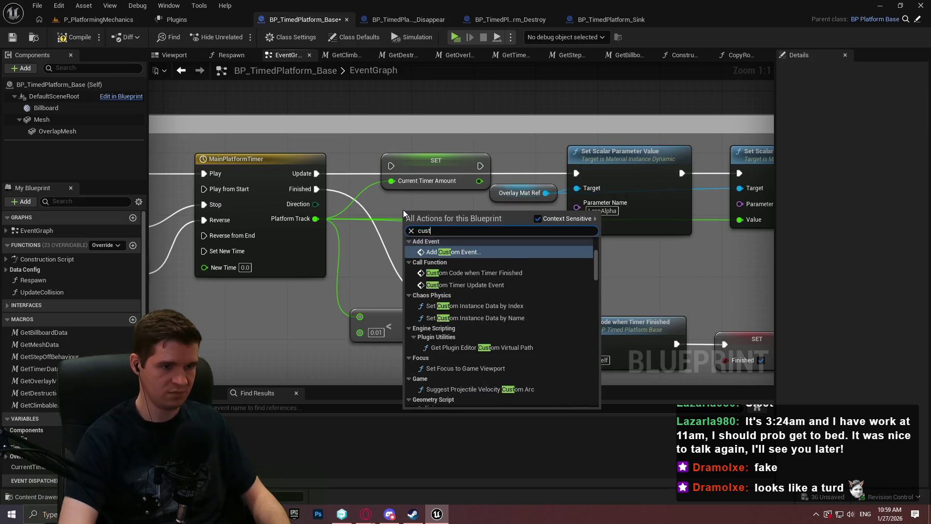
{"action": "left_click", "coordinate": [498, 287]}
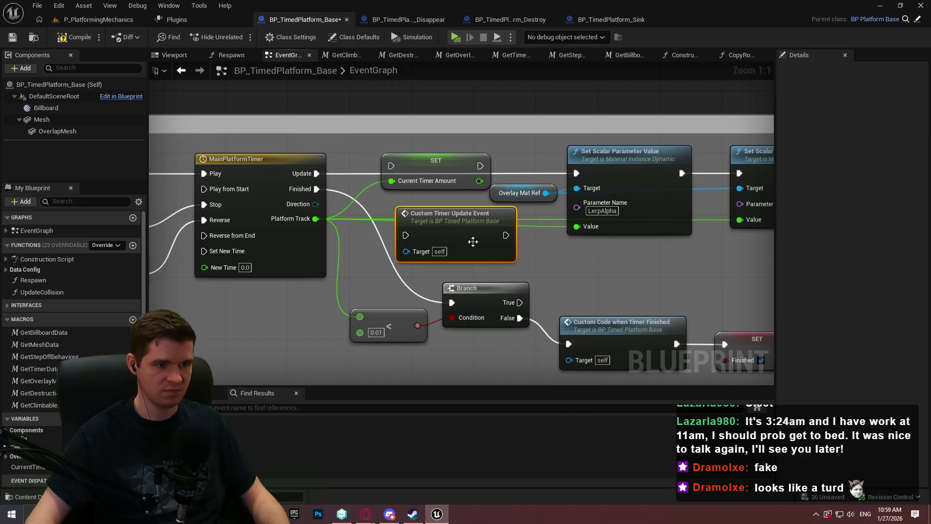
- Break the execution and Value wires into both Set Scalar Parameter Value nodes
{"action": "left_click_drag", "start_coordinate": [536, 228], "coordinate": [520, 217]}
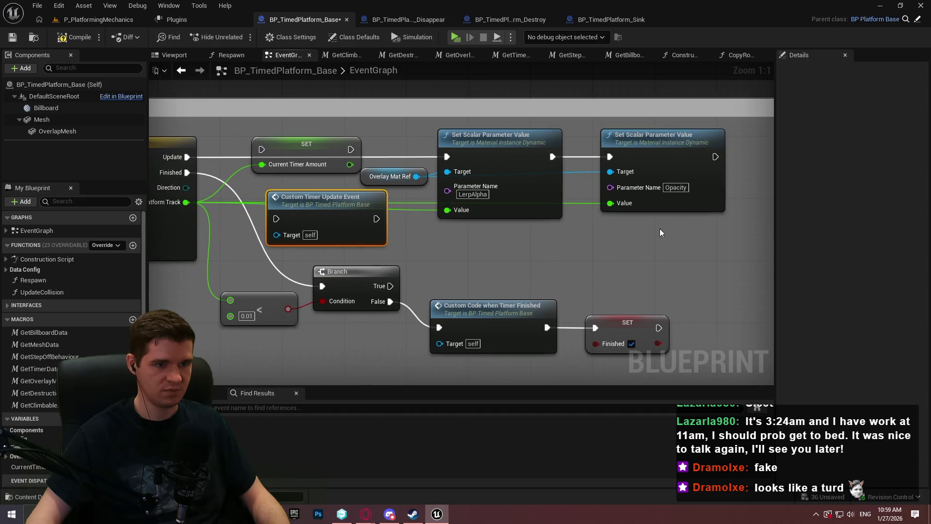
{"action": "left_click", "coordinate": [447, 157], "text": "alt"}
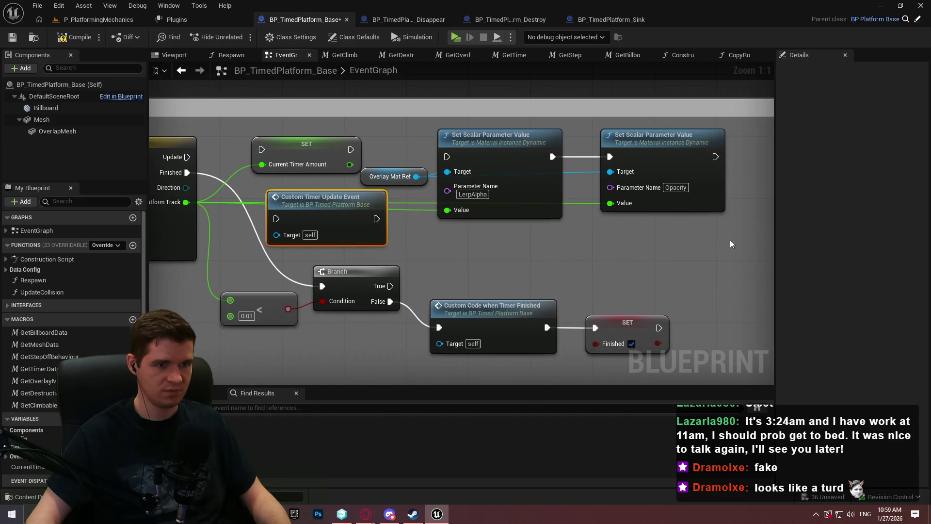
{"action": "left_click_drag", "start_coordinate": [732, 243], "coordinate": [464, 150]}
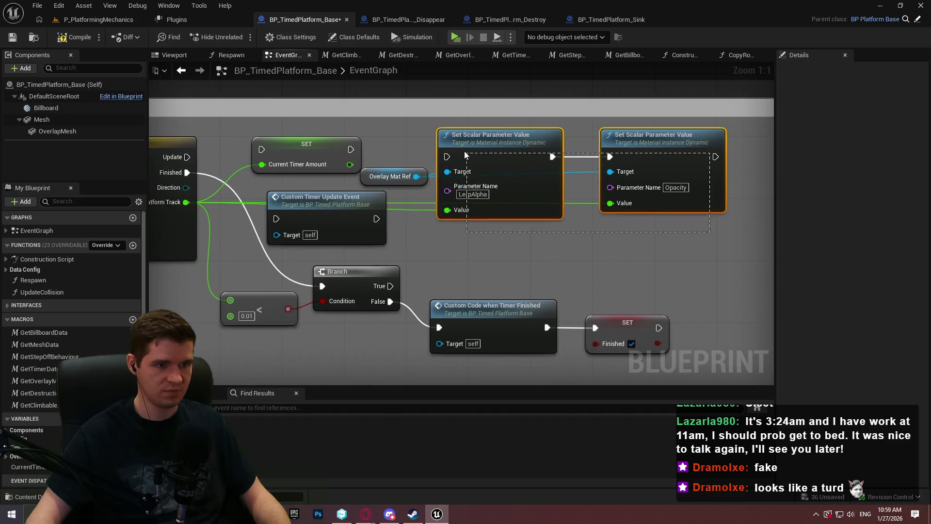
{"action": "left_click", "coordinate": [469, 214], "text": "alt"}
{"action": "left_click", "coordinate": [610, 202], "text": "alt"}
{"action": "mouse_move", "coordinate": [696, 253]}
{"action": "left_mouse_down"}
{"action": "mouse_move", "coordinate": [458, 145]}
{"action": "mouse_move", "coordinate": [519, 177]}
{"action": "left_mouse_up"}
{"action": "scroll", "coordinate": [485, 218], "scroll_direction": "down", "scroll_amount": 4}
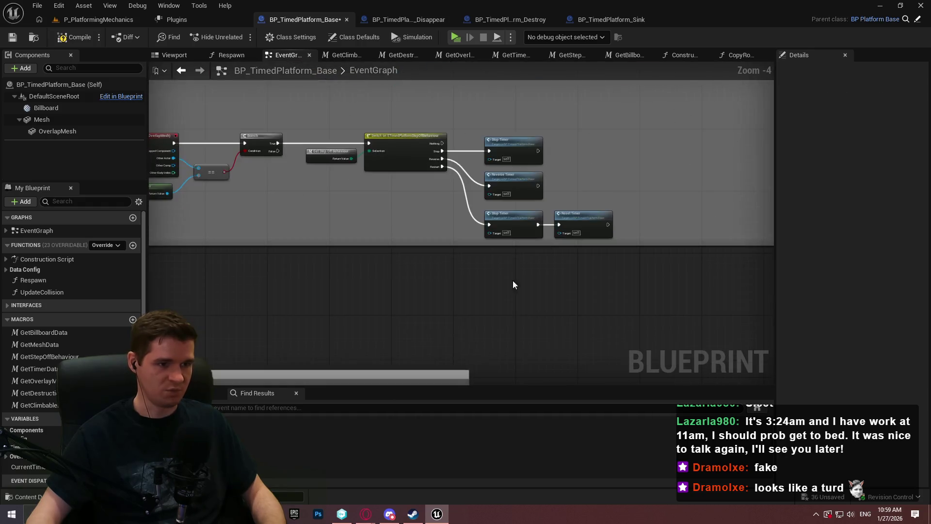
{"action": "mouse_move", "coordinate": [513, 285]}
{"action": "left_mouse_down"}
{"action": "mouse_move", "coordinate": [537, 249]}
{"action": "mouse_move", "coordinate": [557, 169]}
{"action": "mouse_move", "coordinate": [528, 130]}
{"action": "left_mouse_up"}
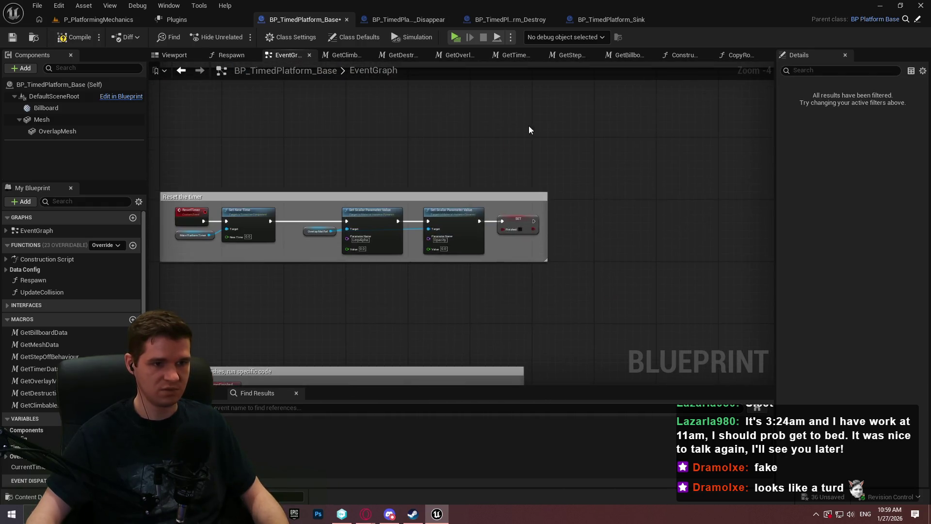
{"action": "scroll", "coordinate": [590, 212], "scroll_direction": "up", "scroll_amount": 4}
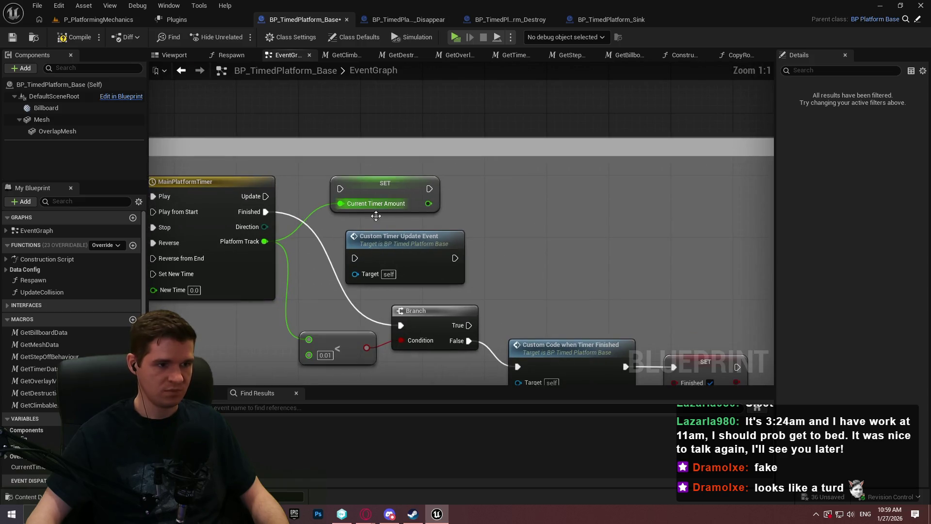
- Wire the timer's Update output to the SET node, then to the Custom Timer Update Event call
{"action": "mouse_move", "coordinate": [383, 237]}
{"action": "left_mouse_down"}
{"action": "mouse_move", "coordinate": [523, 166]}
{"action": "mouse_move", "coordinate": [499, 213]}
{"action": "left_mouse_up"}
{"action": "left_click_drag", "start_coordinate": [340, 188], "coordinate": [266, 196]}
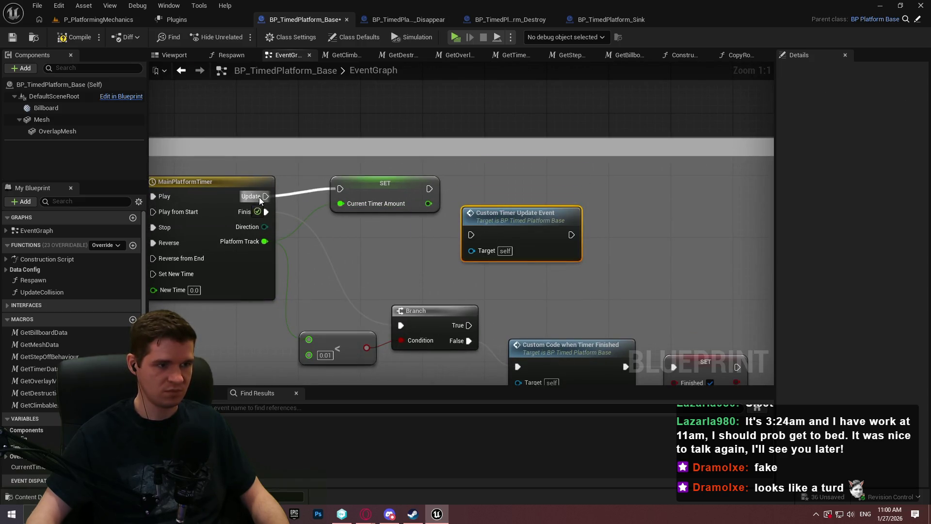
{"action": "mouse_move", "coordinate": [439, 199]}
{"action": "left_mouse_down"}
{"action": "mouse_move", "coordinate": [414, 206]}
{"action": "mouse_move", "coordinate": [471, 235]}
{"action": "mouse_move", "coordinate": [462, 187]}
{"action": "left_mouse_up"}
{"action": "left_click", "coordinate": [555, 264]}
{"action": "left_click_drag", "start_coordinate": [556, 268], "coordinate": [303, 168]}
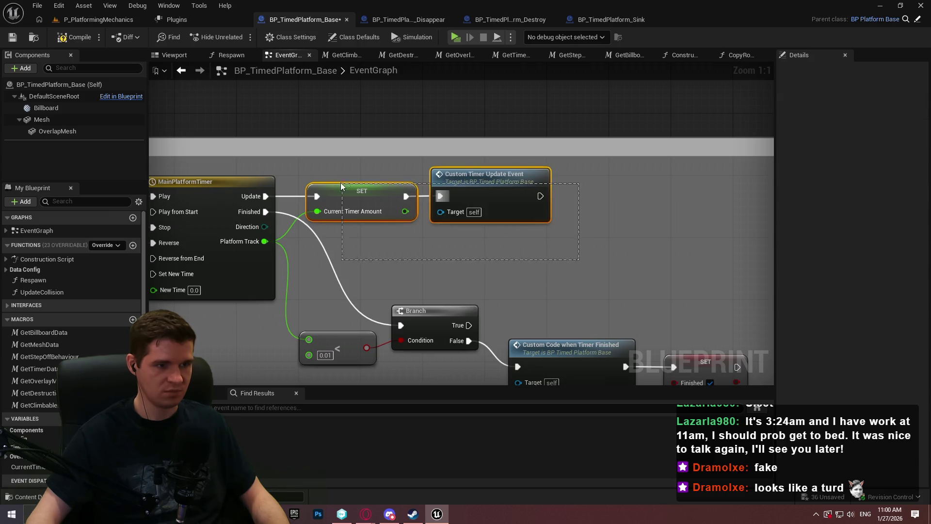
{"action": "left_click_drag", "start_coordinate": [485, 183], "coordinate": [731, 196]}
- Connect CustomTimerUpdateEvent to the first Set Scalar Parameter Value node
{"action": "scroll", "coordinate": [731, 196], "scroll_direction": "down", "scroll_amount": 7}
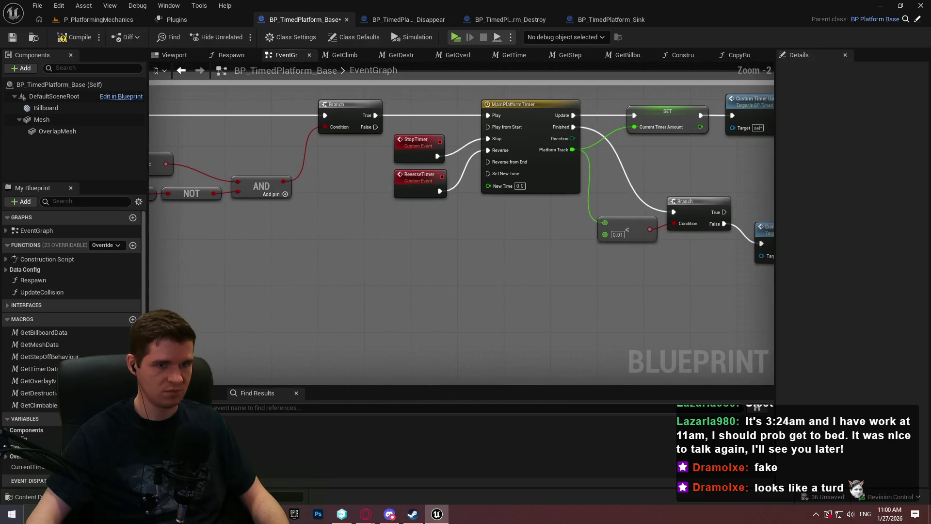
{"action": "scroll", "coordinate": [532, 131], "scroll_direction": "up", "scroll_amount": 7}
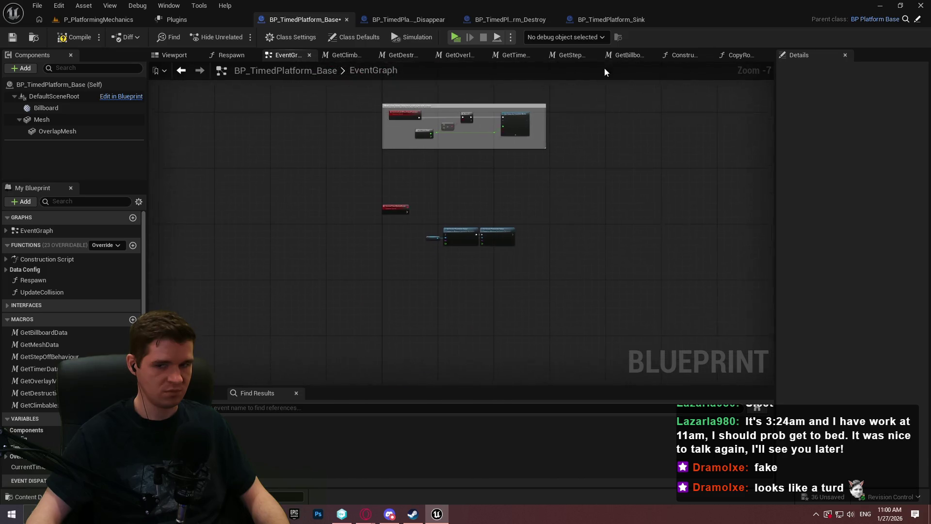
{"action": "mouse_move", "coordinate": [420, 288]}
{"action": "left_mouse_down"}
{"action": "mouse_move", "coordinate": [317, 185]}
{"action": "mouse_move", "coordinate": [232, 189]}
{"action": "left_mouse_up"}
- Reposition Overlay Mat Ref, both Set Scalar nodes and CustomTimerUpdateEvent together as one group
{"action": "left_click_drag", "start_coordinate": [645, 358], "coordinate": [333, 251]}
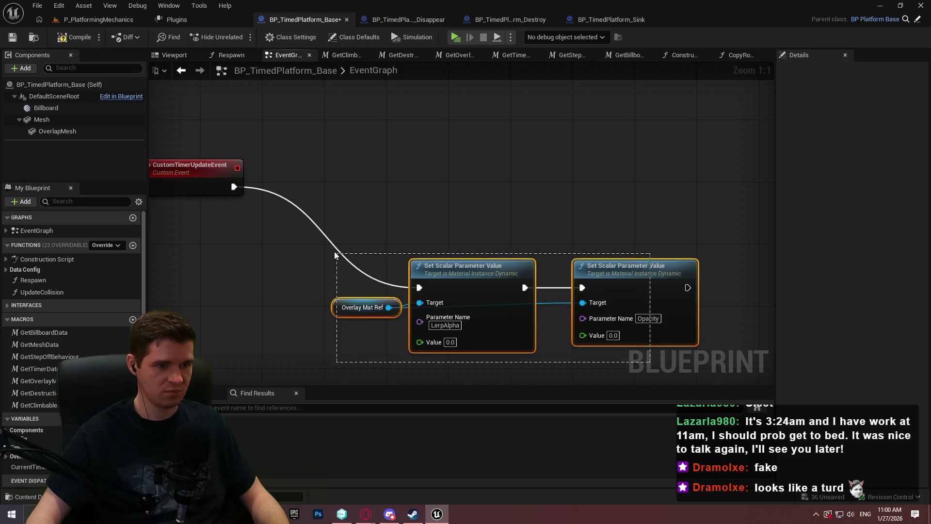
{"action": "mouse_move", "coordinate": [439, 280]}
{"action": "left_mouse_down"}
{"action": "mouse_move", "coordinate": [409, 182]}
{"action": "mouse_move", "coordinate": [360, 178]}
{"action": "left_mouse_up"}
{"action": "scroll", "coordinate": [481, 239], "scroll_direction": "down", "scroll_amount": 3}
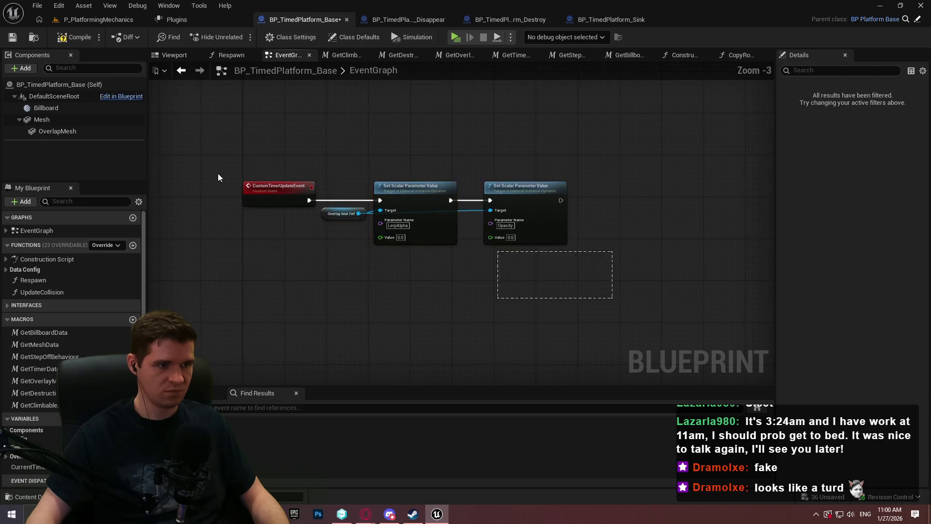
{"action": "left_click", "coordinate": [257, 197], "text": "ctrl"}
{"action": "left_click_drag", "start_coordinate": [258, 197], "coordinate": [257, 275]}
{"action": "left_click", "coordinate": [297, 257]}
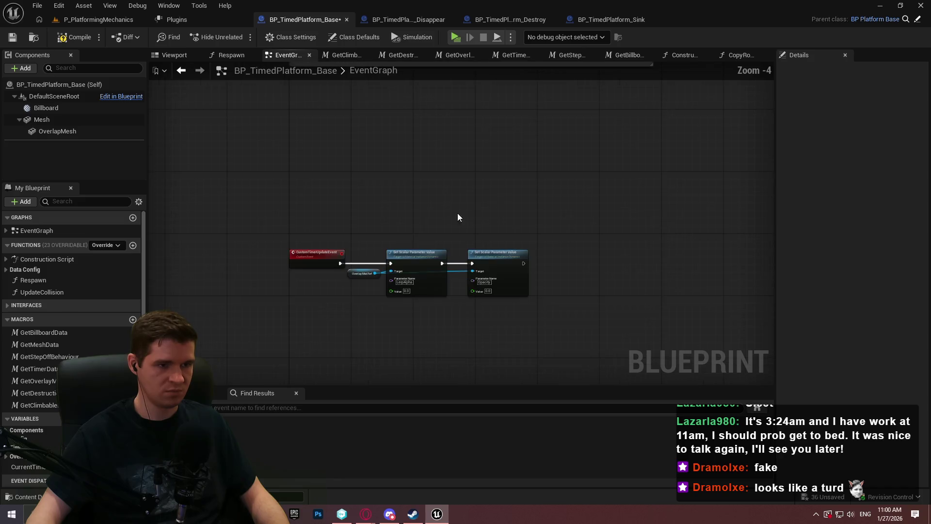
{"action": "scroll", "coordinate": [482, 155], "scroll_direction": "down", "scroll_amount": 4}
- Wrap the four CustomTimerUpdateEvent nodes in a comment titled 'Custom code to run when the timer is being actively updated'
{"action": "left_click_drag", "start_coordinate": [505, 223], "coordinate": [388, 188]}
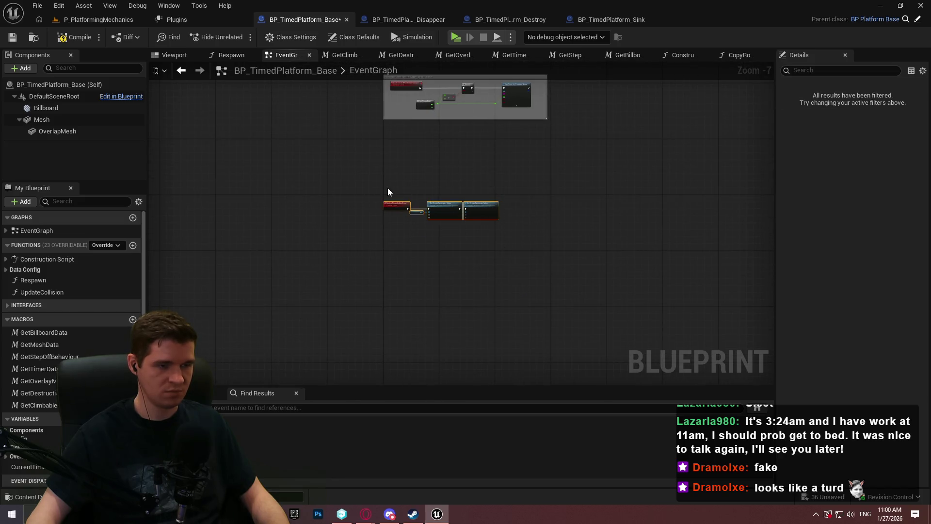
{"action": "key", "text": "c"}
{"action": "scroll", "coordinate": [396, 191], "scroll_direction": "up", "scroll_amount": 4}
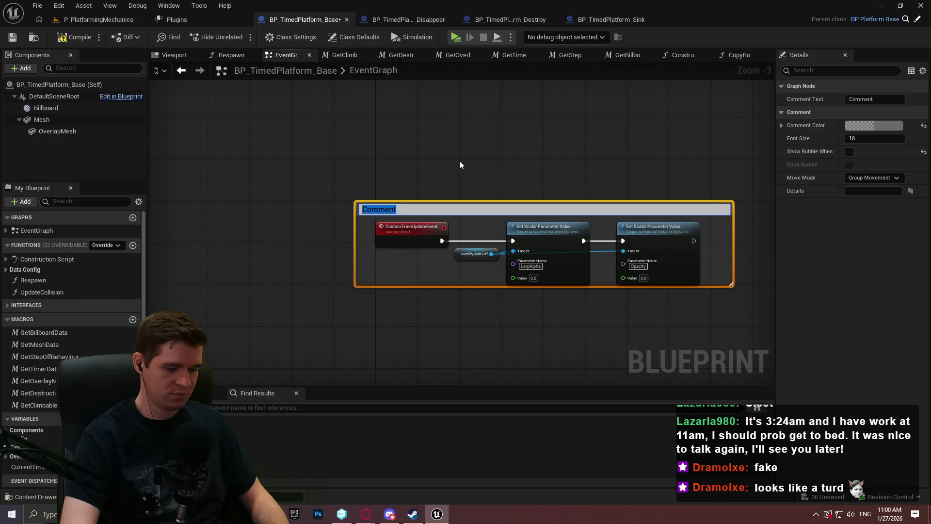
{"action": "type", "text": "Custom code to run "}
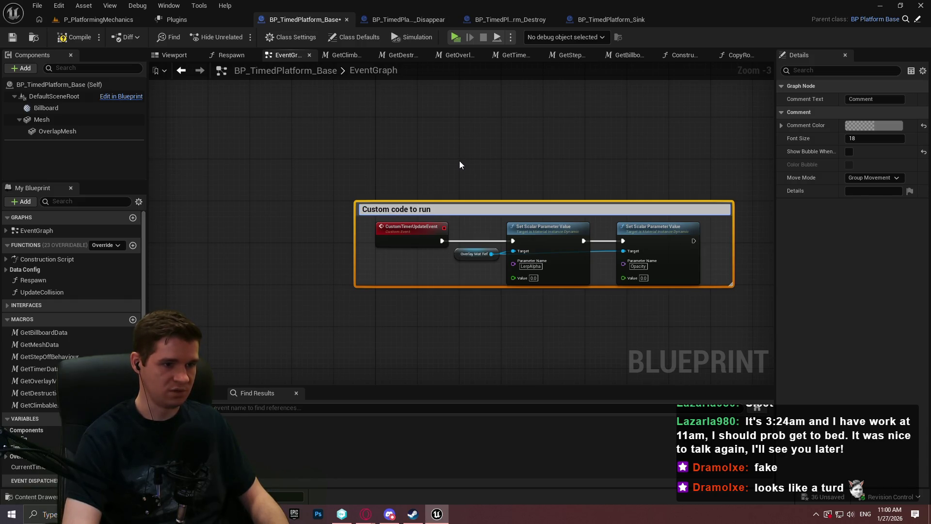
{"action": "type", "text": "when the timer is bei"}
{"action": "type", "text": "ng acvi"}
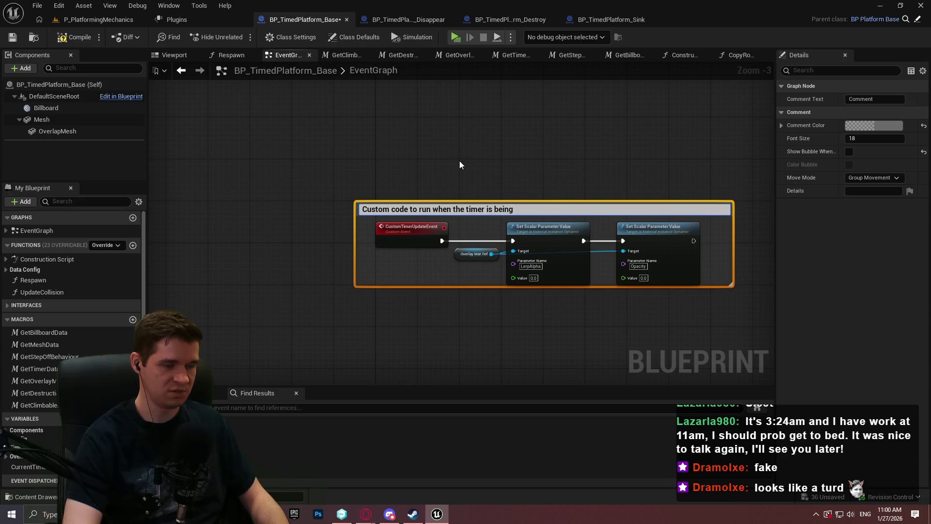
{"action": "key", "text": "BackSpace"}
{"action": "key", "text": "BackSpace"}
{"action": "type", "text": "tively updated"}
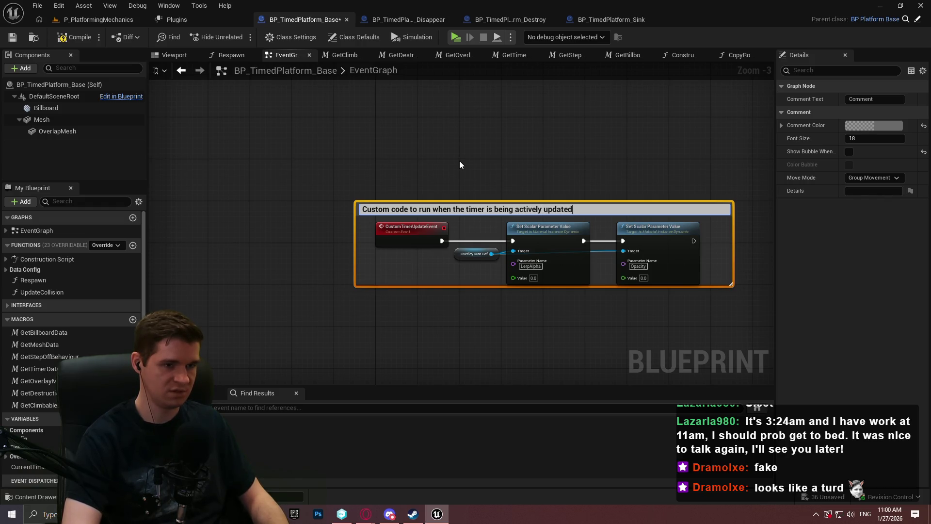
{"action": "key", "text": "Return"}
{"action": "mouse_move", "coordinate": [449, 203]}
{"action": "left_mouse_down"}
{"action": "mouse_move", "coordinate": [470, 184]}
{"action": "mouse_move", "coordinate": [464, 170]}
{"action": "left_mouse_up"}
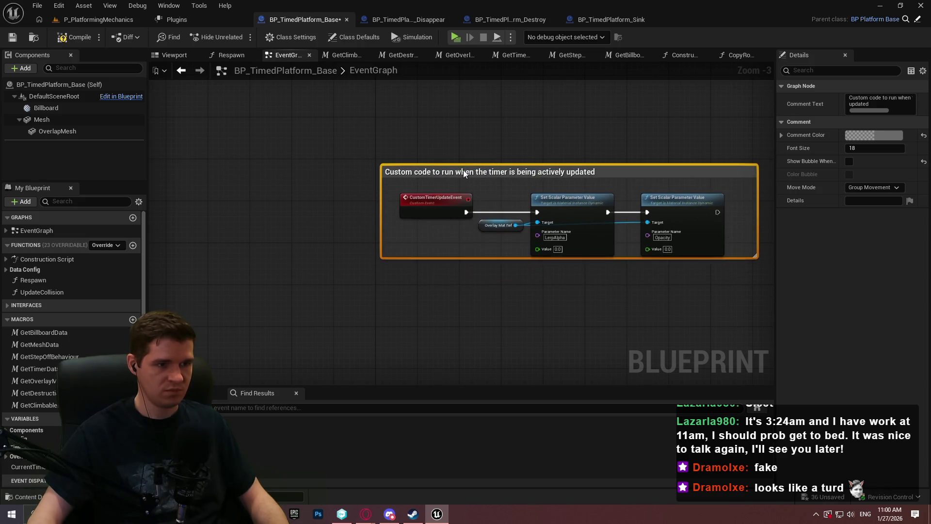
{"action": "left_click", "coordinate": [517, 142]}
{"action": "scroll", "coordinate": [468, 287], "scroll_direction": "down", "scroll_amount": 3}
{"action": "scroll", "coordinate": [468, 287], "scroll_direction": "down", "scroll_amount": 1}
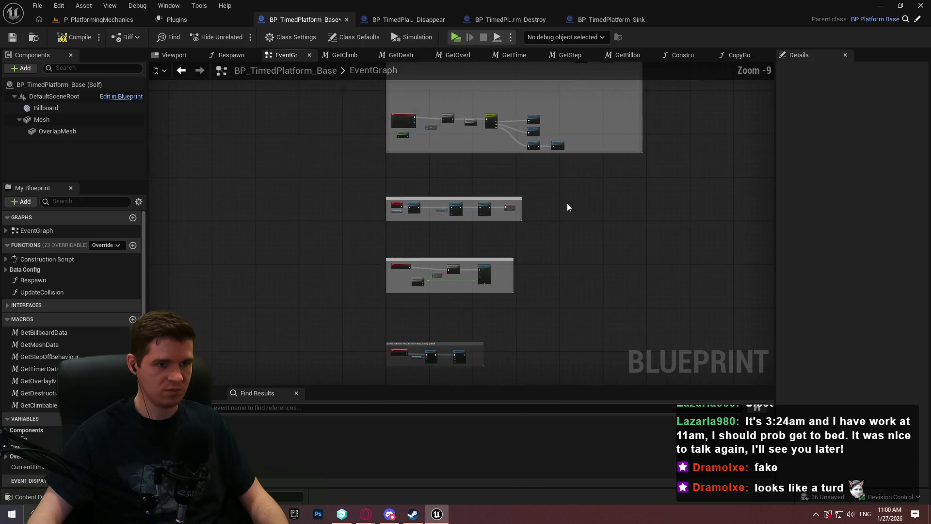
{"action": "scroll", "coordinate": [459, 270], "scroll_direction": "up", "scroll_amount": 3}
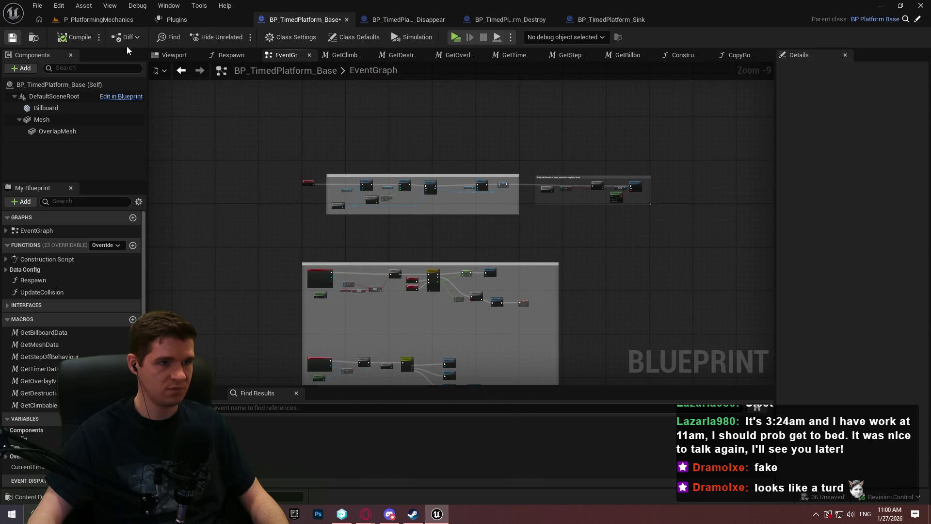
- Add a CustomTimerUpdateEvent override to BP_TimedPlatform_Sink's event graph
{"action": "left_click", "coordinate": [624, 23]}
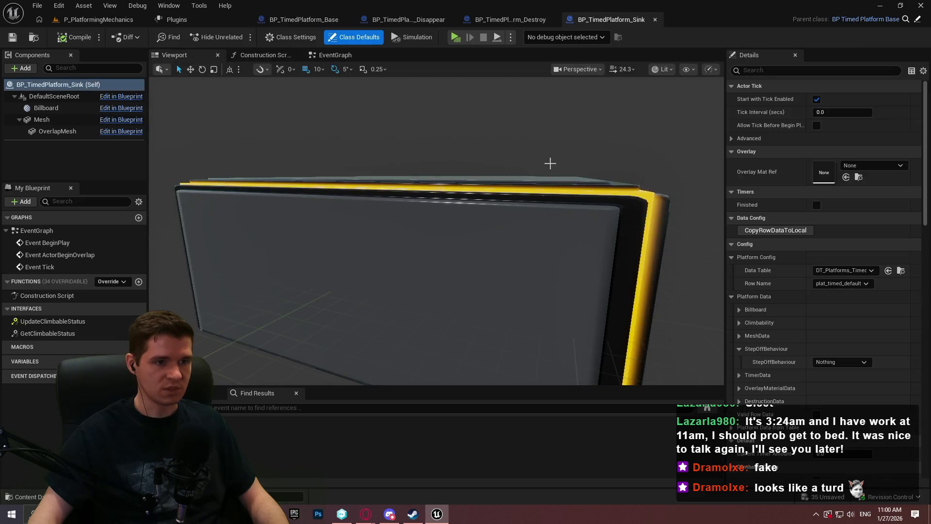
{"action": "left_click", "coordinate": [353, 57]}
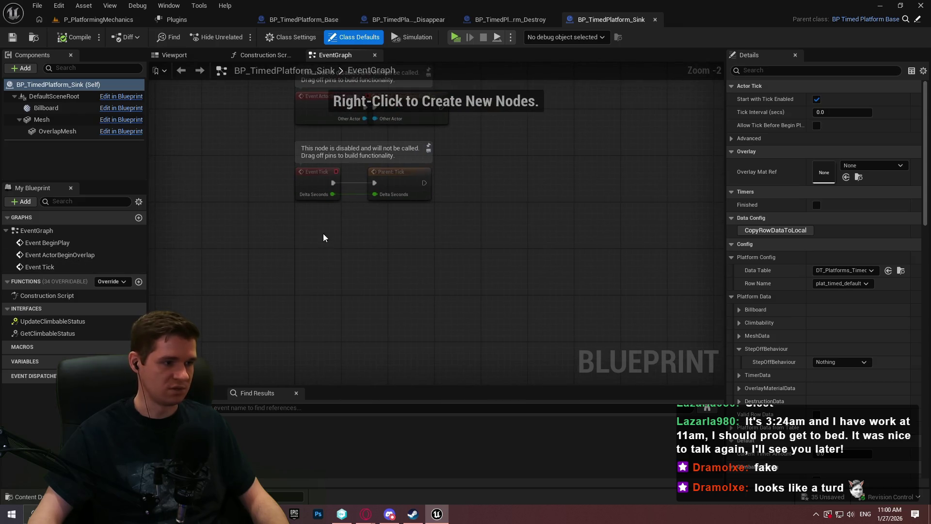
{"action": "right_click", "coordinate": [335, 262]}
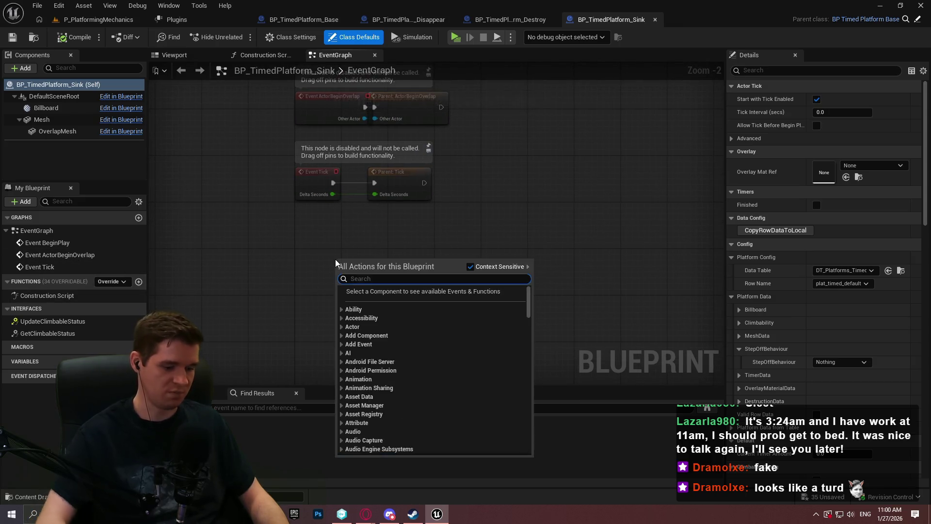
{"action": "type", "text": "custom code"}
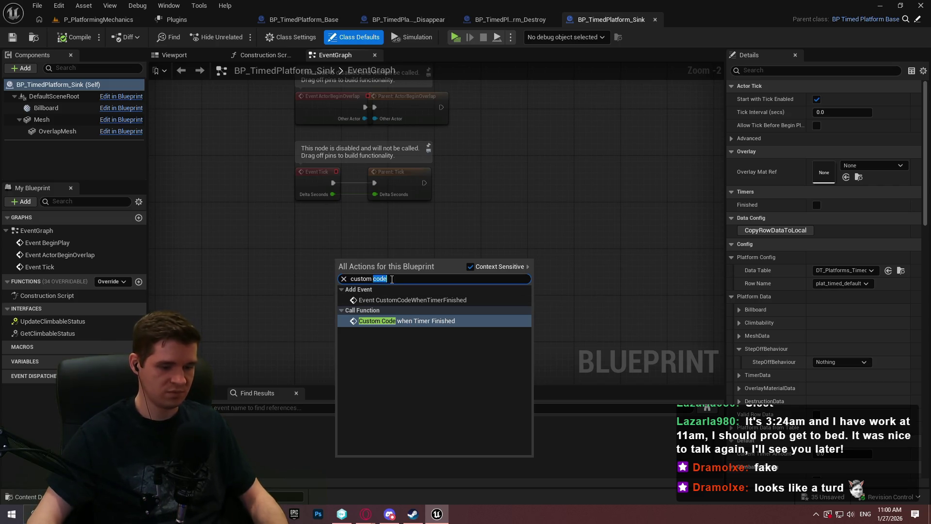
{"action": "key", "text": "BackSpace"}
{"action": "key", "text": "BackSpace"}
{"action": "key", "text": "BackSpace"}
{"action": "left_click", "coordinate": [423, 324]}
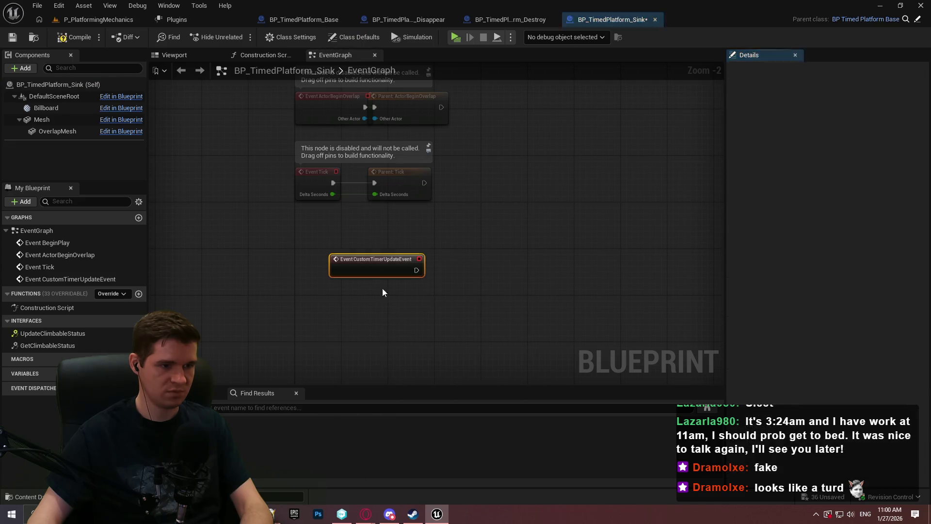
{"action": "left_click_drag", "start_coordinate": [370, 277], "coordinate": [344, 313]}
- Wire a parent CustomTimerUpdateEvent call after the override and save BP_TimedPlatform_Sink
{"action": "right_click", "coordinate": [363, 311]}
{"action": "mouse_move", "coordinate": [429, 138]}
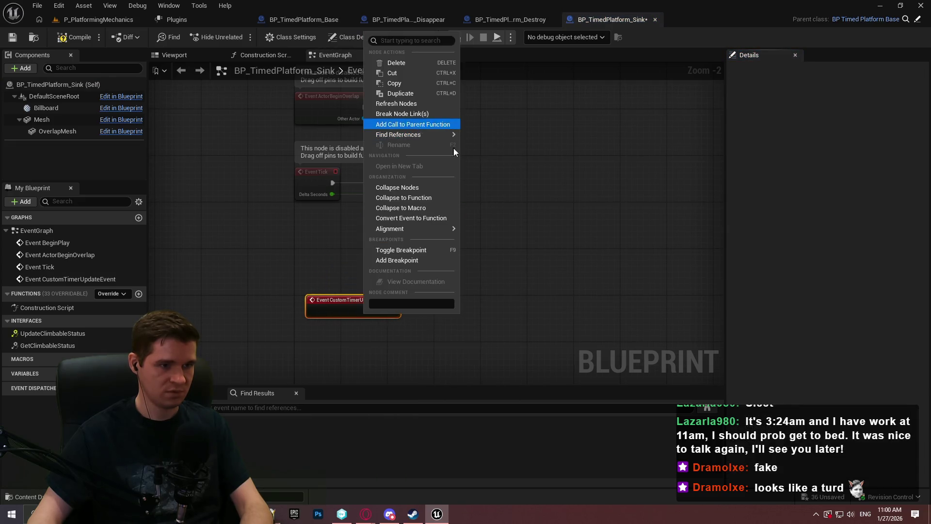
{"action": "left_click", "coordinate": [412, 124]}
{"action": "left_click_drag", "start_coordinate": [313, 338], "coordinate": [391, 310]}
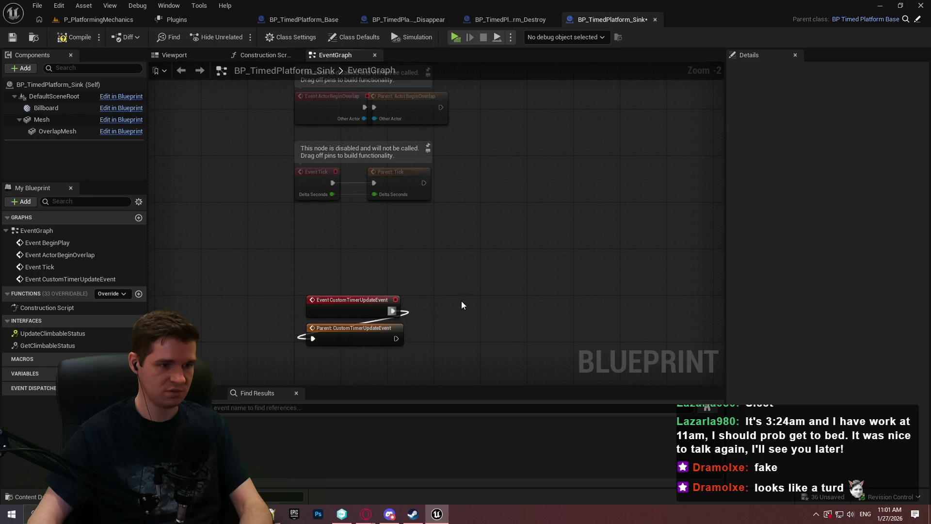
{"action": "left_click_drag", "start_coordinate": [351, 338], "coordinate": [456, 311]}
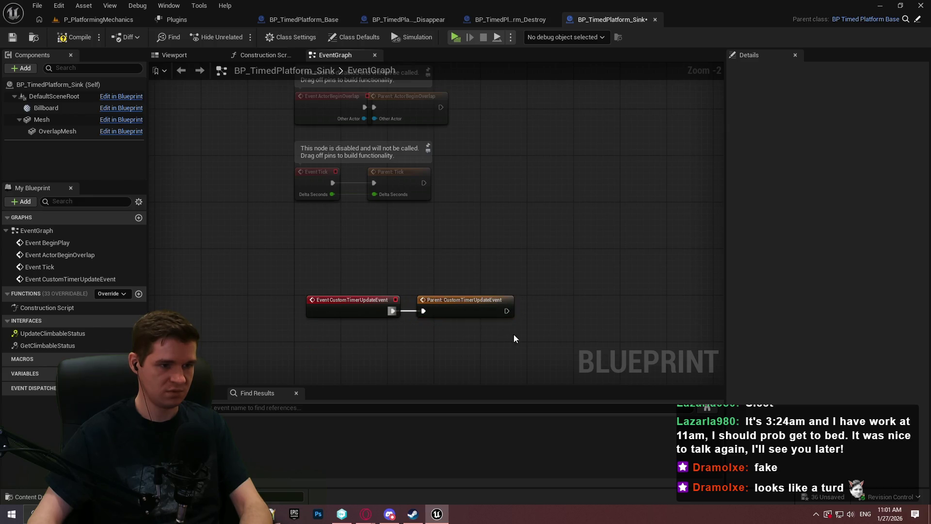
{"action": "left_click_drag", "start_coordinate": [514, 334], "coordinate": [313, 292]}
{"action": "mouse_move", "coordinate": [316, 302]}
{"action": "left_mouse_down"}
{"action": "mouse_move", "coordinate": [308, 329]}
{"action": "mouse_move", "coordinate": [310, 304]}
{"action": "left_mouse_up"}
{"action": "left_click", "coordinate": [458, 351]}
{"action": "mouse_move", "coordinate": [458, 354]}
{"action": "left_mouse_down"}
{"action": "mouse_move", "coordinate": [441, 274]}
{"action": "mouse_move", "coordinate": [260, 212]}
{"action": "left_mouse_up"}
{"action": "left_click", "coordinate": [260, 212]}
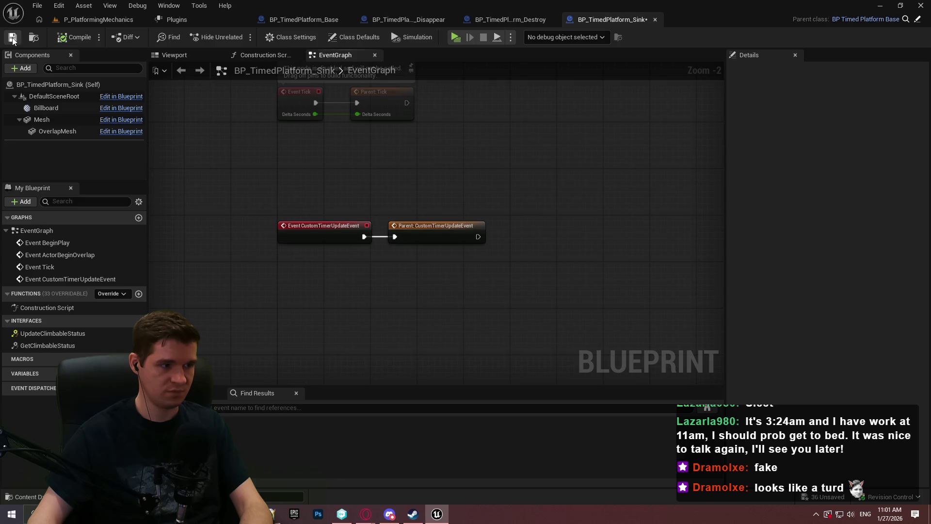
{"action": "left_click", "coordinate": [13, 38]}
{"action": "left_click_drag", "start_coordinate": [488, 132], "coordinate": [516, 210]}
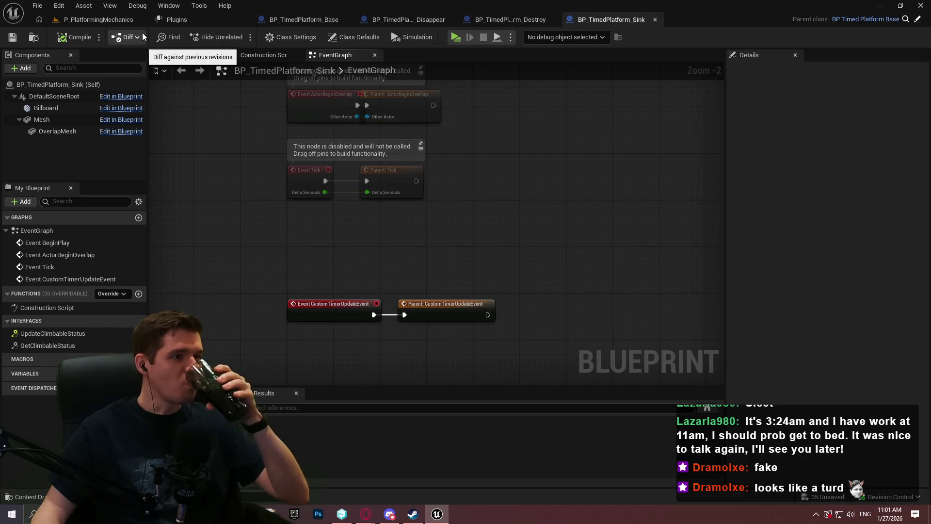
- Place a BP_TimedPlatform_Sink platform in the level
{"action": "left_click", "coordinate": [214, 21]}
{"action": "left_click", "coordinate": [244, 19]}
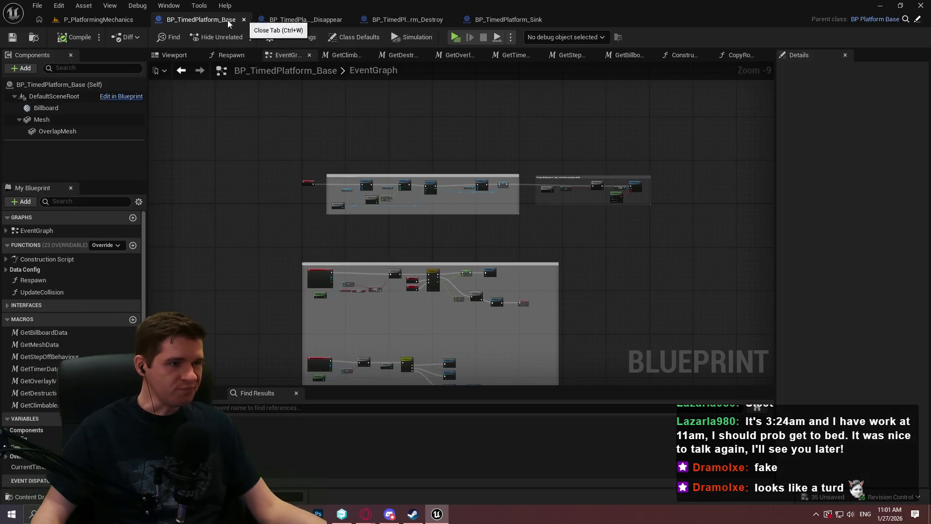
{"action": "left_click", "coordinate": [107, 19]}
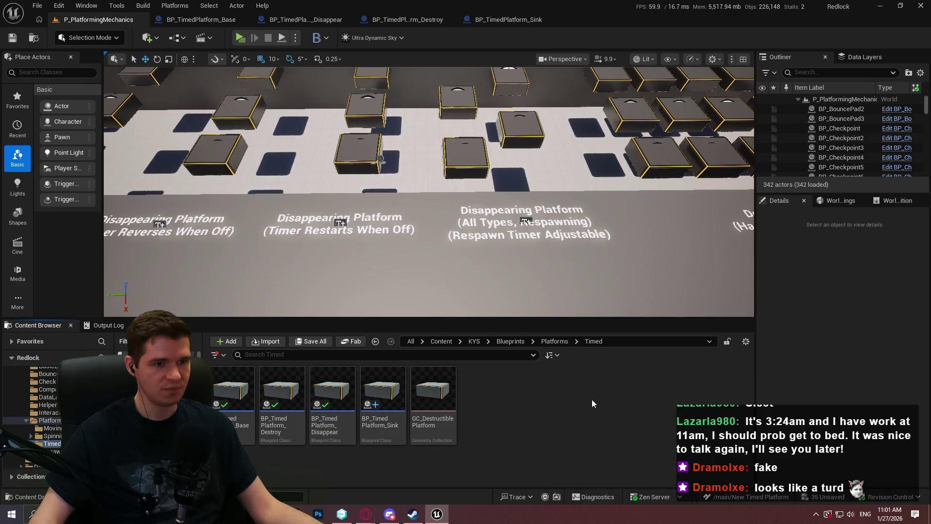
{"action": "left_click_drag", "start_coordinate": [587, 291], "coordinate": [480, 224]}
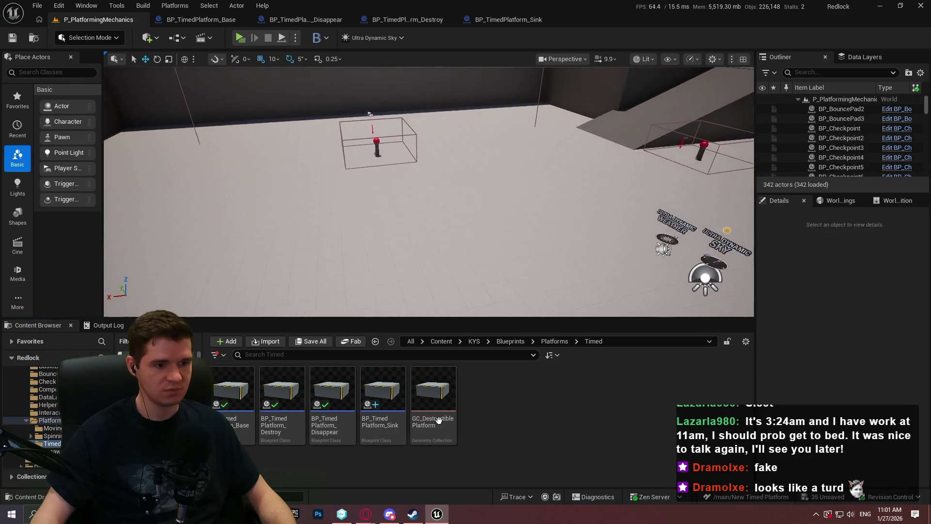
{"action": "mouse_move", "coordinate": [383, 393]}
{"action": "left_mouse_down"}
{"action": "mouse_move", "coordinate": [431, 170]}
{"action": "mouse_move", "coordinate": [394, 172]}
{"action": "mouse_move", "coordinate": [398, 146]}
{"action": "left_mouse_up"}
{"action": "mouse_move", "coordinate": [485, 218]}
{"action": "left_mouse_down"}
{"action": "mouse_move", "coordinate": [515, 203]}
{"action": "mouse_move", "coordinate": [485, 223]}
{"action": "left_mouse_up"}
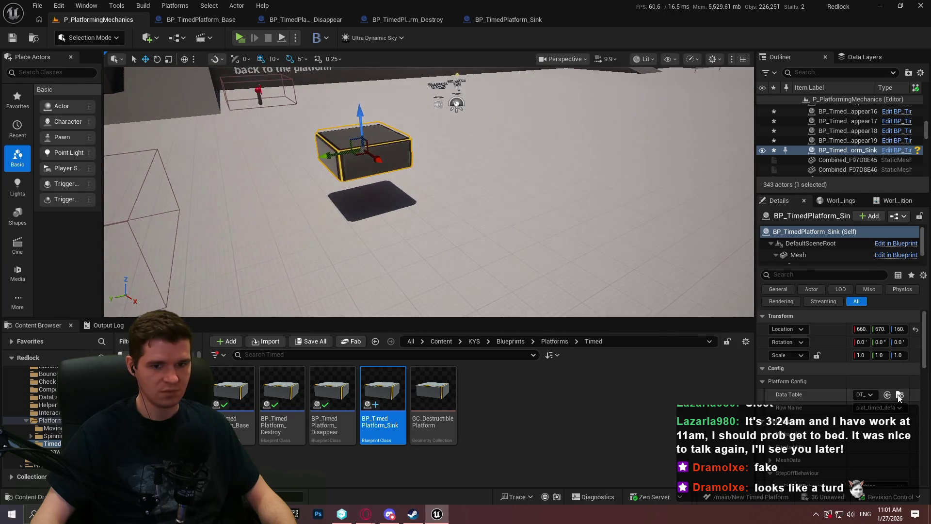
- Open the DT_Platforms_Timed data table from the Content Browser
{"action": "key", "text": "alt+Left"}
{"action": "left_click", "coordinate": [655, 447]}
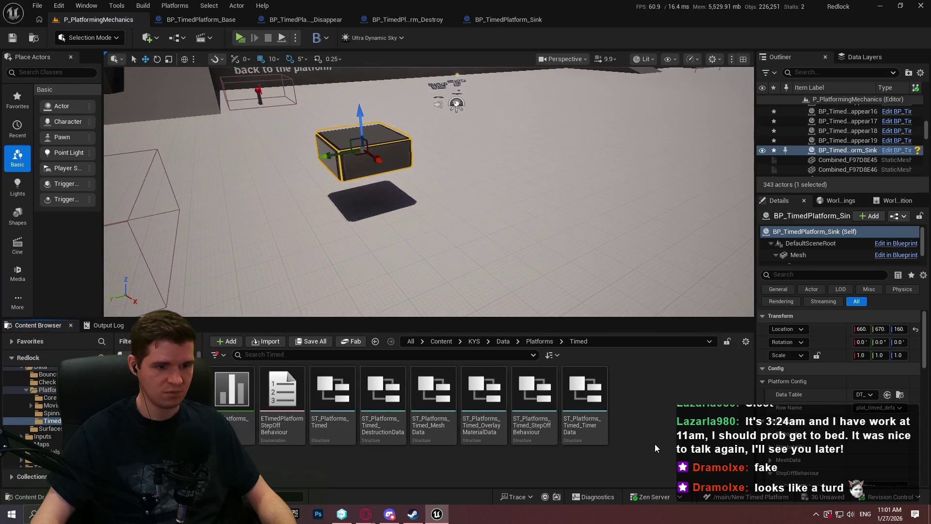
{"action": "double_click", "coordinate": [232, 388]}
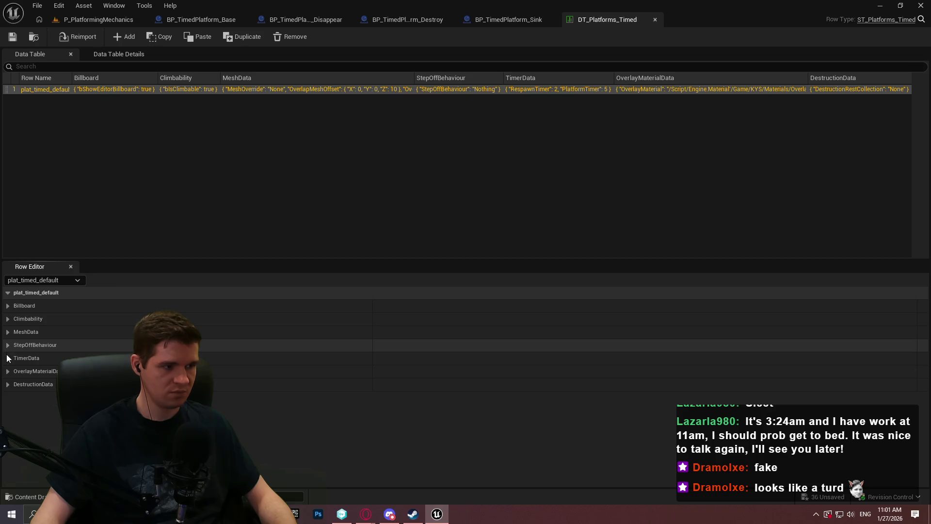
- Inspect the TimerData row values, then Save All, checking out the modified assets
{"action": "left_click", "coordinate": [8, 358]}
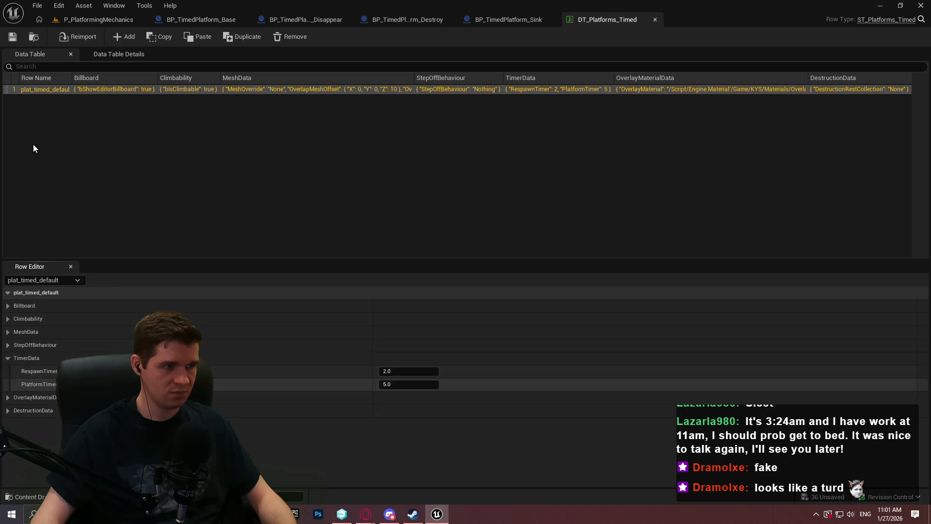
{"action": "left_click", "coordinate": [89, 18]}
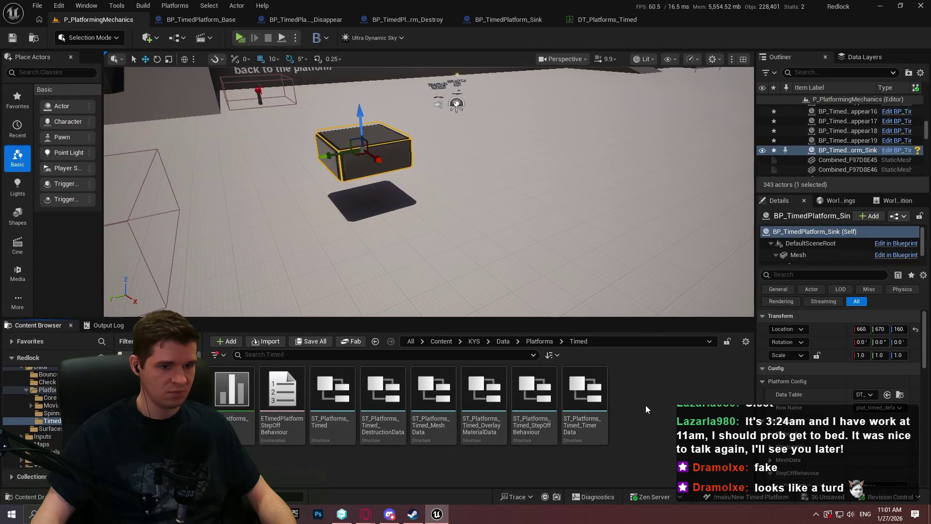
{"action": "right_click", "coordinate": [646, 406]}
{"action": "mouse_move", "coordinate": [677, 225]}
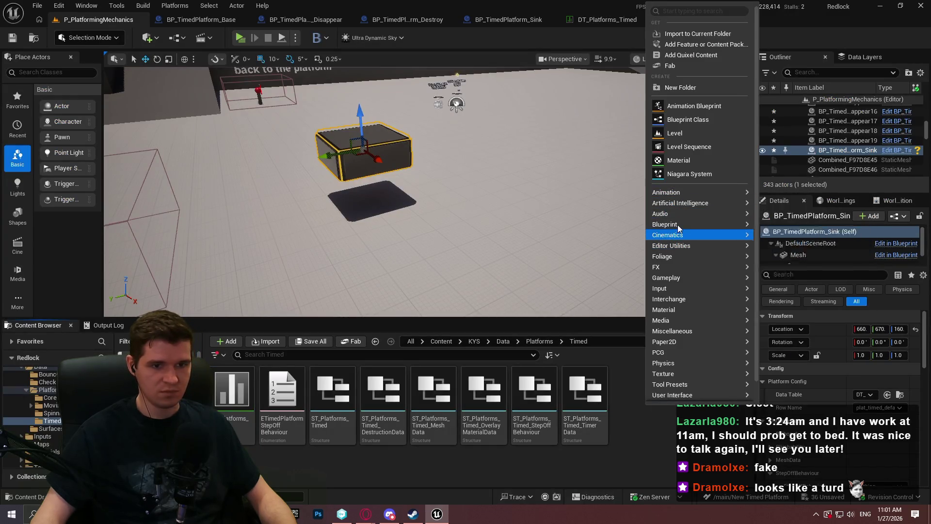
{"action": "left_click", "coordinate": [37, 6]}
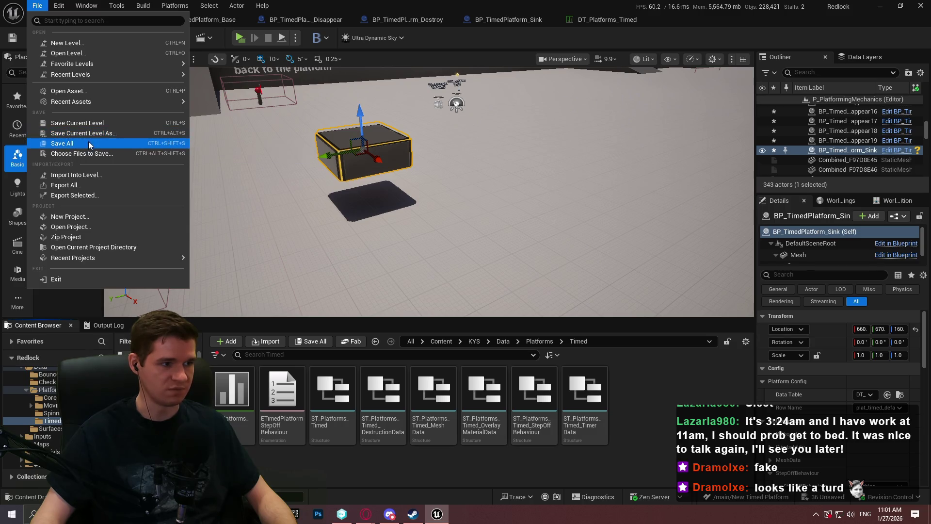
{"action": "left_click", "coordinate": [75, 142]}
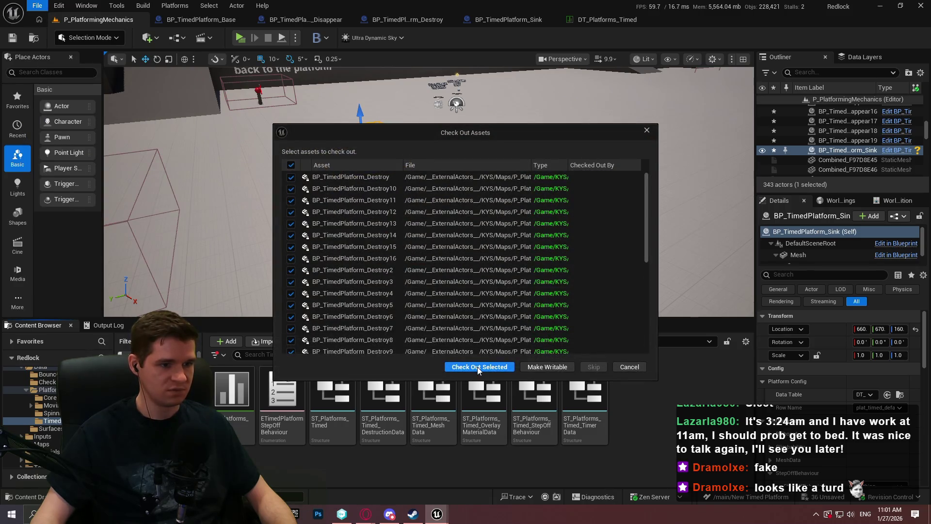
{"action": "left_click", "coordinate": [463, 367]}
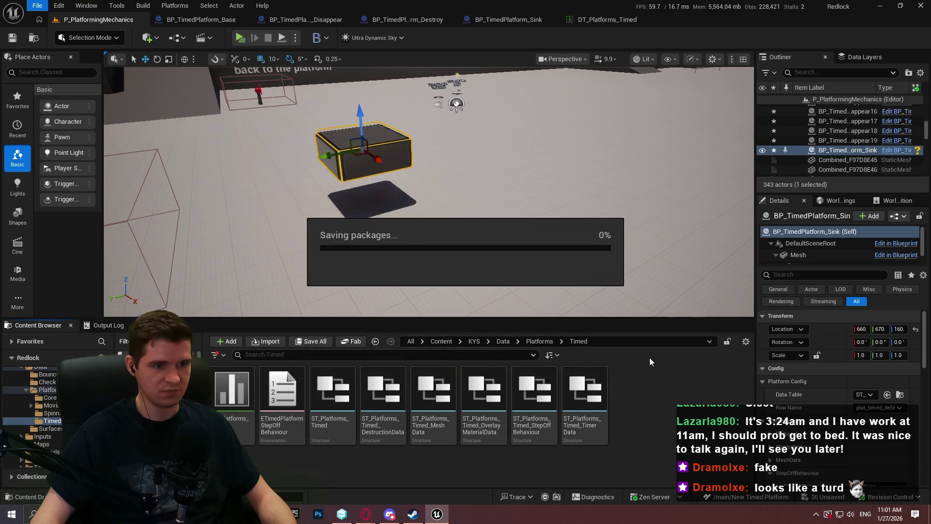
- Create a structure asset named ST_Platforms_Timed_Movement and open it in the structure editor
{"action": "right_click", "coordinate": [641, 394]}
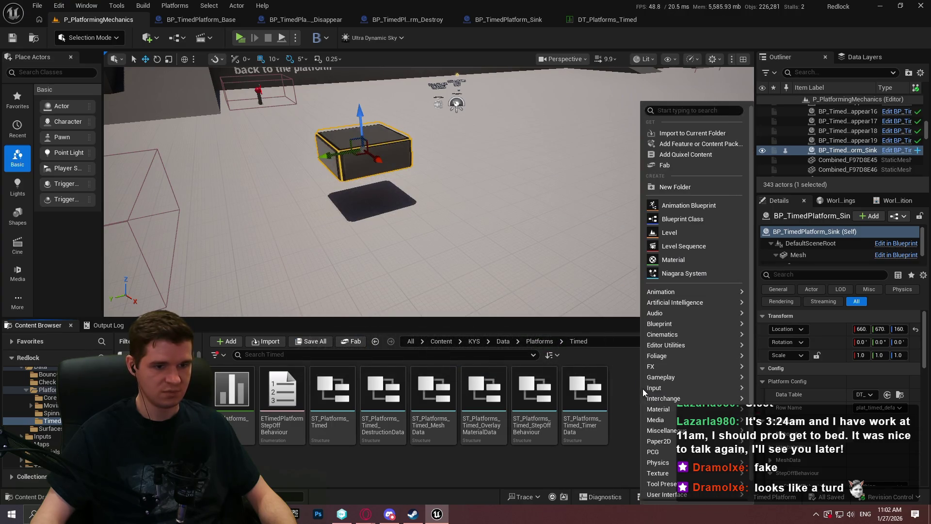
{"action": "mouse_move", "coordinate": [714, 324]}
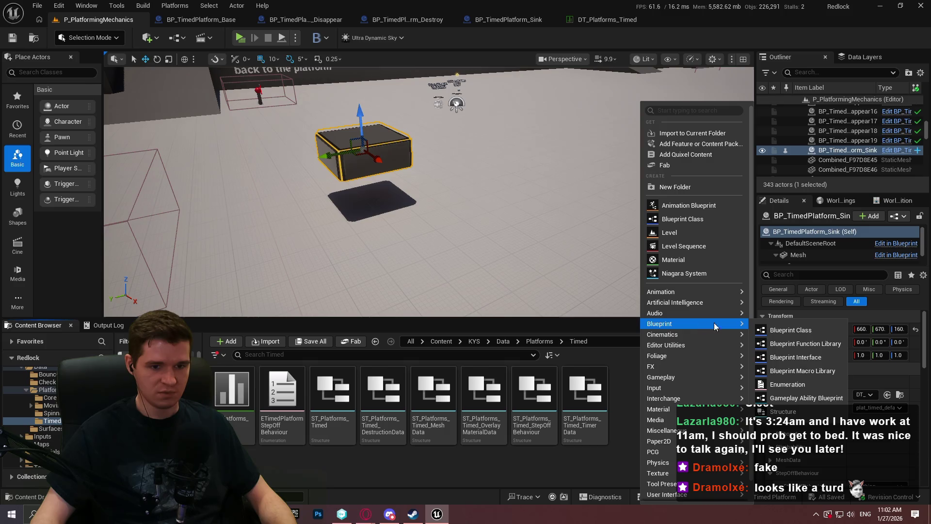
{"action": "left_click", "coordinate": [791, 411]}
{"action": "type", "text": "ST_Platfor"}
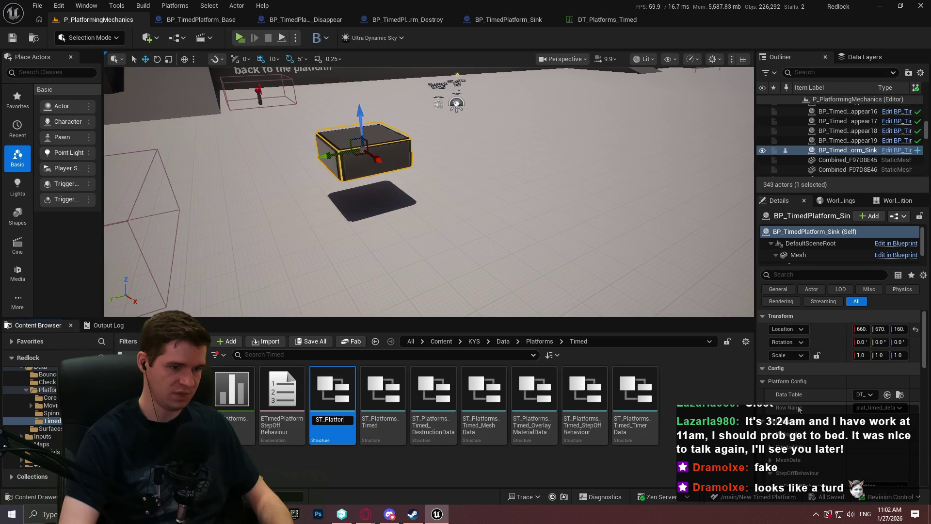
{"action": "type", "text": "ms_Timed"}
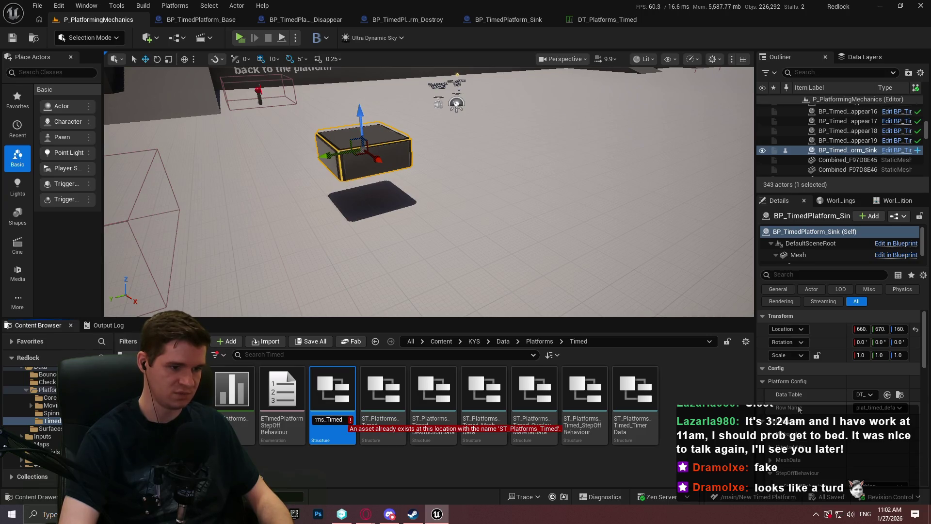
{"action": "type", "text": "_Movement"}
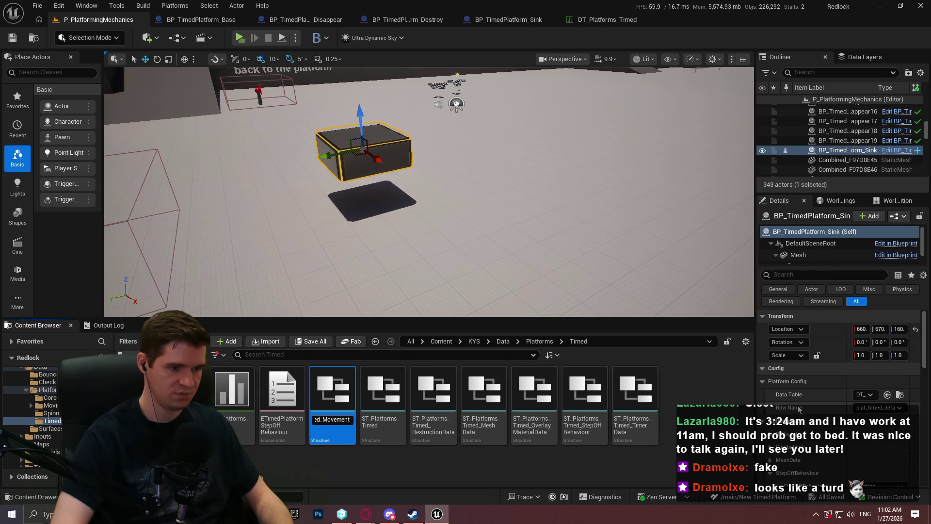
{"action": "key", "text": "Return"}
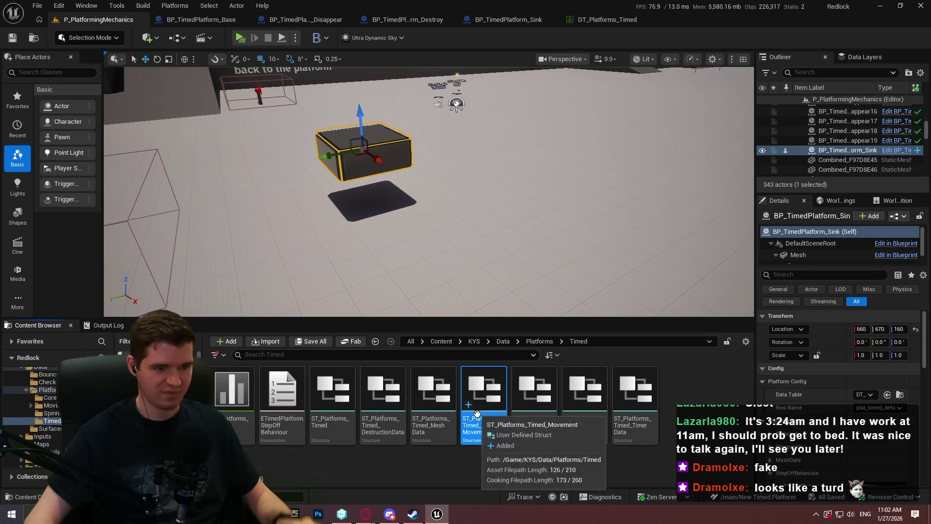
{"action": "double_click", "coordinate": [476, 413]}
- Make the struct's first member a Vector named AmountToMove, save, and return to the level editor
{"action": "left_click", "coordinate": [383, 92]}
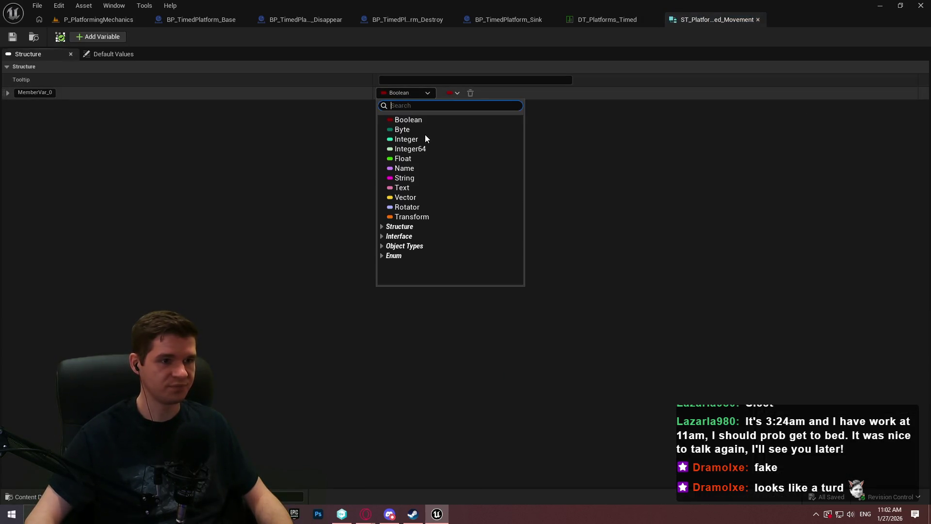
{"action": "left_click", "coordinate": [410, 198]}
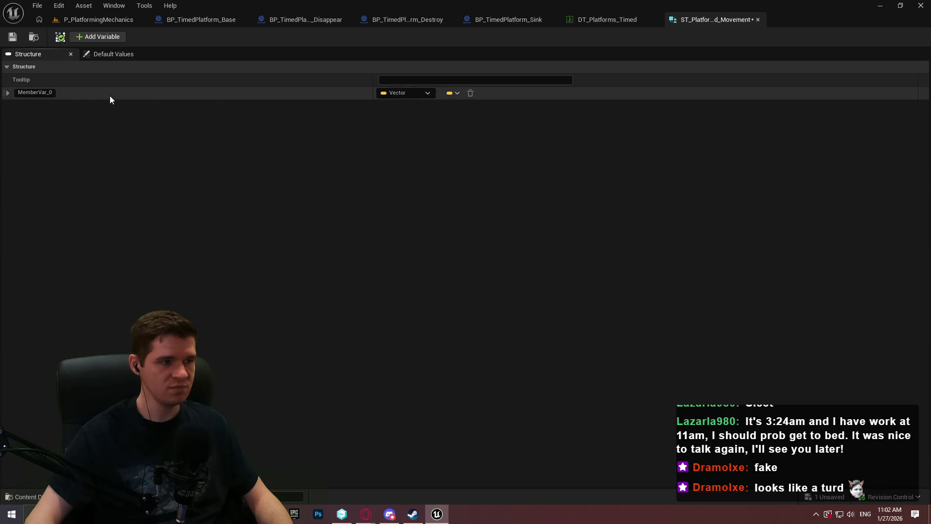
{"action": "left_click", "coordinate": [48, 95]}
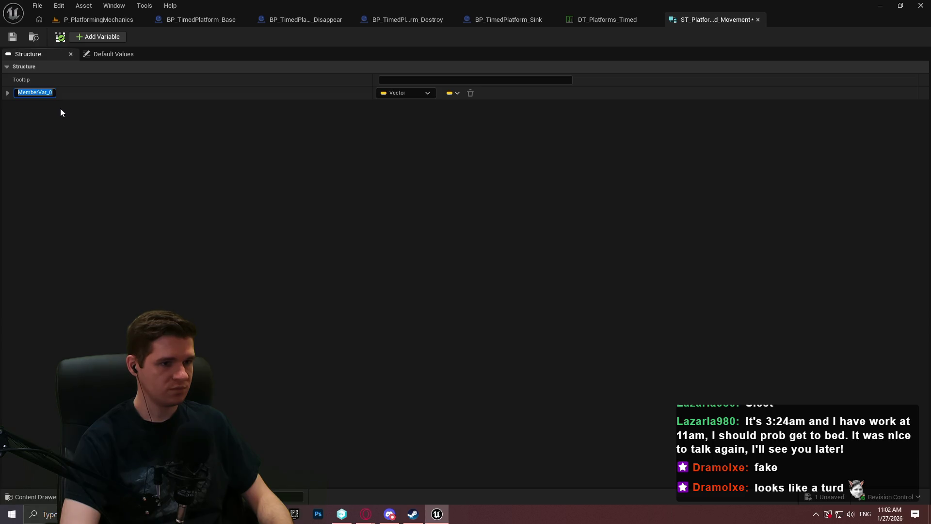
{"action": "type", "text": "AmountToMove"}
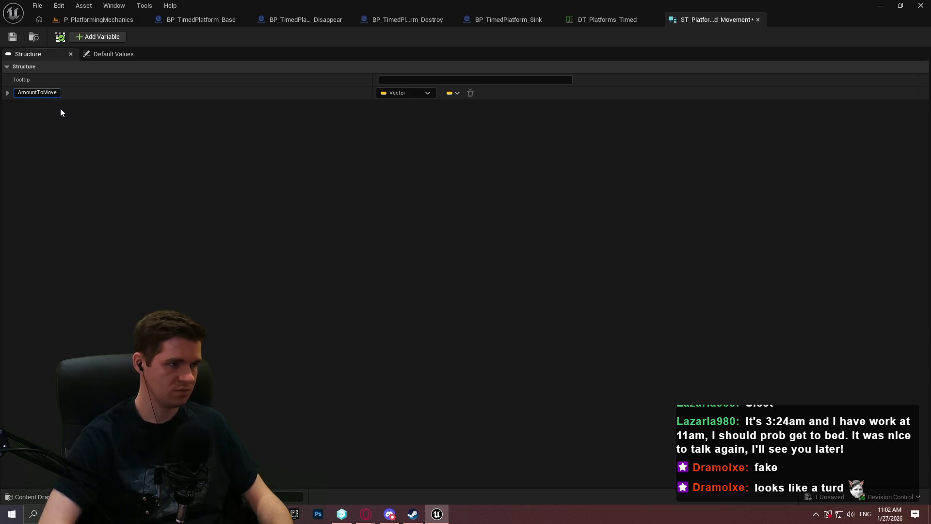
{"action": "key", "text": "Return"}
{"action": "left_click", "coordinate": [11, 37]}
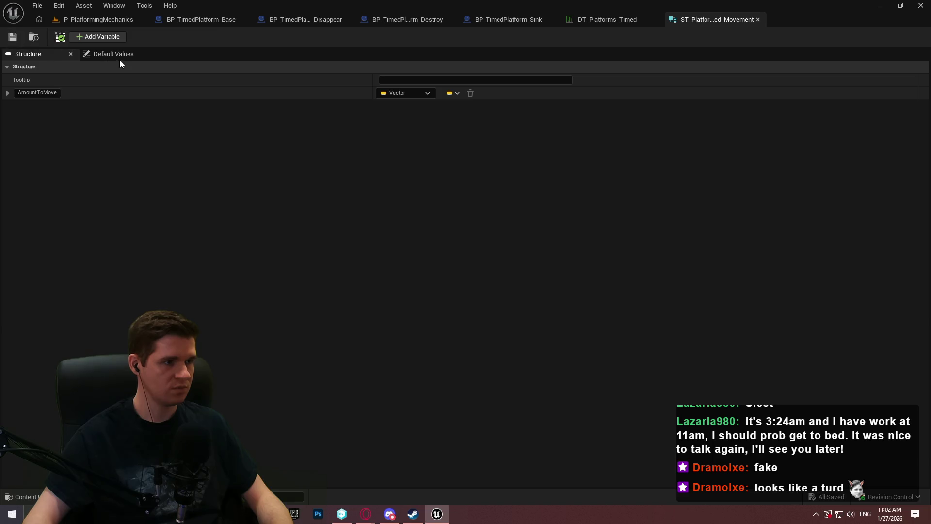
{"action": "left_click", "coordinate": [8, 92]}
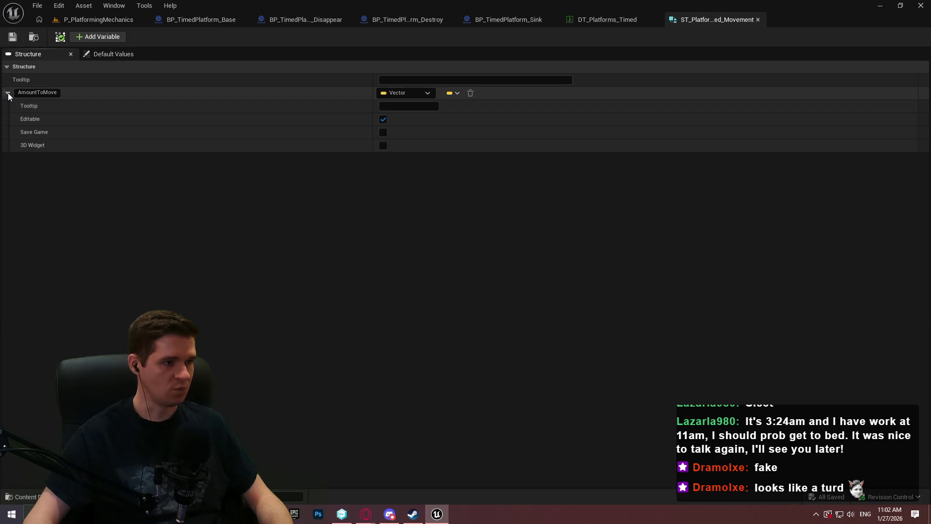
{"action": "left_click", "coordinate": [8, 92]}
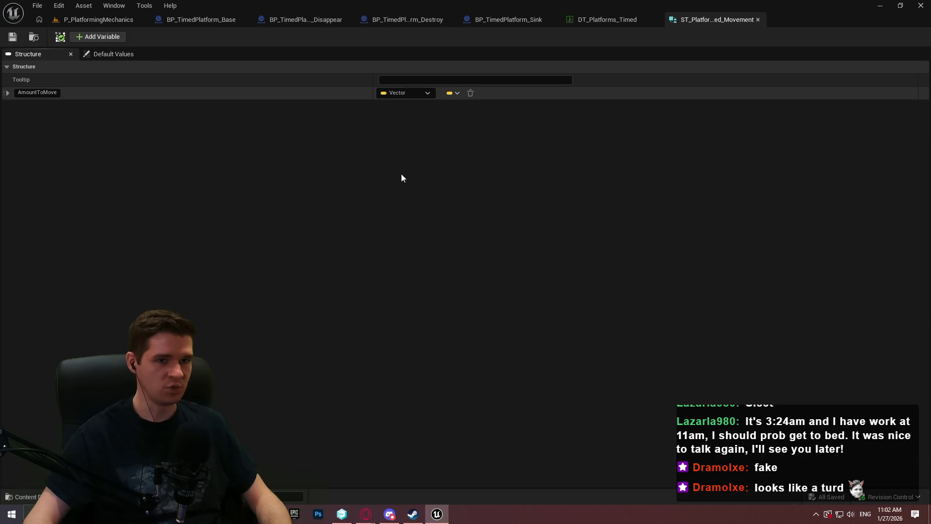
{"action": "left_click", "coordinate": [92, 18]}
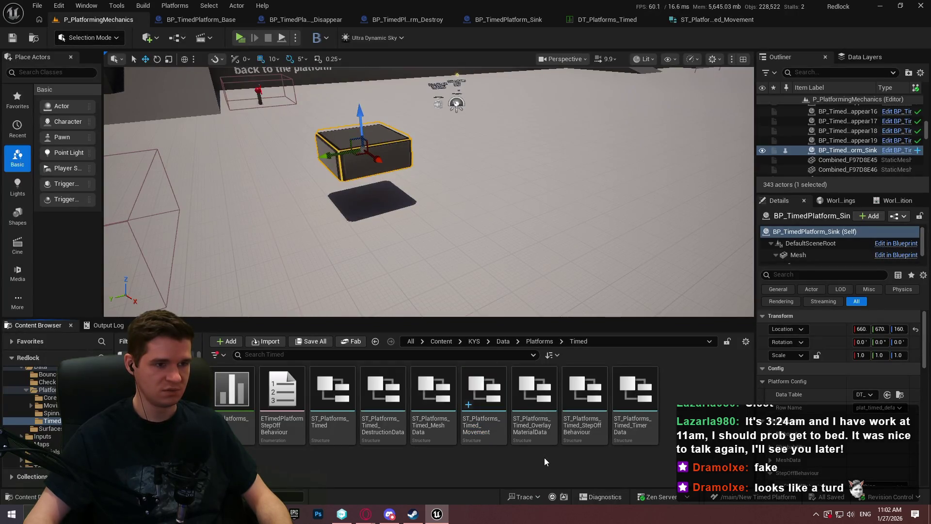
{"action": "left_click", "coordinate": [281, 413]}
- Open the ST_Platforms_Timed struct for editing
{"action": "double_click", "coordinate": [242, 424]}
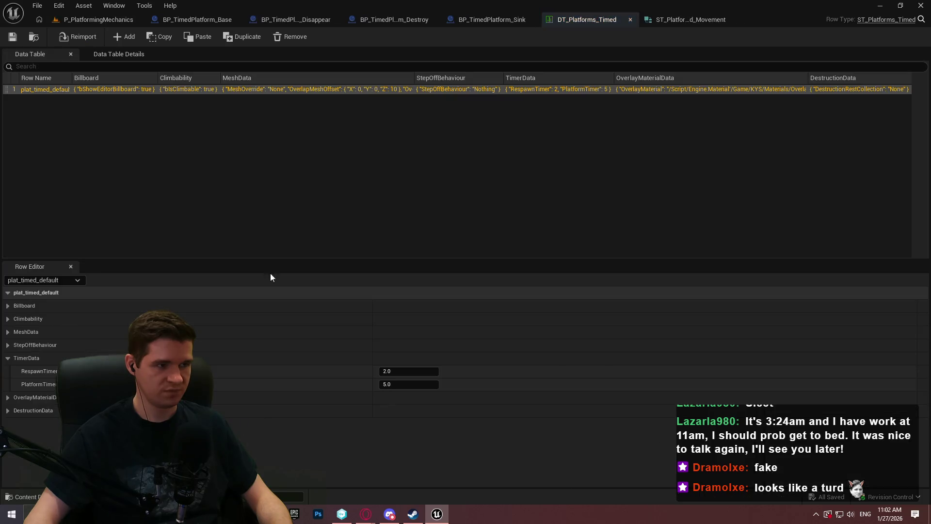
{"action": "left_click", "coordinate": [75, 19]}
{"action": "left_click", "coordinate": [330, 397]}
{"action": "double_click", "coordinate": [330, 397]}
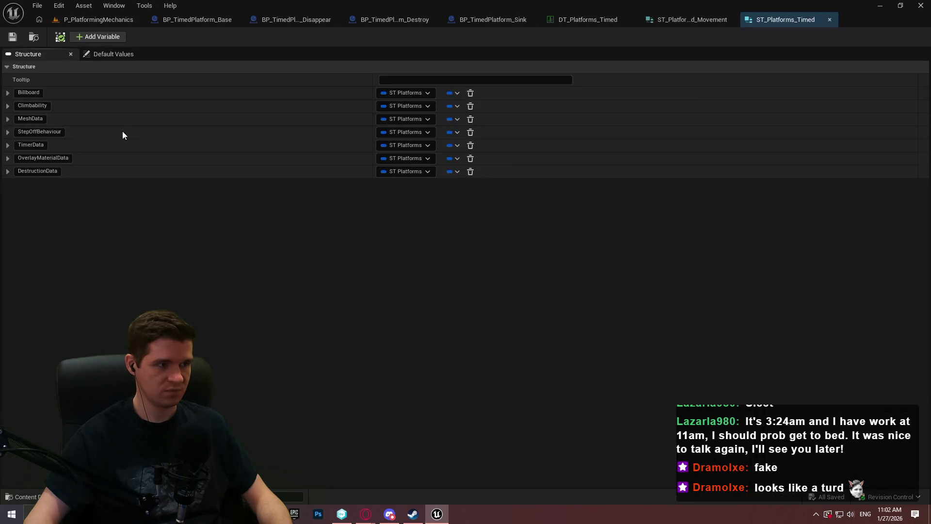
- Add a member of type ST Platforms Timed Movement named MovementData
{"action": "left_click", "coordinate": [97, 36]}
{"action": "left_click", "coordinate": [397, 184]}
{"action": "type", "text": "mo"}
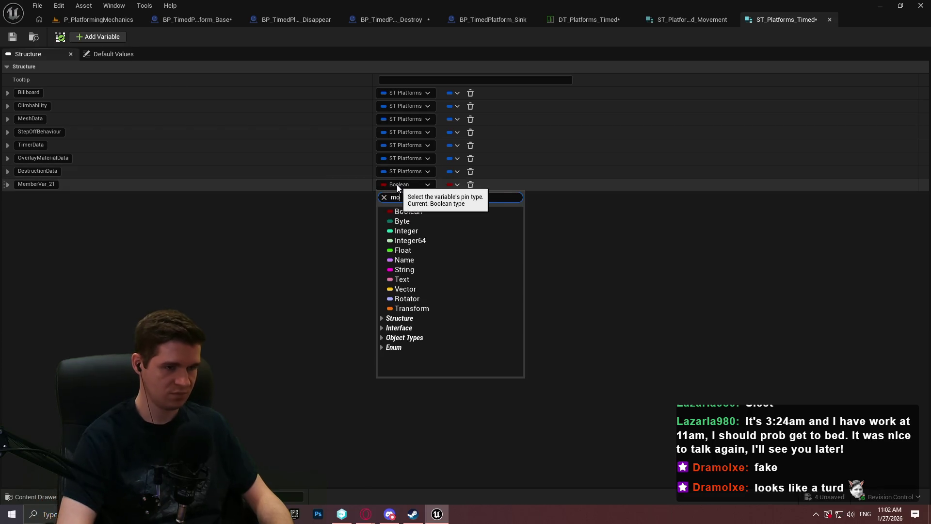
{"action": "type", "text": "vement"}
{"action": "scroll", "coordinate": [461, 245], "scroll_direction": "up", "scroll_amount": 3}
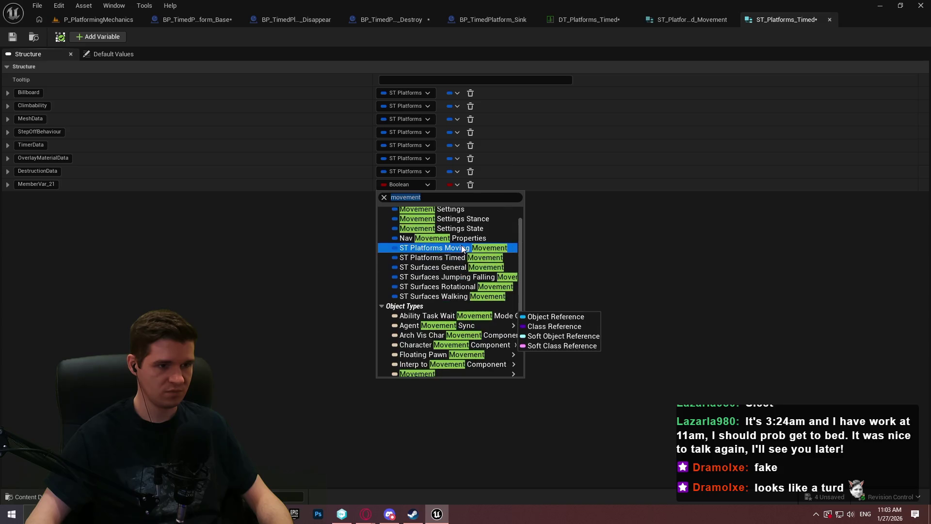
{"action": "scroll", "coordinate": [484, 264], "scroll_direction": "up", "scroll_amount": 1}
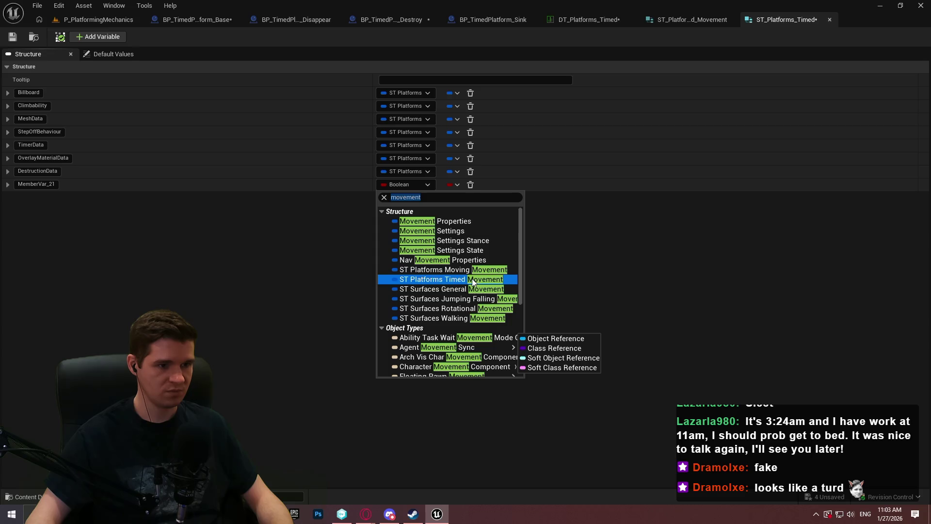
{"action": "left_click", "coordinate": [470, 279]}
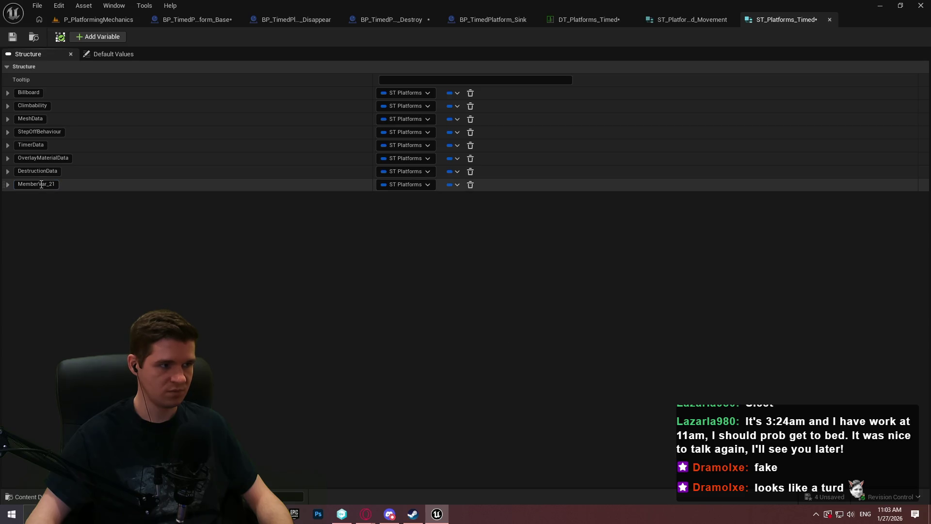
{"action": "type", "text": "Movement"}
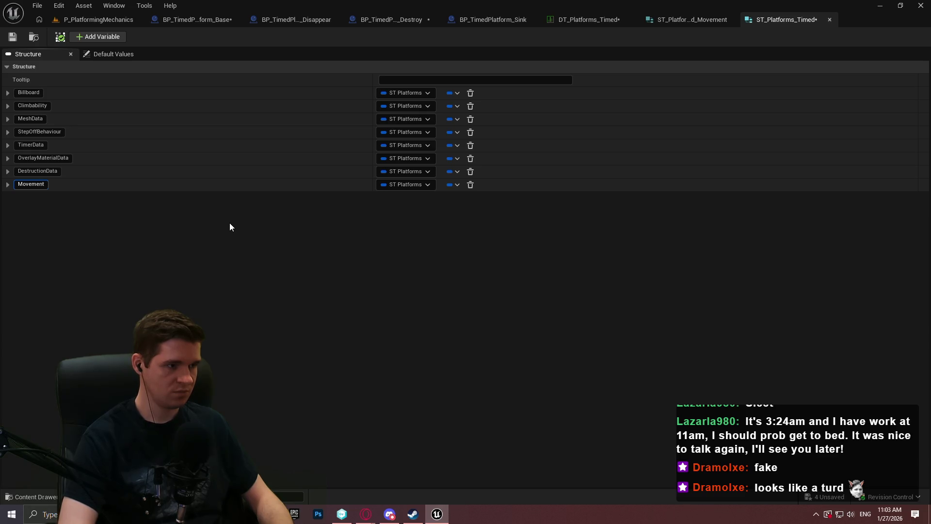
{"action": "type", "text": "Data"}
{"action": "key", "text": "Return"}
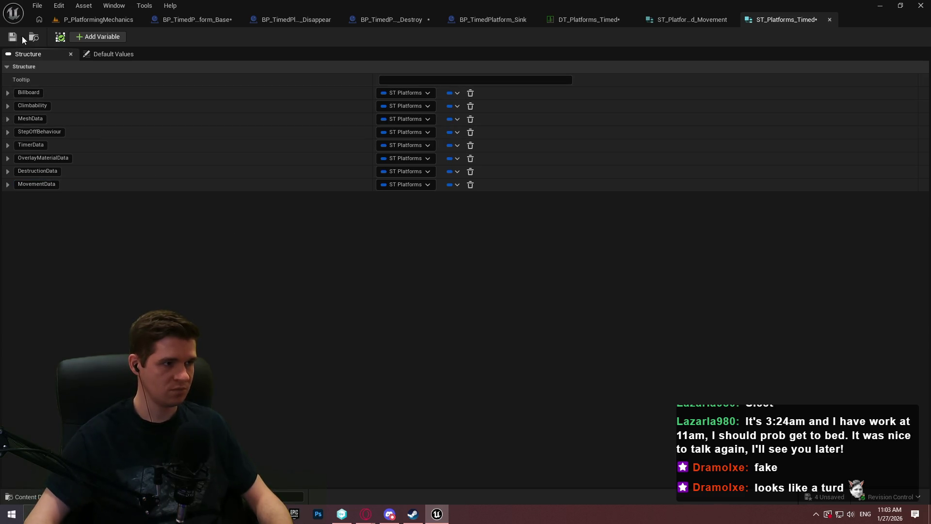
- Save the ST_Platforms_Timed struct, checking it out
{"action": "left_click", "coordinate": [498, 365]}
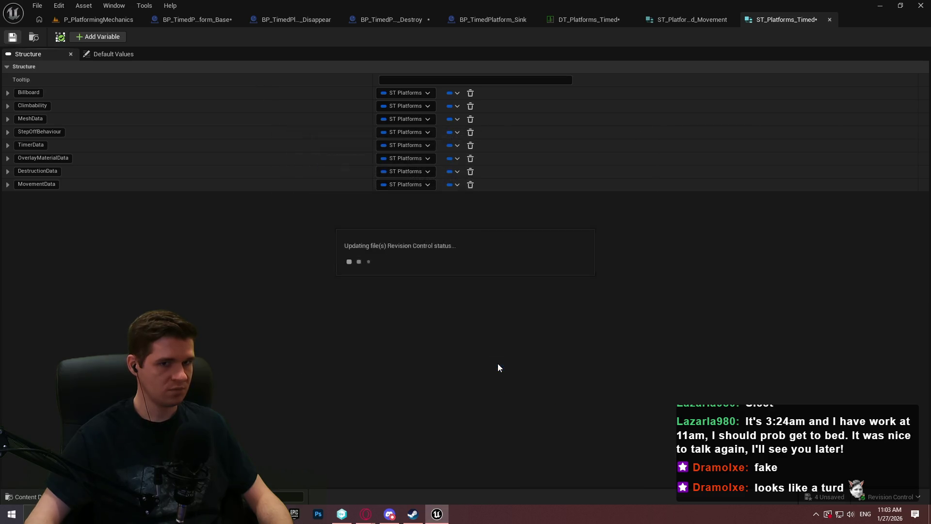
{"action": "left_click", "coordinate": [37, 5]}
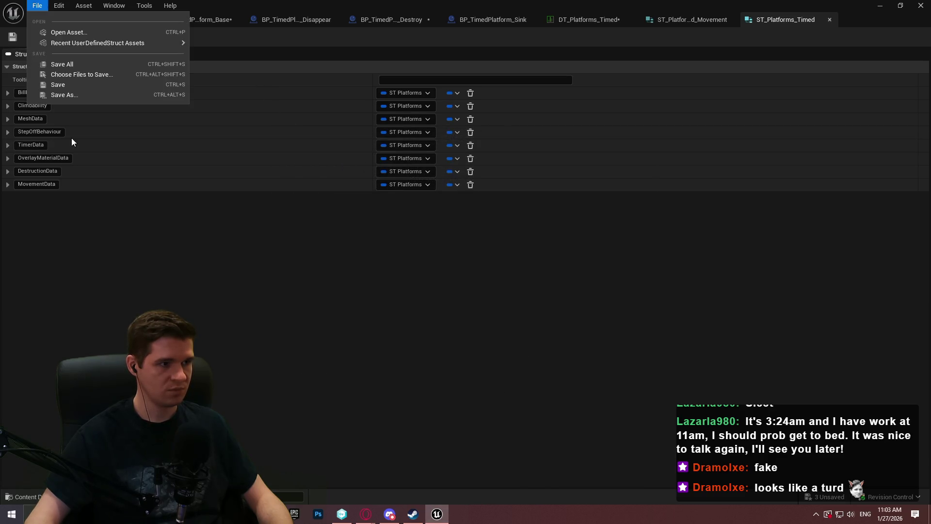
{"action": "left_click", "coordinate": [73, 73]}
- Save DT_Platforms_Timed with check out, then exit discarding unsaved blueprint changes
{"action": "left_click", "coordinate": [604, 22]}
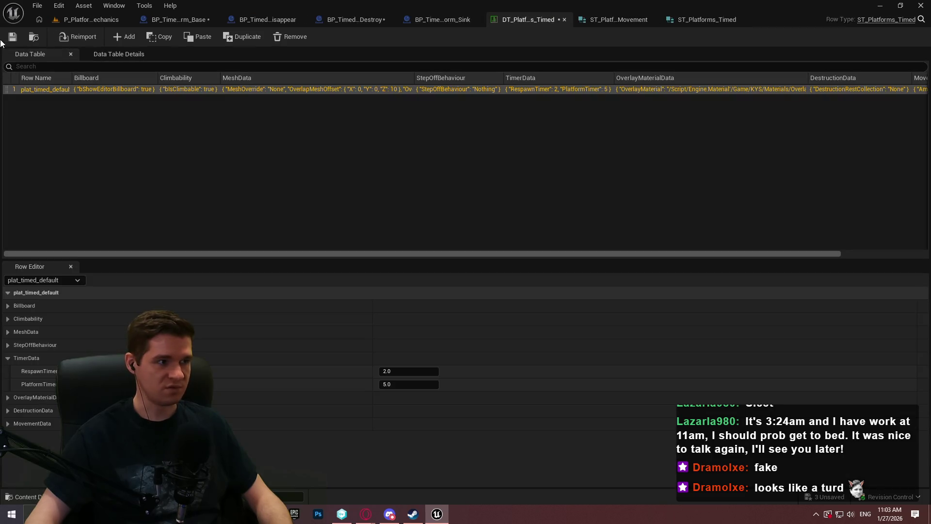
{"action": "left_click", "coordinate": [18, 41]}
{"action": "left_click", "coordinate": [477, 367]}
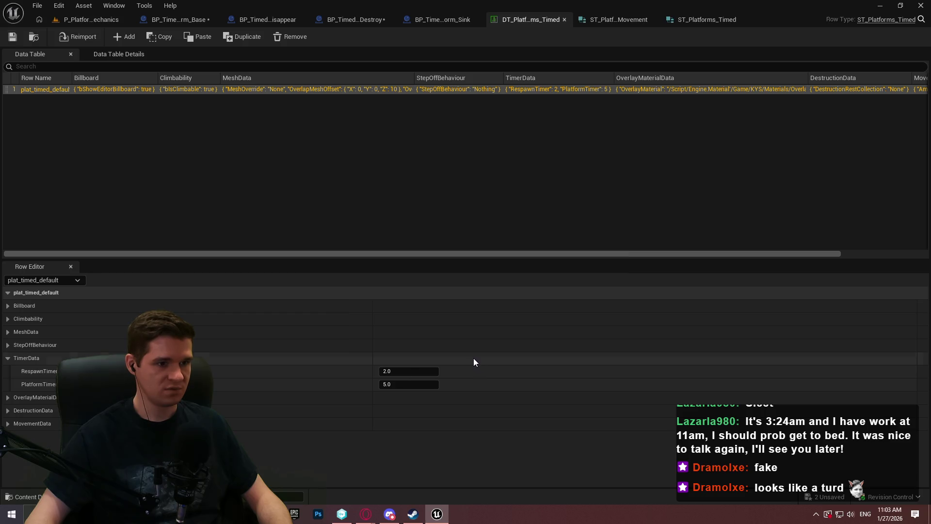
{"action": "left_click", "coordinate": [921, 6]}
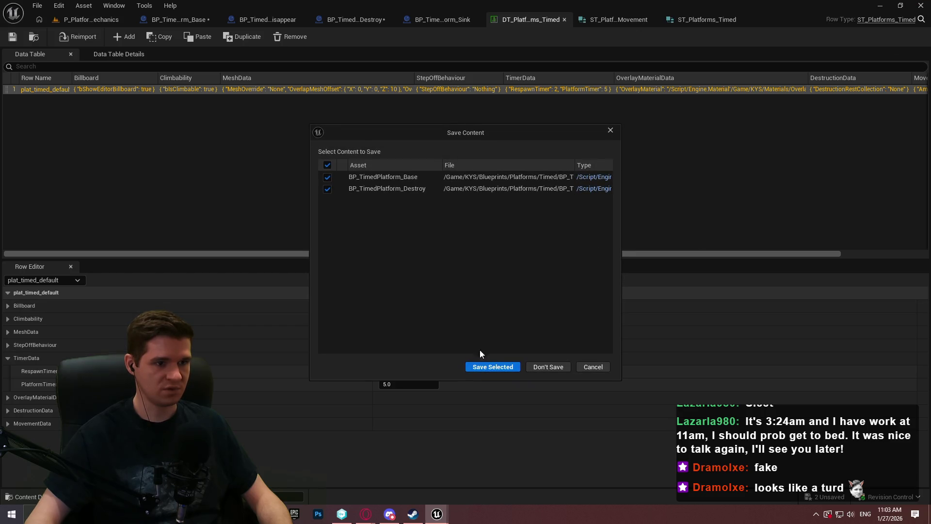
{"action": "left_click", "coordinate": [542, 369]}
- Relaunch the Redlock project in Unreal Editor from the version control workspace
{"action": "left_click", "coordinate": [339, 515]}
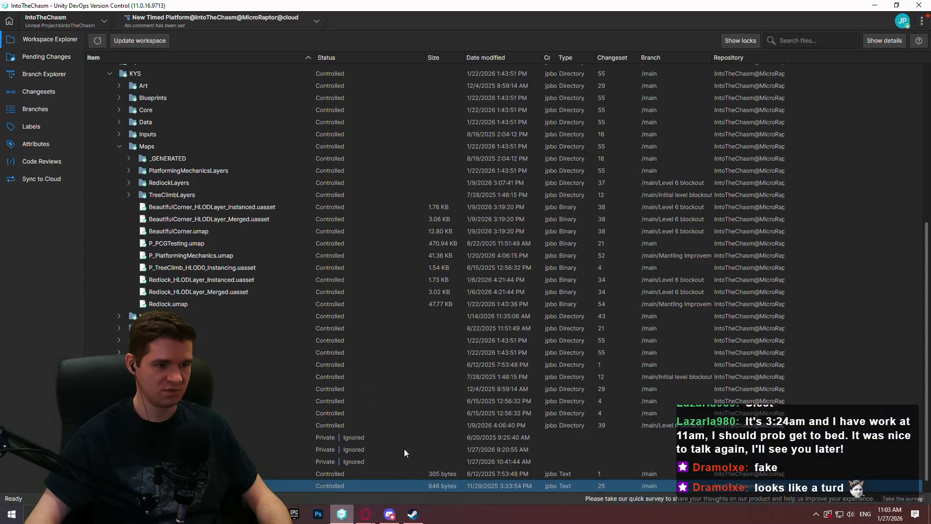
{"action": "double_click", "coordinate": [388, 485]}
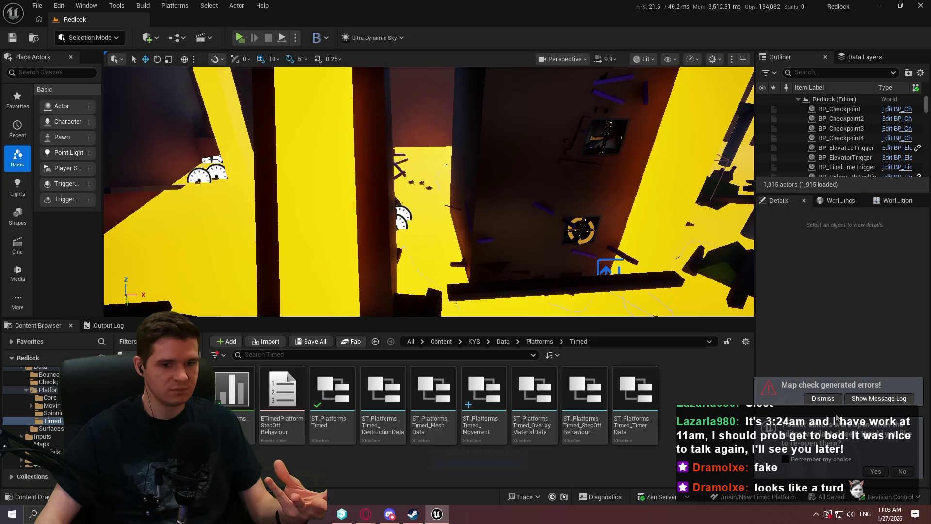
- Dismiss the map check errors and open the P_PlatformingMechanics level from KYS/Maps
{"action": "left_click", "coordinate": [823, 398]}
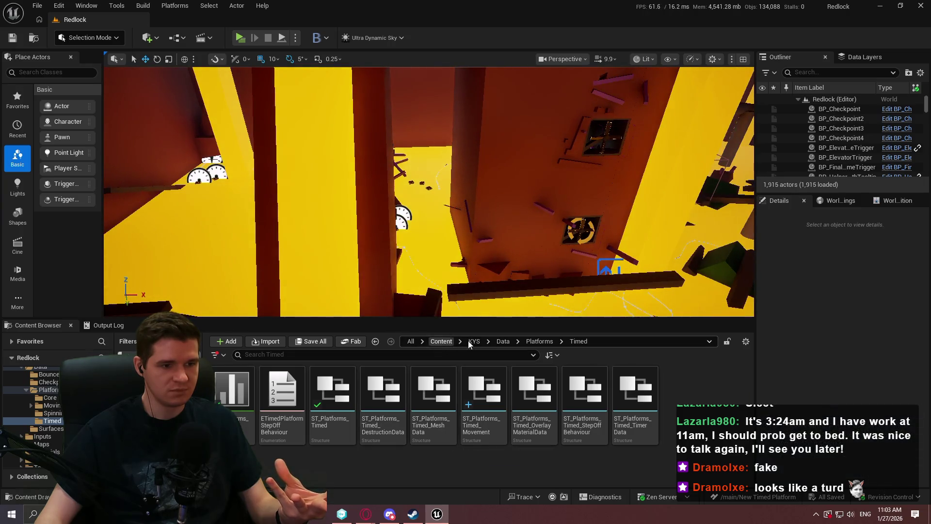
{"action": "left_click", "coordinate": [470, 342]}
{"action": "left_click", "coordinate": [493, 395]}
{"action": "double_click", "coordinate": [493, 394]}
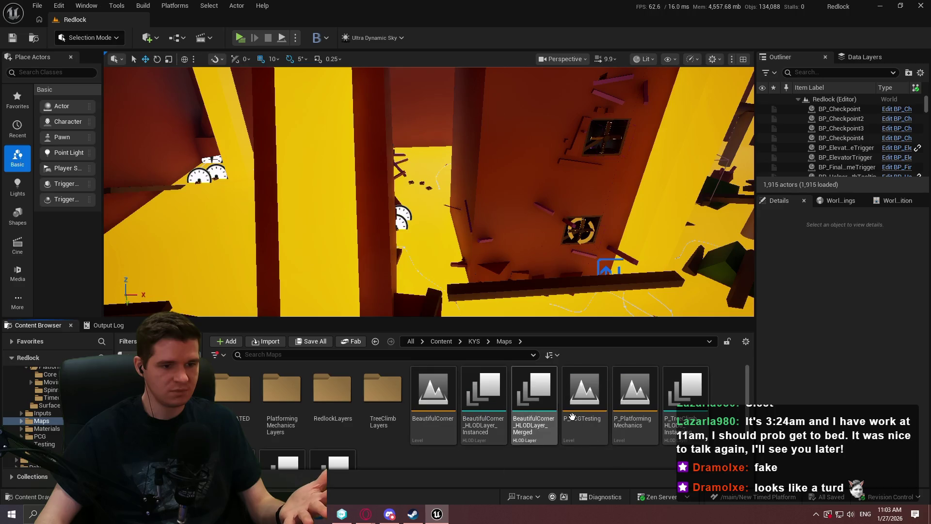
{"action": "double_click", "coordinate": [635, 392]}
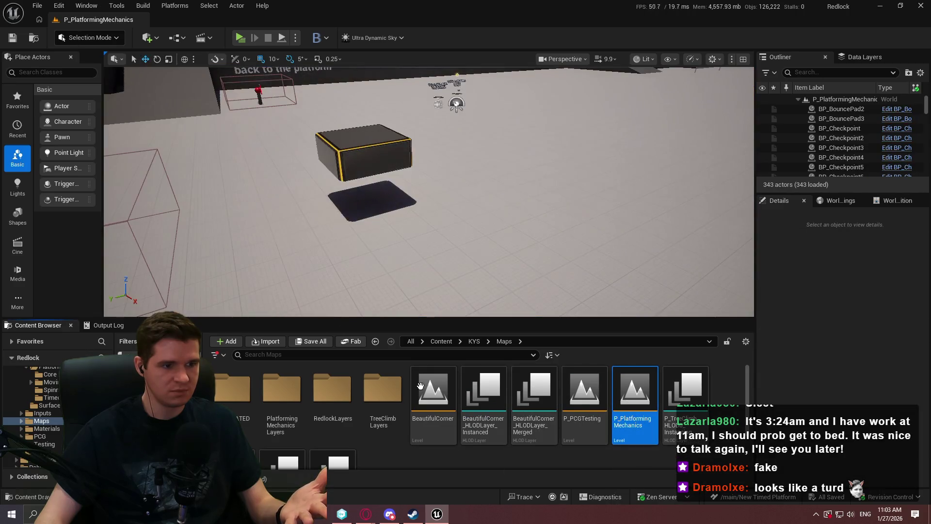
- Open BP_TimedPlatform_Base from KYS/Blueprints/Platforms/Timed
{"action": "left_click", "coordinate": [442, 341]}
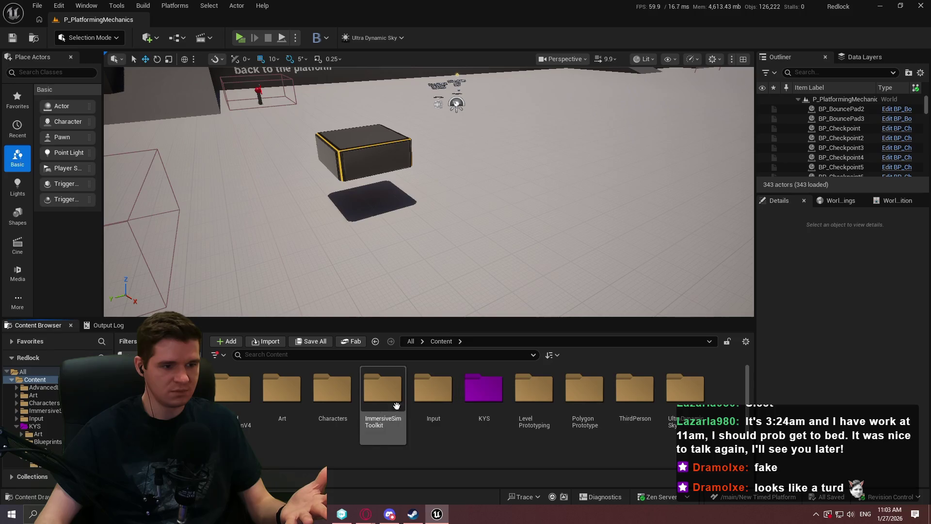
{"action": "left_click", "coordinate": [468, 393]}
{"action": "double_click", "coordinate": [468, 393]}
{"action": "double_click", "coordinate": [325, 392]}
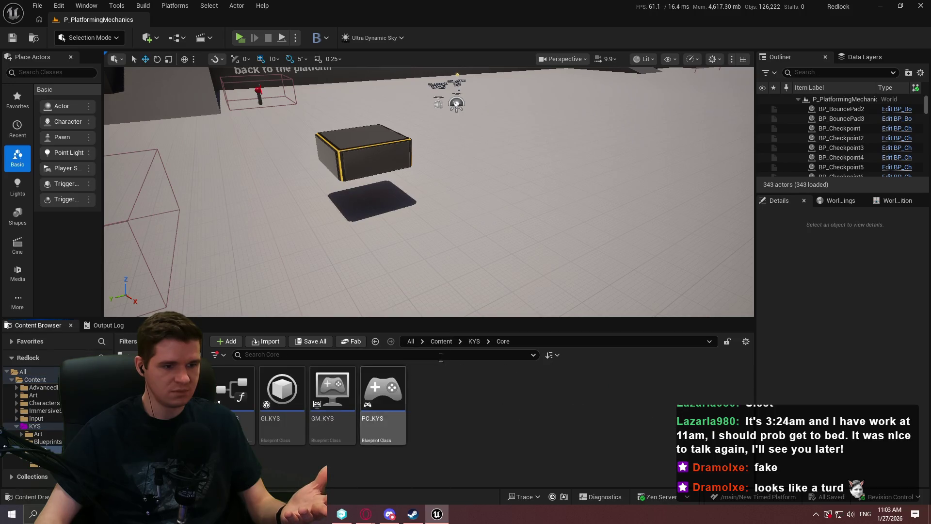
{"action": "left_click", "coordinate": [475, 342]}
{"action": "double_click", "coordinate": [282, 388]}
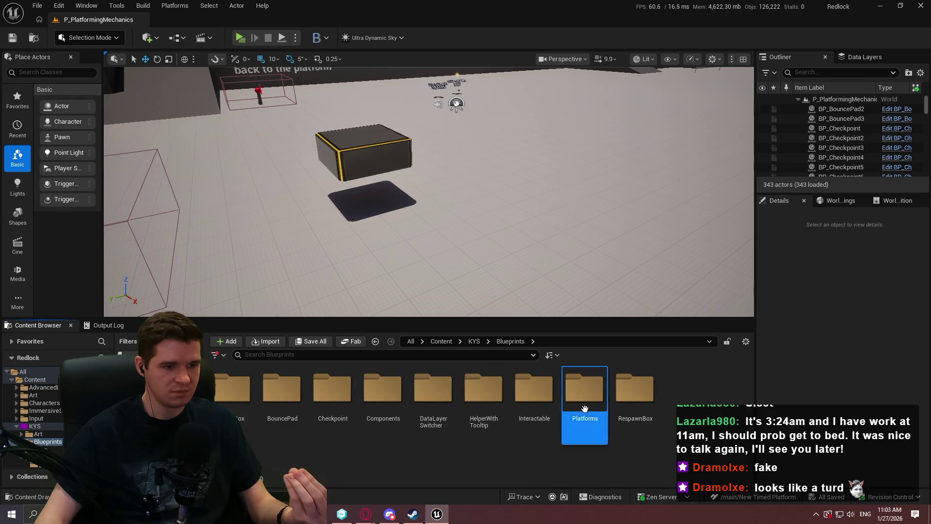
{"action": "double_click", "coordinate": [582, 393]}
{"action": "double_click", "coordinate": [319, 411]}
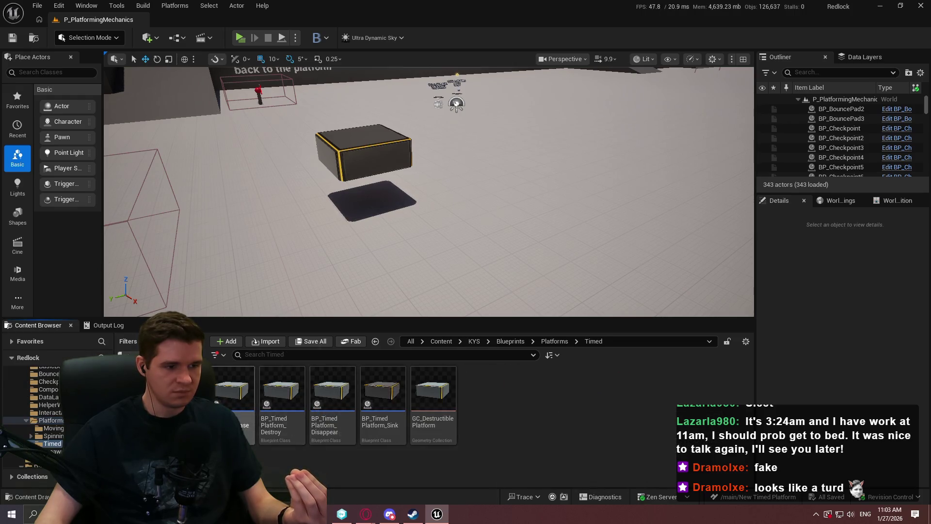
{"action": "double_click", "coordinate": [233, 393]}
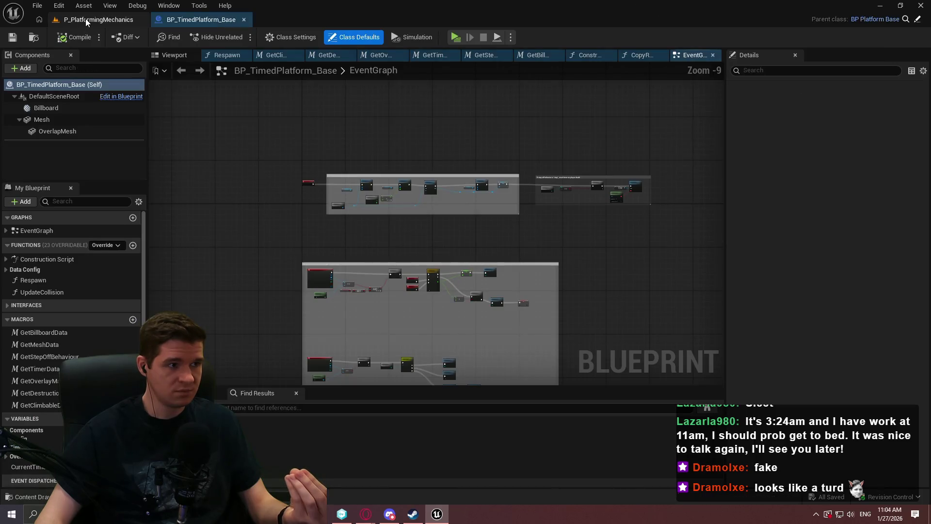
- Open the BP_TimedPlatform_Sink blueprint alongside the level editor
{"action": "left_click", "coordinate": [86, 21]}
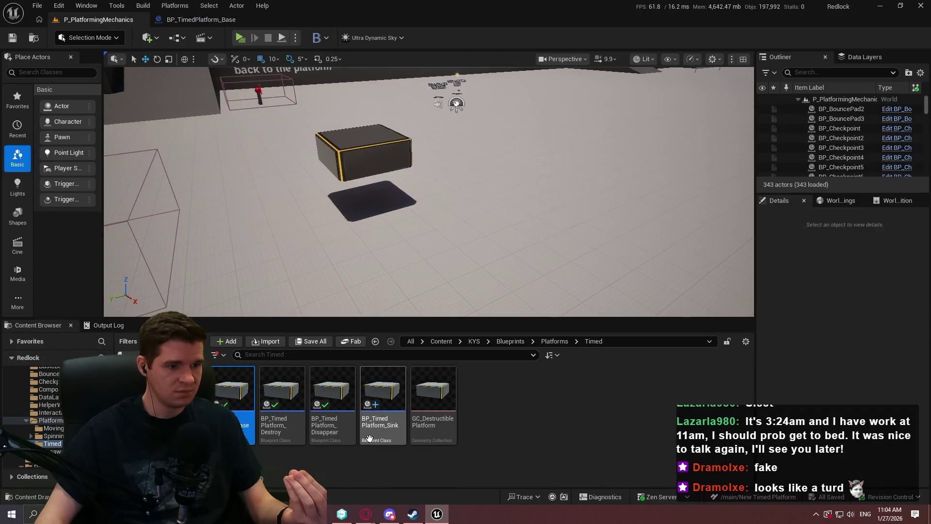
{"action": "left_click", "coordinate": [376, 428]}
{"action": "double_click", "coordinate": [376, 429]}
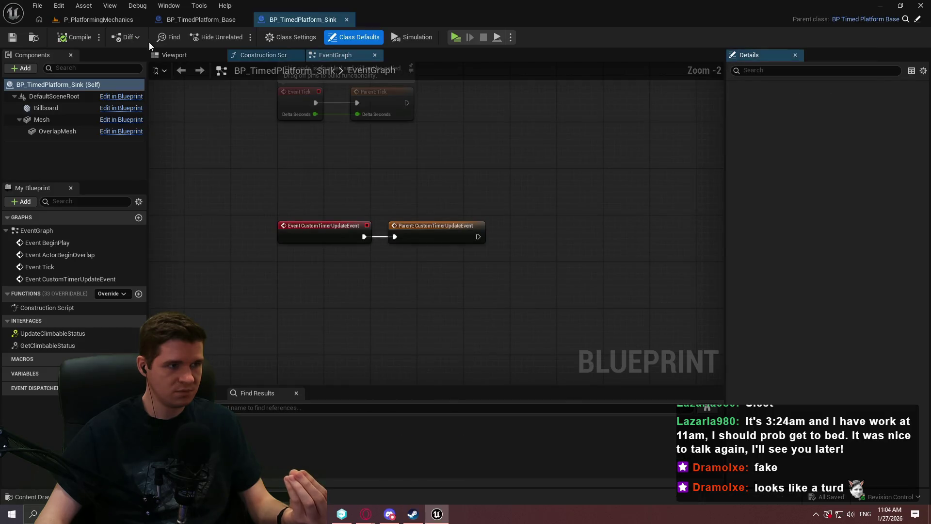
{"action": "left_click", "coordinate": [109, 19]}
{"action": "left_click", "coordinate": [296, 21]}
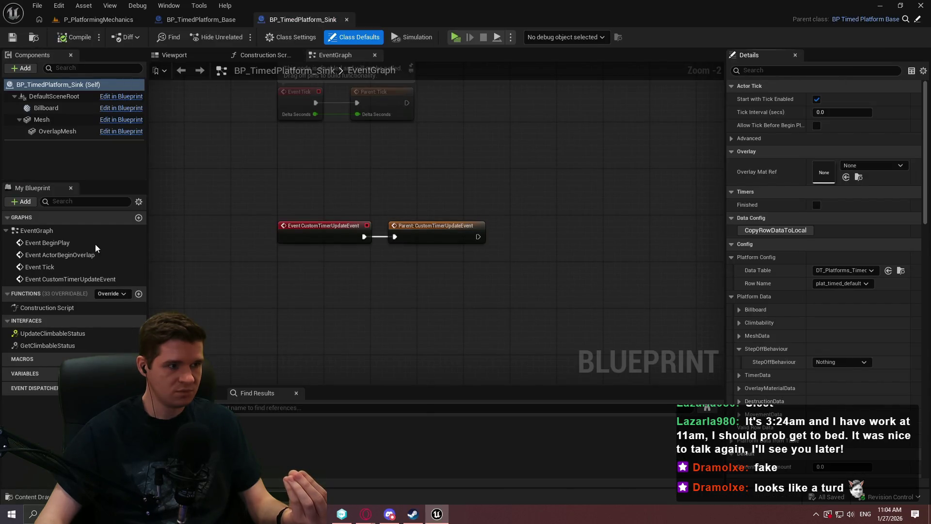
{"action": "left_click", "coordinate": [121, 23]}
- Browse to the KYS/Data/Platforms/Timed folder
{"action": "left_click", "coordinate": [474, 341]}
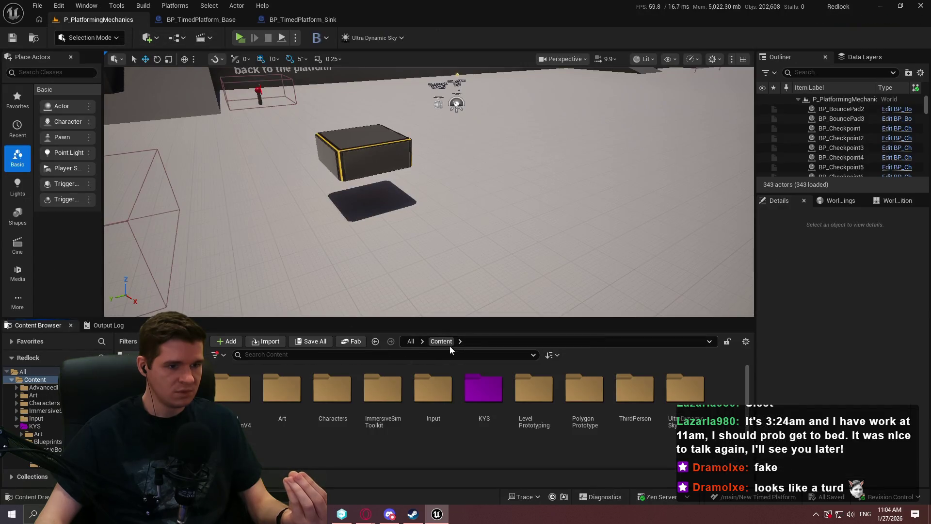
{"action": "double_click", "coordinate": [341, 418]}
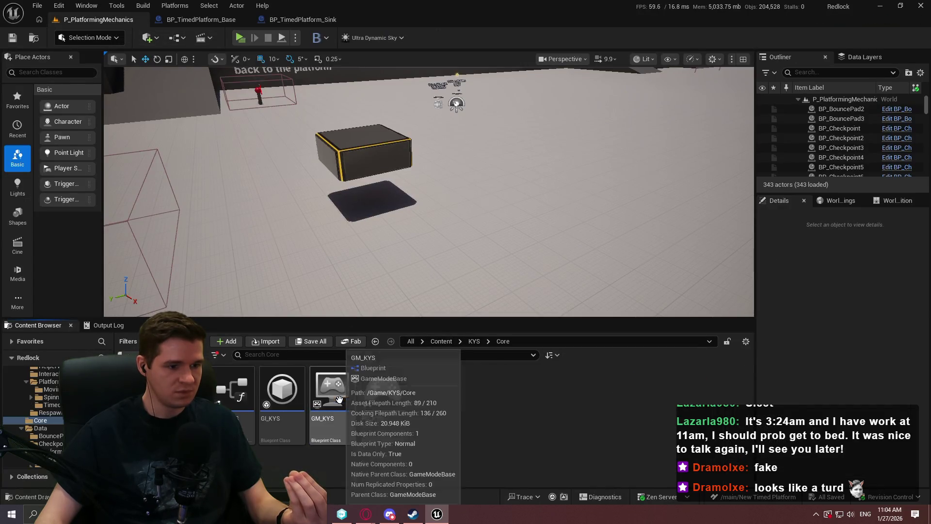
{"action": "key", "text": "alt+Left"}
{"action": "double_click", "coordinate": [383, 388]}
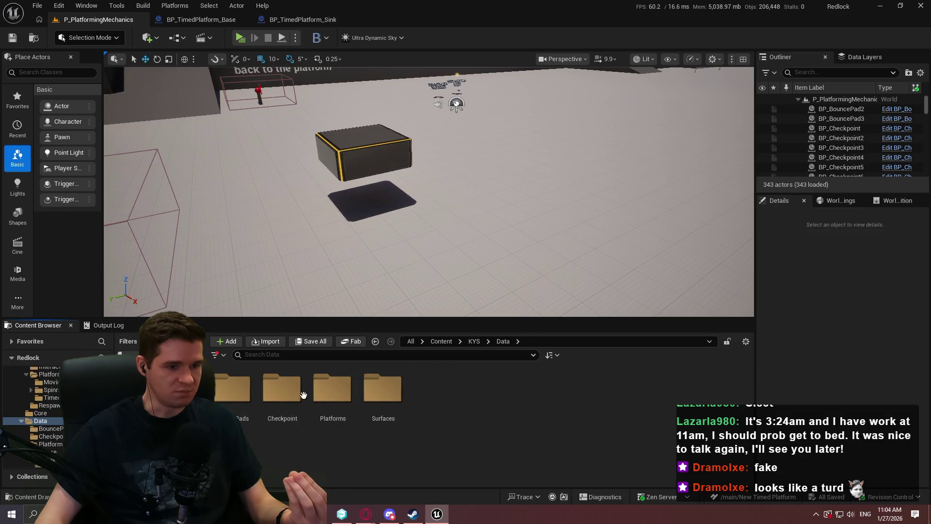
{"action": "double_click", "coordinate": [323, 391]}
{"action": "double_click", "coordinate": [382, 388]}
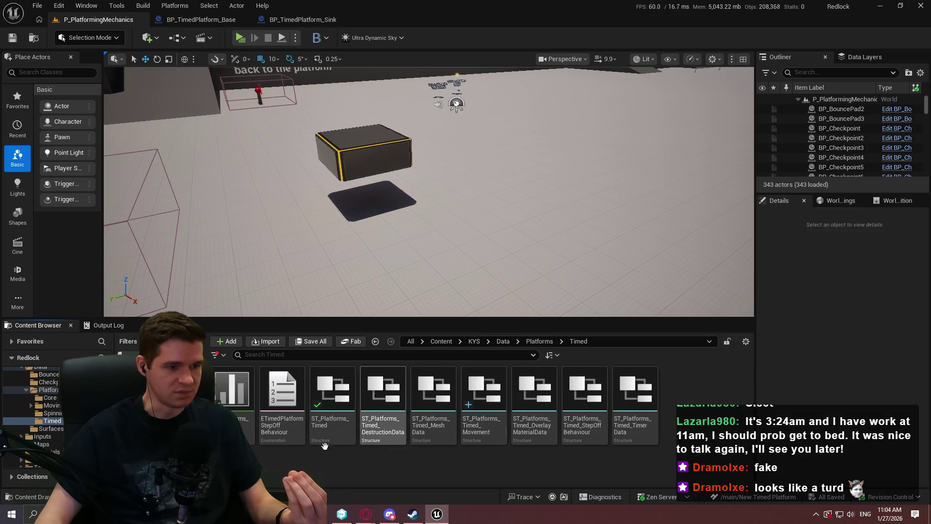
- Open DT_Platforms_Timed and expand the row's MovementData category
{"action": "double_click", "coordinate": [232, 388]}
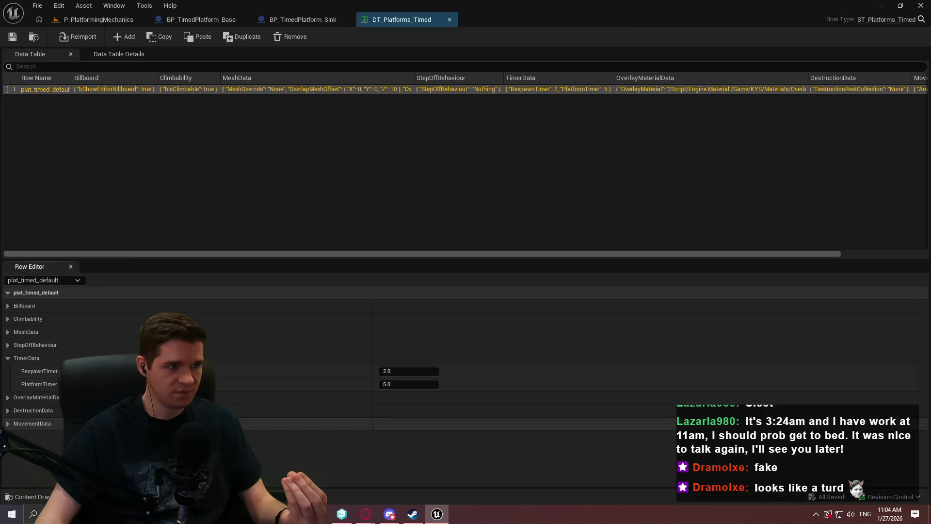
{"action": "left_click", "coordinate": [8, 424]}
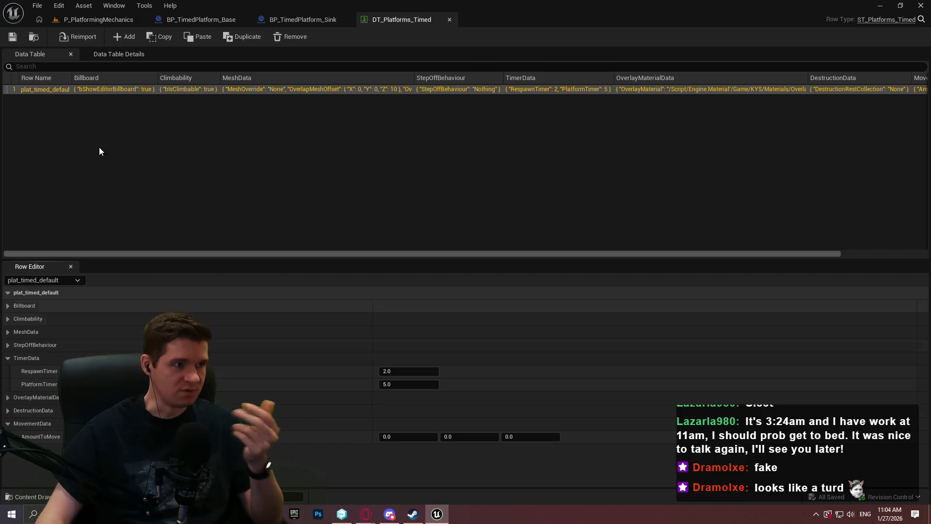
{"action": "left_click", "coordinate": [110, 24]}
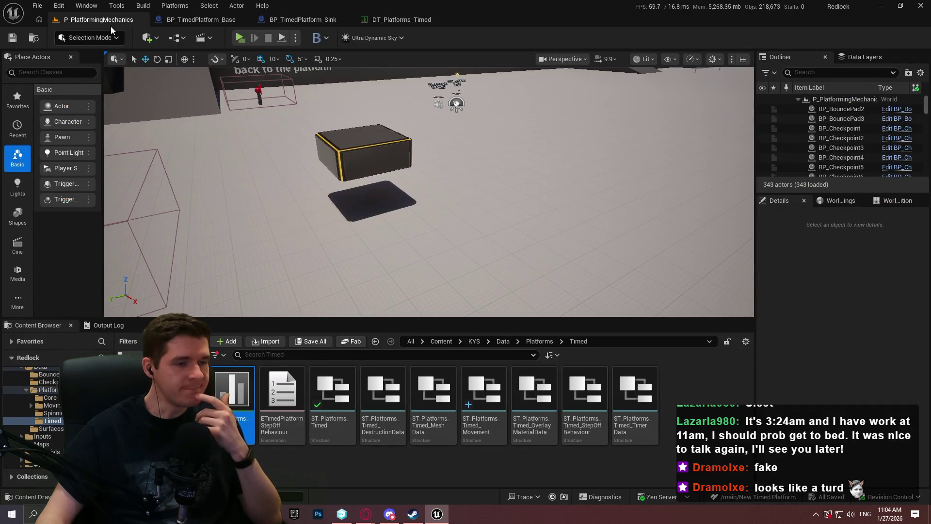
- Clear the floating sink platform's Data Table to None, then return to BP_TimedPlatform_Sink
{"action": "left_click", "coordinate": [364, 150]}
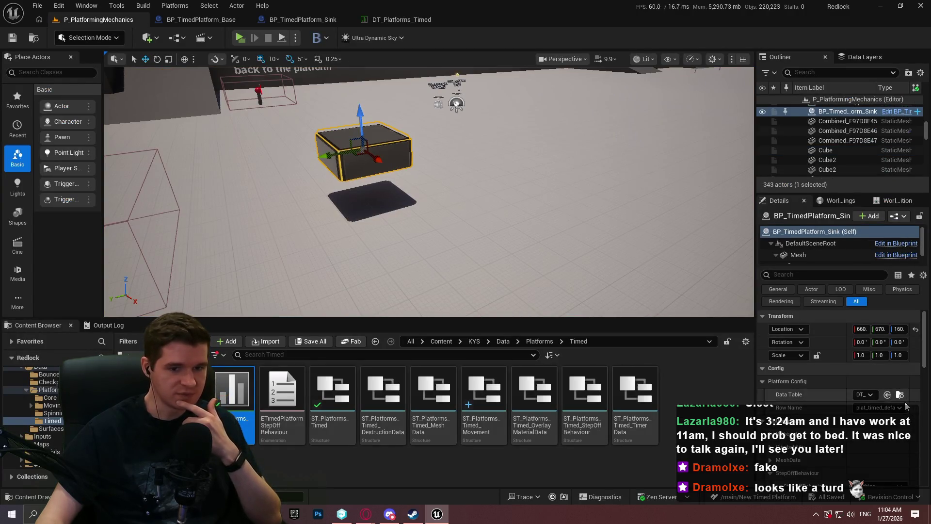
{"action": "left_click", "coordinate": [865, 394]}
{"action": "left_click", "coordinate": [815, 222]}
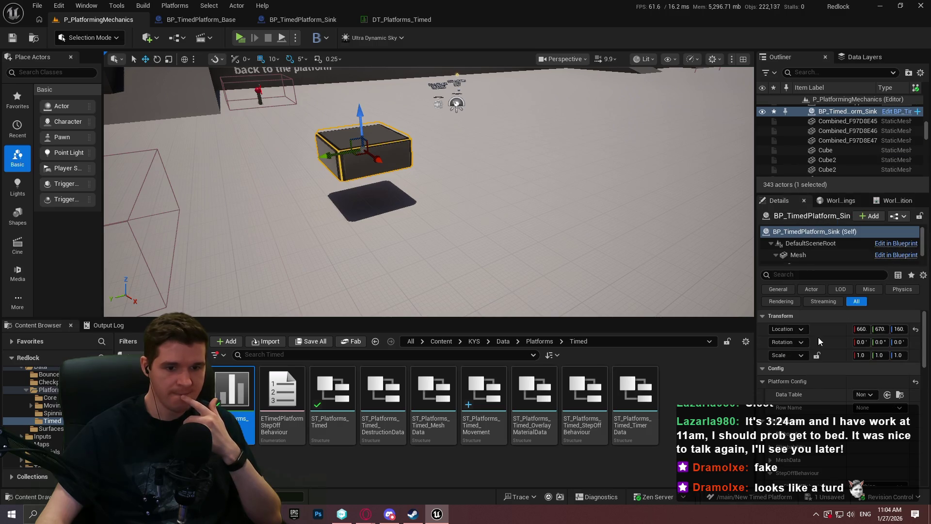
{"action": "left_click", "coordinate": [752, 244]}
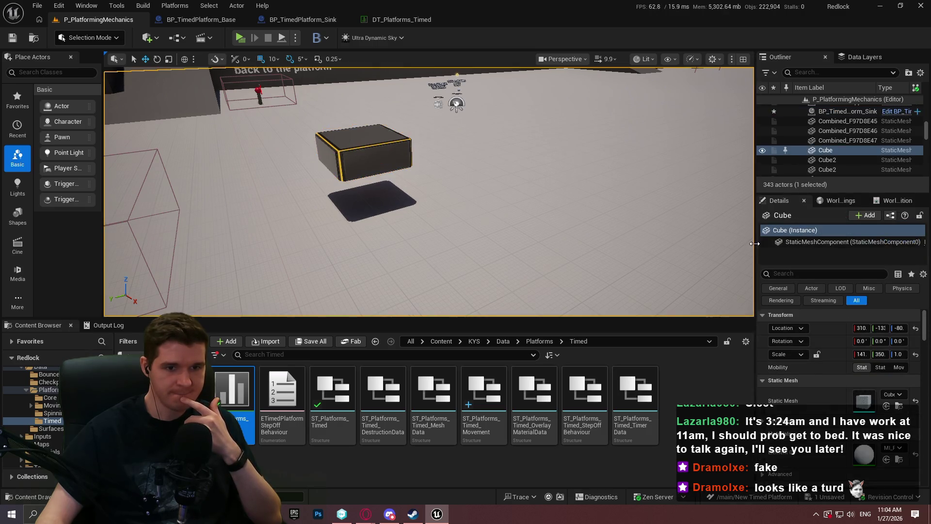
{"action": "left_click", "coordinate": [393, 156]}
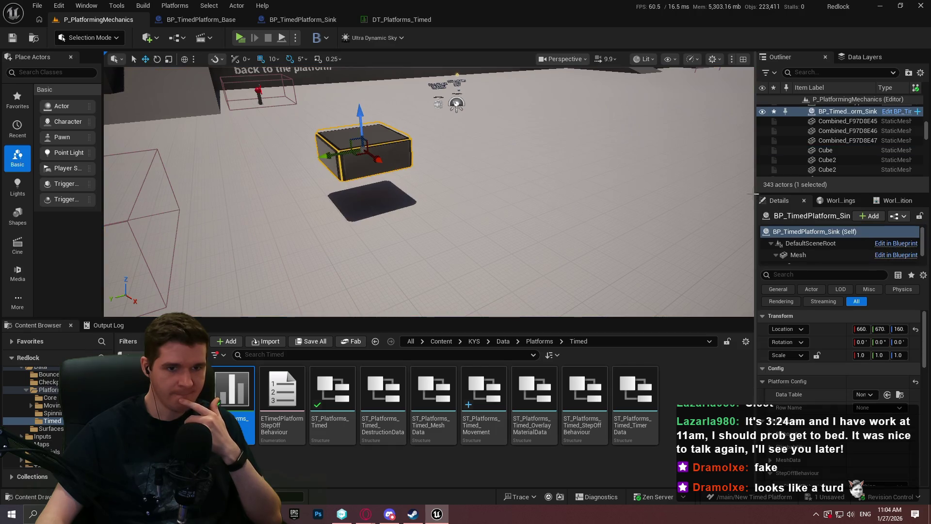
{"action": "left_click_drag", "start_coordinate": [751, 185], "coordinate": [709, 186]}
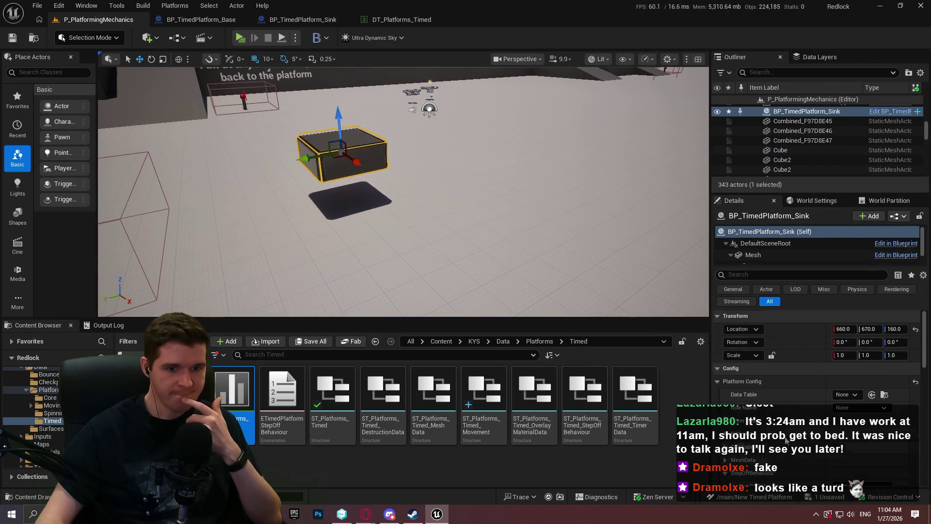
{"action": "scroll", "coordinate": [792, 400], "scroll_direction": "down", "scroll_amount": 3}
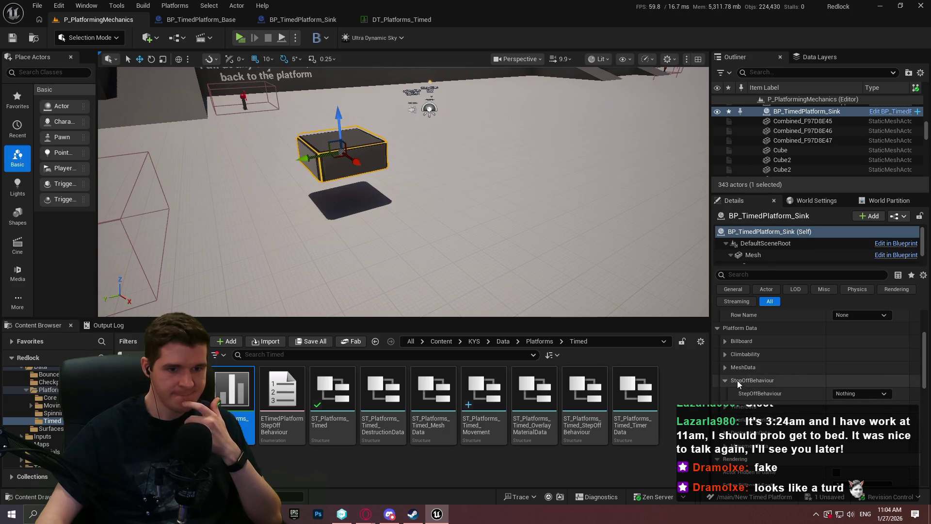
{"action": "left_click", "coordinate": [313, 21]}
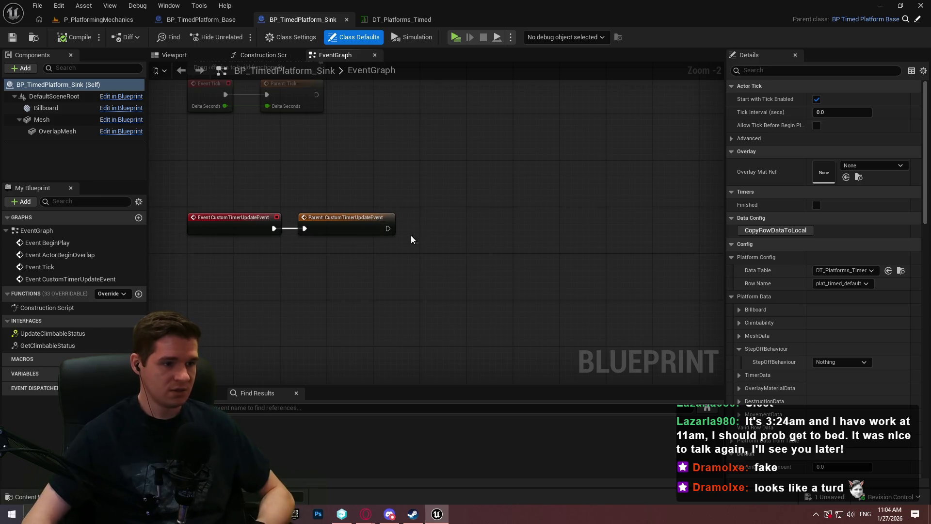
{"action": "right_click", "coordinate": [359, 270]}
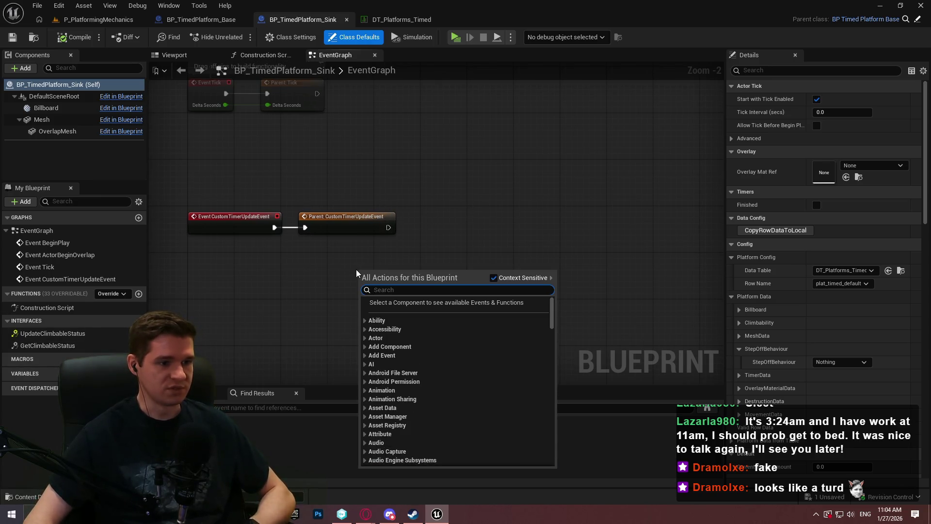
{"action": "left_click", "coordinate": [337, 267]}
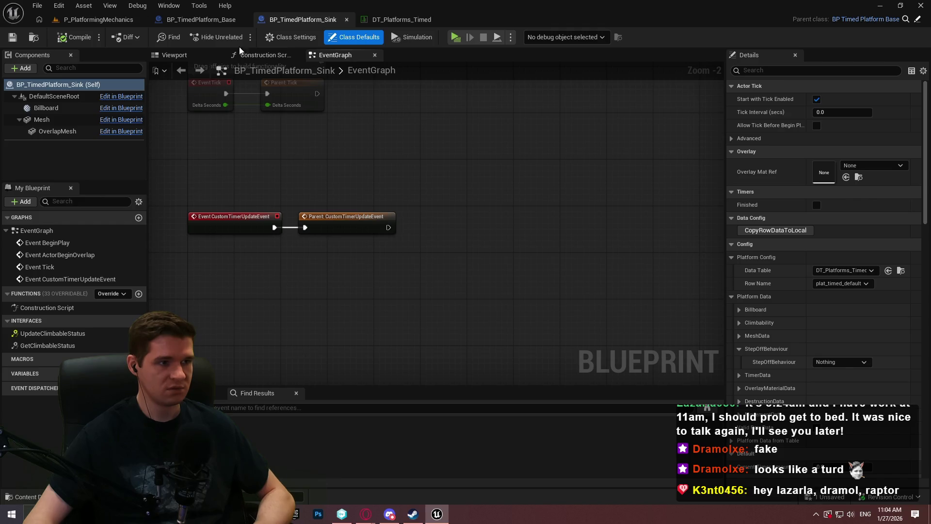
{"action": "right_click", "coordinate": [363, 303]}
{"action": "type", "text": "data"}
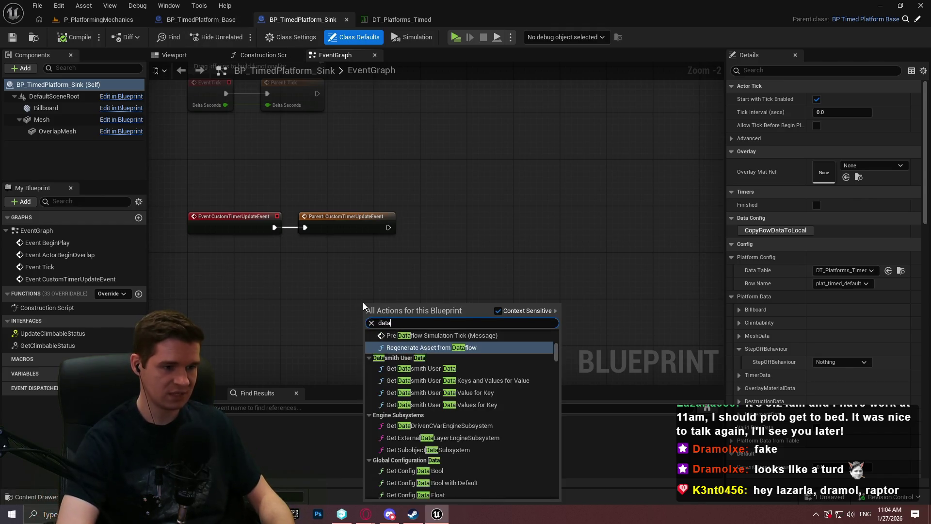
{"action": "scroll", "coordinate": [556, 349], "scroll_direction": "up", "scroll_amount": 3}
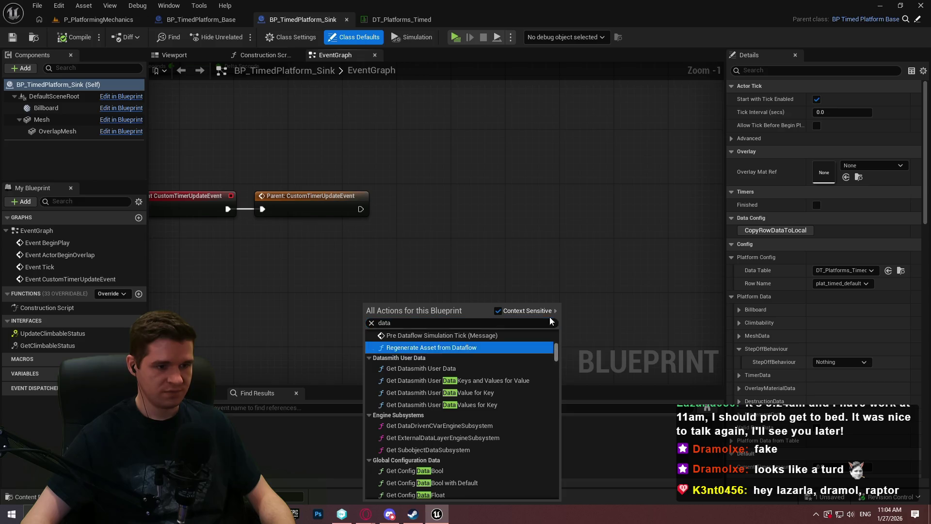
{"action": "left_click", "coordinate": [558, 261]}
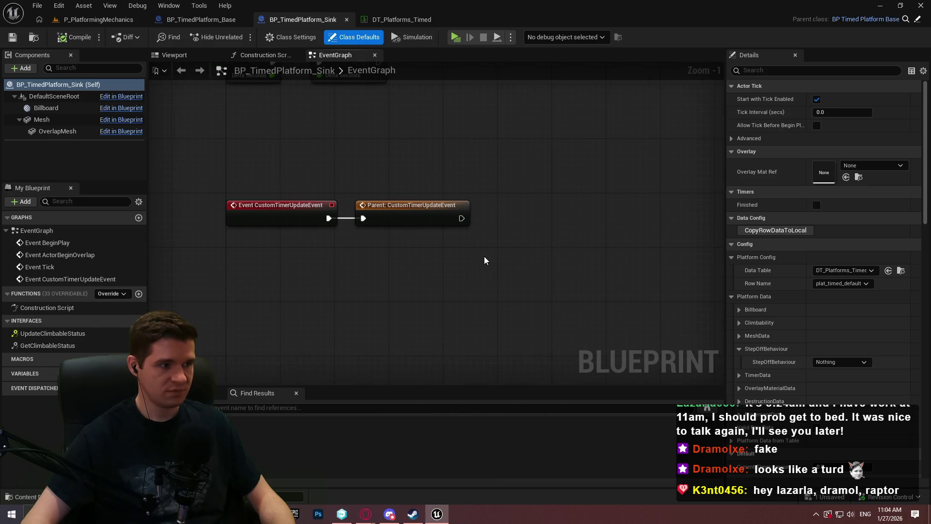
{"action": "left_click", "coordinate": [292, 34]}
{"action": "left_click", "coordinate": [345, 41]}
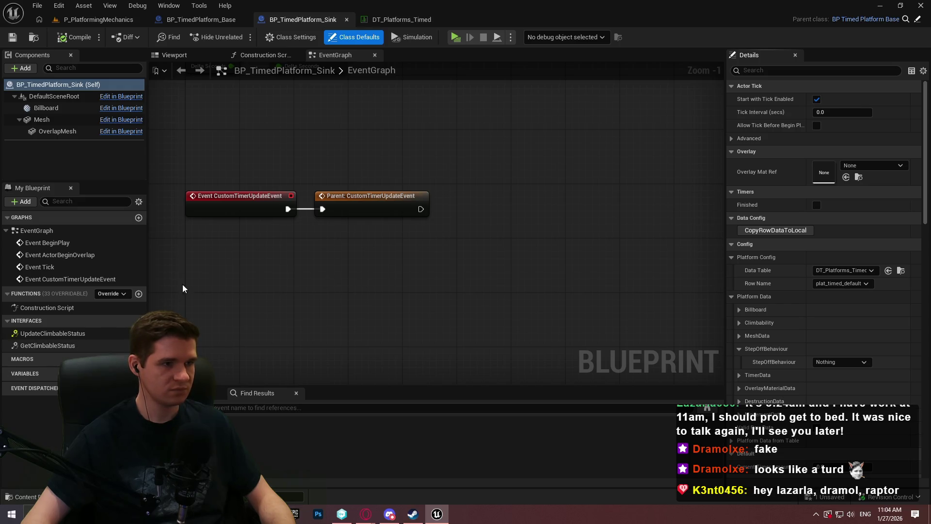
{"action": "left_click", "coordinate": [208, 20]}
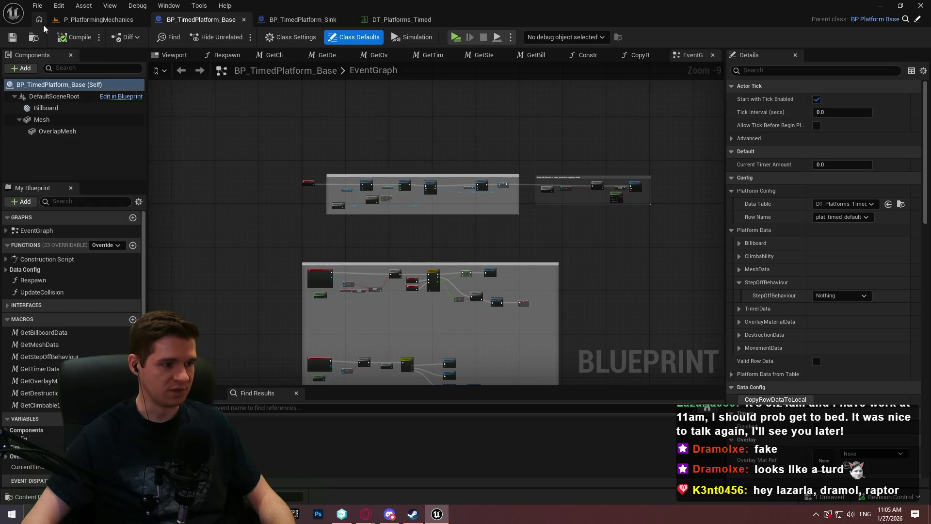
{"action": "scroll", "coordinate": [346, 244], "scroll_direction": "up", "scroll_amount": 1}
{"action": "scroll", "coordinate": [363, 203], "scroll_direction": "up", "scroll_amount": 5}
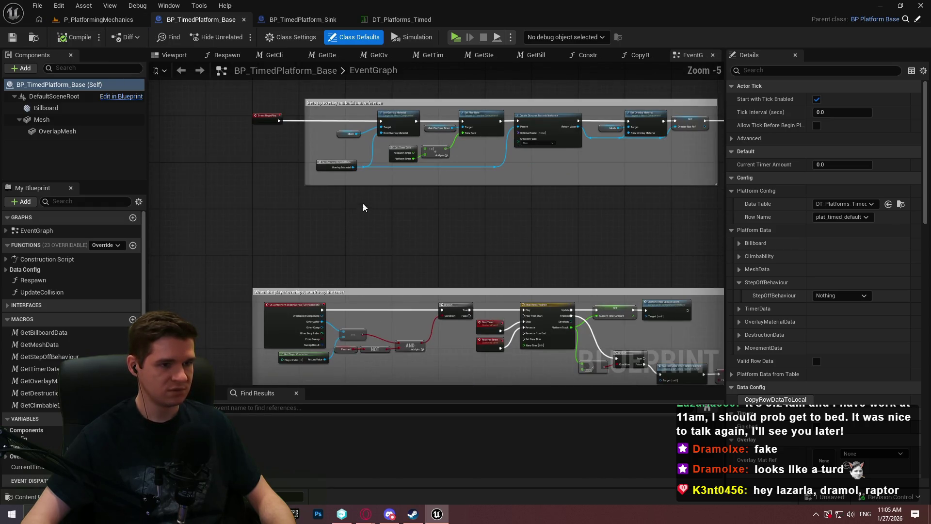
{"action": "scroll", "coordinate": [442, 124], "scroll_direction": "down", "scroll_amount": 1}
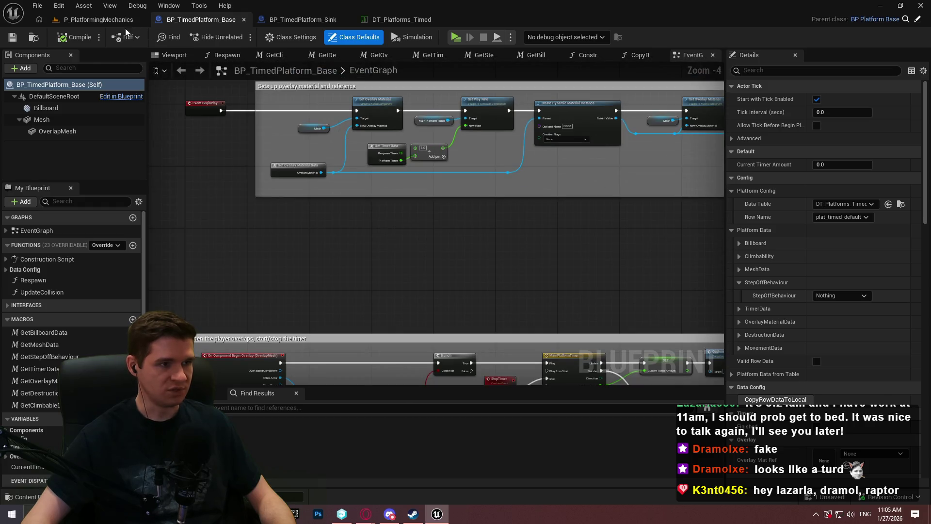
{"action": "left_click", "coordinate": [301, 23]}
{"action": "right_click", "coordinate": [439, 309]}
{"action": "type", "text": "delta sec"}
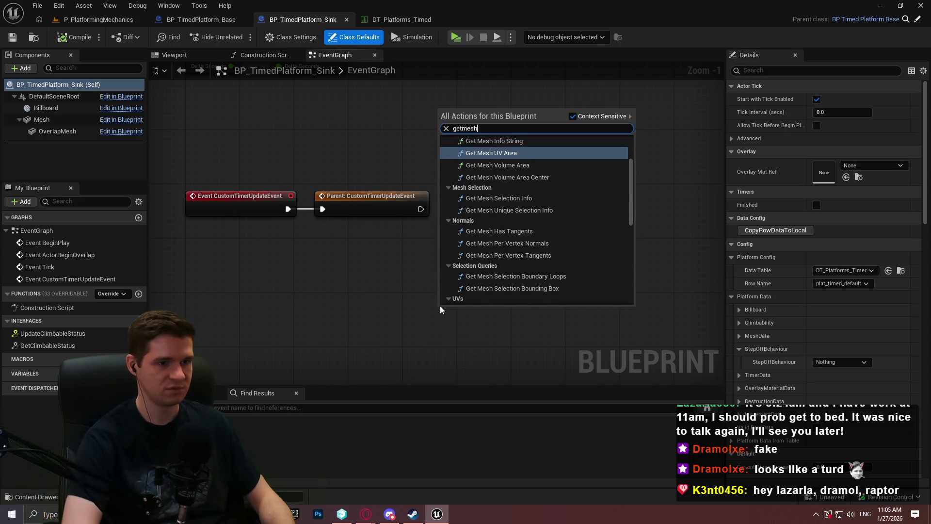
{"action": "left_click", "coordinate": [409, 301]}
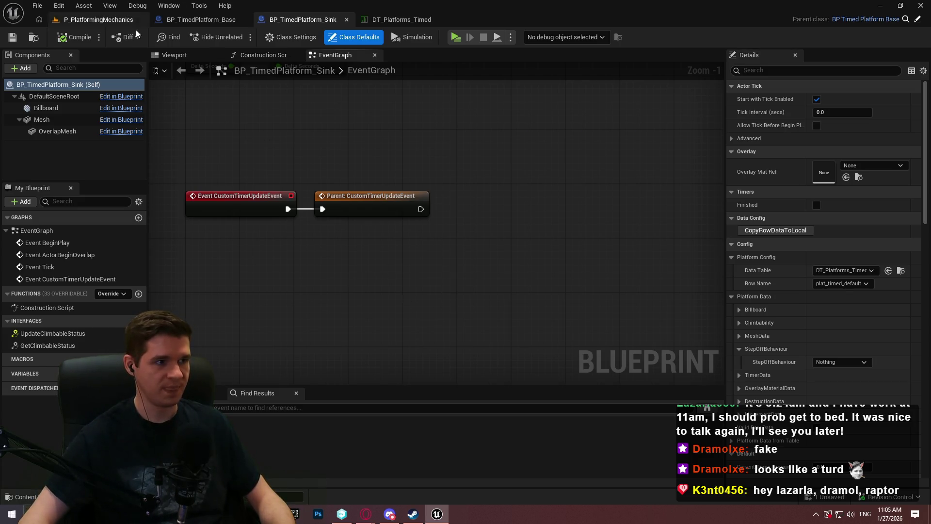
- In BP_TimedPlatform_Base, pan to the player overlap logic, then show the Viewport preview
{"action": "left_click", "coordinate": [121, 22]}
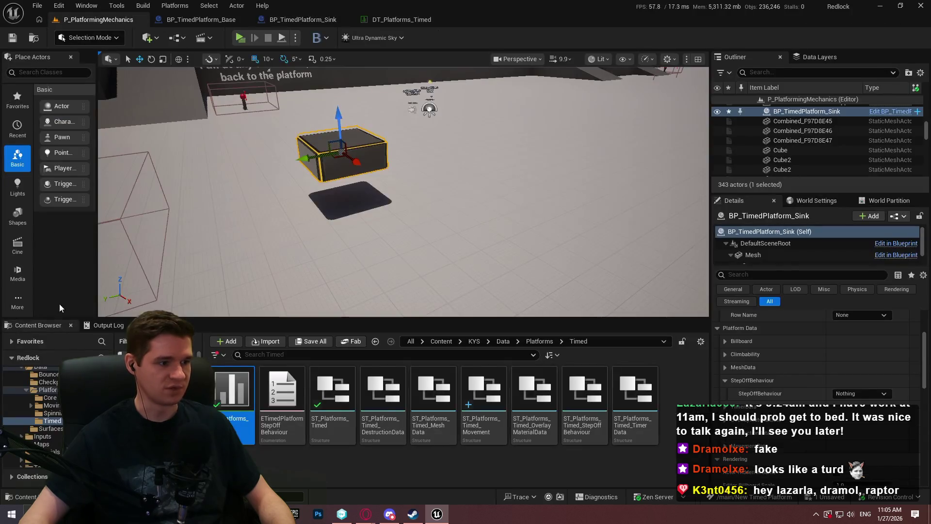
{"action": "left_click", "coordinate": [173, 24]}
{"action": "right_click", "coordinate": [32, 353]}
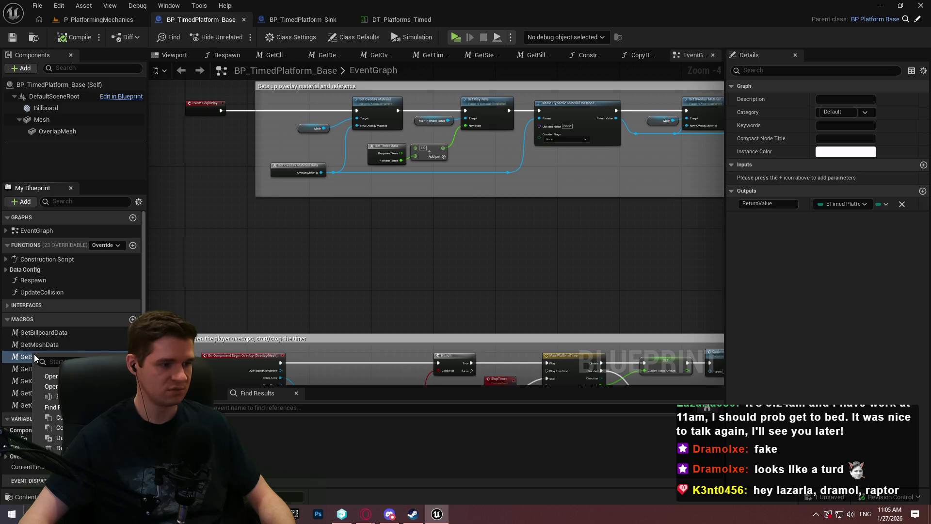
{"action": "left_click", "coordinate": [318, 300]}
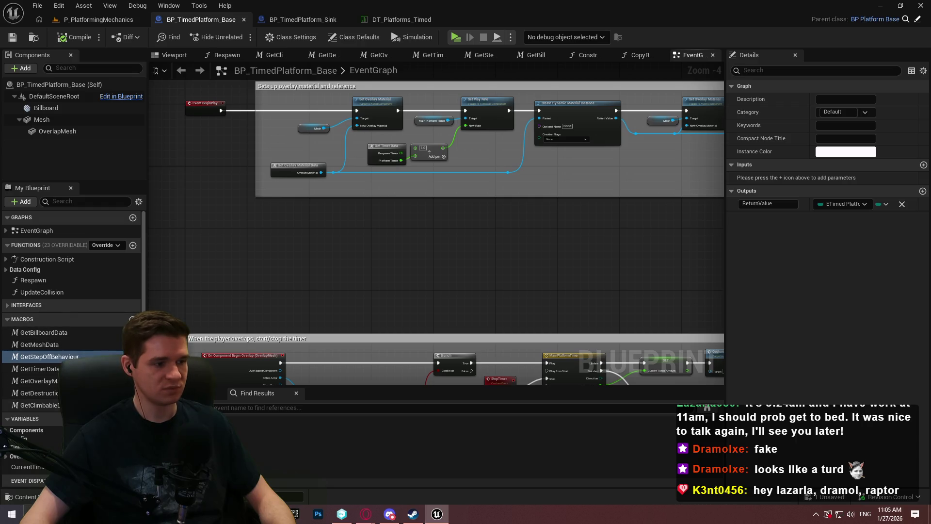
{"action": "mouse_move", "coordinate": [507, 260]}
{"action": "left_mouse_down"}
{"action": "mouse_move", "coordinate": [384, 135]}
{"action": "mouse_move", "coordinate": [288, 154]}
{"action": "left_mouse_up"}
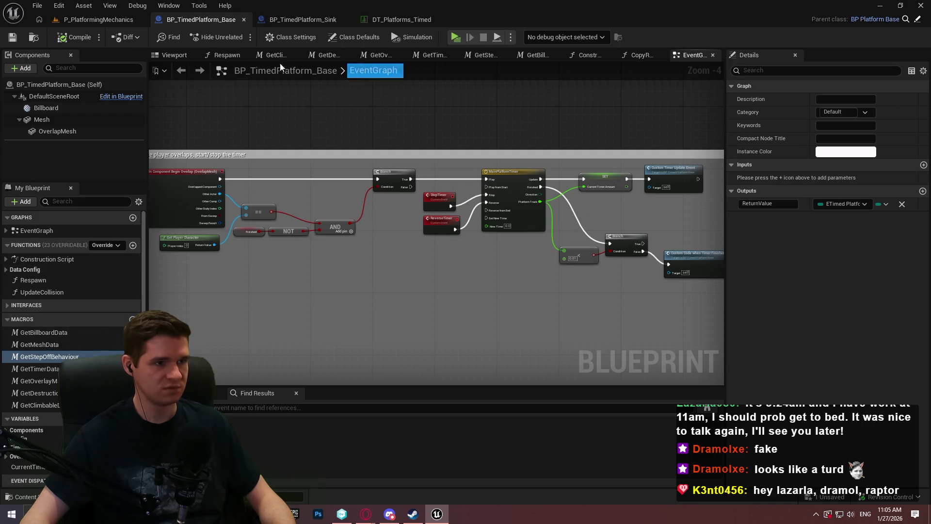
{"action": "left_click_drag", "start_coordinate": [255, 124], "coordinate": [301, 110]}
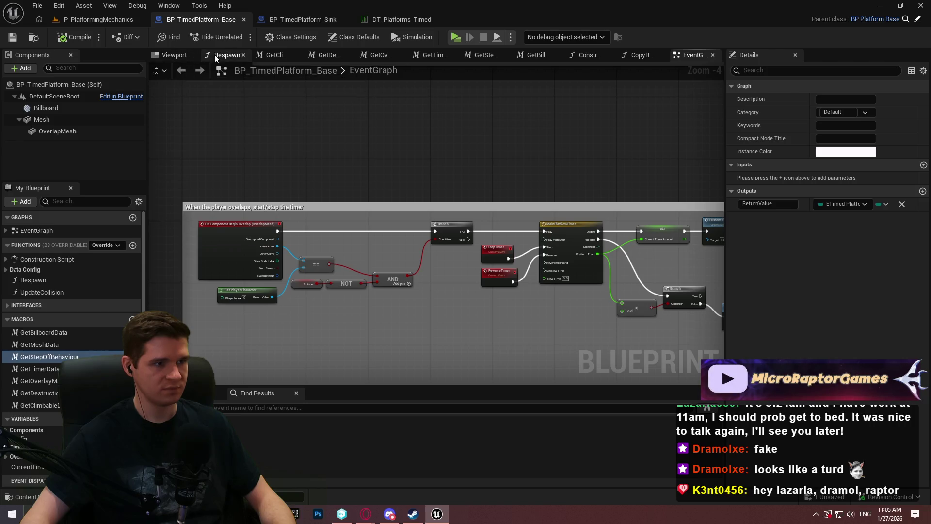
{"action": "left_click", "coordinate": [170, 55]}
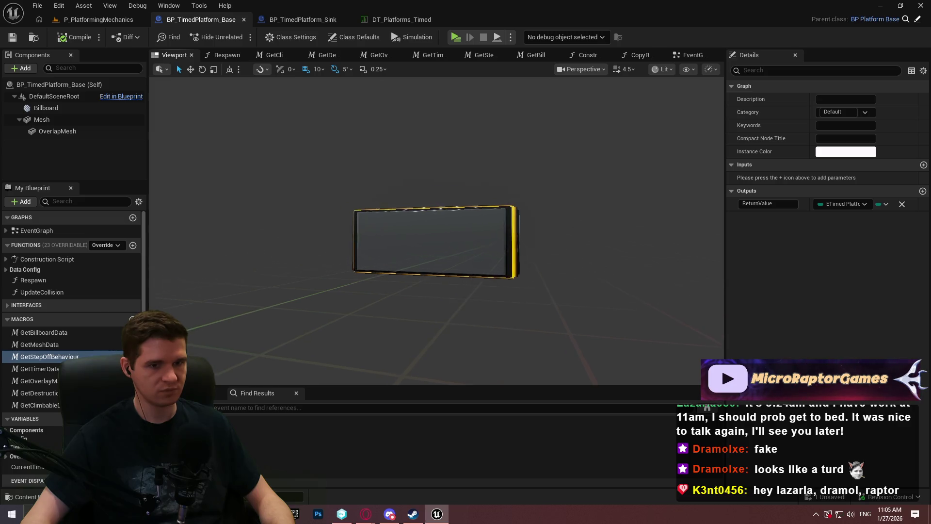
- Set CurrentTimerAmount's category to Timers, compile, and expand the Data Config functions
{"action": "scroll", "coordinate": [196, 158], "scroll_direction": "down", "scroll_amount": 3}
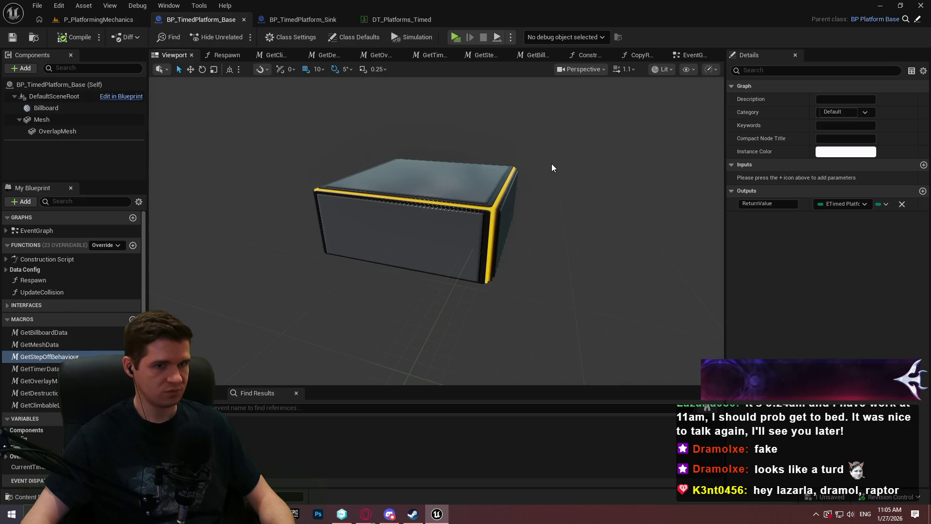
{"action": "left_click_drag", "start_coordinate": [552, 164], "coordinate": [312, 203]}
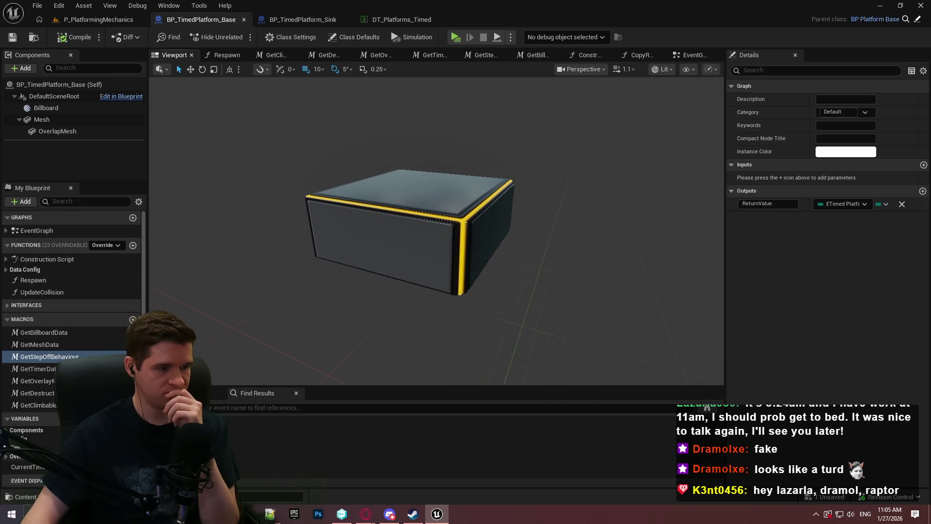
{"action": "left_click", "coordinate": [24, 466]}
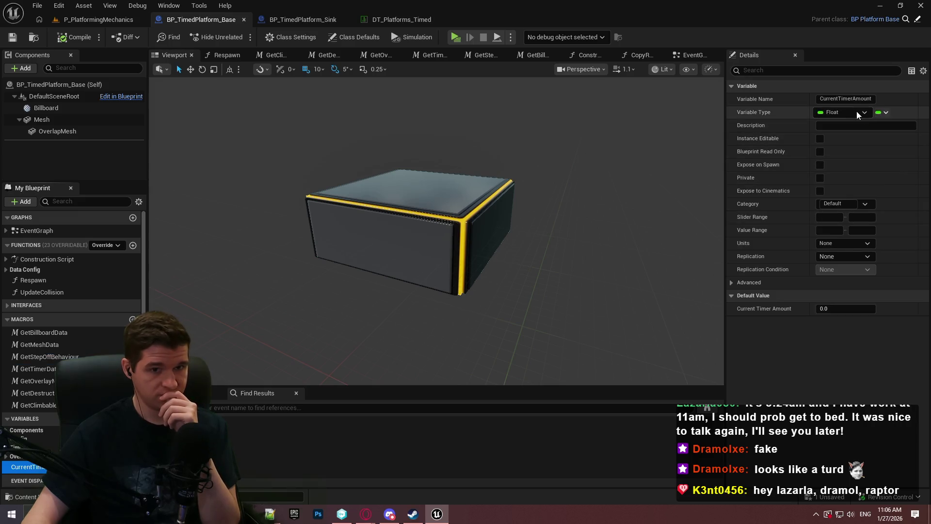
{"action": "left_click", "coordinate": [868, 203]}
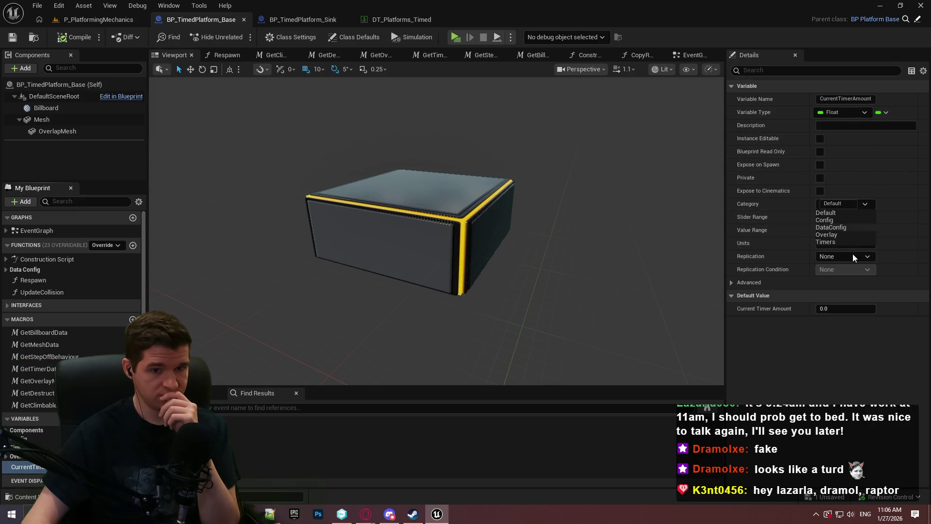
{"action": "left_click", "coordinate": [826, 242]}
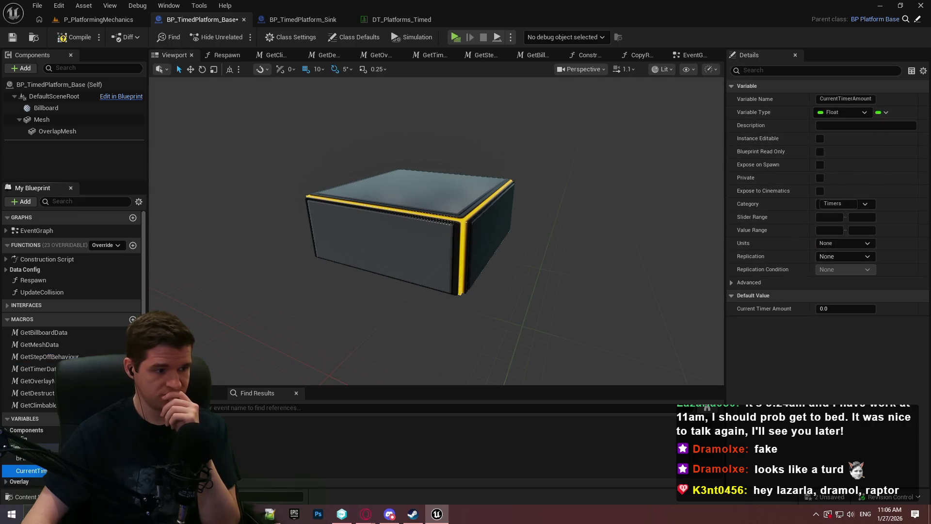
{"action": "left_click", "coordinate": [69, 40]}
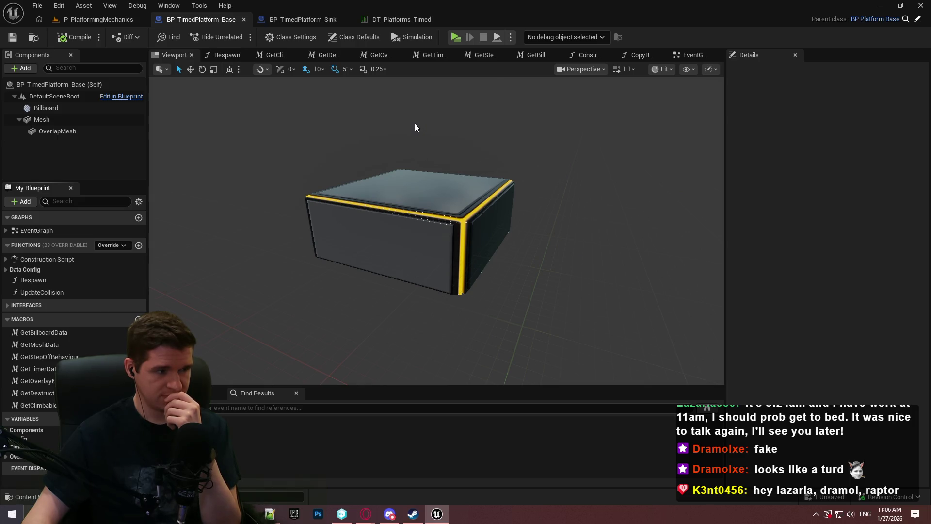
{"action": "left_click", "coordinate": [6, 270]}
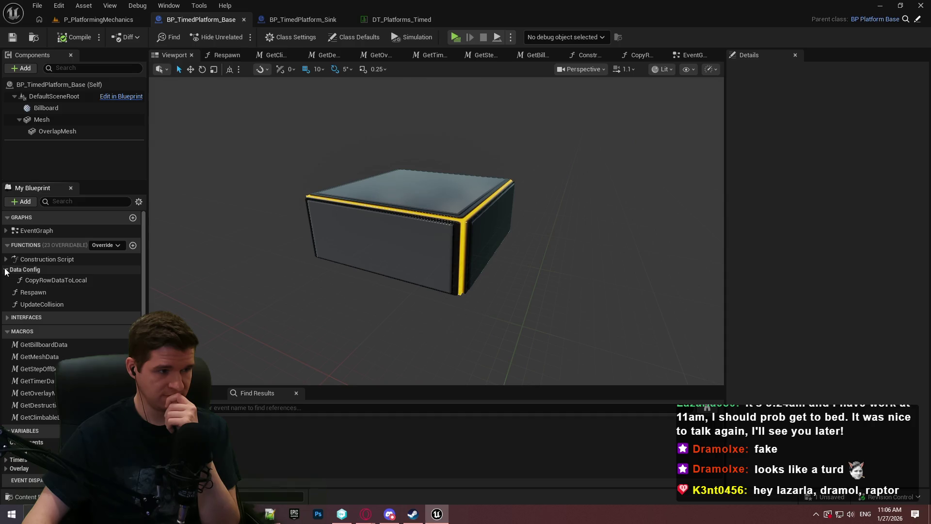
- Inspect the CopyRowDataToLocal function graph, collapse Data Config, and return to the EventGraph
{"action": "double_click", "coordinate": [78, 283]}
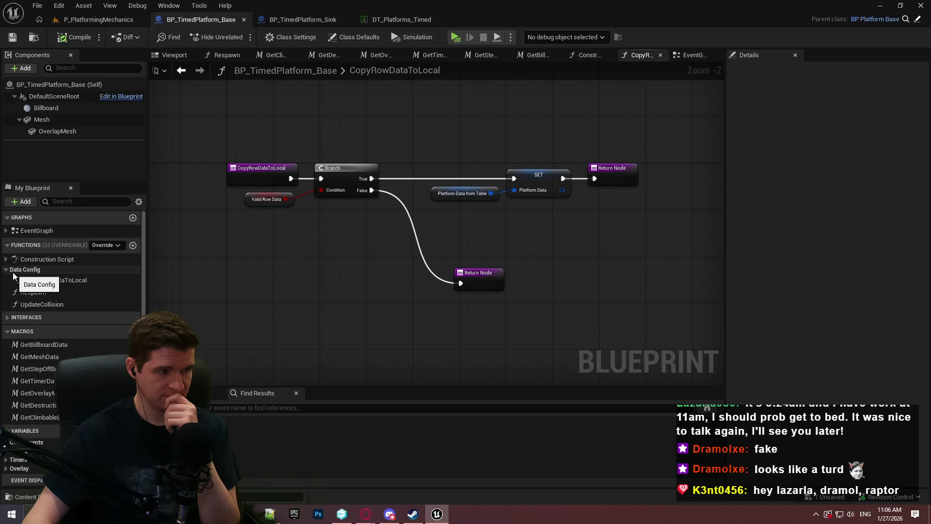
{"action": "left_click", "coordinate": [14, 274]}
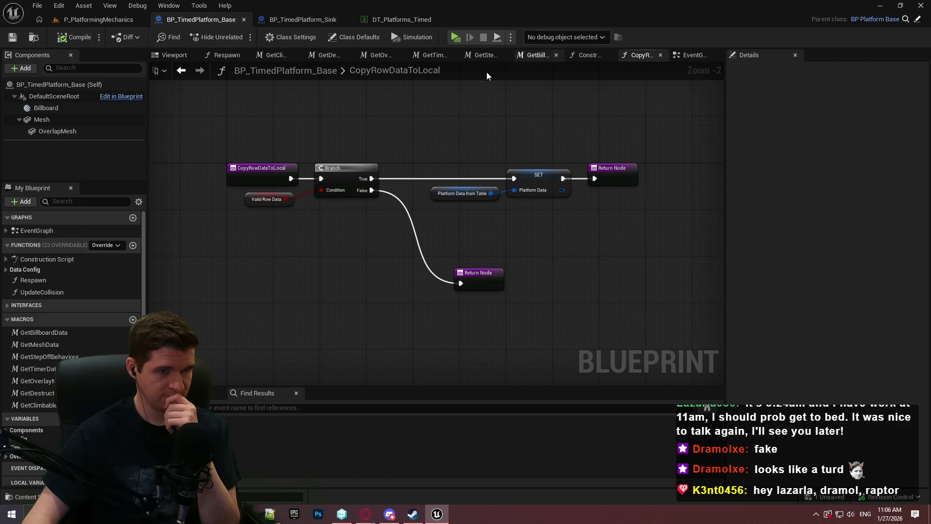
{"action": "left_click", "coordinate": [697, 54]}
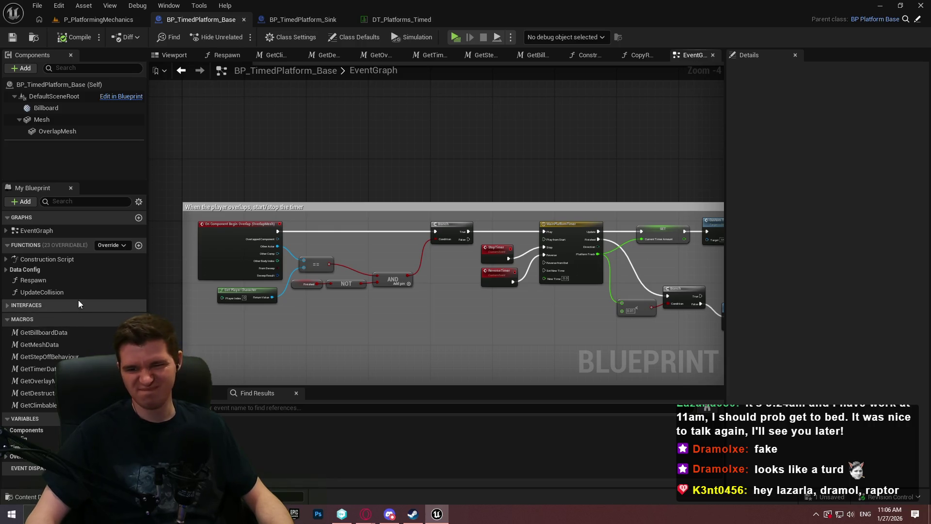
- Rename GetBillboardData, GetMeshData and GetStepOffBehaviour with an OLD suffix
{"action": "left_click", "coordinate": [60, 332]}
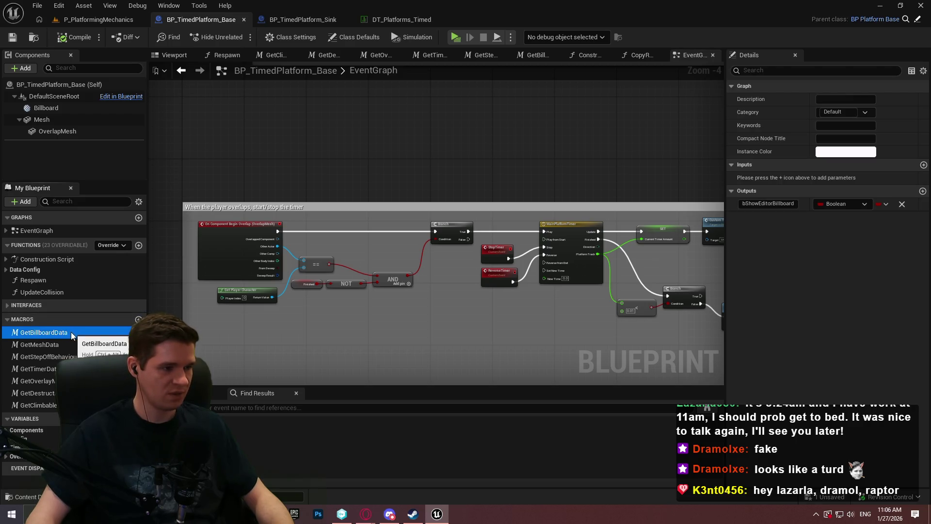
{"action": "left_click", "coordinate": [71, 332]}
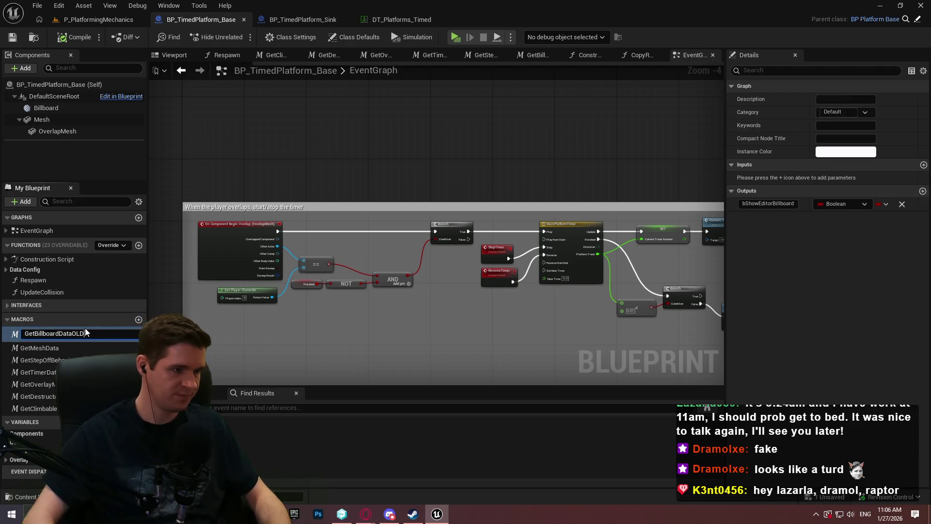
{"action": "type", "text": "OLD"}
{"action": "left_click", "coordinate": [59, 344]}
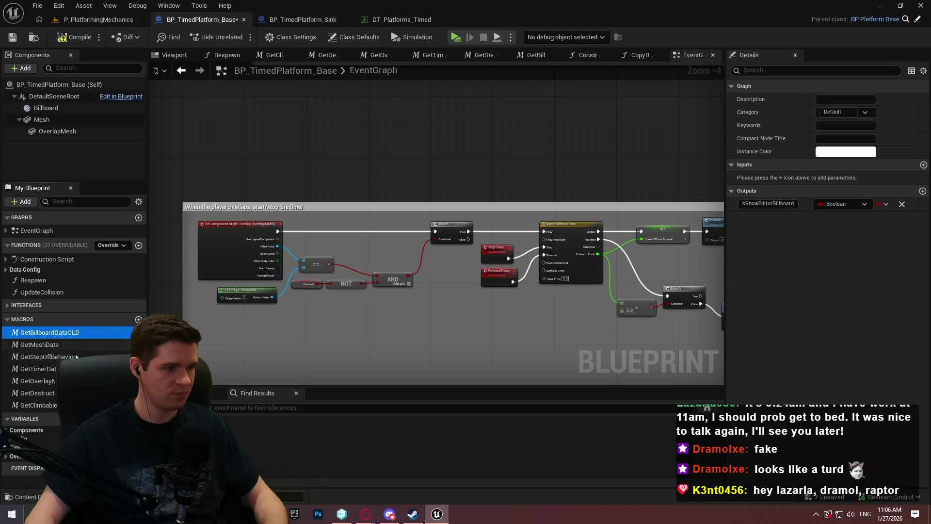
{"action": "left_click", "coordinate": [70, 346]}
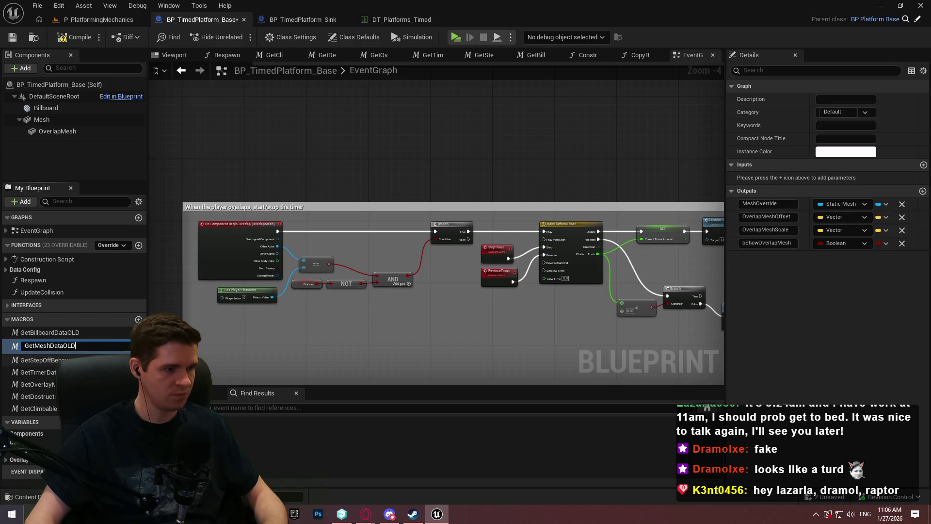
{"action": "key", "text": "Return"}
{"action": "left_click", "coordinate": [48, 356]}
{"action": "left_click", "coordinate": [84, 357]}
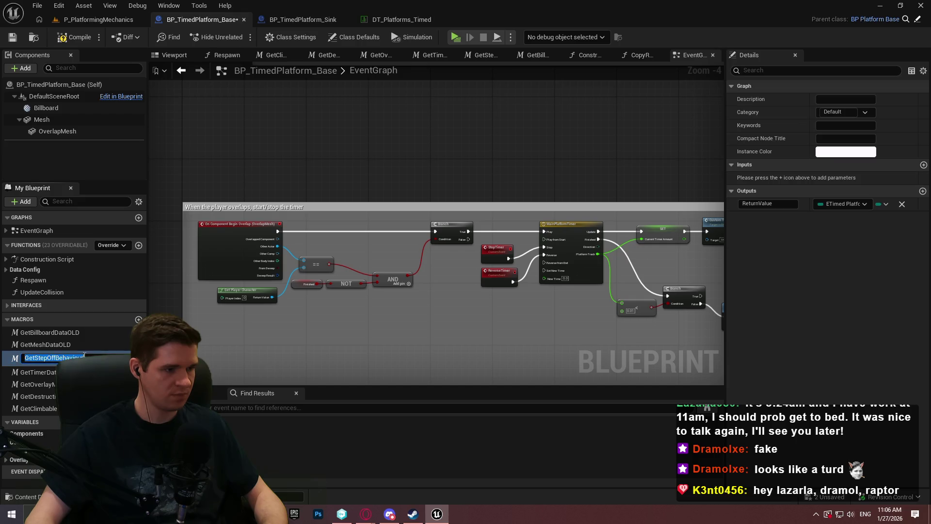
{"action": "key", "text": "Return"}
- Leave GetTimerData, GetOverlayMaterial, GetDestruction and GetClimbable with their names unchanged
{"action": "left_click", "coordinate": [39, 368]}
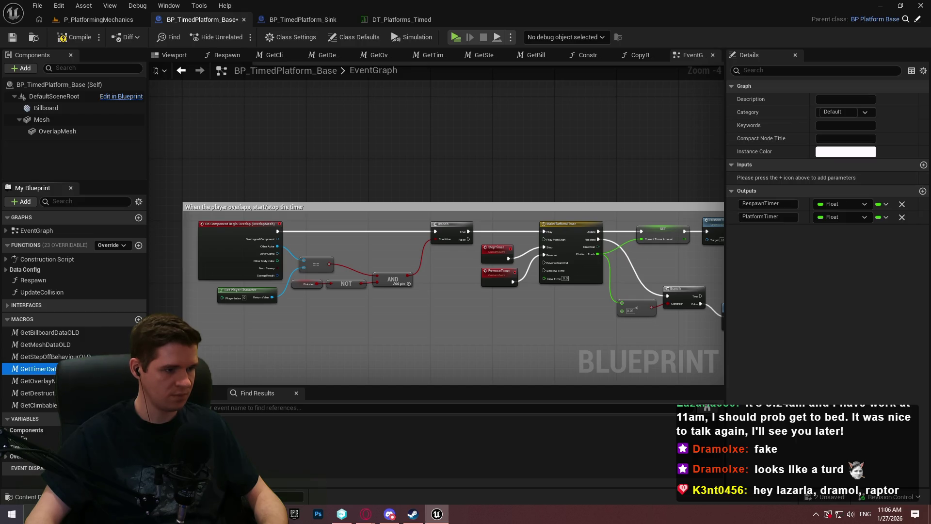
{"action": "left_click", "coordinate": [38, 381]}
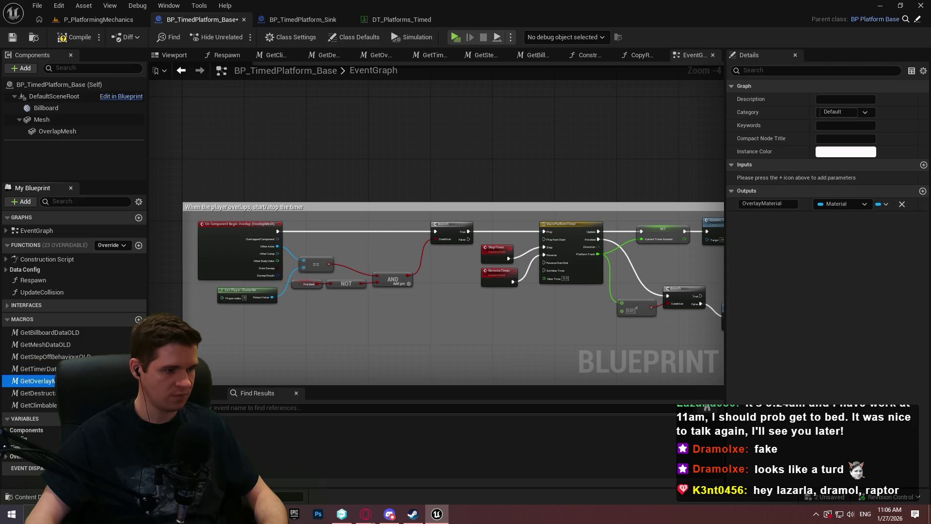
{"action": "key", "text": "F2"}
{"action": "key", "text": "Escape"}
{"action": "left_click", "coordinate": [36, 392]}
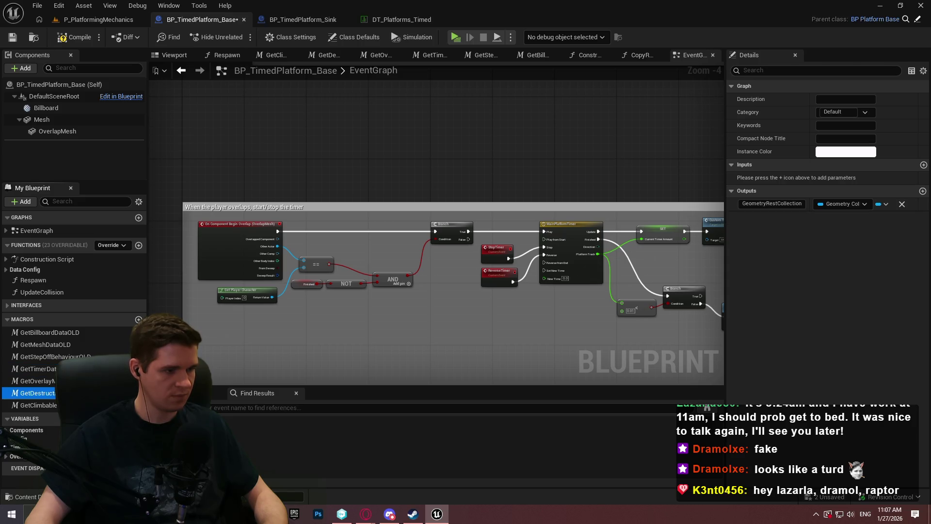
{"action": "key", "text": "F2"}
{"action": "key", "text": "Escape"}
{"action": "left_click", "coordinate": [38, 405]}
{"action": "key", "text": "F2"}
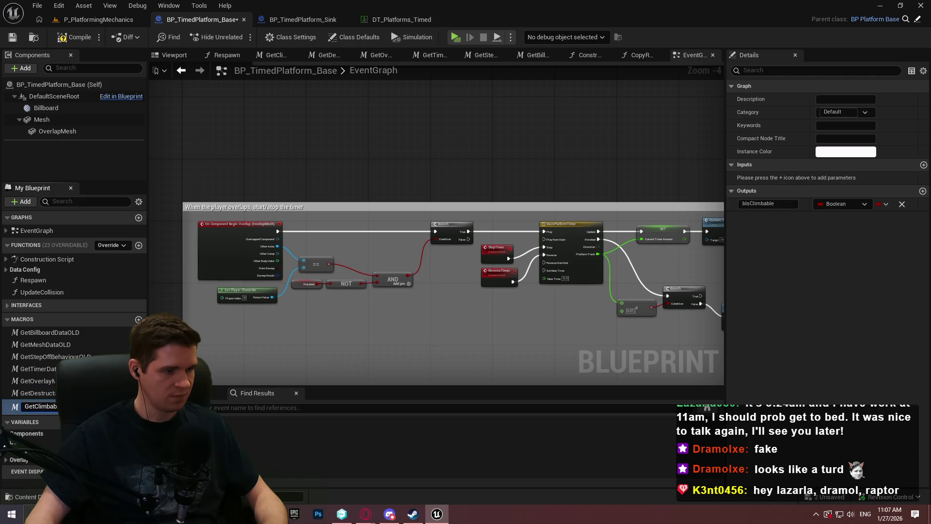
{"action": "key", "text": "Escape"}
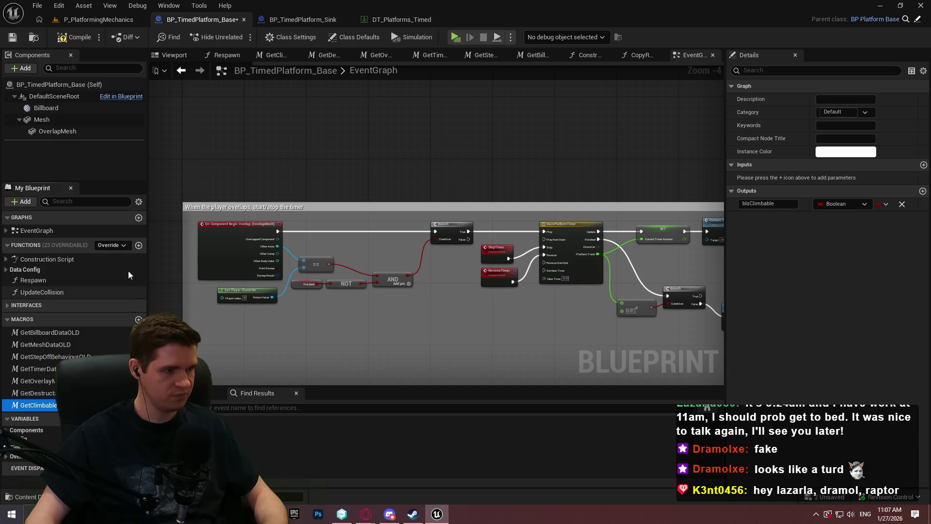
- Create a pure, public function named GetBillboardData
{"action": "left_click", "coordinate": [139, 246]}
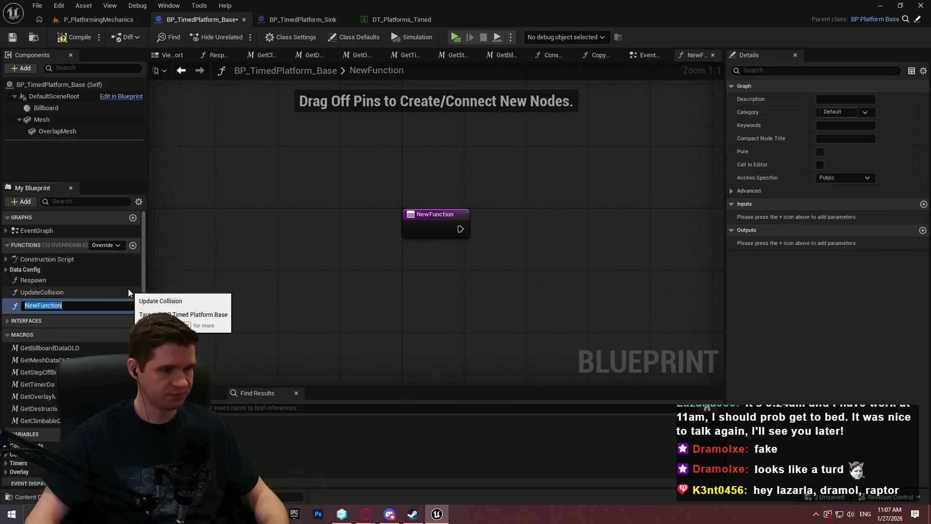
{"action": "type", "text": "GetBillgoa"}
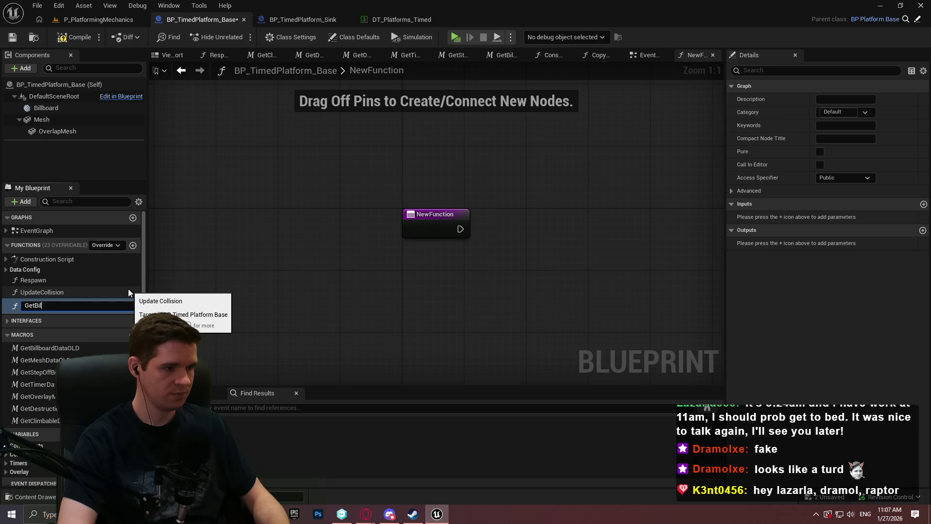
{"action": "key", "text": "BackSpace"}
{"action": "key", "text": "BackSpace"}
{"action": "key", "text": "BackSpace"}
{"action": "type", "text": "boar"}
{"action": "type", "text": "dData"}
{"action": "key", "text": "Return"}
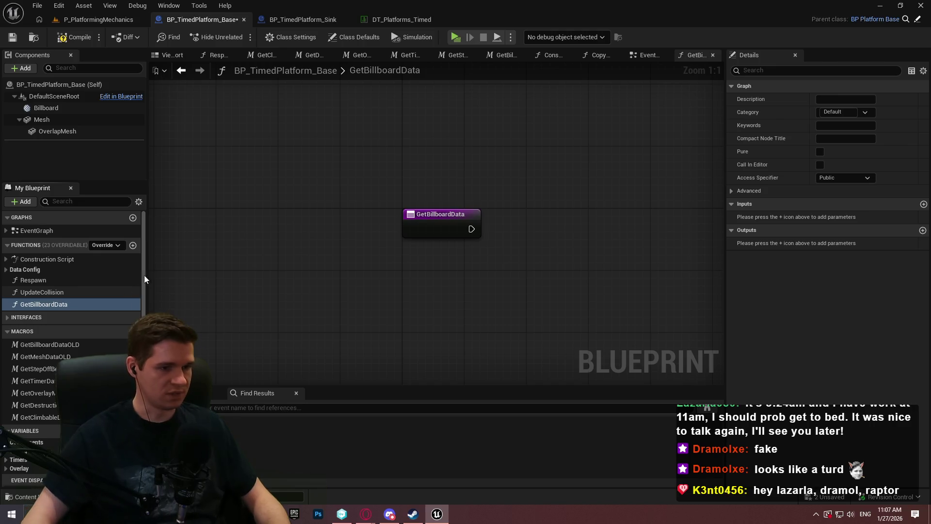
{"action": "left_click", "coordinate": [820, 152]}
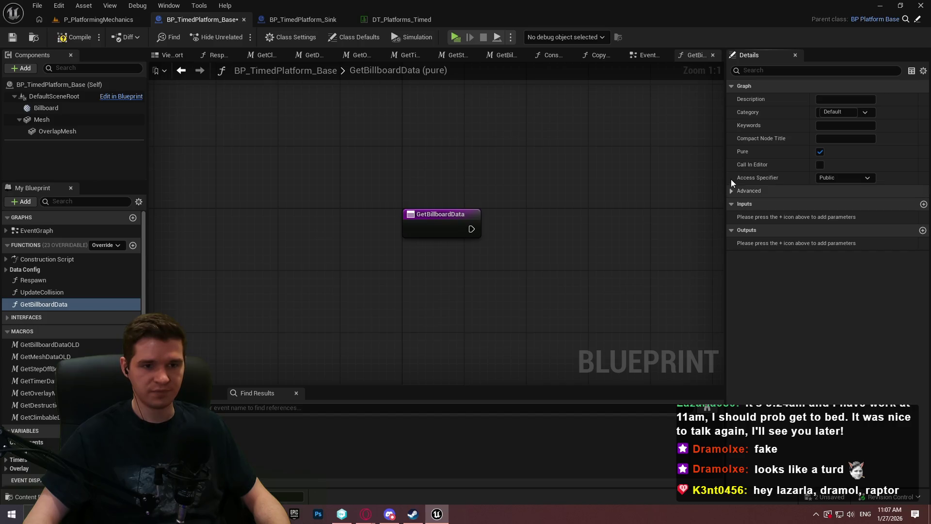
{"action": "left_click", "coordinate": [803, 180]}
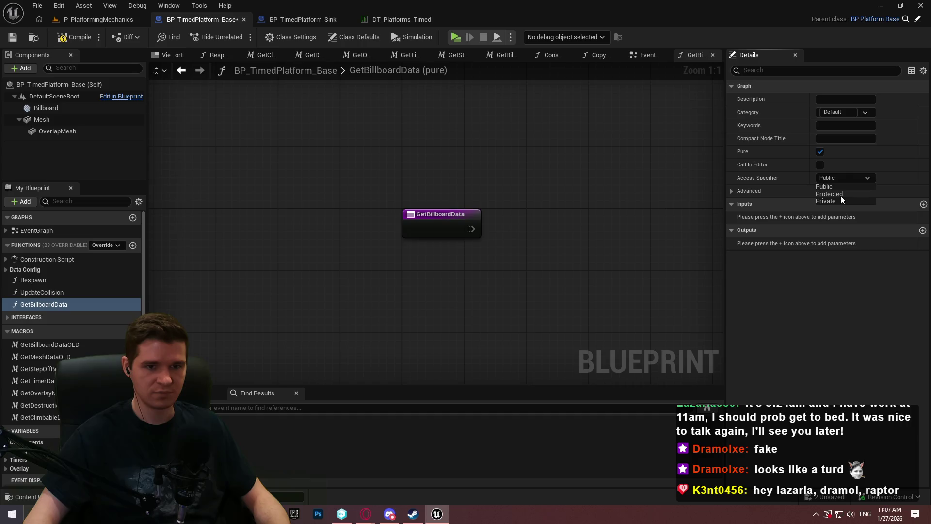
{"action": "left_click", "coordinate": [796, 180]}
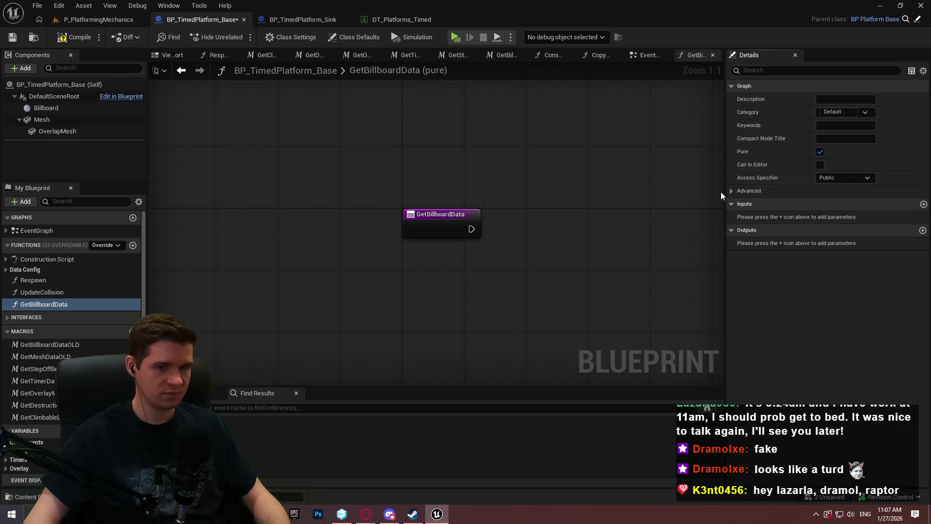
- Open the GetBillboardDataOLD macro graph and select all its nodes
{"action": "left_click_drag", "start_coordinate": [512, 205], "coordinate": [505, 205]}
{"action": "double_click", "coordinate": [25, 346]}
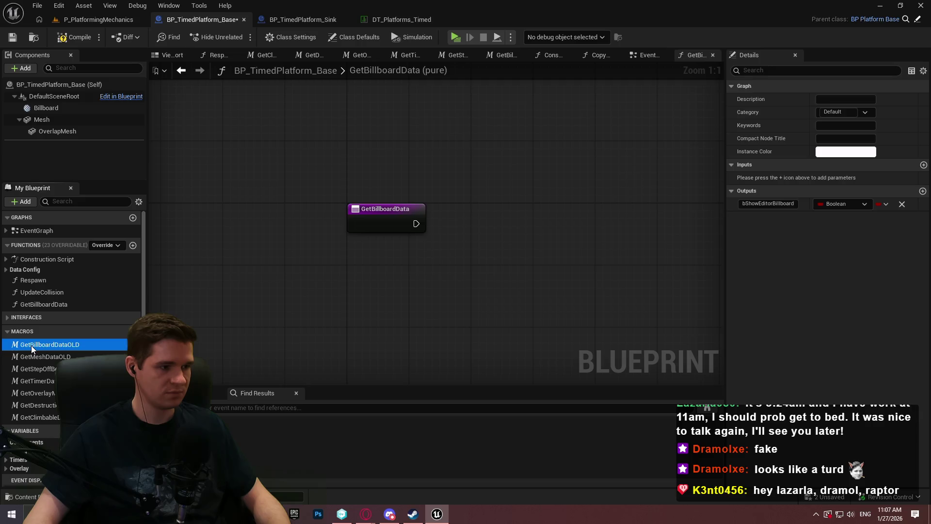
{"action": "mouse_move", "coordinate": [654, 323]}
{"action": "left_mouse_down"}
{"action": "mouse_move", "coordinate": [398, 224]}
{"action": "mouse_move", "coordinate": [206, 176]}
{"action": "left_mouse_up"}
- Hide the Movement Data pin on both Break ST Platforms Timed nodes and select all macro nodes
{"action": "left_click", "coordinate": [436, 206]}
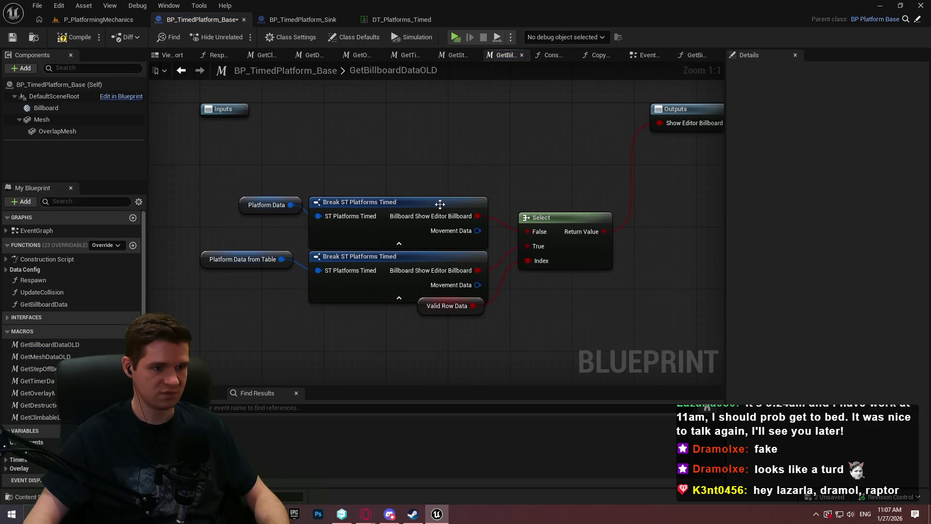
{"action": "left_click", "coordinate": [732, 99]}
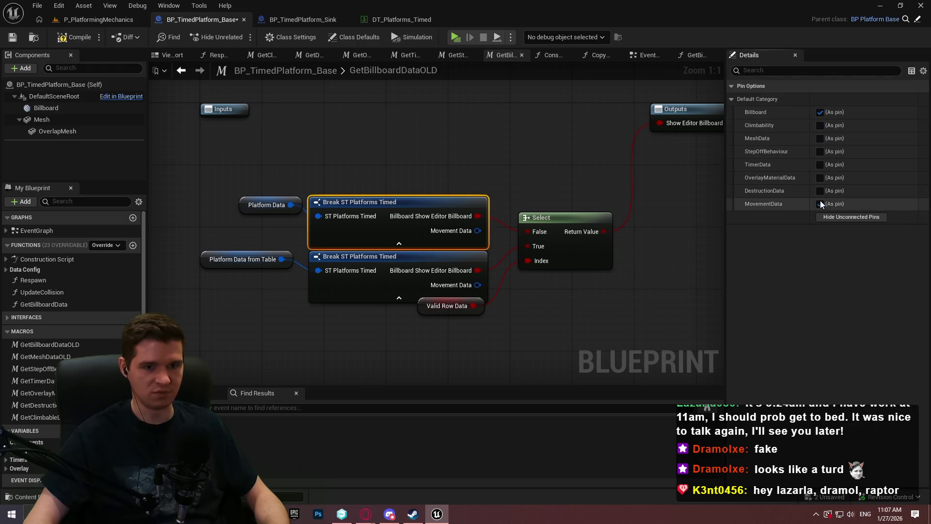
{"action": "left_click", "coordinate": [820, 203]}
{"action": "left_click", "coordinate": [391, 254]}
{"action": "left_click", "coordinate": [820, 203]}
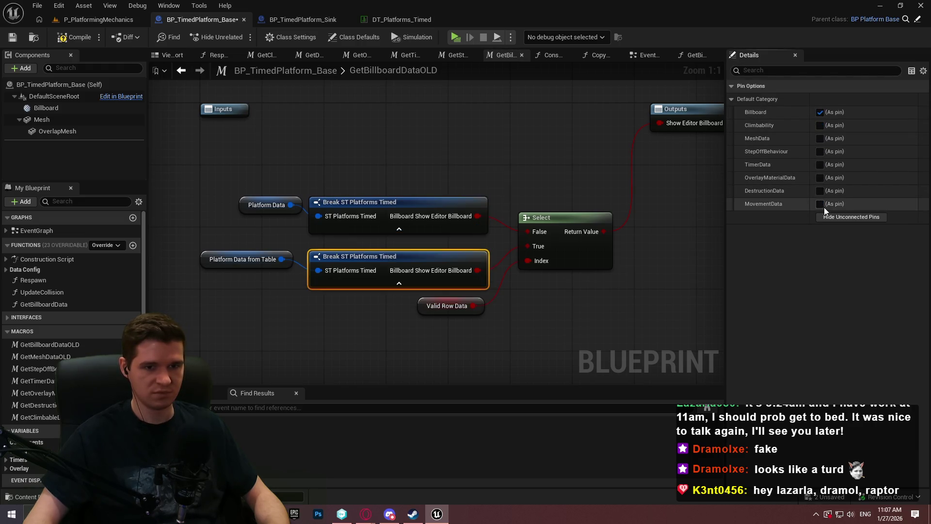
{"action": "left_click_drag", "start_coordinate": [644, 352], "coordinate": [203, 182]}
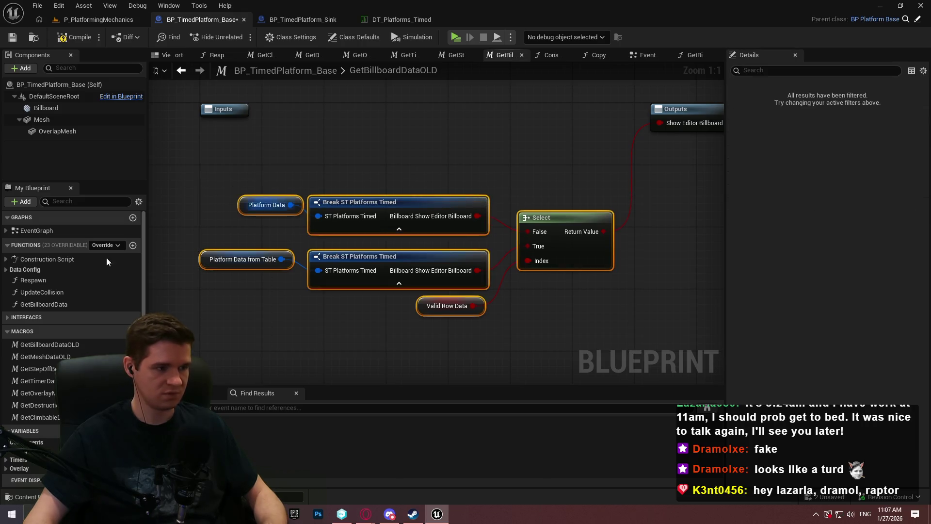
- Paste the billboard nodes into GetBillboardData and wire the Select result into a new Return Node
{"action": "double_click", "coordinate": [60, 304]}
{"action": "key", "text": "ctrl+v"}
{"action": "key", "text": "Home"}
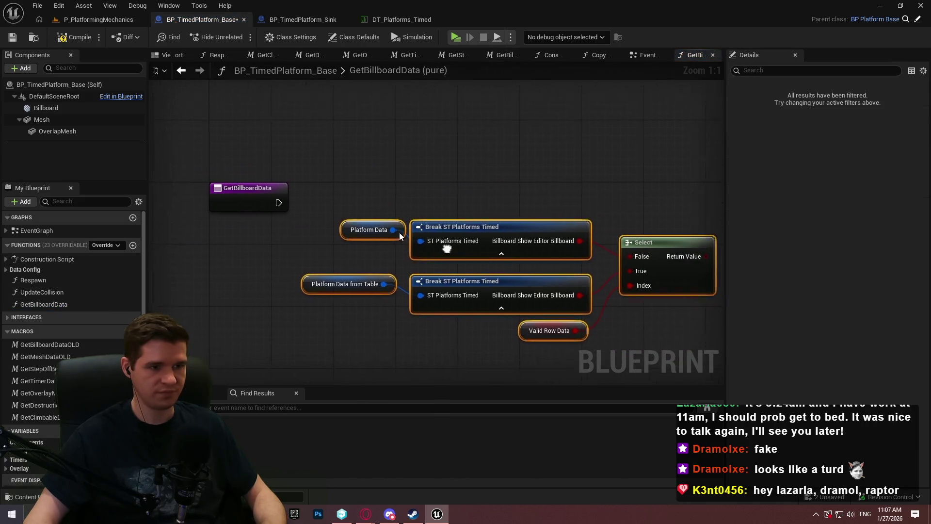
{"action": "mouse_move", "coordinate": [247, 198]}
{"action": "left_mouse_down"}
{"action": "mouse_move", "coordinate": [742, 199]}
{"action": "mouse_move", "coordinate": [607, 196]}
{"action": "mouse_move", "coordinate": [609, 188]}
{"action": "left_mouse_up"}
{"action": "type", "text": "return"}
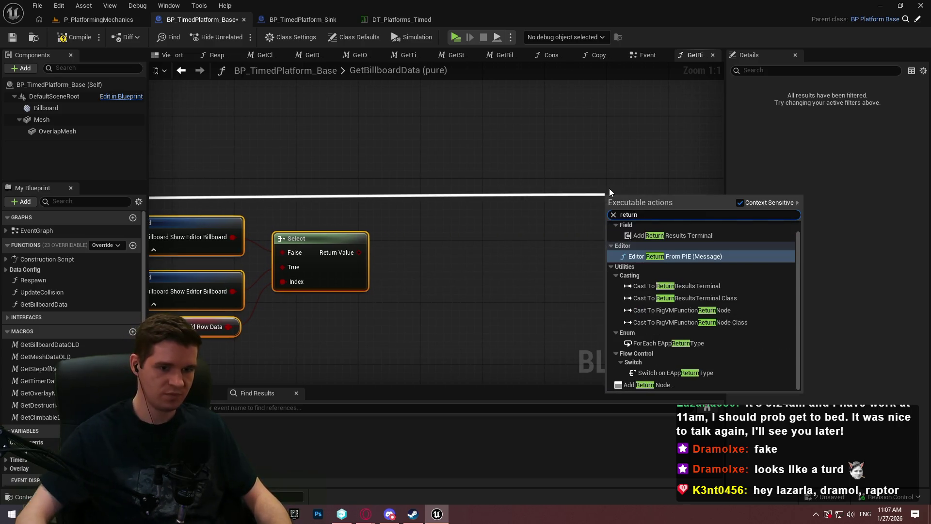
{"action": "left_click", "coordinate": [676, 384]}
{"action": "mouse_move", "coordinate": [626, 215]}
{"action": "left_mouse_down"}
{"action": "mouse_move", "coordinate": [446, 192]}
{"action": "mouse_move", "coordinate": [435, 206]}
{"action": "mouse_move", "coordinate": [439, 172]}
{"action": "mouse_move", "coordinate": [580, 168]}
{"action": "mouse_move", "coordinate": [551, 178]}
{"action": "mouse_move", "coordinate": [560, 181]}
{"action": "left_mouse_up"}
{"action": "mouse_move", "coordinate": [503, 231]}
{"action": "left_mouse_down"}
{"action": "mouse_move", "coordinate": [490, 230]}
{"action": "mouse_move", "coordinate": [558, 182]}
{"action": "mouse_move", "coordinate": [572, 159]}
{"action": "mouse_move", "coordinate": [620, 164]}
{"action": "mouse_move", "coordinate": [586, 159]}
{"action": "mouse_move", "coordinate": [594, 166]}
{"action": "left_mouse_up"}
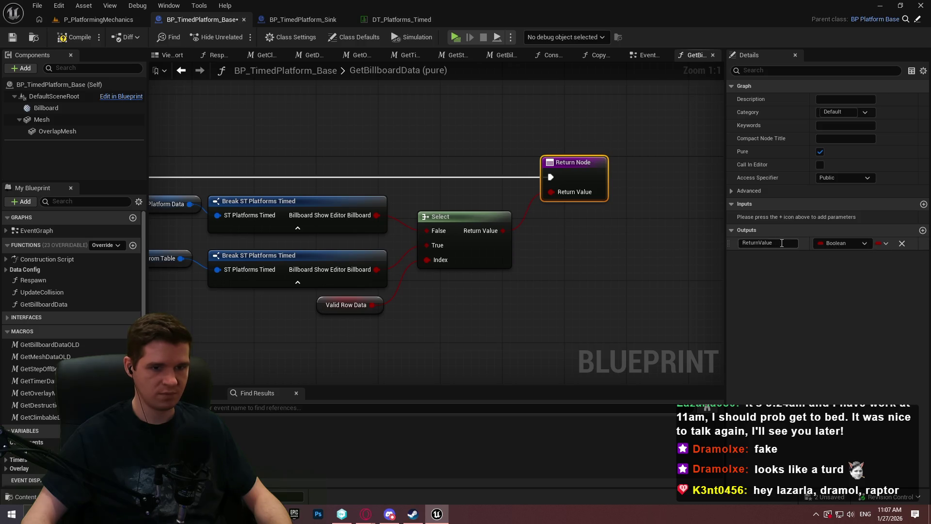
- Name the return output bShowEditorBillboard and save the blueprint
{"action": "left_click", "coordinate": [782, 243]}
{"action": "type", "text": "bS"}
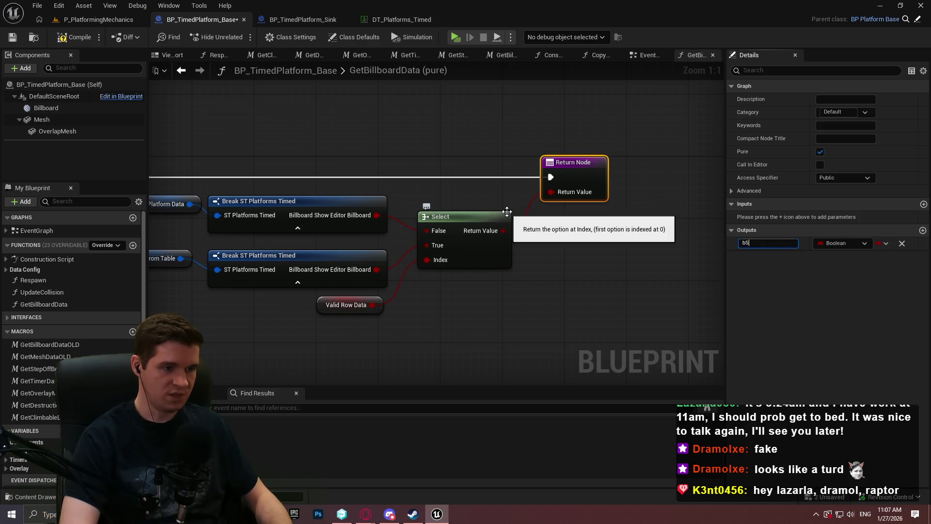
{"action": "type", "text": "howEditorBillboard"}
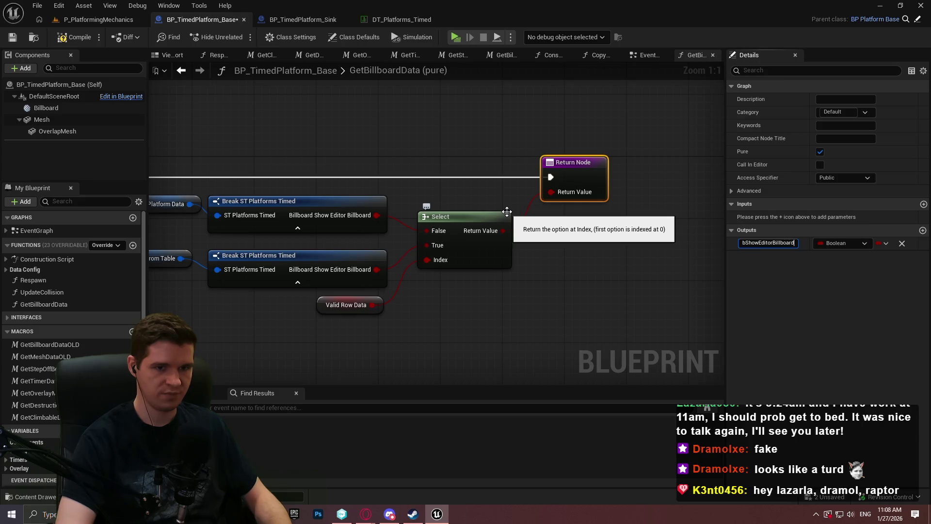
{"action": "key", "text": "Return"}
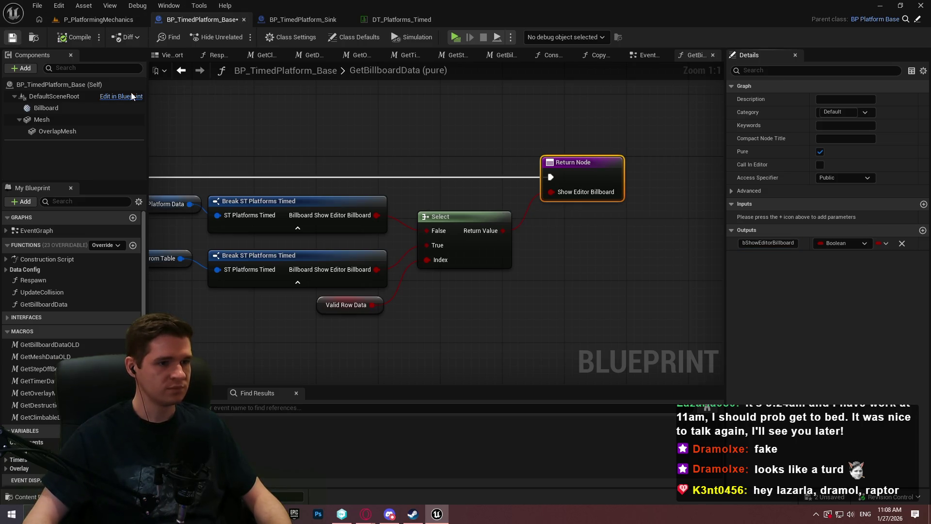
{"action": "left_click", "coordinate": [596, 293]}
{"action": "key", "text": "ctrl+s"}
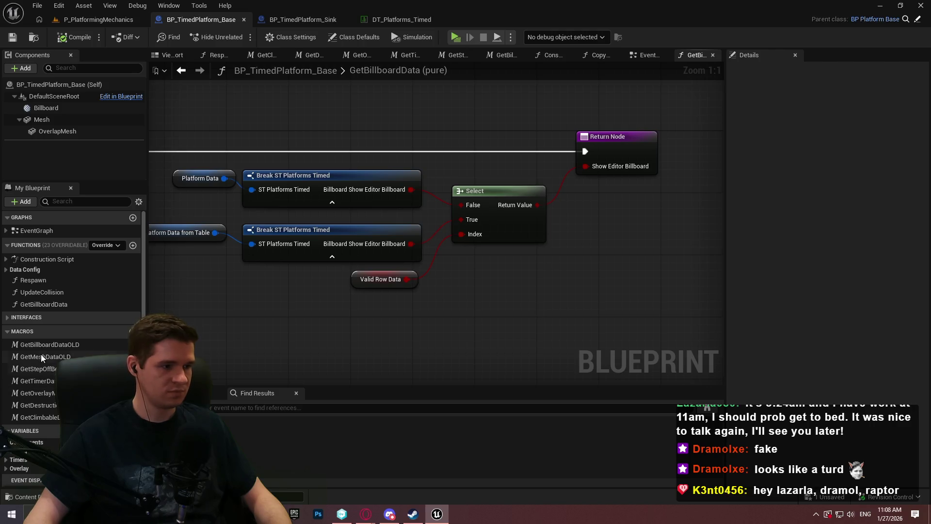
{"action": "double_click", "coordinate": [85, 305]}
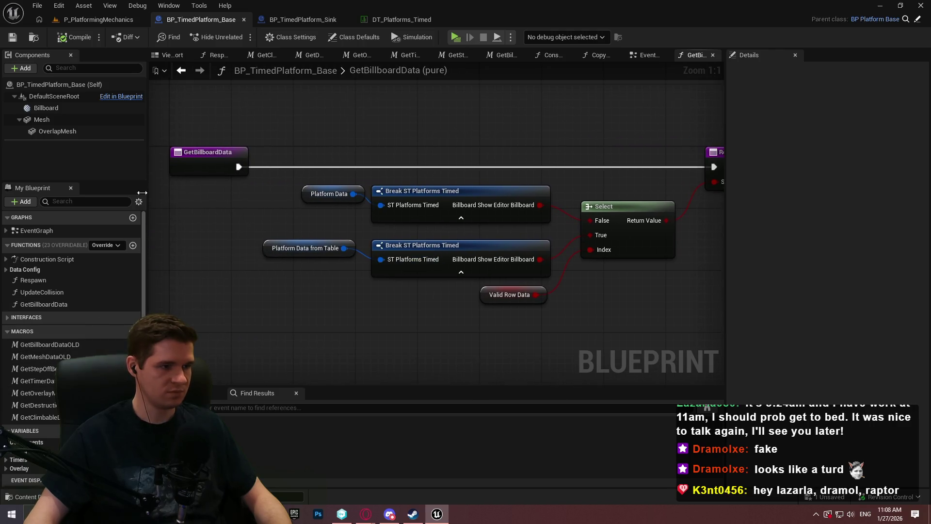
- Add a new function named GetMeshData
{"action": "left_click", "coordinate": [133, 246]}
{"action": "type", "text": "GetMesh"}
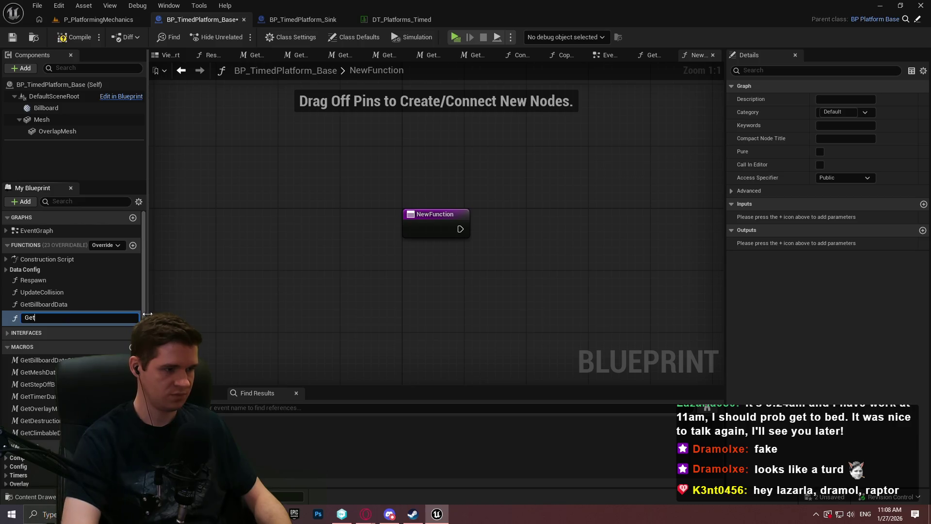
{"action": "type", "text": "Data"}
{"action": "key", "text": "Return"}
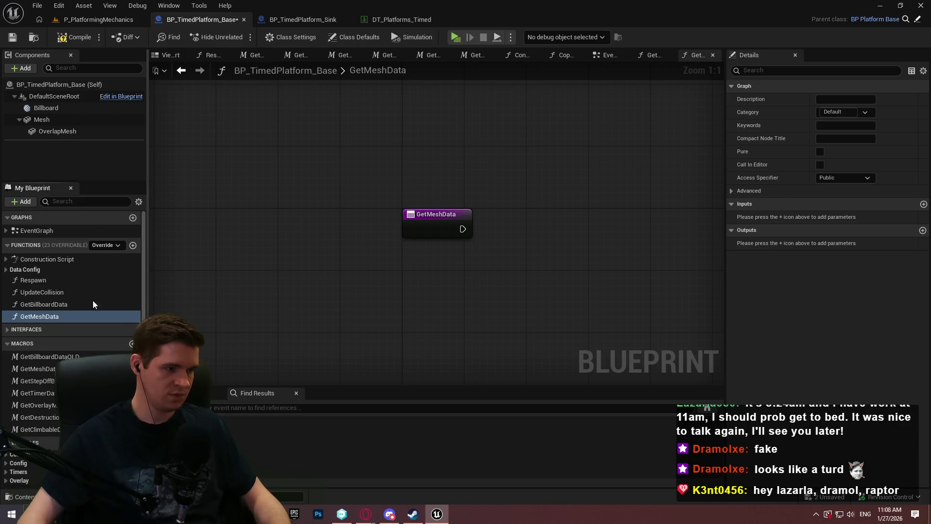
- In the GetMeshDataOLD macro, hide both Break nodes' Movement Data pins and select all nodes
{"action": "left_click", "coordinate": [40, 368]}
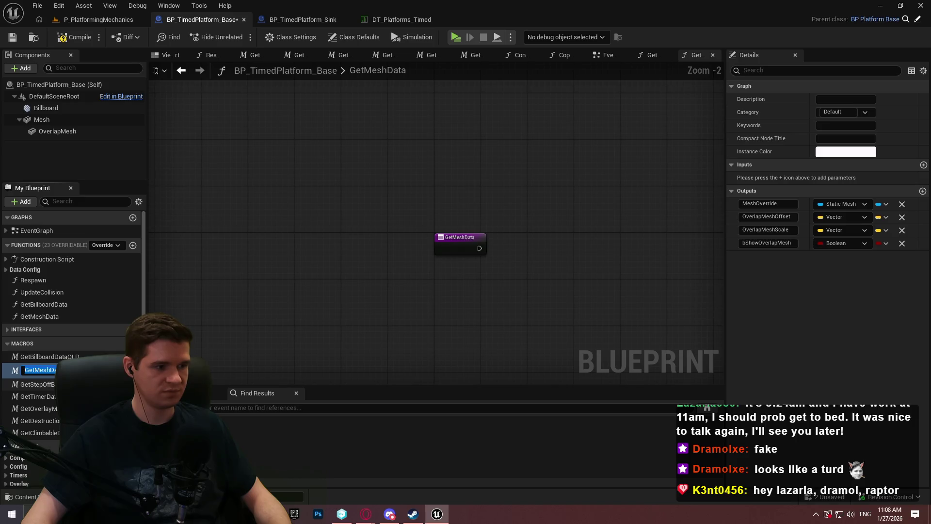
{"action": "double_click", "coordinate": [43, 369]}
{"action": "scroll", "coordinate": [629, 285], "scroll_direction": "down", "scroll_amount": 3}
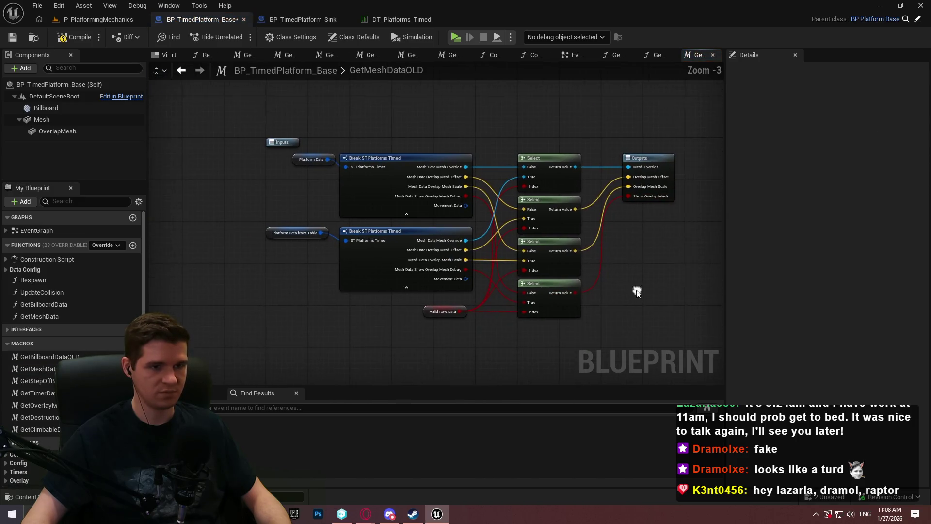
{"action": "left_click_drag", "start_coordinate": [614, 331], "coordinate": [332, 246]}
{"action": "left_click", "coordinate": [357, 201]}
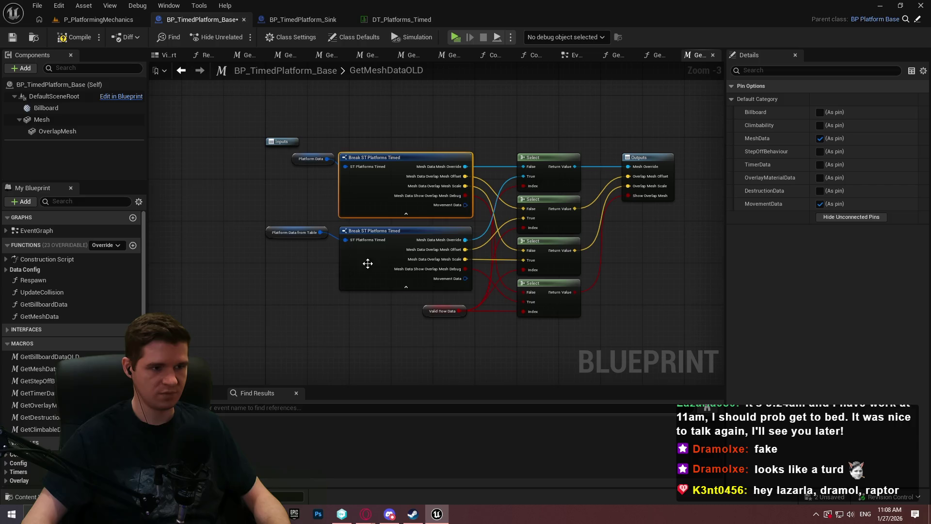
{"action": "left_click", "coordinate": [366, 262], "text": "ctrl"}
{"action": "left_click", "coordinate": [819, 204]}
{"action": "left_click", "coordinate": [820, 204]}
{"action": "left_click_drag", "start_coordinate": [600, 344], "coordinate": [297, 167]}
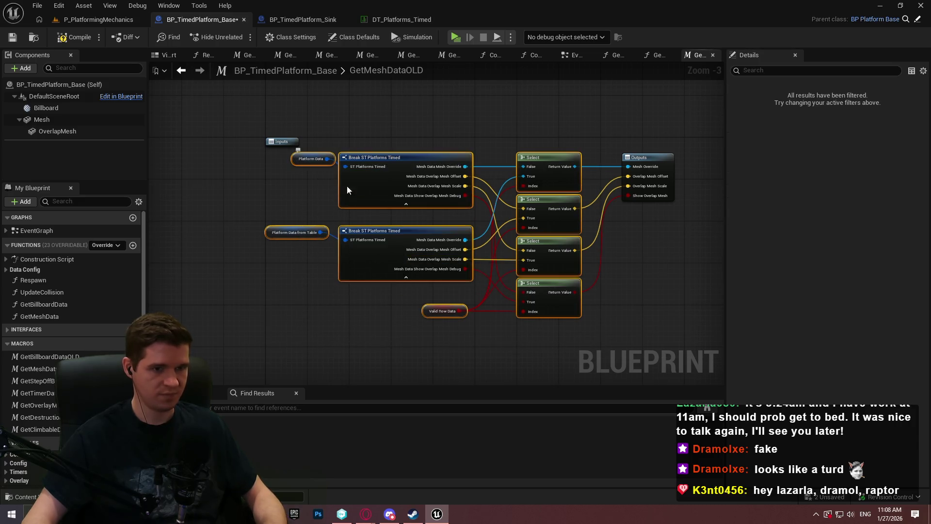
- Paste the mesh nodes into GetMeshData and add a Return Node after the entry
{"action": "double_click", "coordinate": [42, 315]}
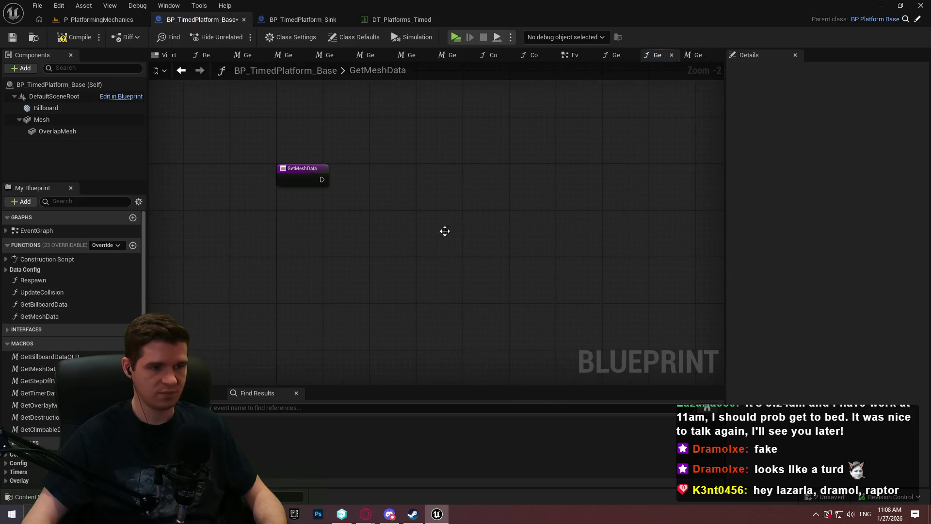
{"action": "key", "text": "ctrl+v"}
{"action": "left_click_drag", "start_coordinate": [420, 209], "coordinate": [426, 208]}
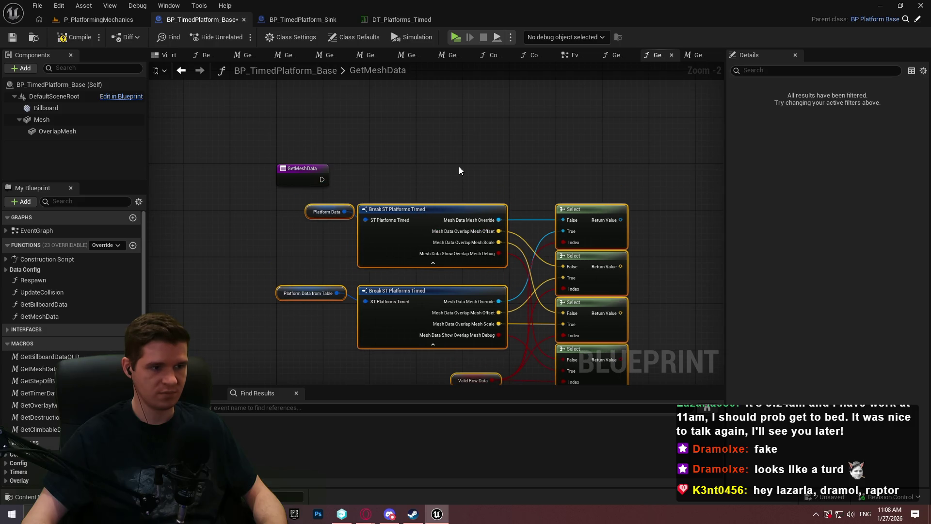
{"action": "left_click", "coordinate": [459, 167]}
{"action": "left_click_drag", "start_coordinate": [203, 163], "coordinate": [486, 144]}
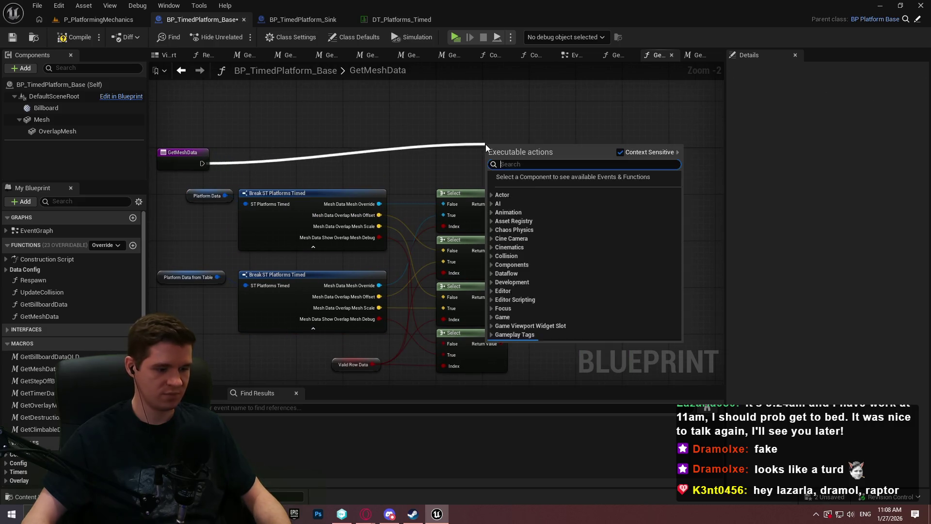
{"action": "type", "text": "rety"}
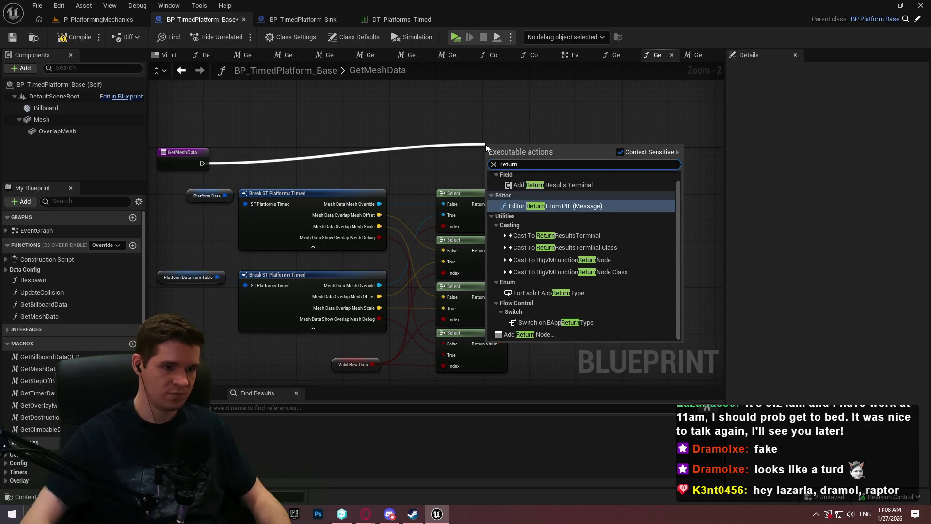
{"action": "left_click", "coordinate": [524, 334]}
{"action": "left_click_drag", "start_coordinate": [550, 162], "coordinate": [643, 168]}
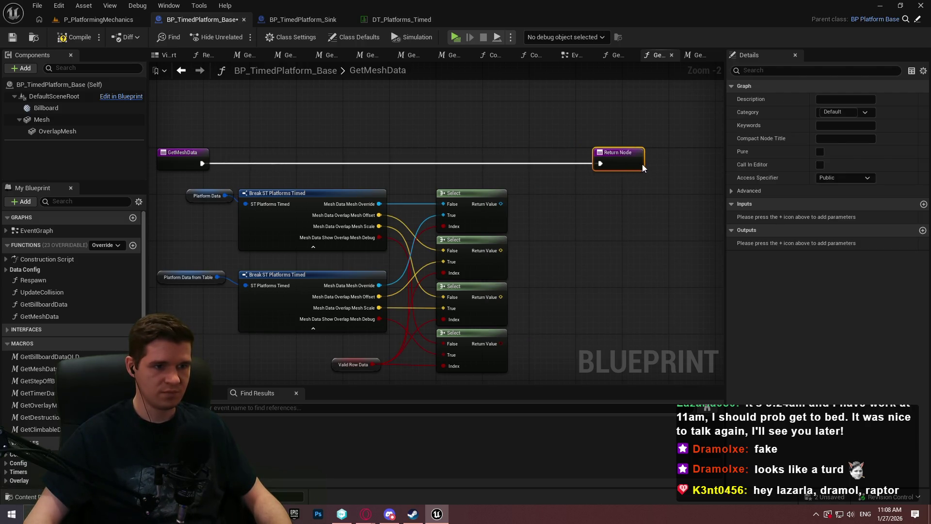
{"action": "left_click", "coordinate": [609, 214]}
- Wire all four Select results into the Return Node
{"action": "scroll", "coordinate": [519, 159], "scroll_direction": "up", "scroll_amount": 1}
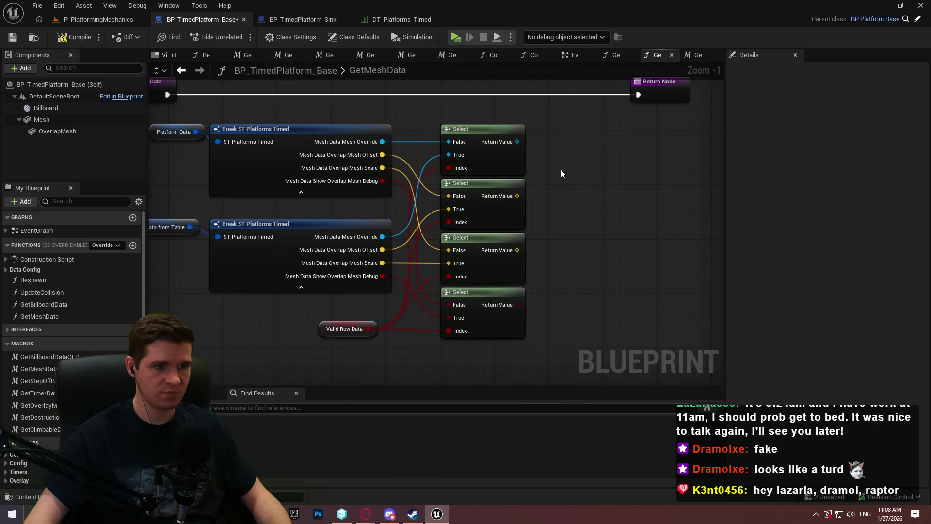
{"action": "left_click_drag", "start_coordinate": [518, 165], "coordinate": [659, 119]}
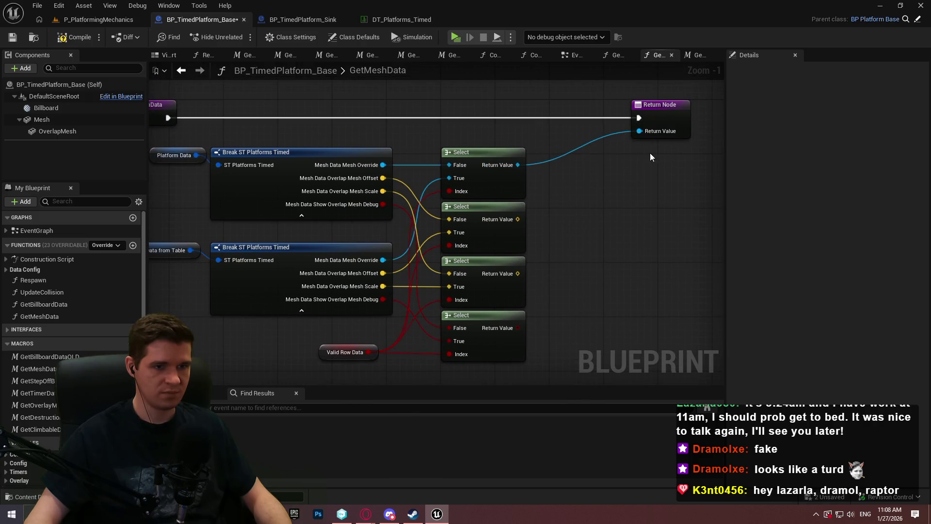
{"action": "left_click_drag", "start_coordinate": [517, 219], "coordinate": [639, 132]}
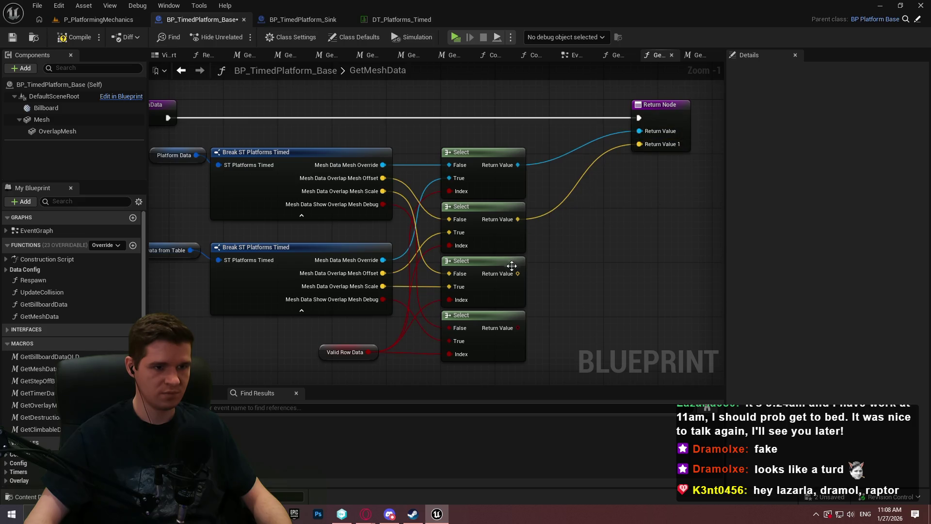
{"action": "left_click_drag", "start_coordinate": [517, 273], "coordinate": [647, 145]}
{"action": "mouse_move", "coordinate": [518, 328]}
{"action": "left_mouse_down"}
{"action": "mouse_move", "coordinate": [660, 137]}
{"action": "mouse_move", "coordinate": [661, 145]}
{"action": "left_mouse_up"}
{"action": "left_click", "coordinate": [661, 146]}
- Name the first two outputs MeshOverride and OverlapMeshOffset
{"action": "left_click", "coordinate": [786, 243]}
{"action": "type", "text": "Data"}
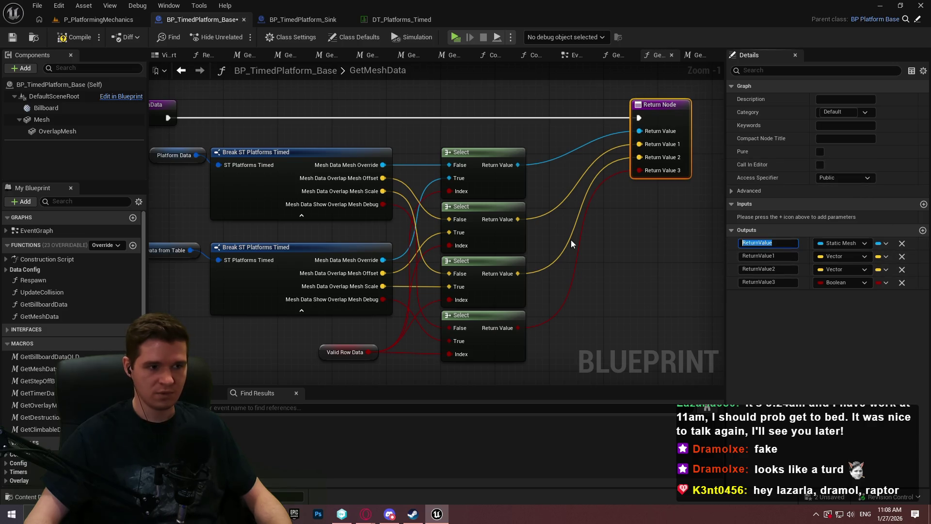
{"action": "key", "text": "BackSpace"}
{"action": "key", "text": "BackSpace"}
{"action": "key", "text": "BackSpace"}
{"action": "type", "text": "MeshOverr"}
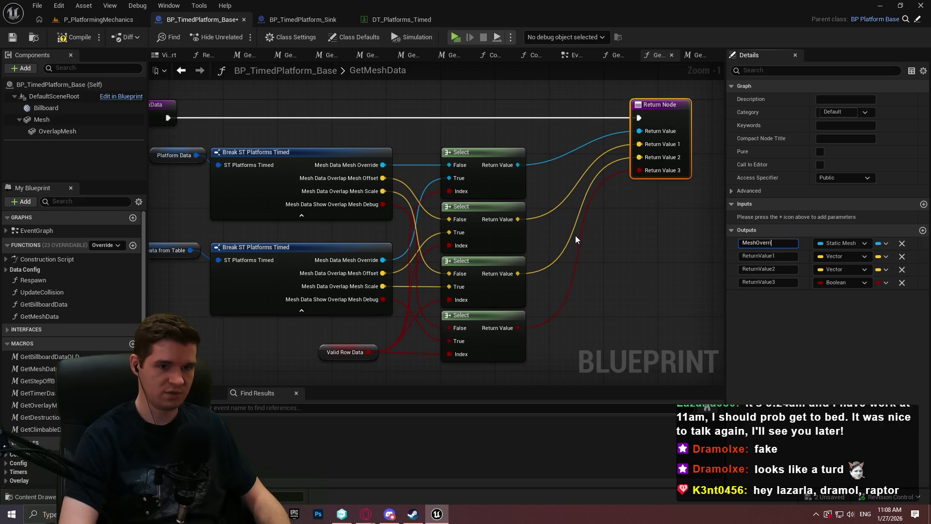
{"action": "type", "text": "de"}
{"action": "key", "text": "Return"}
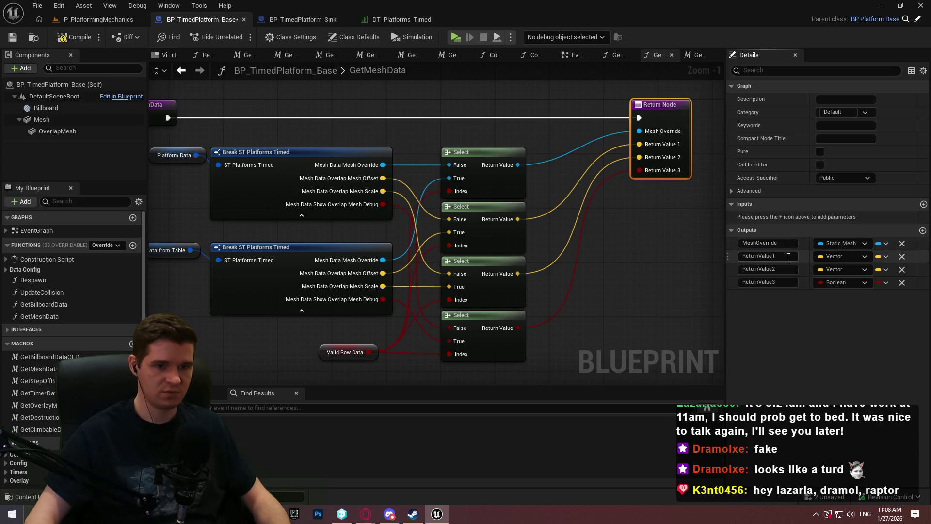
{"action": "left_click", "coordinate": [788, 257]}
{"action": "type", "text": "Mesh"}
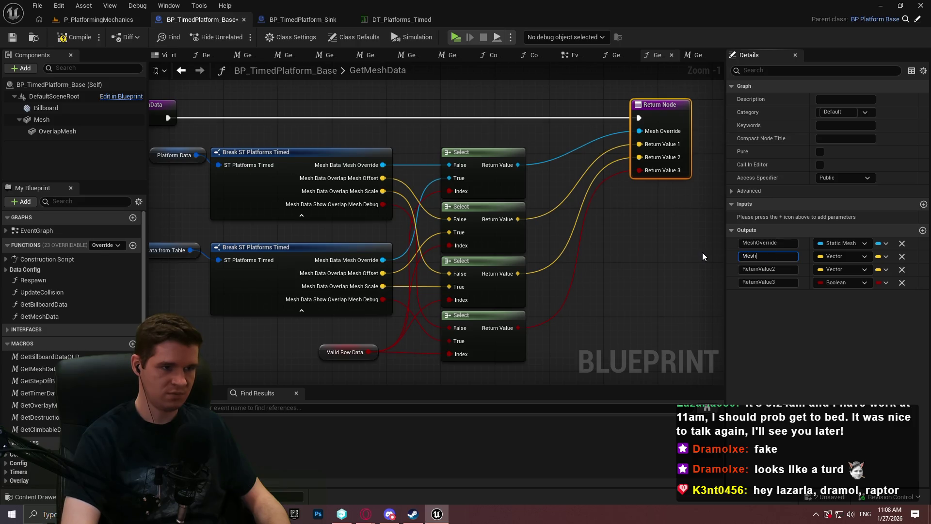
{"action": "key", "text": "ctrl+a"}
{"action": "type", "text": "OverlapM"}
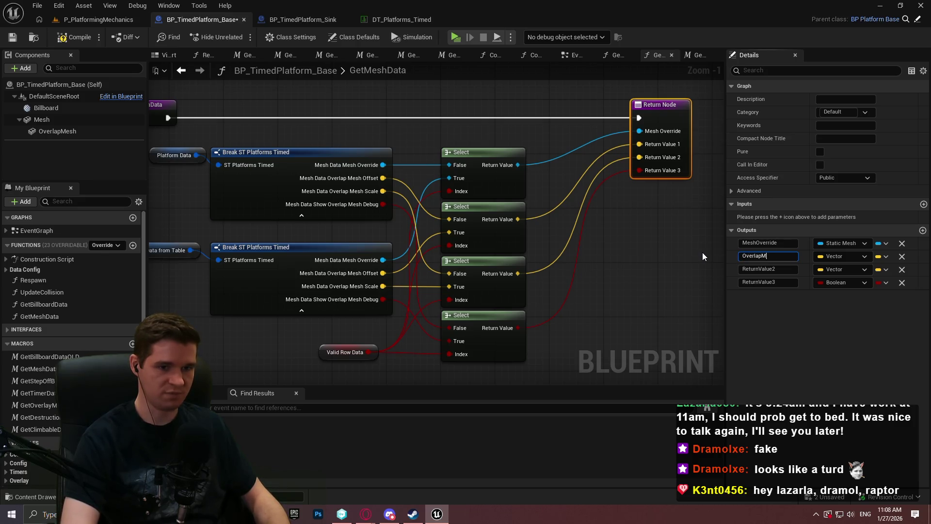
{"action": "type", "text": "eshOffset"}
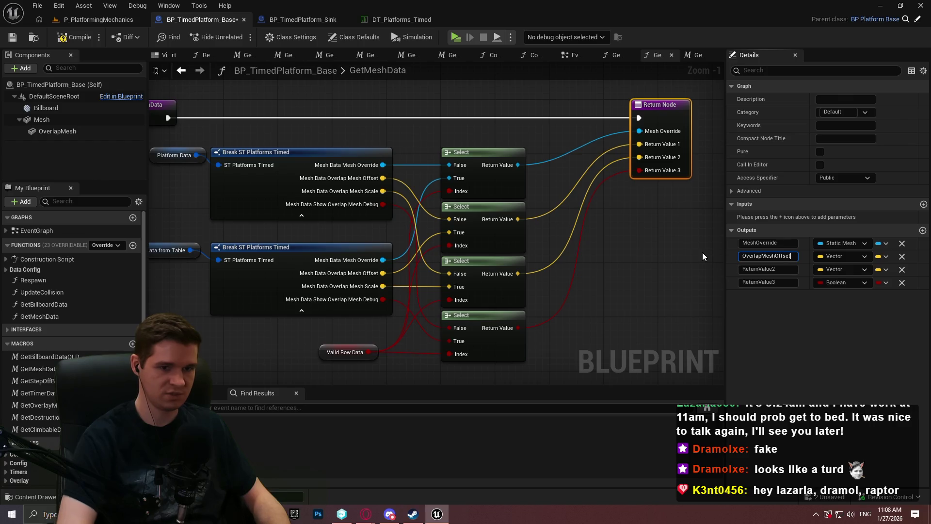
{"action": "key", "text": "Return"}
- Name the last two outputs OverlapMeshScale and OverlapMeshDebug, then compile the Blueprint
{"action": "left_click", "coordinate": [776, 270]}
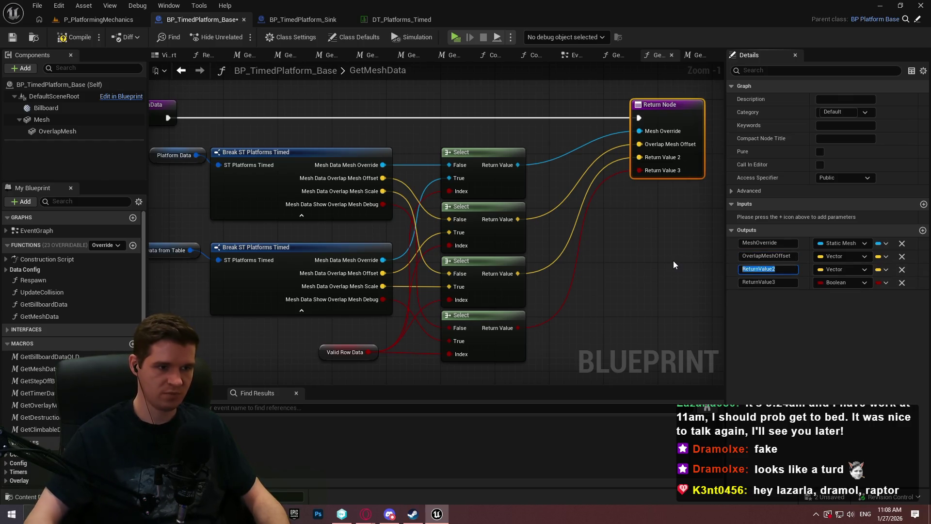
{"action": "type", "text": "OverlapMe"}
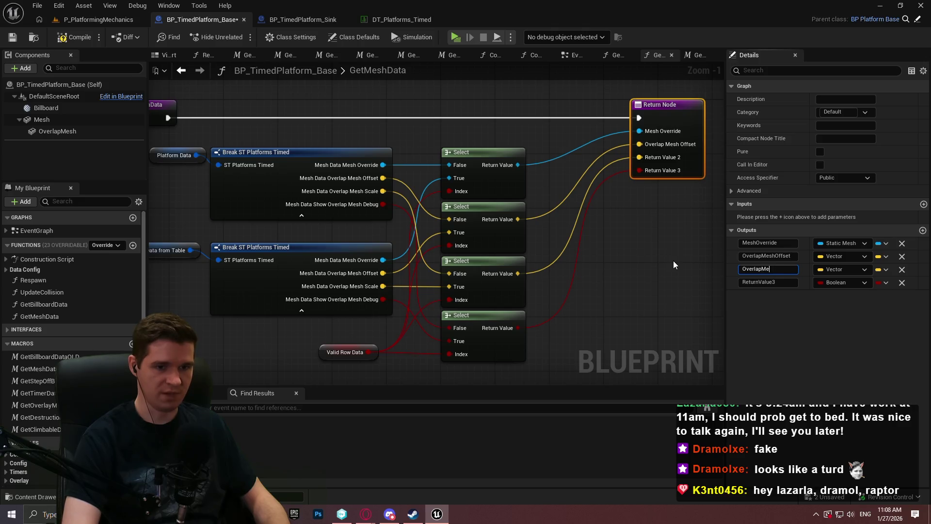
{"action": "type", "text": "shScale"}
{"action": "key", "text": "Return"}
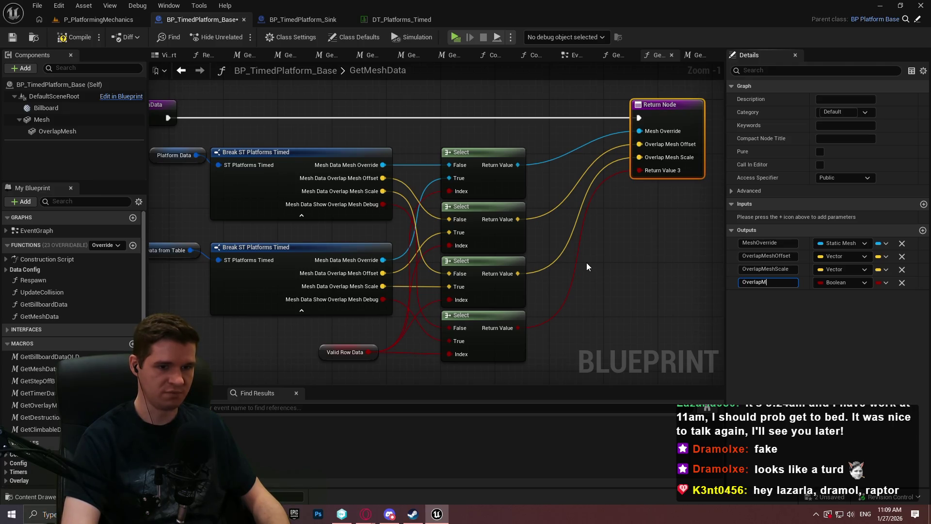
{"action": "type", "text": "Debug"}
{"action": "key", "text": "Return"}
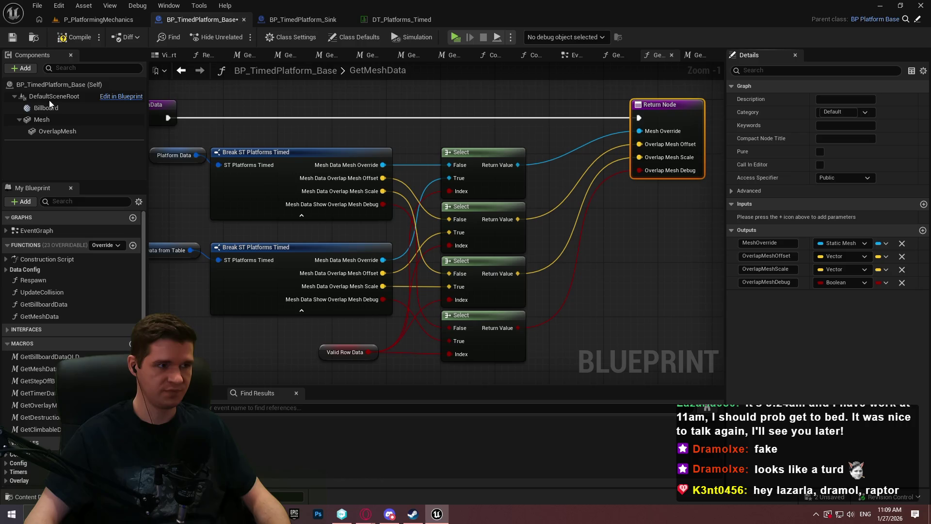
{"action": "left_click", "coordinate": [68, 41]}
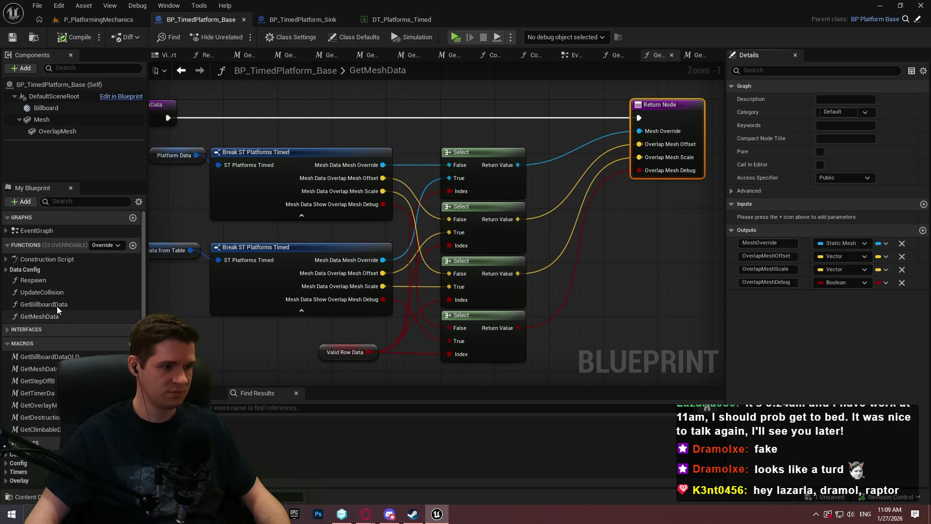
- Add a new function named GetStepOffBehaviour
{"action": "left_click", "coordinate": [132, 246]}
{"action": "type", "text": "GetSteo"}
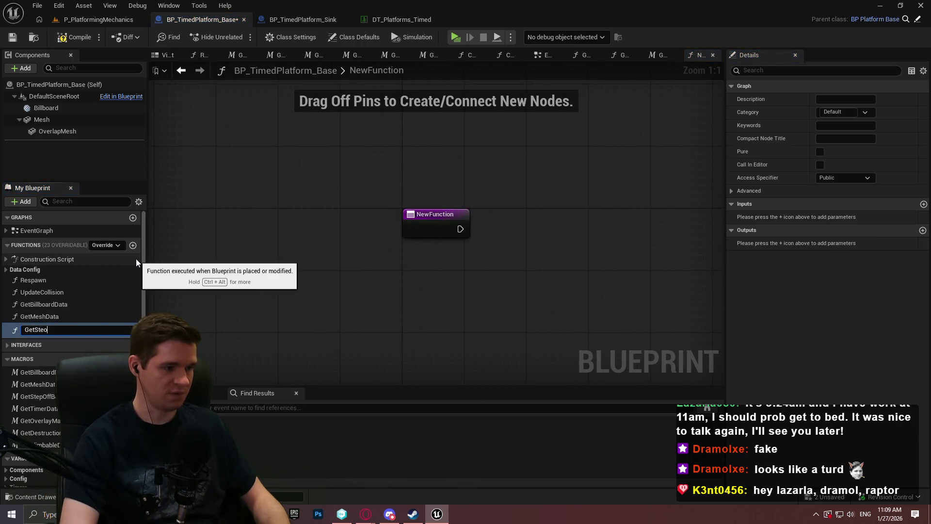
{"action": "key", "text": "BackSpace"}
{"action": "type", "text": "pOffH"}
{"action": "key", "text": "BackSpace"}
{"action": "type", "text": "Beha"}
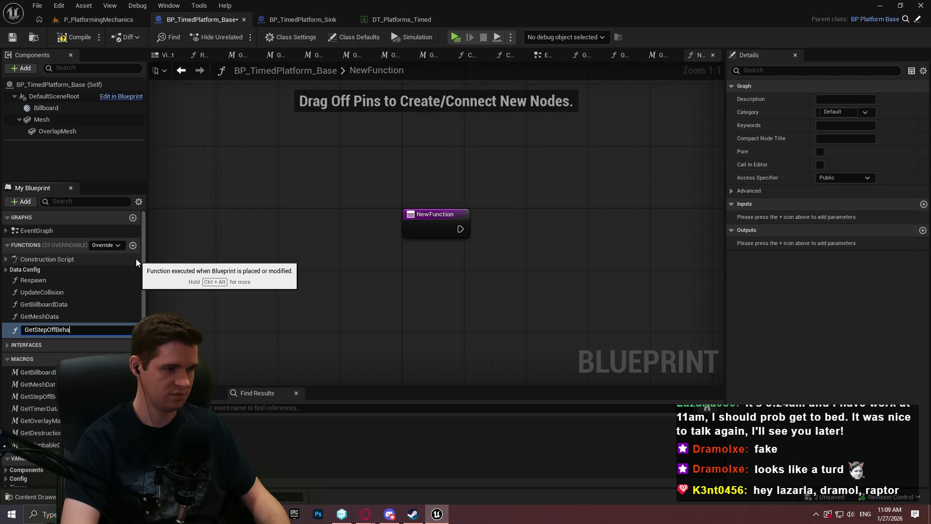
{"action": "type", "text": "viour"}
{"action": "key", "text": "Return"}
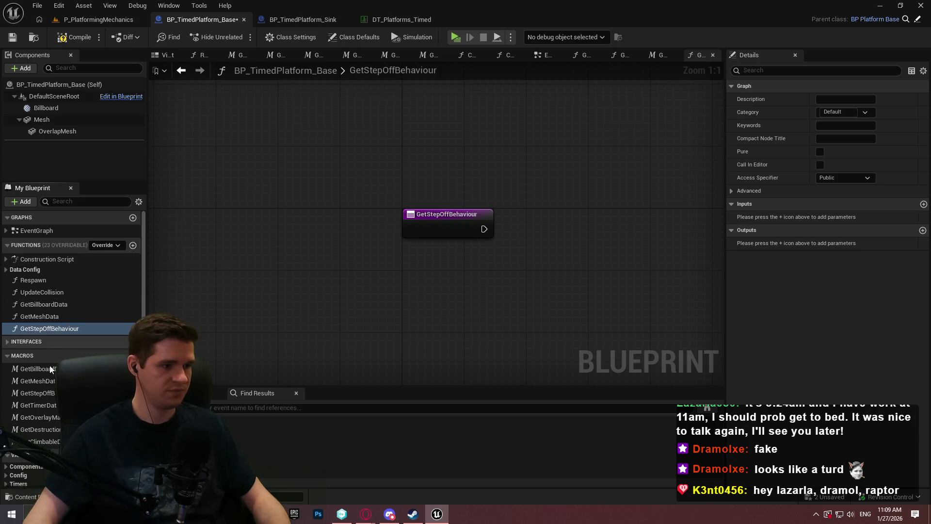
- In the old step-off macro, hide both Break nodes' Movement Data pins and select the logic nodes
{"action": "double_click", "coordinate": [46, 393]}
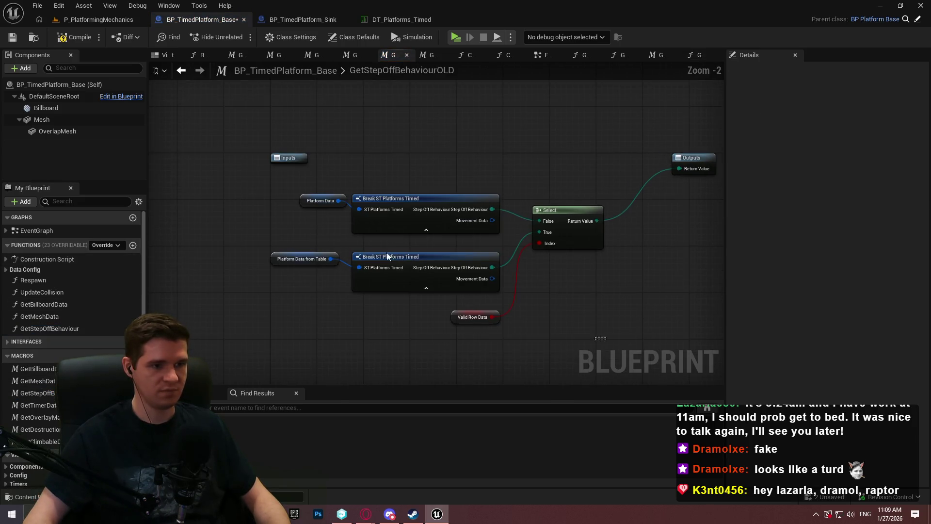
{"action": "key", "text": "ctrl+a"}
{"action": "left_click", "coordinate": [429, 228]}
{"action": "left_click", "coordinate": [427, 270], "text": "shift"}
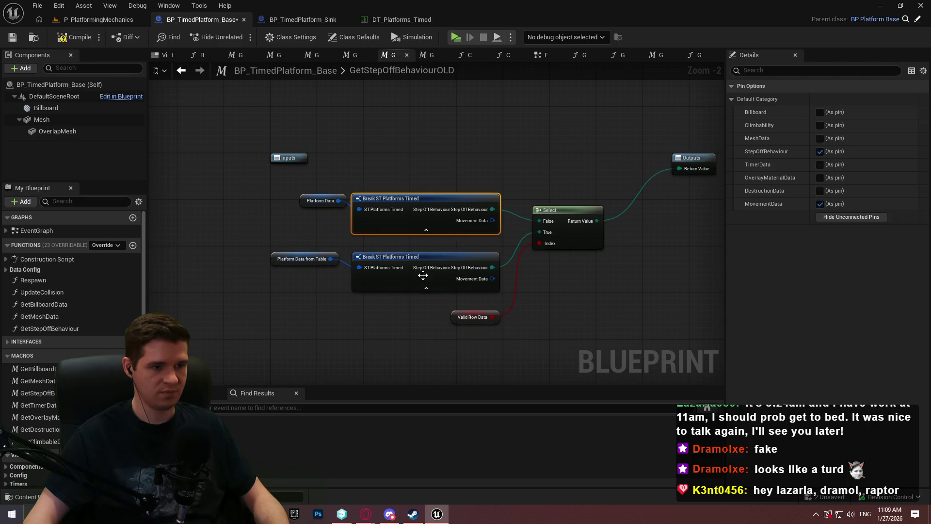
{"action": "left_click", "coordinate": [823, 207]}
{"action": "left_click", "coordinate": [607, 318]}
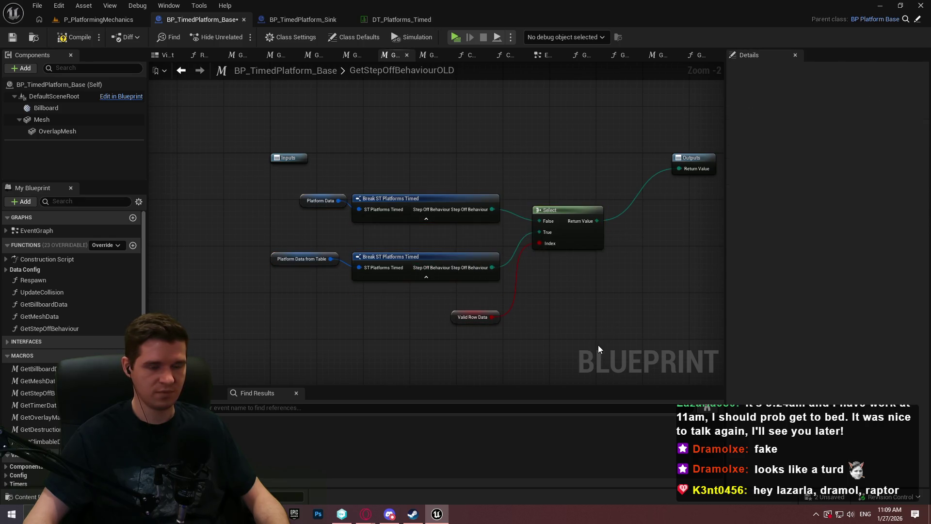
{"action": "mouse_move", "coordinate": [598, 345]}
{"action": "left_mouse_down"}
{"action": "mouse_move", "coordinate": [292, 175]}
{"action": "mouse_move", "coordinate": [290, 188]}
{"action": "left_mouse_up"}
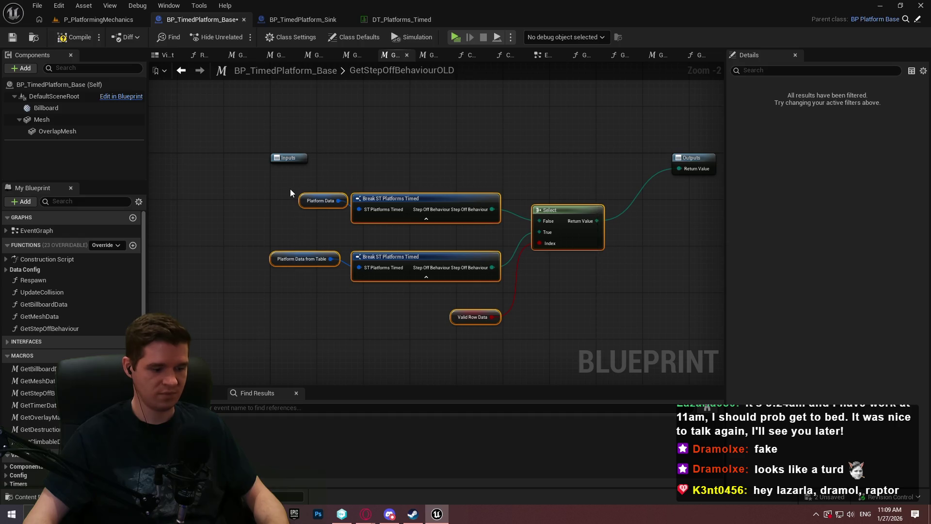
- Paste the nodes into GetStepOffBehaviour and add a Return Node after the entry
{"action": "double_click", "coordinate": [39, 326]}
{"action": "key", "text": "ctrl+v"}
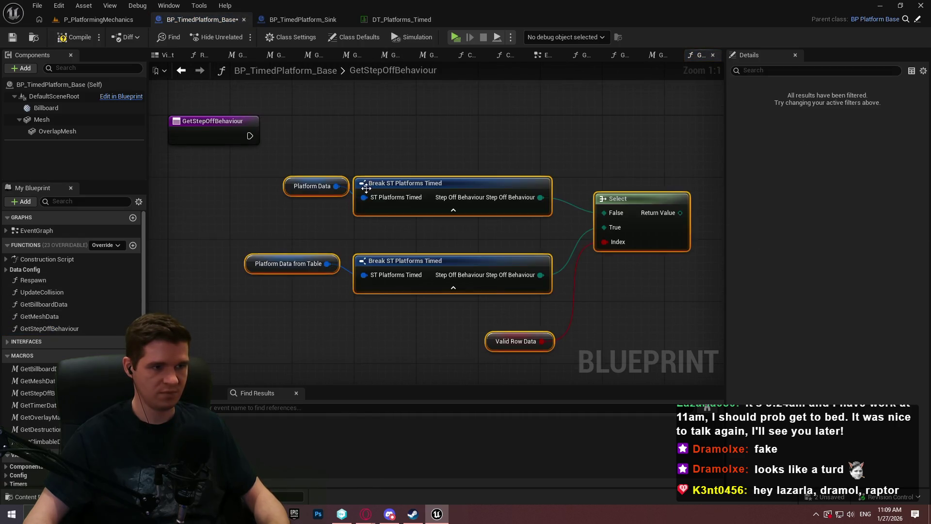
{"action": "left_click_drag", "start_coordinate": [320, 179], "coordinate": [242, 180]}
{"action": "left_click", "coordinate": [317, 123]}
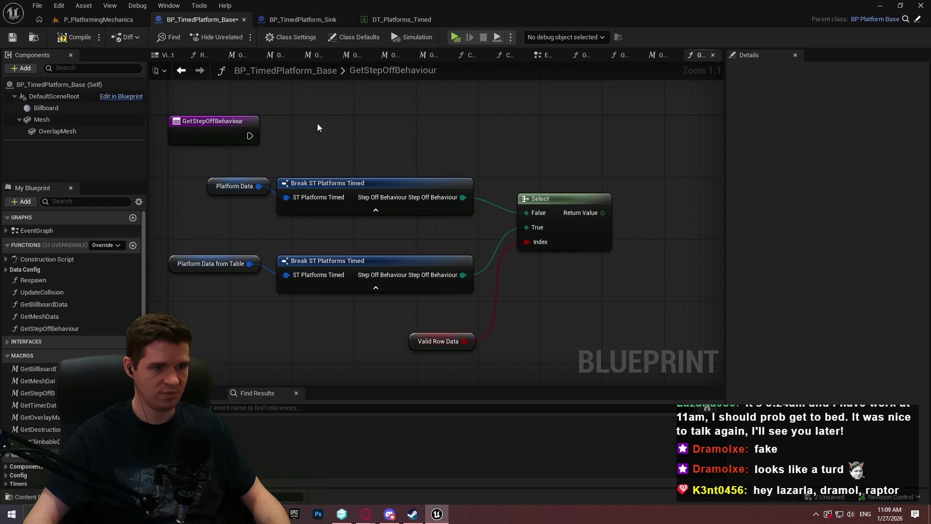
{"action": "left_click_drag", "start_coordinate": [277, 133], "coordinate": [668, 136]}
{"action": "type", "text": "return"}
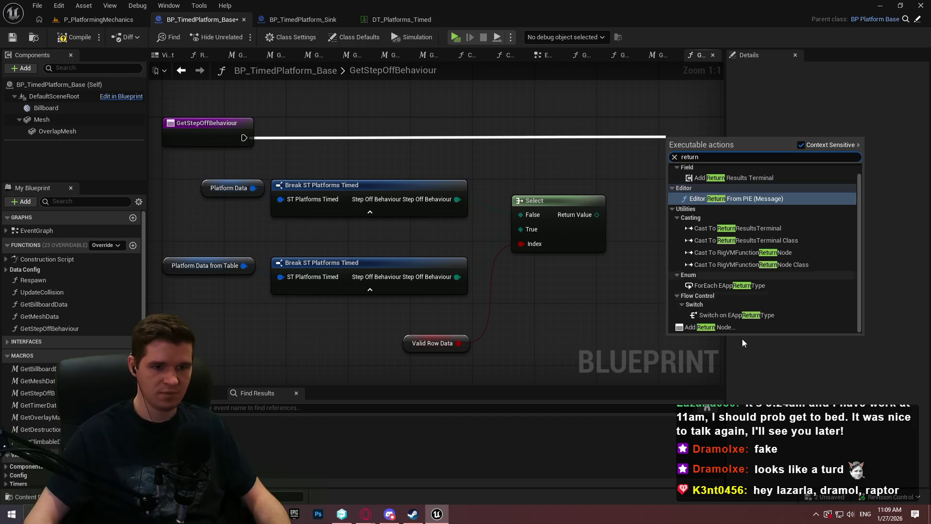
{"action": "left_click", "coordinate": [743, 328]}
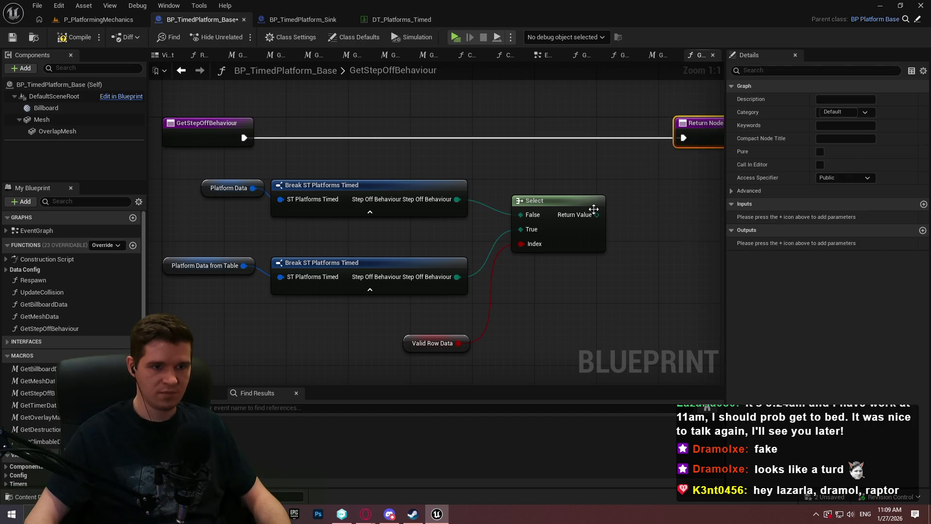
- Wire the Select result to the Return Node and name the output StepOffBehaviour
{"action": "mouse_move", "coordinate": [596, 215]}
{"action": "left_mouse_down"}
{"action": "mouse_move", "coordinate": [722, 121]}
{"action": "mouse_move", "coordinate": [521, 152]}
{"action": "left_mouse_up"}
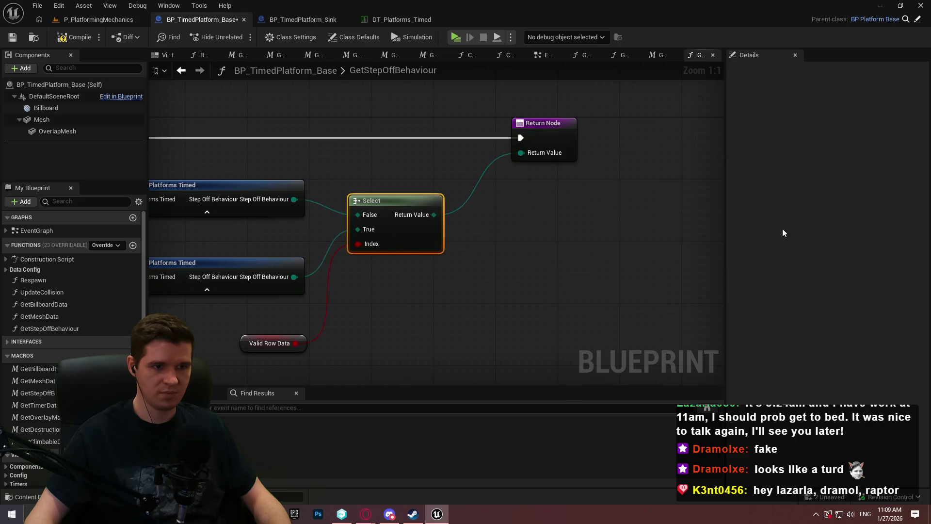
{"action": "left_click", "coordinate": [533, 132]}
{"action": "type", "text": "St"}
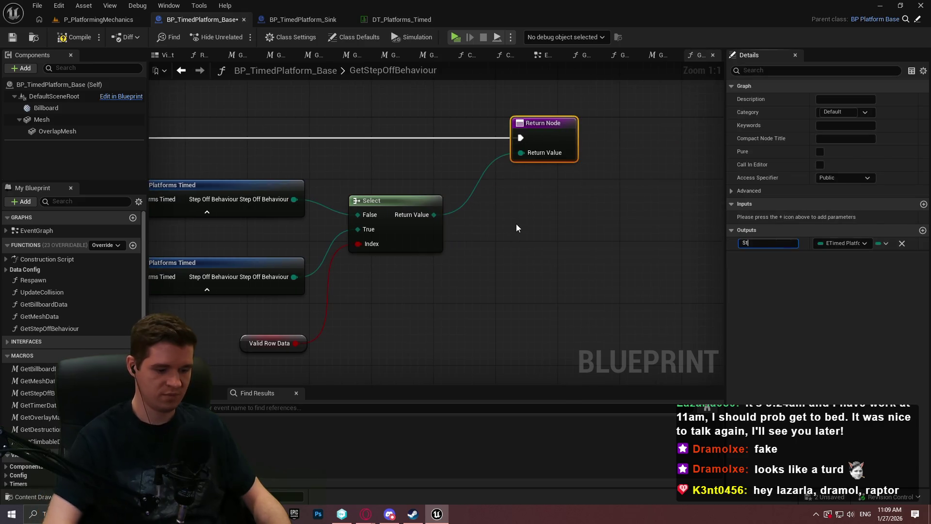
{"action": "type", "text": "epOffBehaviour"}
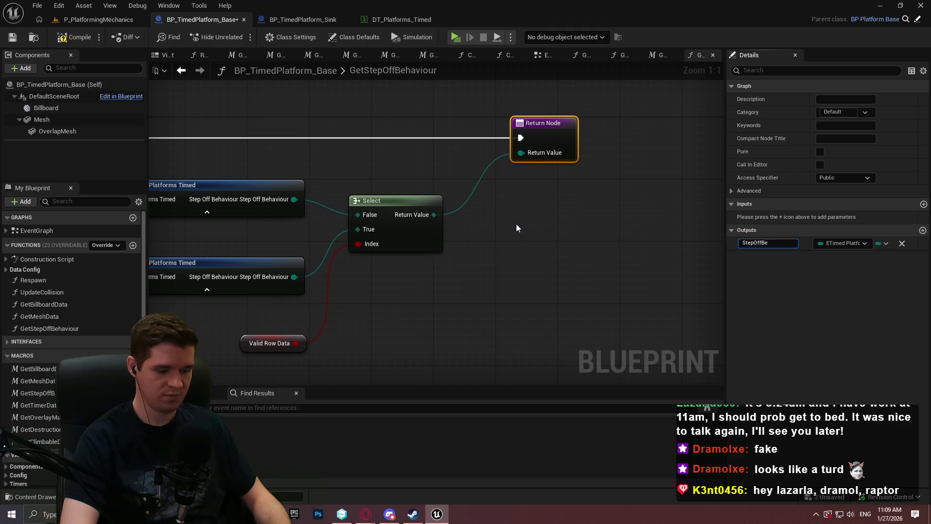
{"action": "key", "text": "Return"}
{"action": "left_click", "coordinate": [552, 219]}
{"action": "key", "text": "Home"}
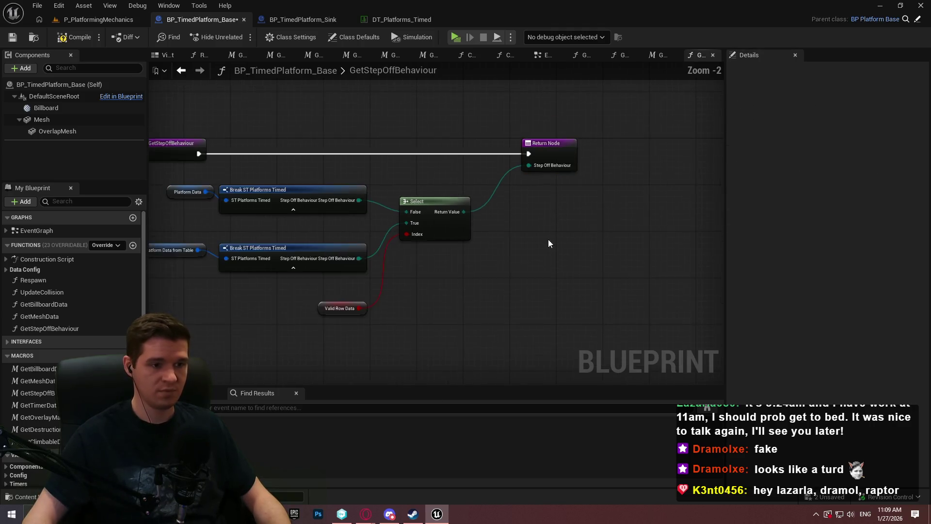
- Add a new function named GetOverlayMaterialData
{"action": "left_click", "coordinate": [132, 245]}
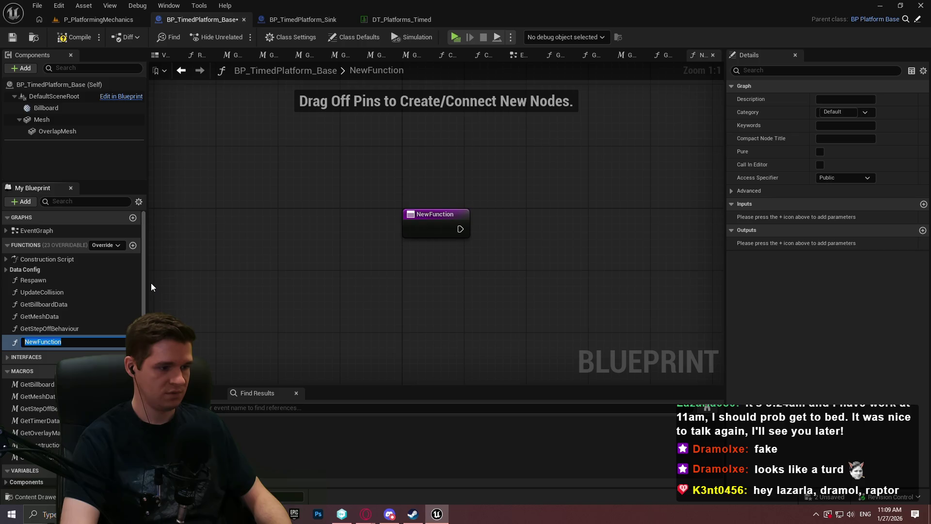
{"action": "type", "text": "GetOlv"}
{"action": "key", "text": "BackSpace"}
{"action": "key", "text": "BackSpace"}
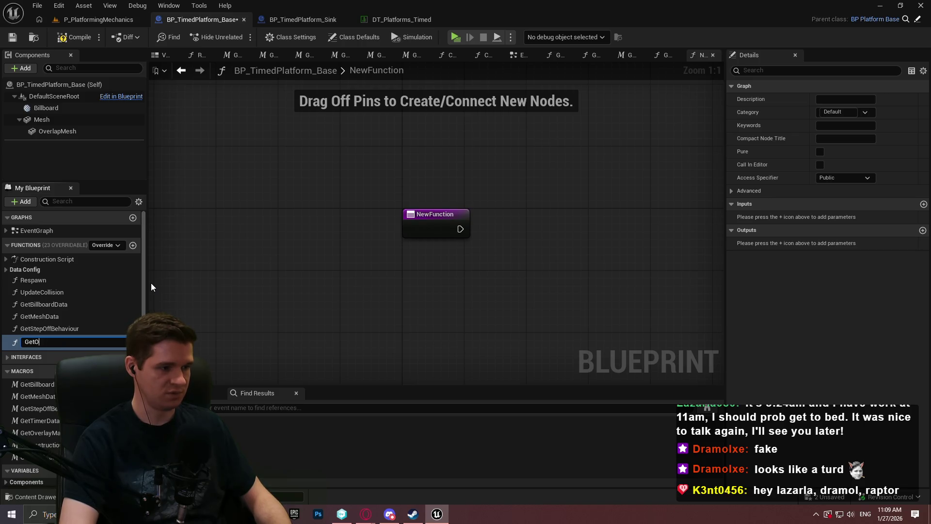
{"action": "type", "text": "verlayMaterial"}
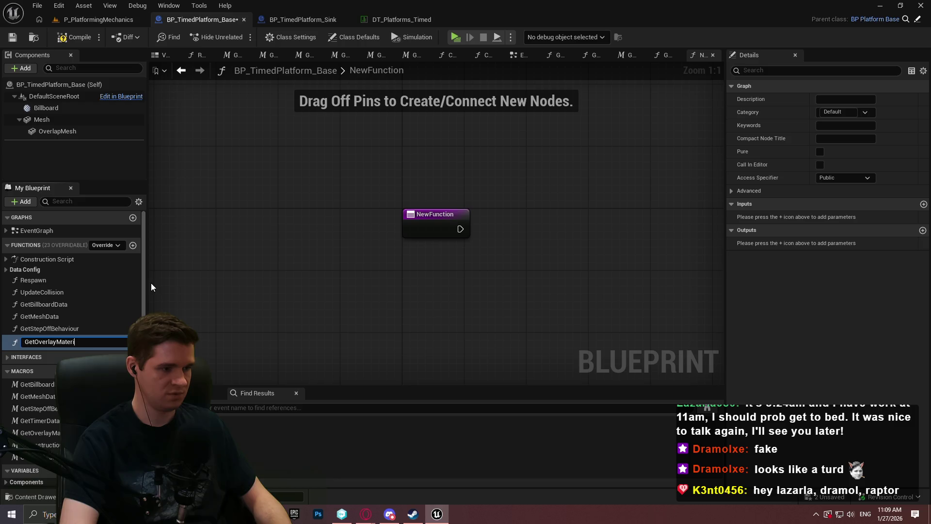
{"action": "type", "text": "Data"}
{"action": "key", "text": "Return"}
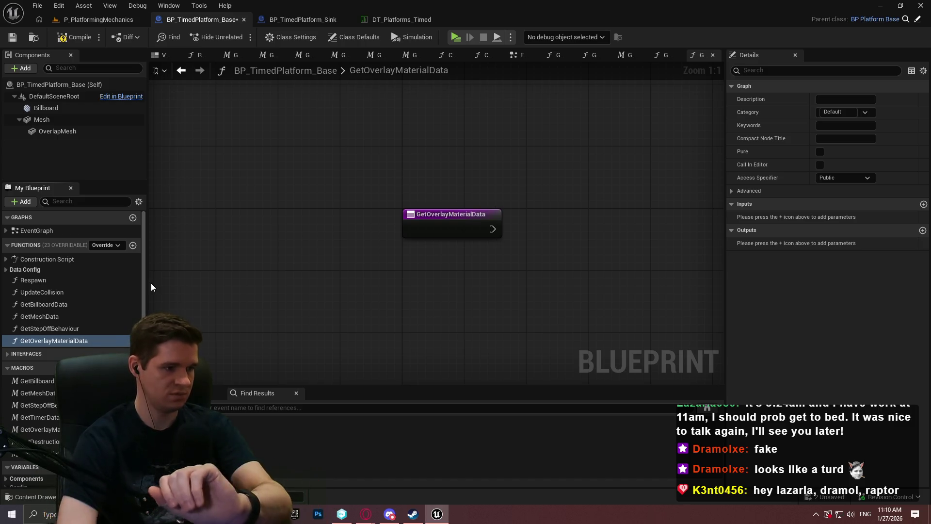
- In the old overlay material macro, hide both Break nodes' Movement Data pins and select the logic nodes
{"action": "double_click", "coordinate": [45, 429]}
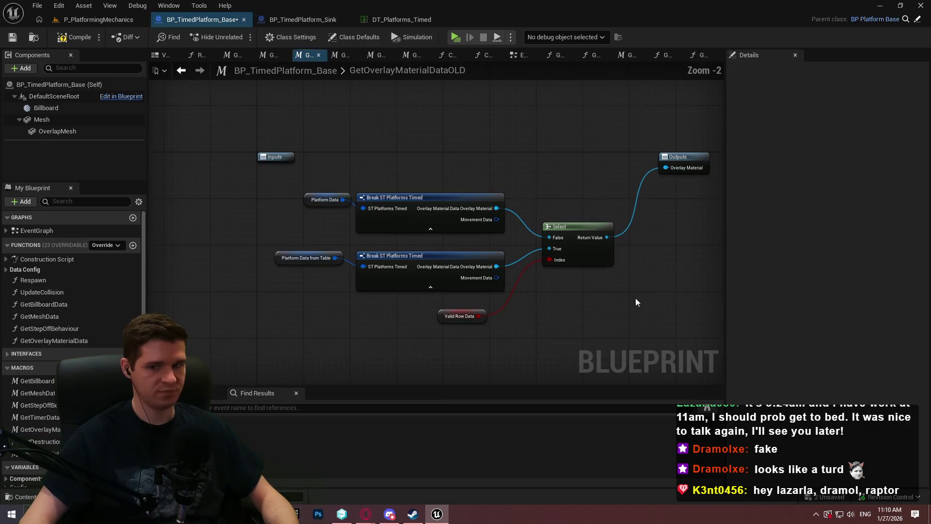
{"action": "left_click", "coordinate": [427, 222]}
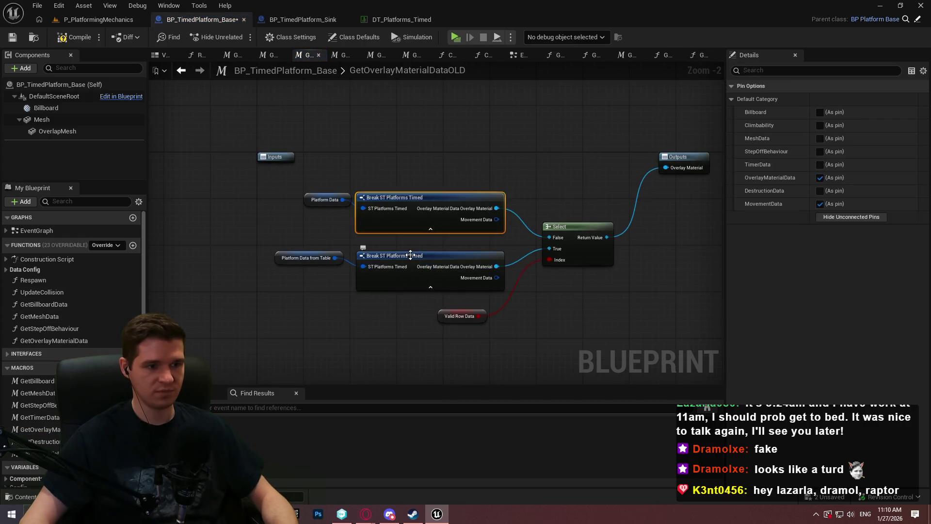
{"action": "left_click", "coordinate": [415, 265], "text": "ctrl"}
{"action": "left_click", "coordinate": [820, 203]}
{"action": "left_click_drag", "start_coordinate": [613, 324], "coordinate": [302, 195]}
- Paste the nodes into GetOverlayMaterialData and add a Return Node after the entry
{"action": "double_click", "coordinate": [79, 341]}
{"action": "key", "text": "ctrl+v"}
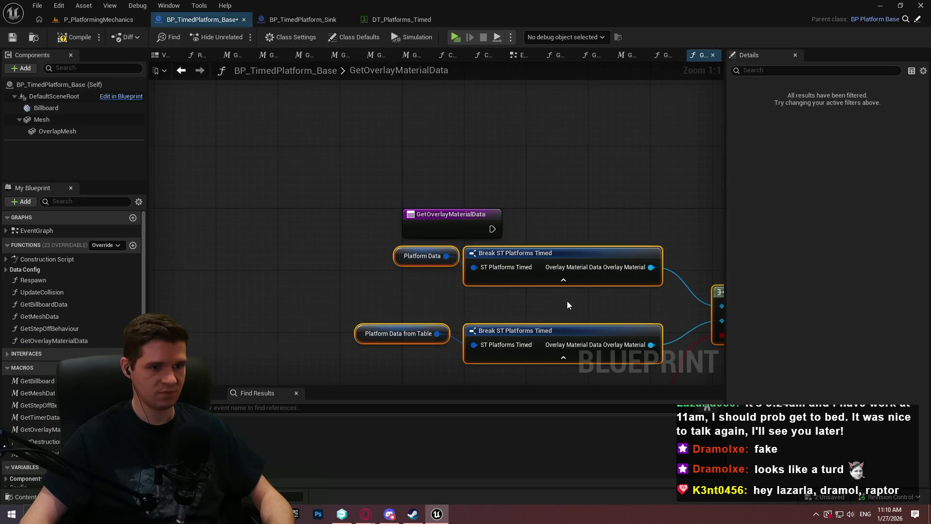
{"action": "left_click_drag", "start_coordinate": [587, 259], "coordinate": [631, 269]}
{"action": "left_click", "coordinate": [627, 269]}
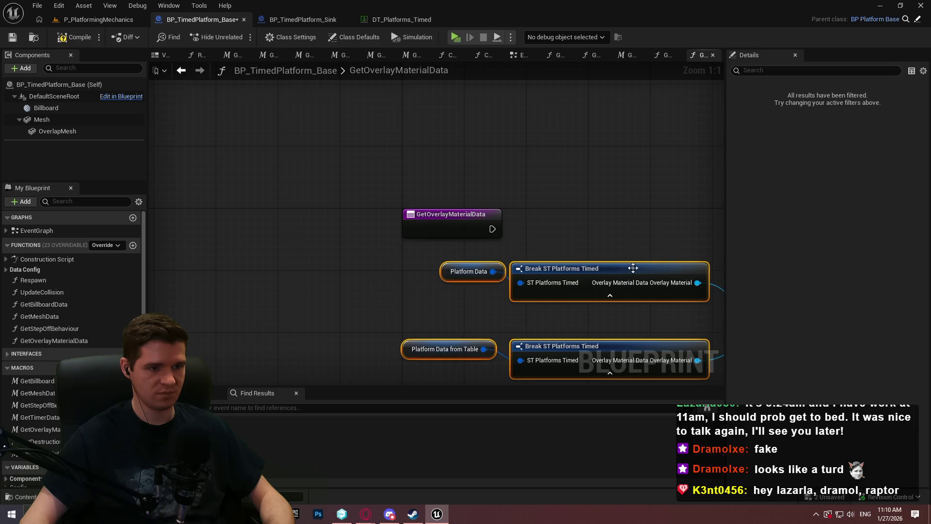
{"action": "scroll", "coordinate": [375, 172], "scroll_direction": "down", "scroll_amount": 2}
{"action": "mouse_move", "coordinate": [227, 161]}
{"action": "left_mouse_down"}
{"action": "mouse_move", "coordinate": [487, 164]}
{"action": "mouse_move", "coordinate": [571, 144]}
{"action": "mouse_move", "coordinate": [583, 154]}
{"action": "left_mouse_up"}
{"action": "type", "text": "return"}
{"action": "left_click", "coordinate": [531, 355]}
- Wire Select into the Return Node, name the output OverlayMaterial, and compile and save
{"action": "left_click_drag", "start_coordinate": [491, 231], "coordinate": [566, 163]}
{"action": "left_click", "coordinate": [767, 243]}
{"action": "type", "text": "OverlayMater"}
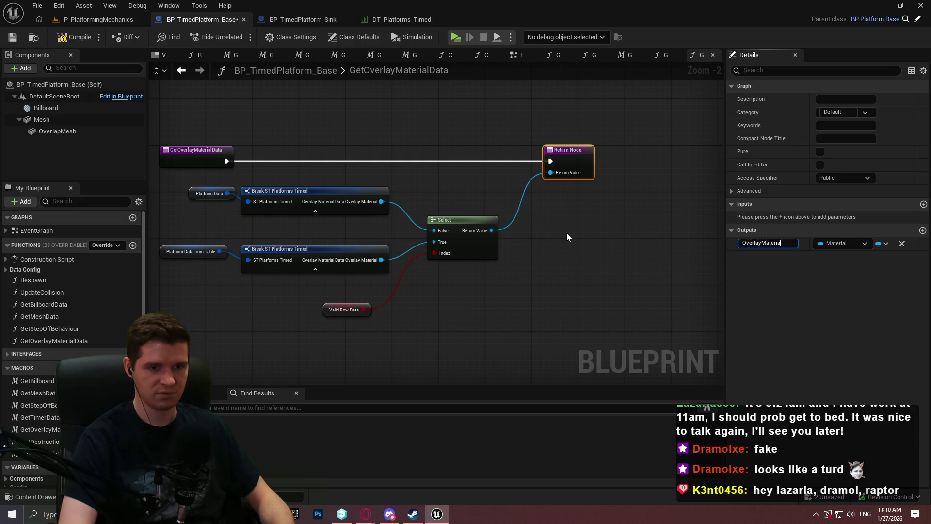
{"action": "type", "text": "ial"}
{"action": "key", "text": "Return"}
{"action": "left_click", "coordinate": [74, 38]}
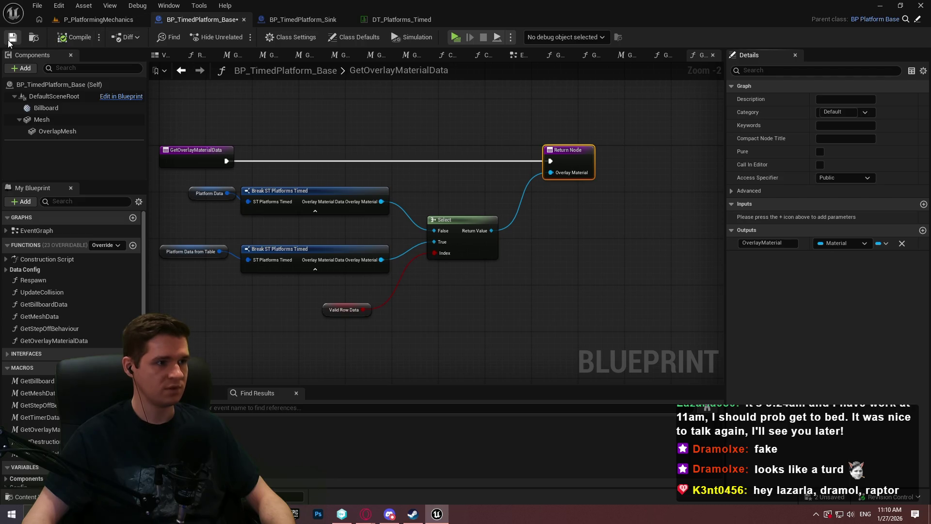
{"action": "left_click", "coordinate": [133, 245]}
- Name the new function GetDestructionData
{"action": "type", "text": "D"}
{"action": "key", "text": "BackSpace"}
{"action": "type", "text": "Get"}
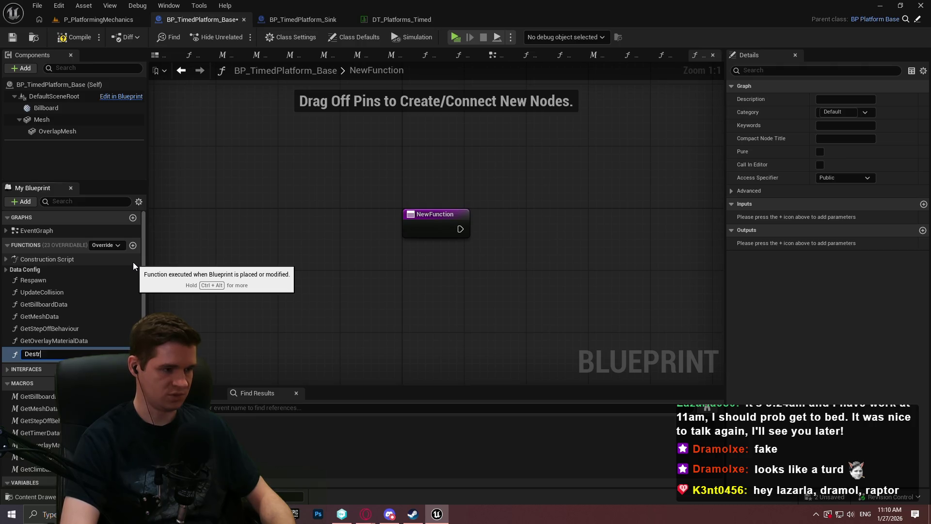
{"action": "type", "text": "Destruction"}
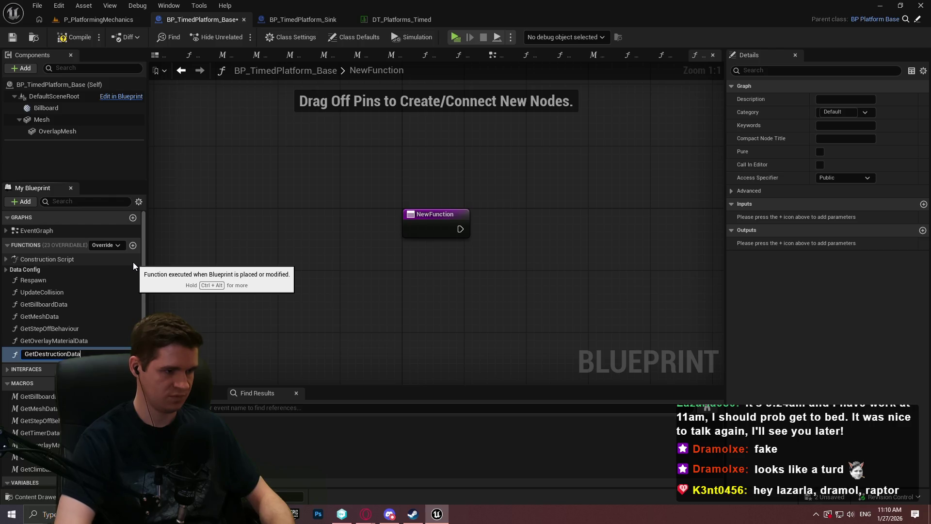
{"action": "type", "text": "Data"}
{"action": "key", "text": "Return"}
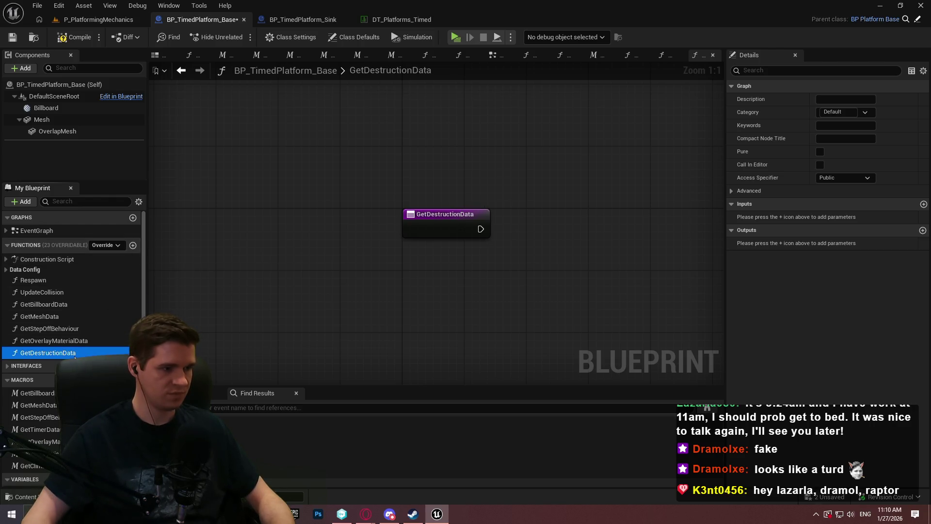
- In the old destruction macro, hide both Break nodes' Movement Data pins and select all nodes
{"action": "double_click", "coordinate": [29, 454]}
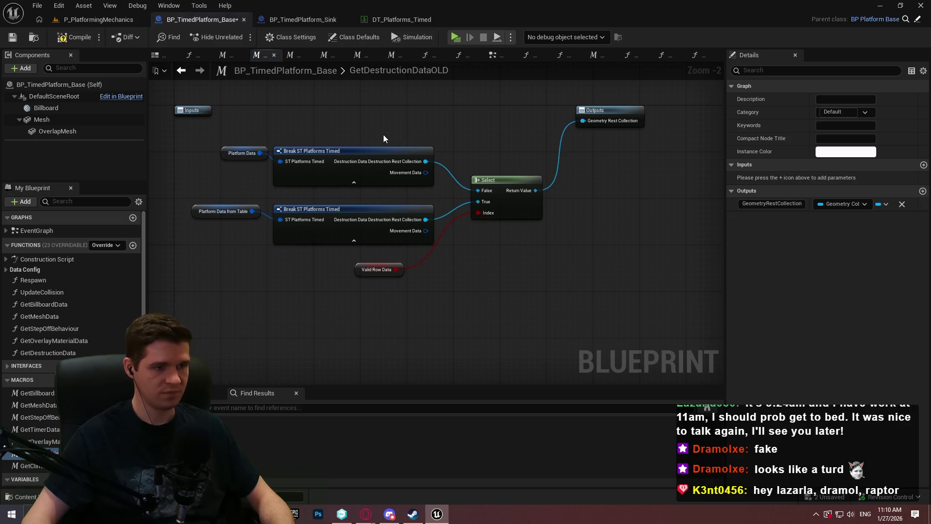
{"action": "left_click_drag", "start_coordinate": [383, 135], "coordinate": [330, 252]}
{"action": "left_click", "coordinate": [819, 205]}
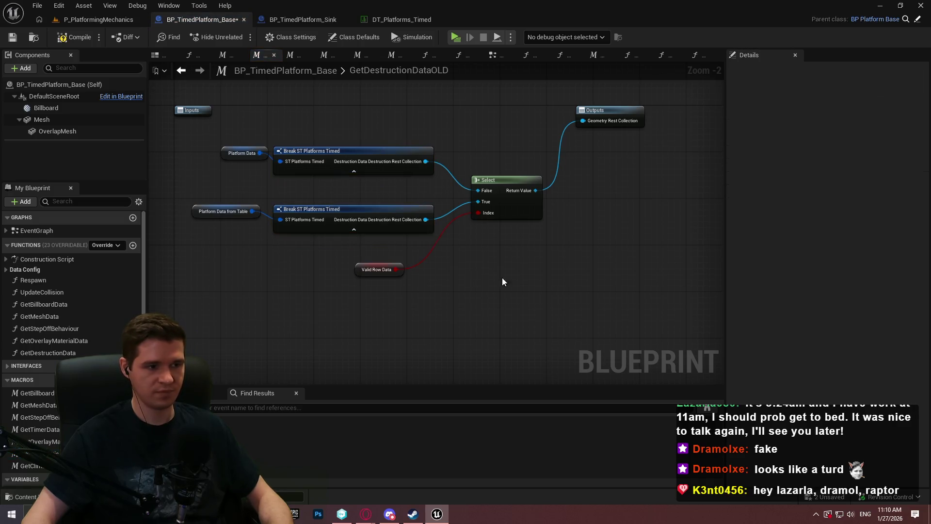
{"action": "left_click_drag", "start_coordinate": [499, 308], "coordinate": [225, 141]}
- Paste the nodes into GetDestructionData and add a Return Node after the entry
{"action": "left_click", "coordinate": [37, 356]}
{"action": "double_click", "coordinate": [36, 356]}
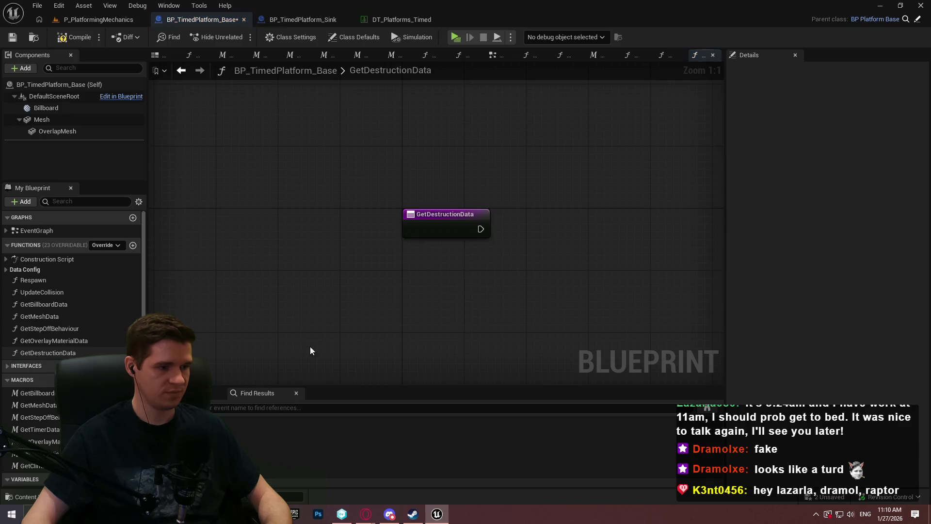
{"action": "key", "text": "ctrl+v"}
{"action": "mouse_move", "coordinate": [402, 173]}
{"action": "left_mouse_down"}
{"action": "mouse_move", "coordinate": [309, 208]}
{"action": "mouse_move", "coordinate": [317, 212]}
{"action": "left_mouse_up"}
{"action": "left_click", "coordinate": [525, 153]}
{"action": "mouse_move", "coordinate": [250, 128]}
{"action": "left_mouse_down"}
{"action": "mouse_move", "coordinate": [682, 140]}
{"action": "mouse_move", "coordinate": [715, 128]}
{"action": "mouse_move", "coordinate": [698, 122]}
{"action": "left_mouse_up"}
{"action": "type", "text": "return"}
{"action": "left_click", "coordinate": [706, 325]}
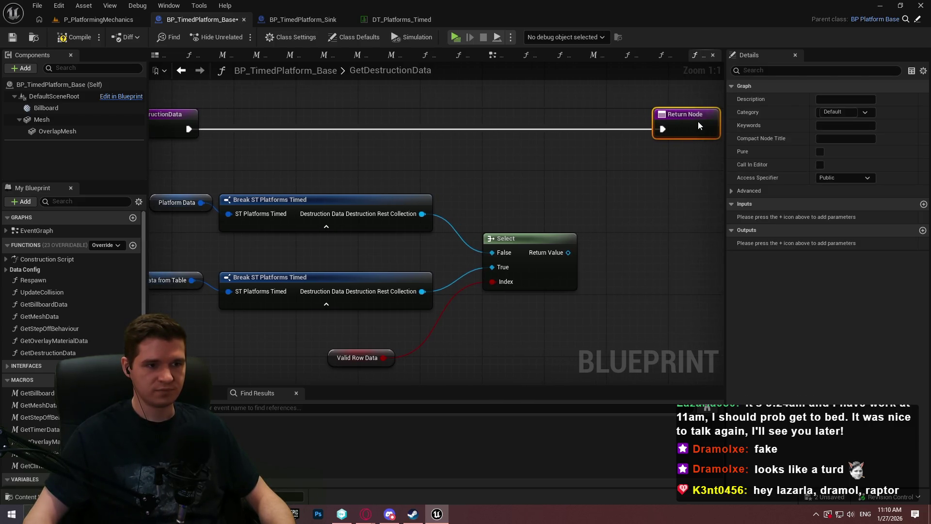
- Wire Select into the Return Node, name the output DestructionRestCollection, and compile and save
{"action": "mouse_move", "coordinate": [568, 252]}
{"action": "left_mouse_down"}
{"action": "mouse_move", "coordinate": [626, 204]}
{"action": "mouse_move", "coordinate": [643, 130]}
{"action": "left_mouse_up"}
{"action": "left_click", "coordinate": [791, 245]}
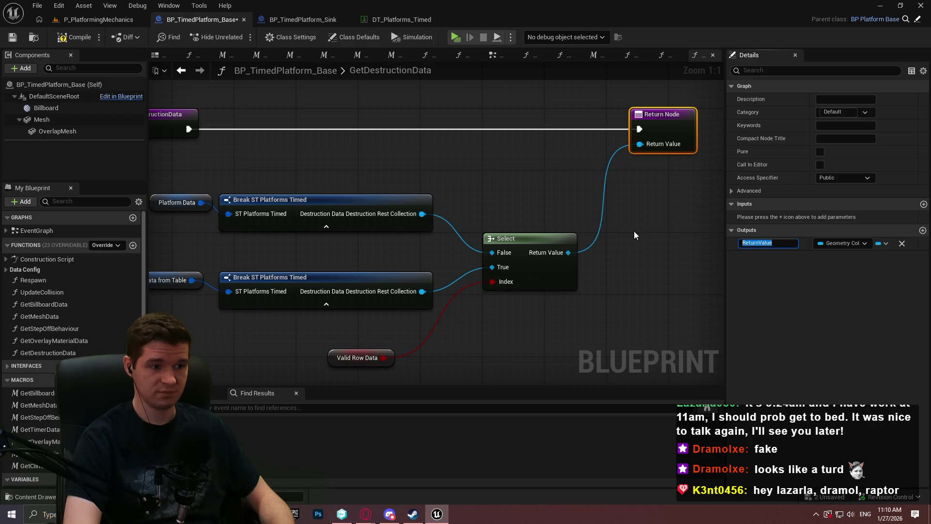
{"action": "type", "text": "Destructi"}
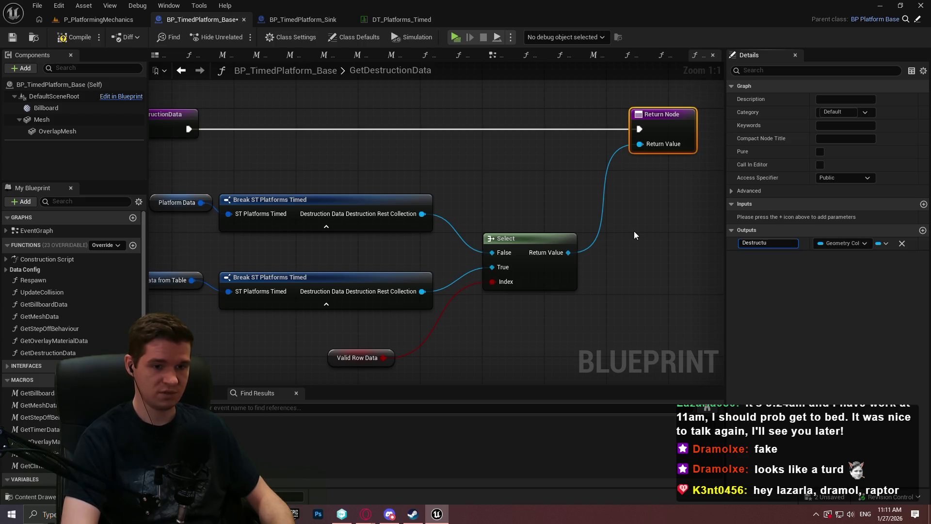
{"action": "type", "text": "on Rest Coll"}
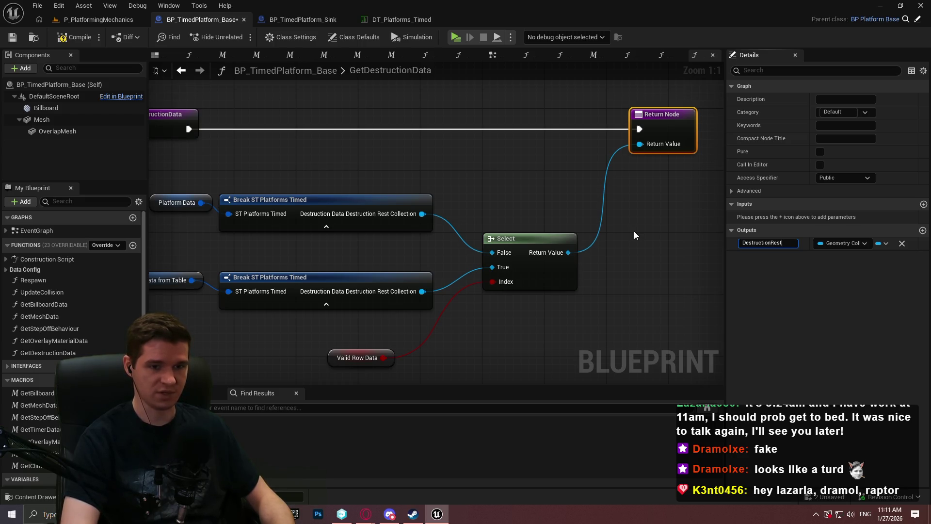
{"action": "type", "text": "ection"}
{"action": "key", "text": "Return"}
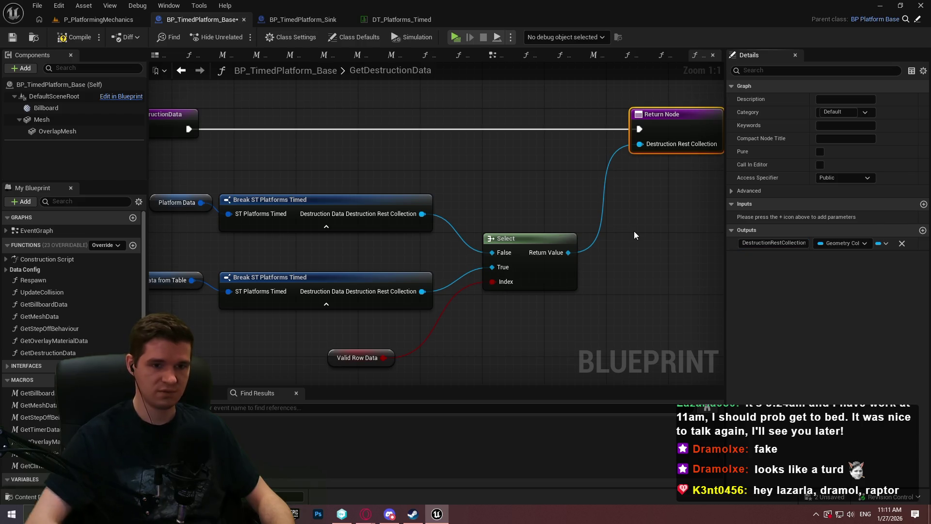
{"action": "left_click", "coordinate": [636, 190]}
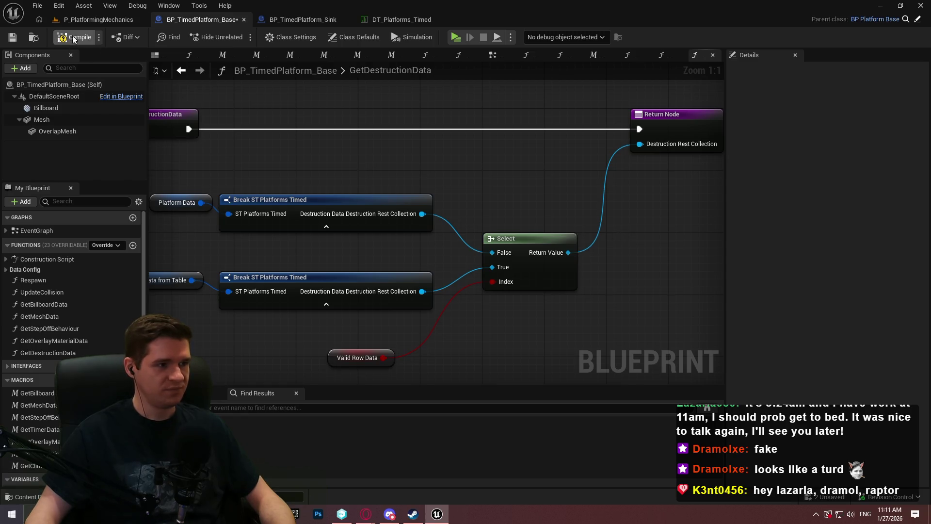
{"action": "left_click", "coordinate": [17, 39]}
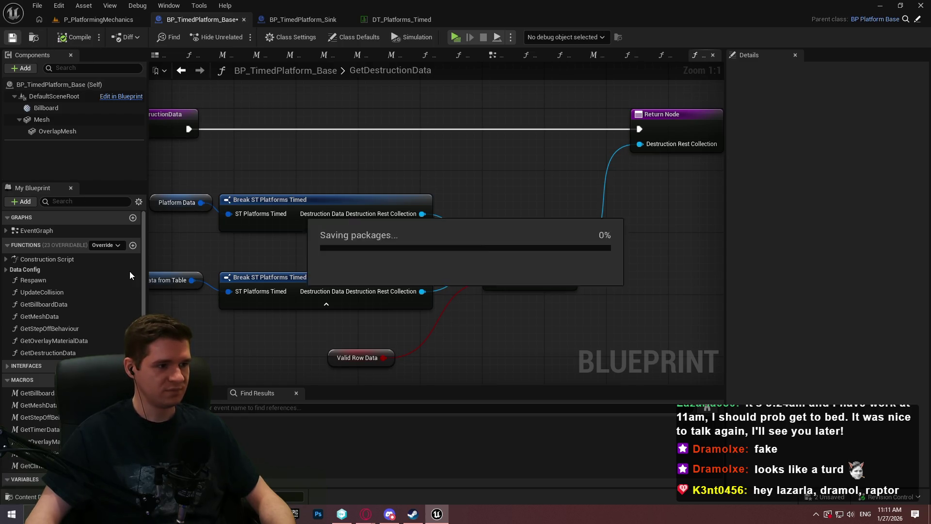
- Add a new blueprint function named GetClimbableData
{"action": "left_click", "coordinate": [133, 245]}
{"action": "type", "text": "Get"}
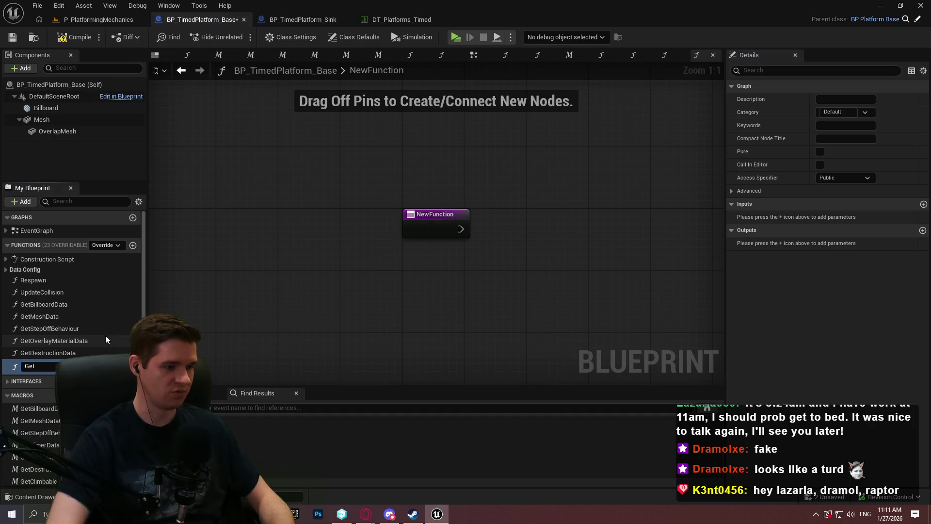
{"action": "type", "text": "Cl"}
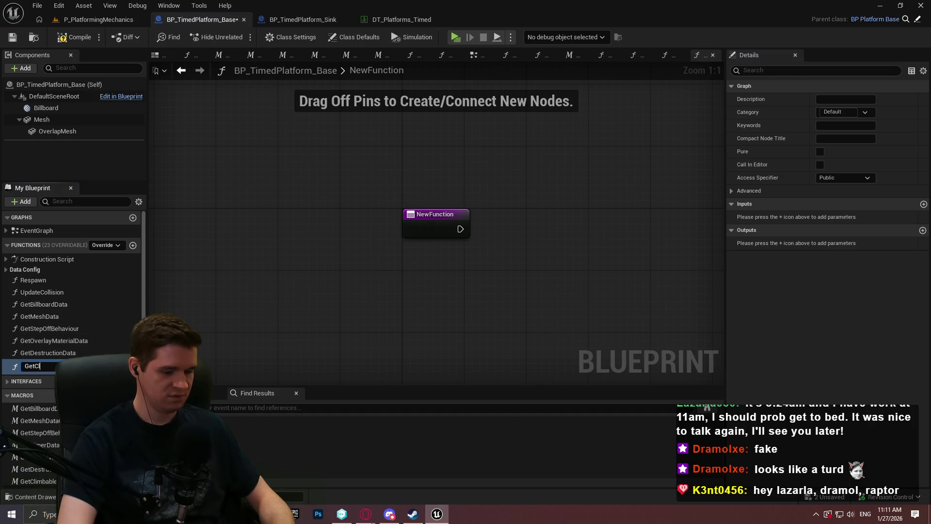
{"action": "type", "text": "imbab"}
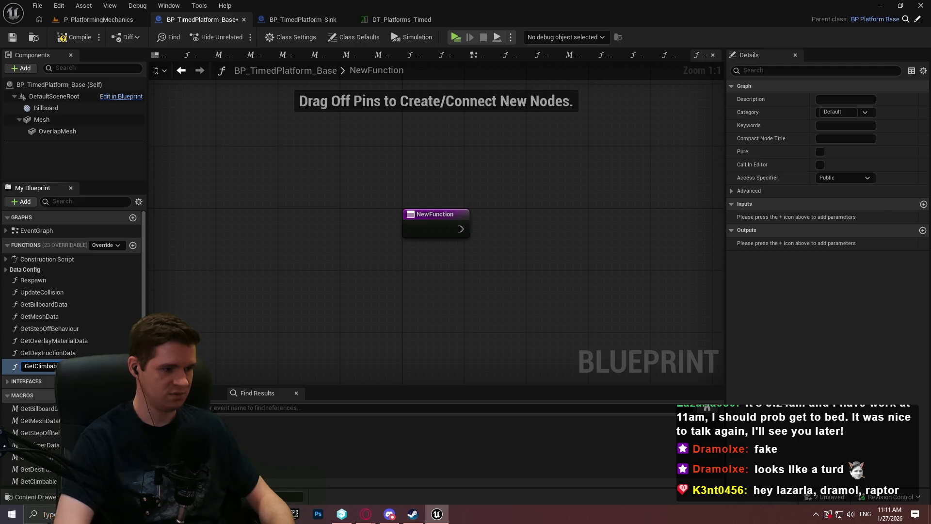
{"action": "type", "text": "leData"}
{"action": "key", "text": "Return"}
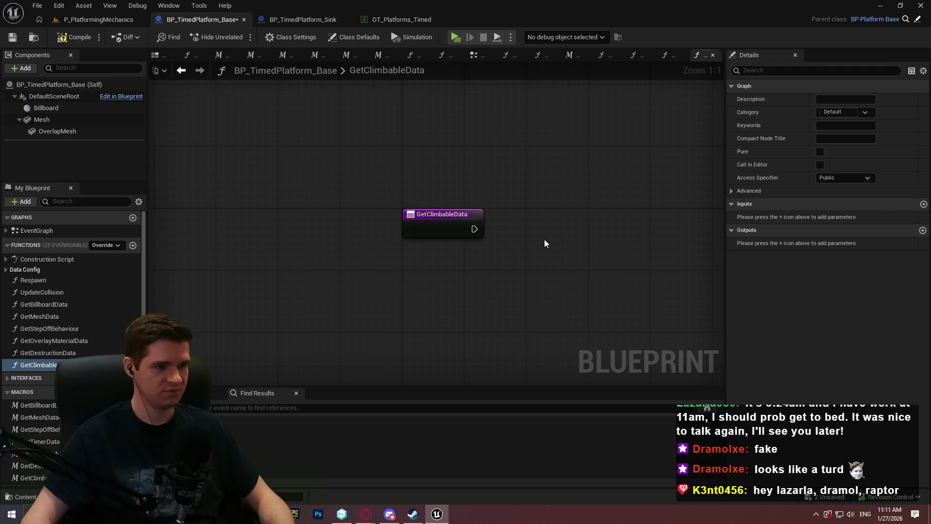
- In the GetClimbableDataOLD macro, hide the Movement Data pins on both Break ST Platforms Timed nodes and copy all its nodes
{"action": "double_click", "coordinate": [32, 478]}
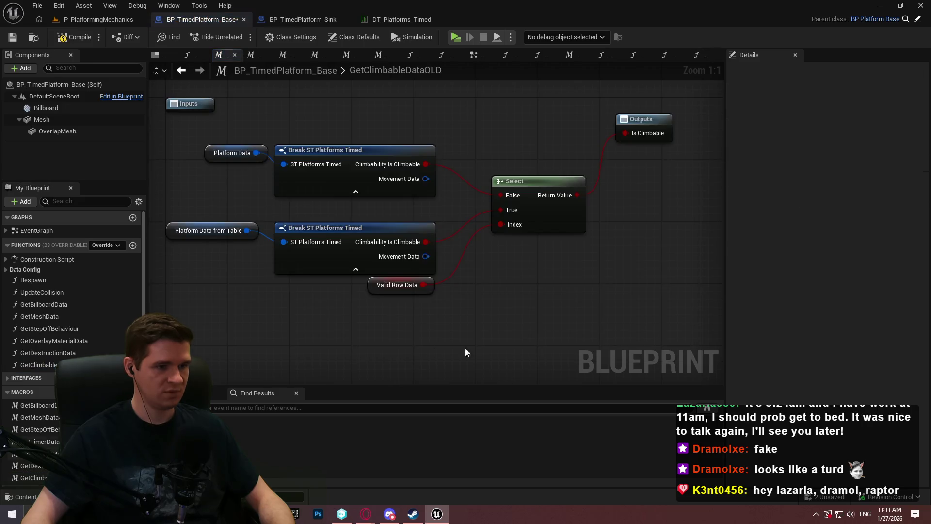
{"action": "left_click_drag", "start_coordinate": [321, 184], "coordinate": [468, 251]}
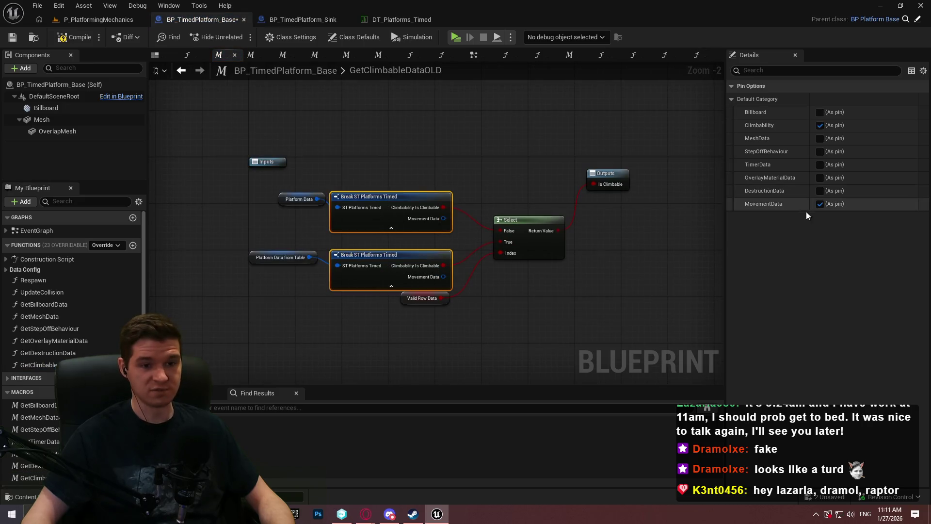
{"action": "left_click", "coordinate": [821, 204]}
{"action": "left_click", "coordinate": [499, 296]}
{"action": "mouse_move", "coordinate": [309, 229]}
{"action": "left_mouse_down"}
{"action": "mouse_move", "coordinate": [277, 184]}
{"action": "mouse_move", "coordinate": [289, 190]}
{"action": "left_mouse_up"}
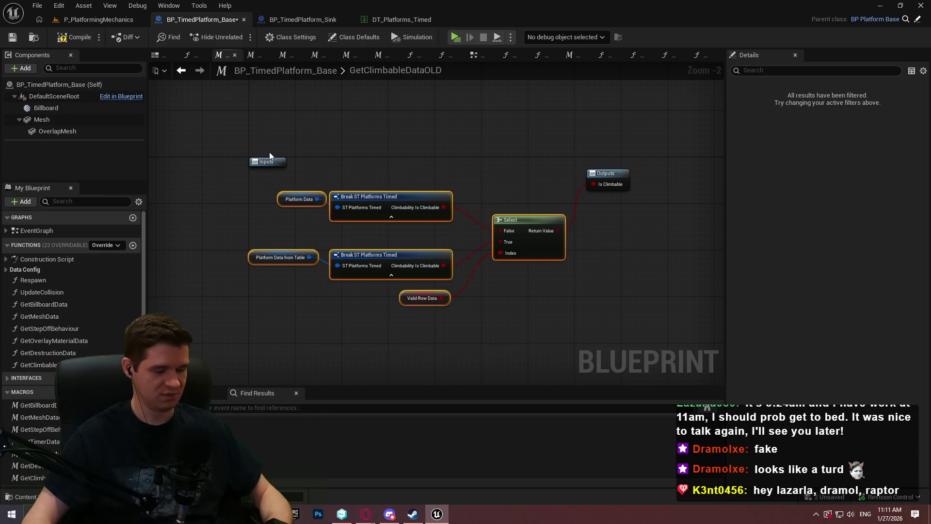
{"action": "left_click", "coordinate": [212, 314]}
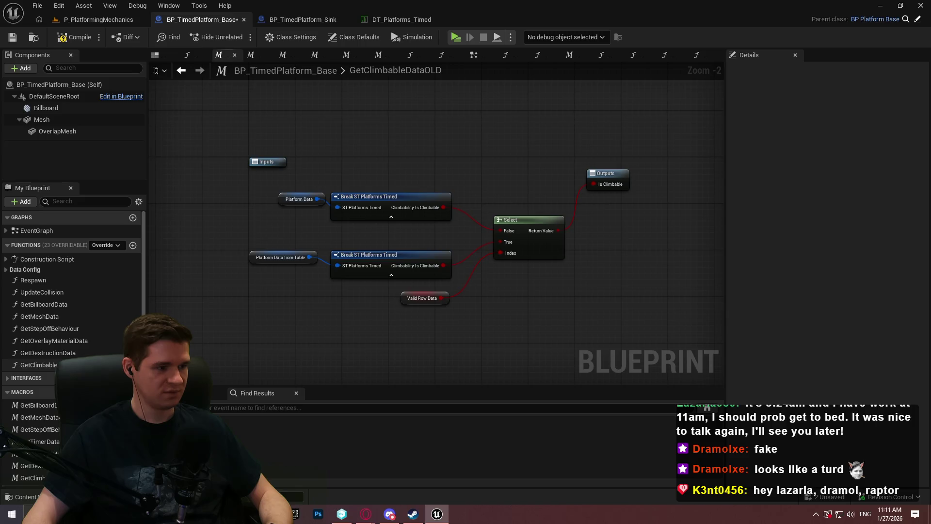
- Paste the macro nodes into GetClimbableData and add a Return Node fed by Select's result
{"action": "double_click", "coordinate": [38, 365]}
{"action": "key", "text": "ctrl+v"}
{"action": "left_click_drag", "start_coordinate": [563, 238], "coordinate": [493, 246]}
{"action": "left_click_drag", "start_coordinate": [217, 191], "coordinate": [605, 187]}
{"action": "type", "text": "return"}
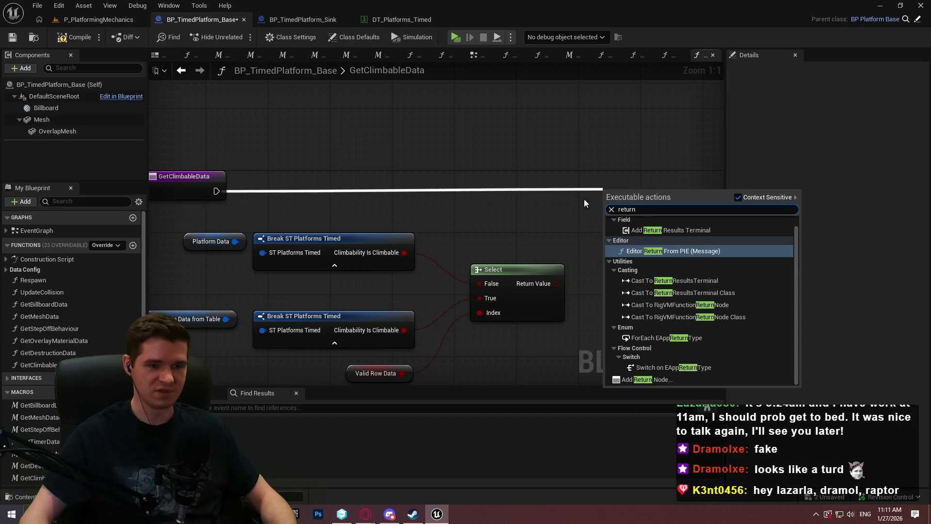
{"action": "left_click", "coordinate": [671, 381]}
{"action": "left_click_drag", "start_coordinate": [646, 204], "coordinate": [699, 186]}
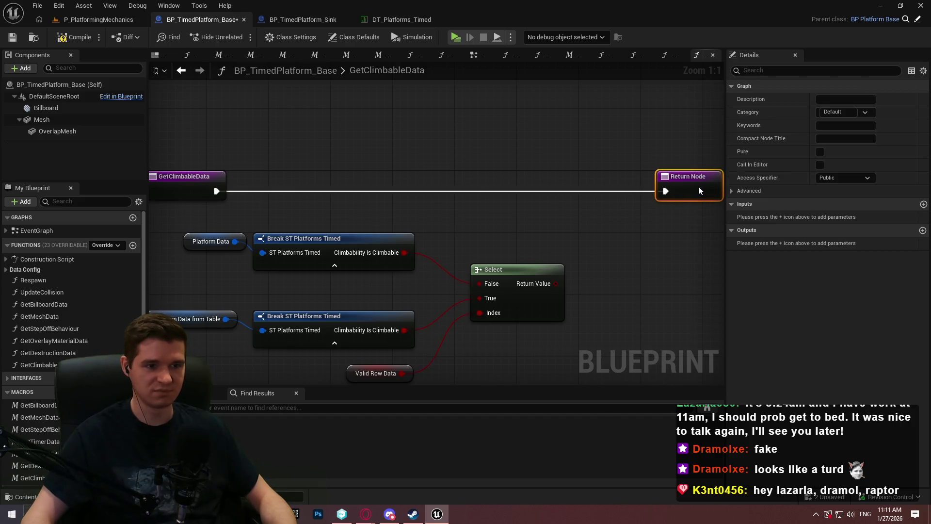
{"action": "left_click_drag", "start_coordinate": [557, 284], "coordinate": [684, 192]}
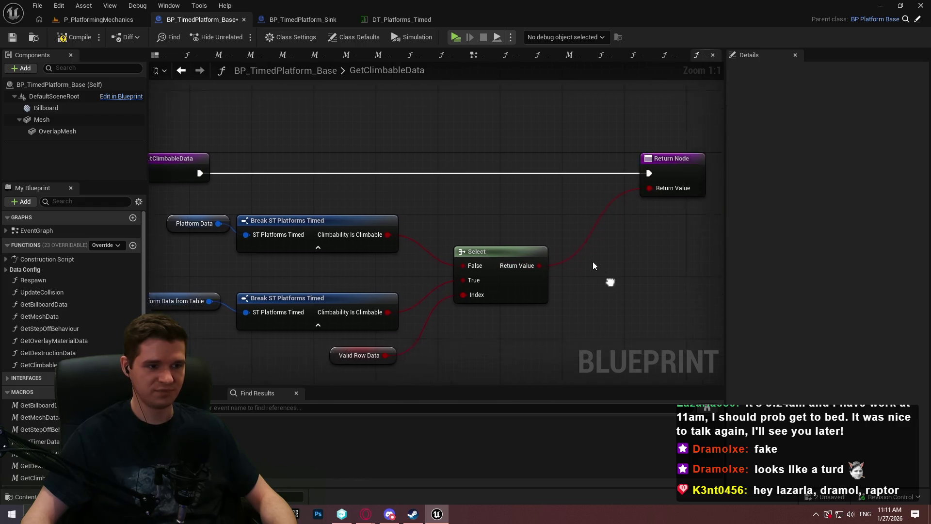
- Rename the Return Node's output to bIsClimbable
{"action": "left_click", "coordinate": [501, 235]}
{"action": "left_click", "coordinate": [658, 151]}
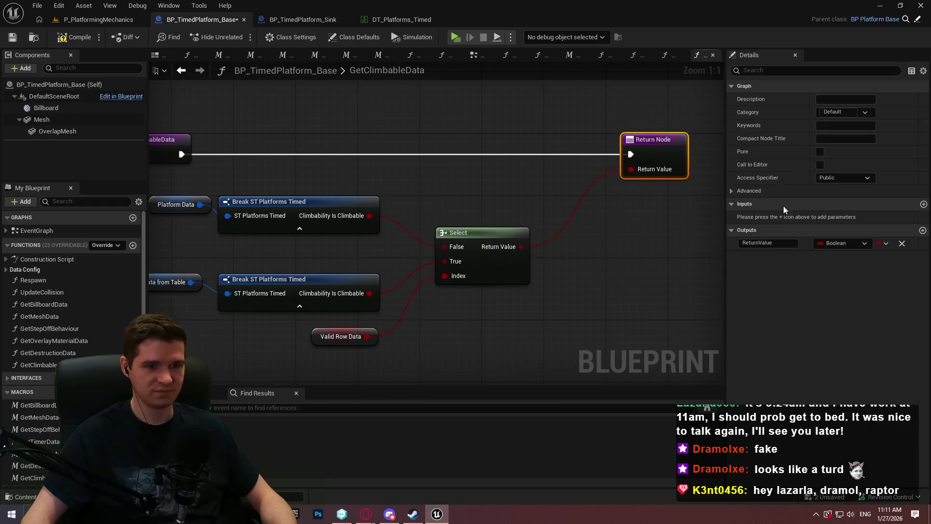
{"action": "left_click", "coordinate": [768, 243]}
{"action": "type", "text": "bIsClim"}
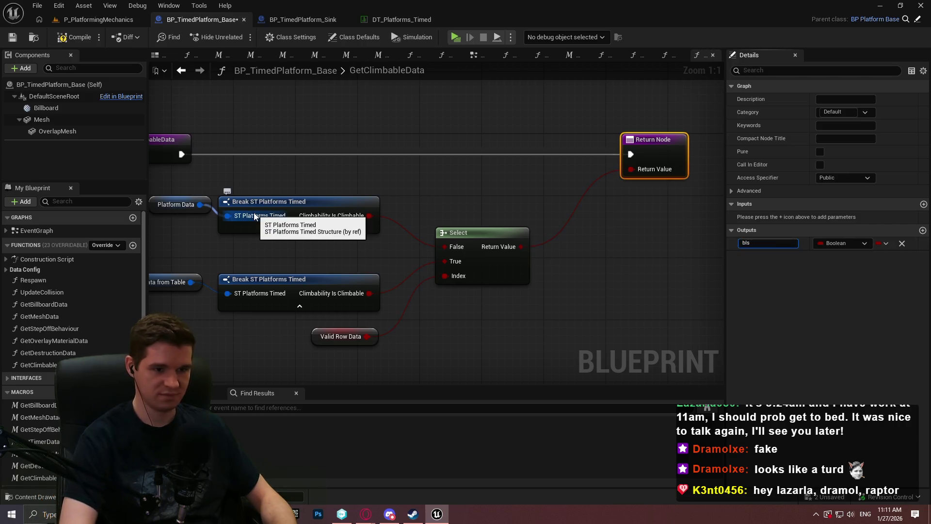
{"action": "type", "text": "bable"}
{"action": "key", "text": "Return"}
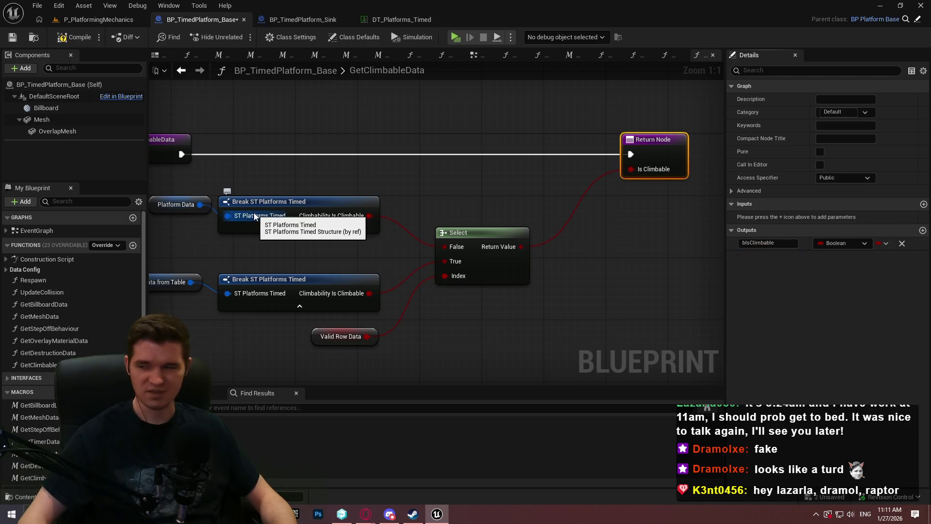
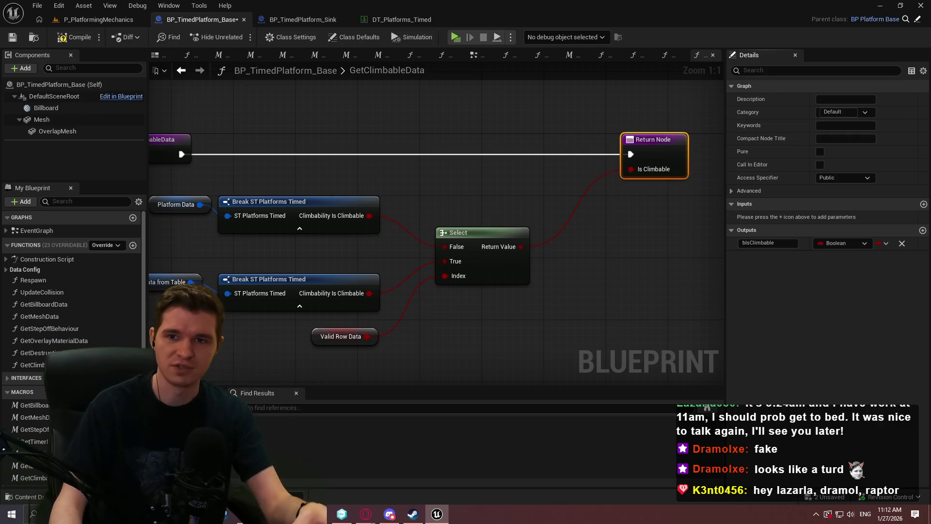
- Search the web browser for 'sylvania cf-d 18w', then return to Unreal
{"action": "left_click", "coordinate": [366, 514]}
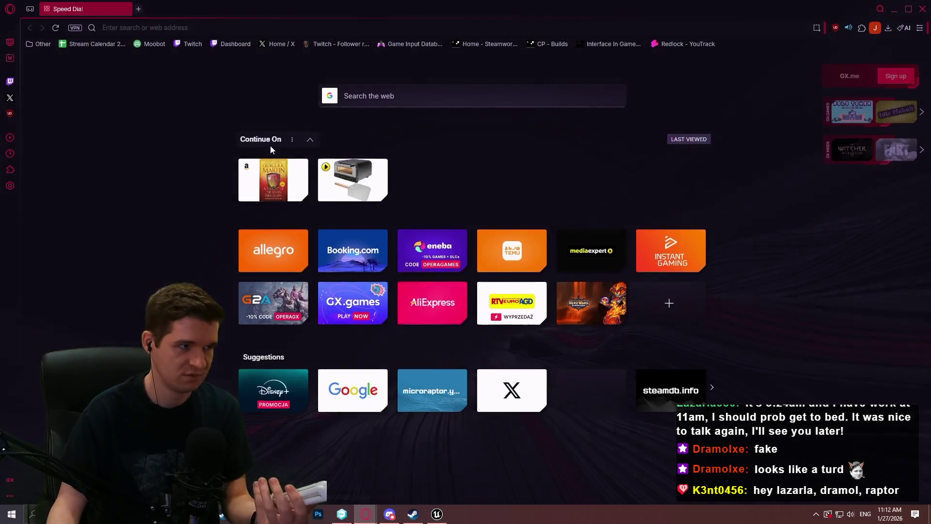
{"action": "type", "text": "s"}
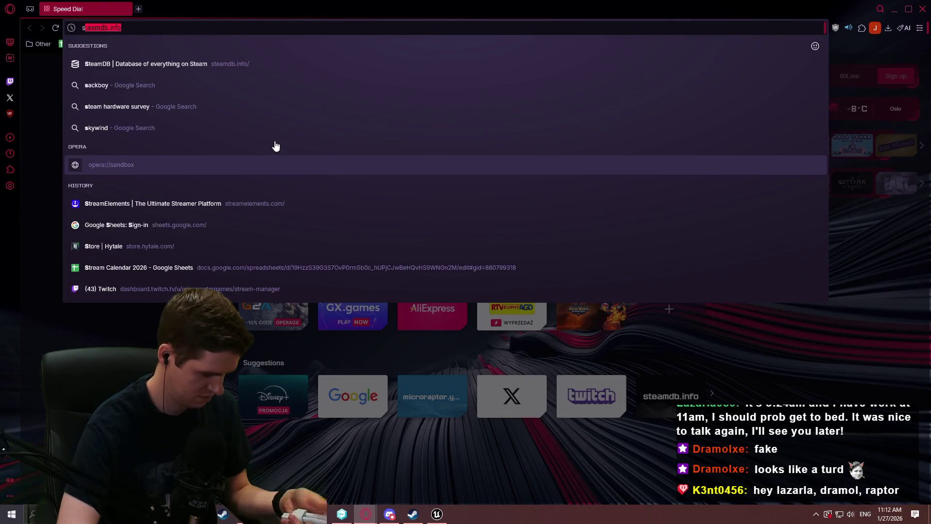
{"action": "type", "text": "ylv"}
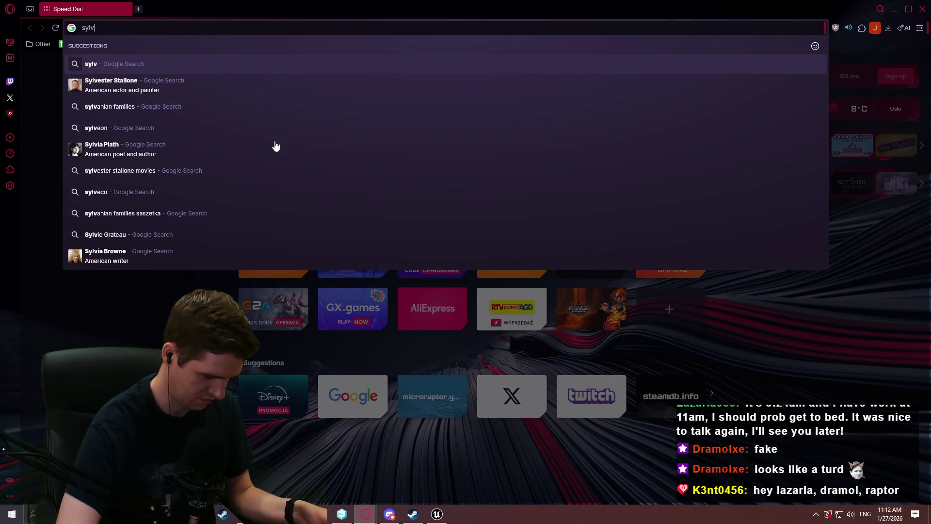
{"action": "type", "text": "ania "}
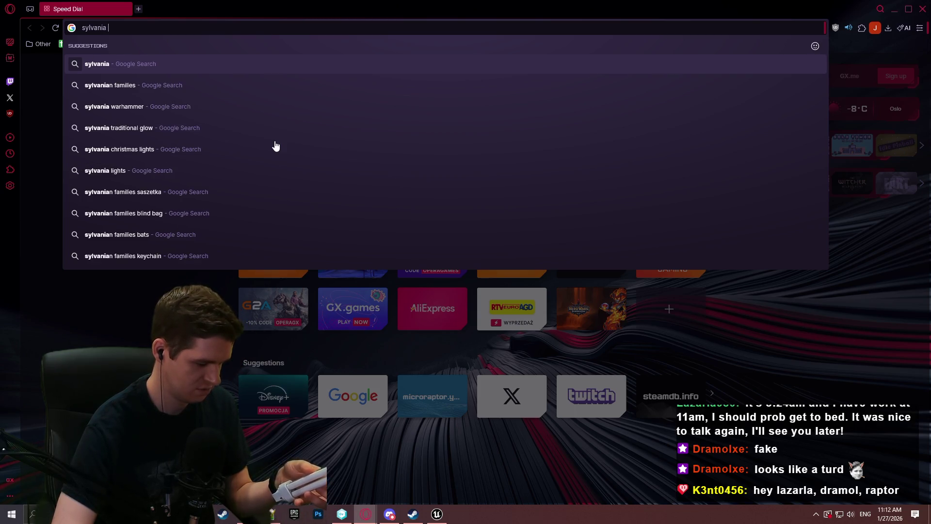
{"action": "type", "text": "cf"}
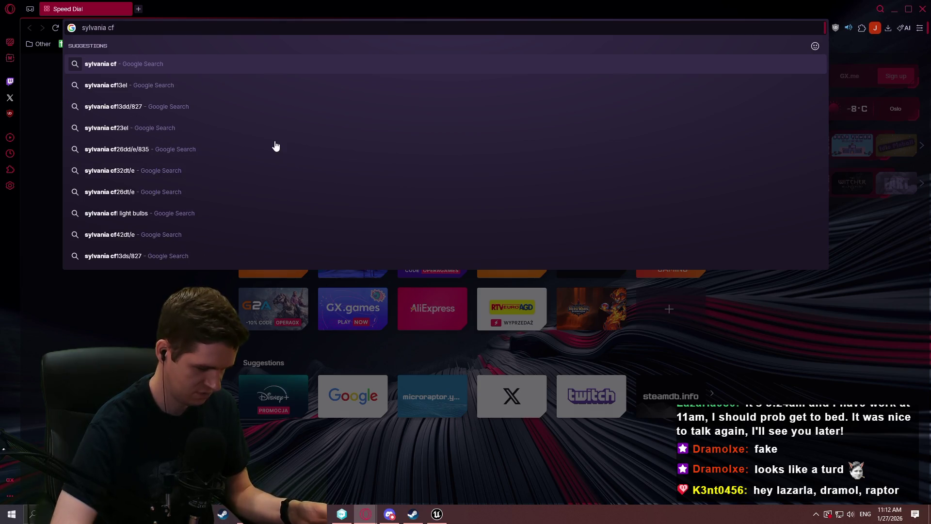
{"action": "type", "text": "-d "}
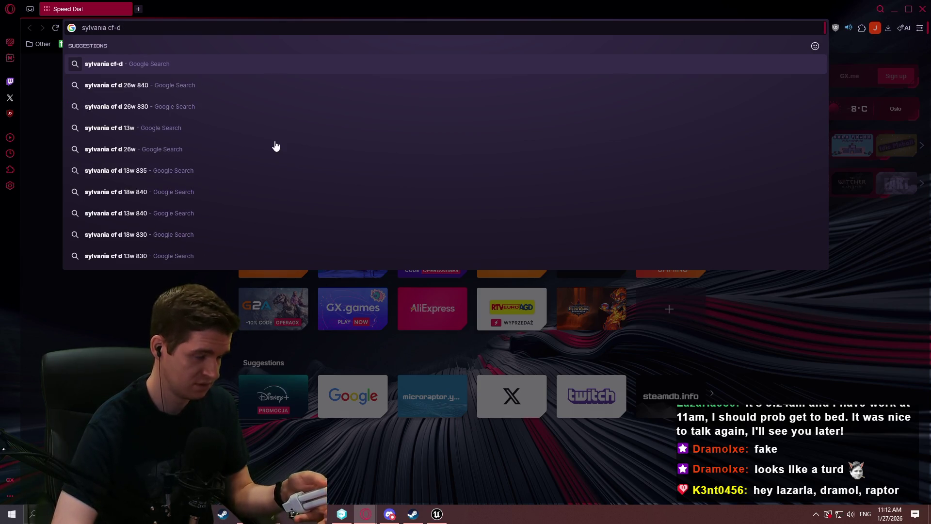
{"action": "type", "text": "18w"}
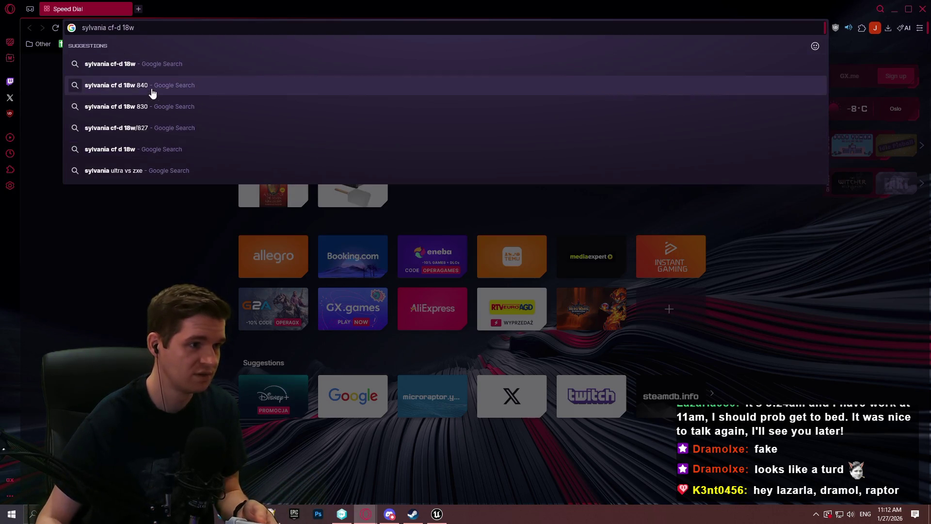
{"action": "left_click", "coordinate": [194, 85]}
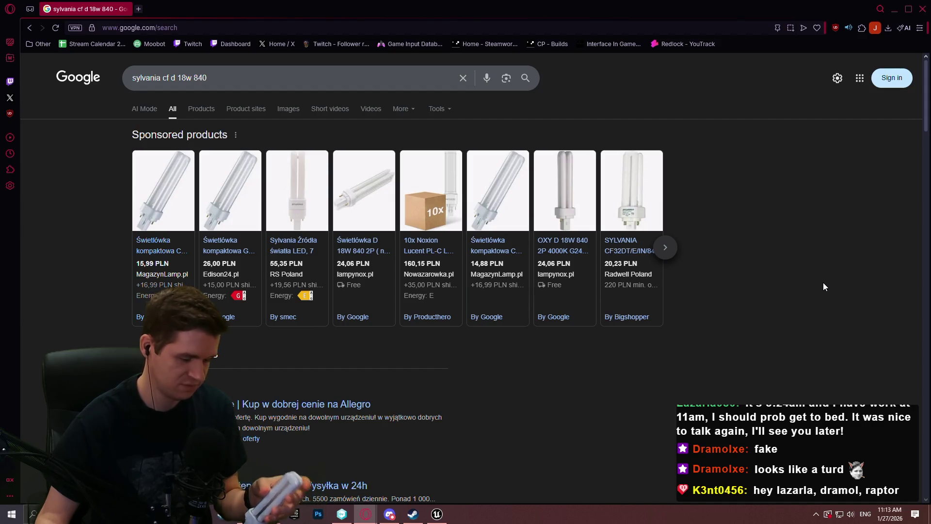
{"action": "left_click", "coordinate": [923, 9]}
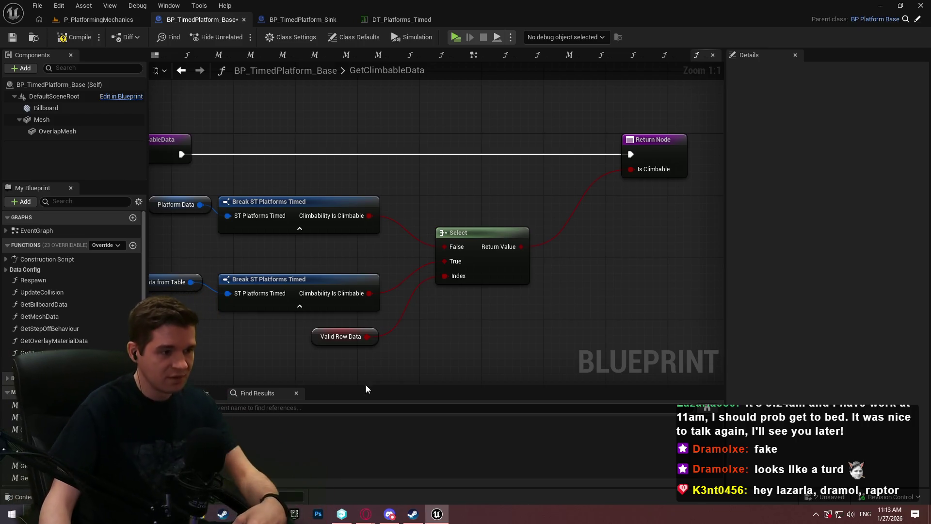
- Create a new blueprint function named GetMovementData
{"action": "scroll", "coordinate": [30, 267], "scroll_direction": "down", "scroll_amount": 2}
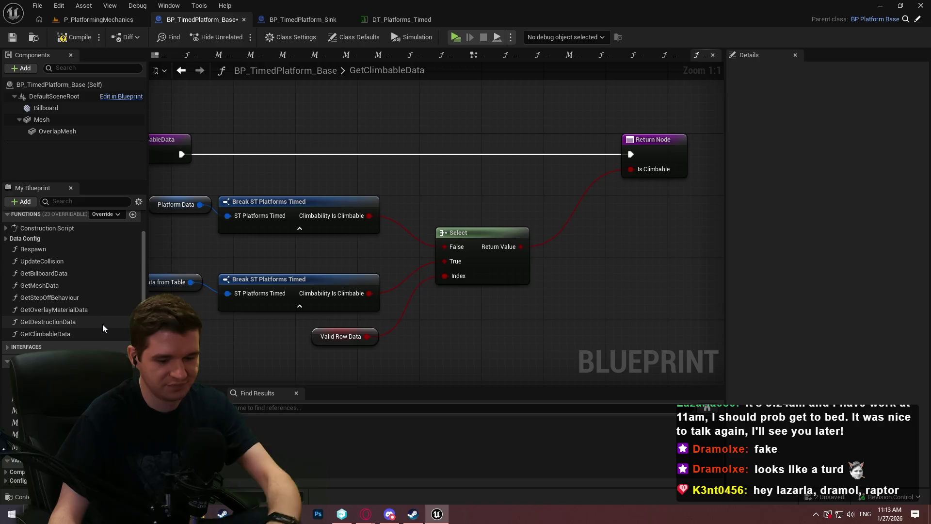
{"action": "left_click", "coordinate": [72, 374]}
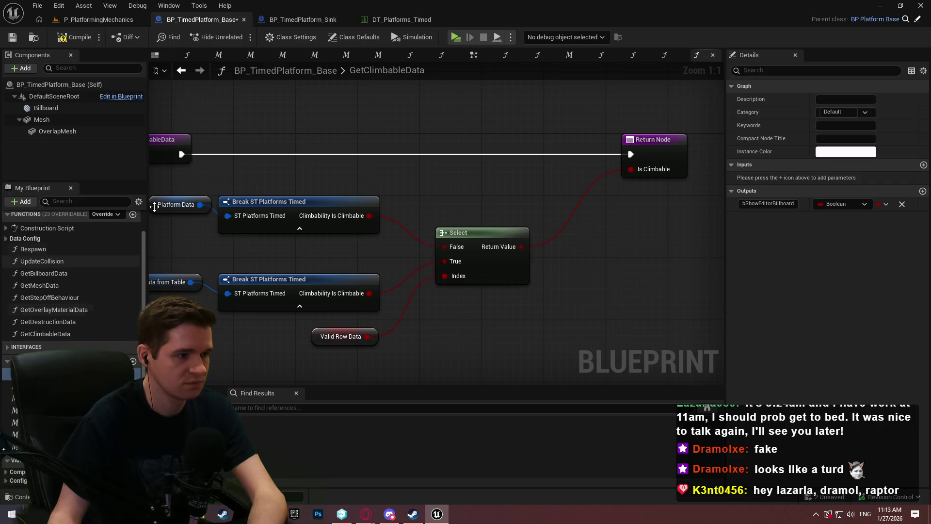
{"action": "left_click", "coordinate": [133, 214]}
{"action": "type", "text": "Get"}
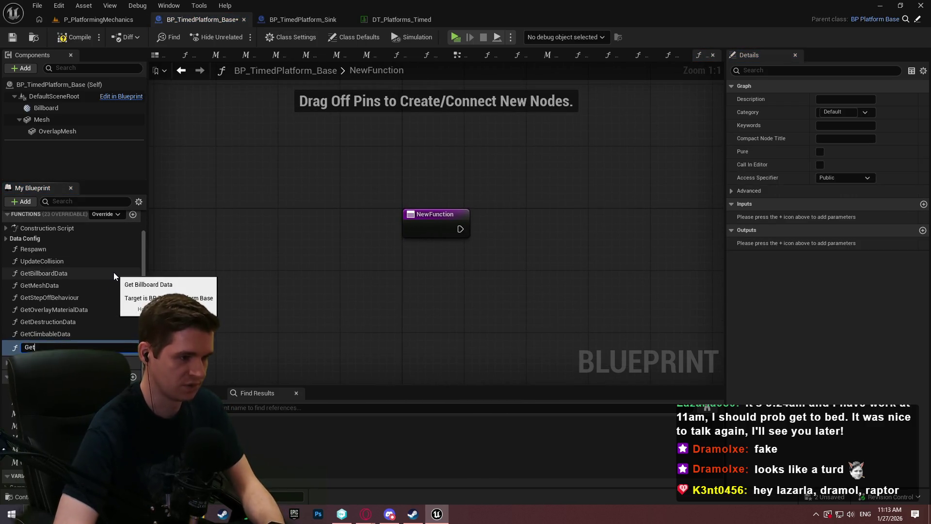
{"action": "type", "text": "MovementData"}
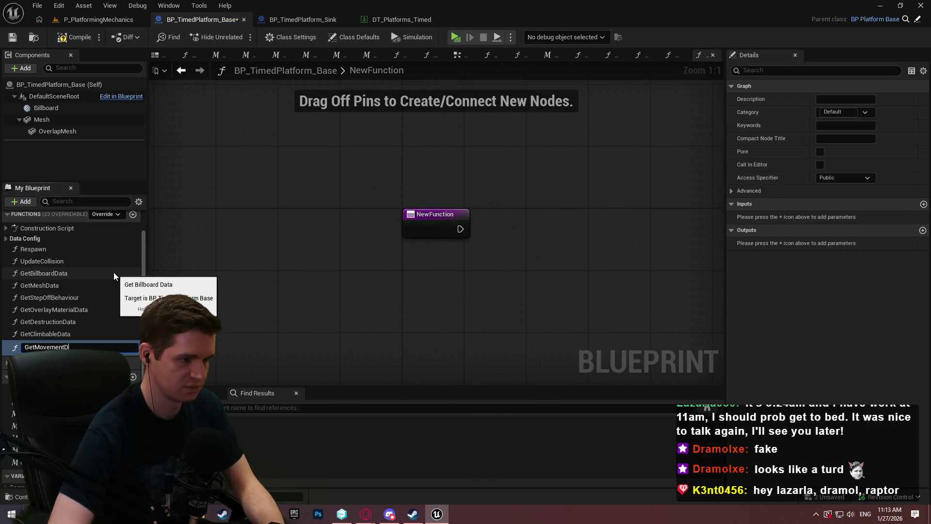
{"action": "key", "text": "Return"}
- Paste the copied platform data lookup nodes into GetMovementData and delete the pasted Select node
{"action": "left_click_drag", "start_coordinate": [535, 314], "coordinate": [368, 252]}
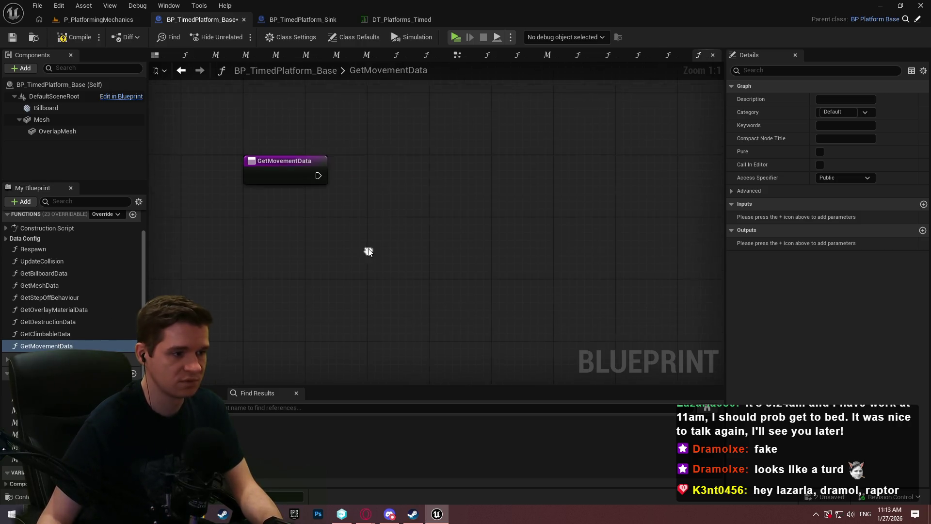
{"action": "key", "text": "ctrl+v"}
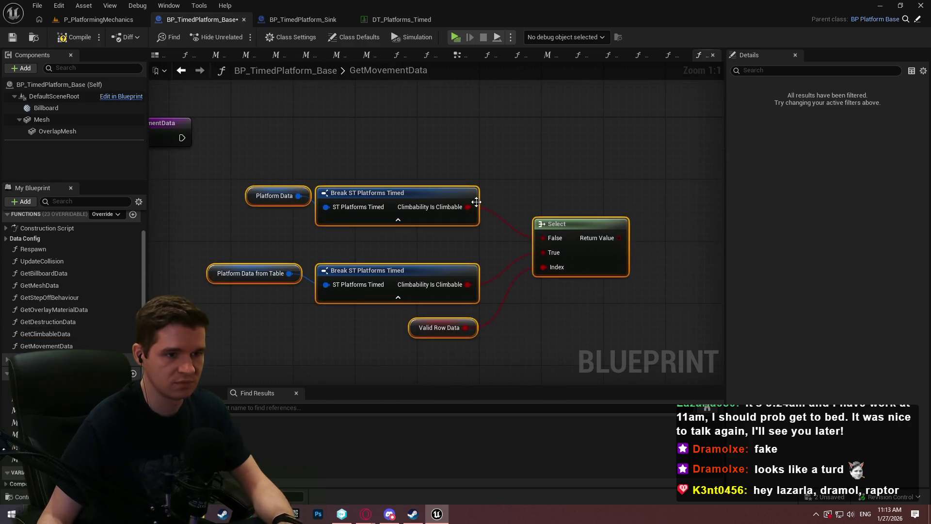
{"action": "left_click", "coordinate": [580, 224]}
{"action": "key", "text": "Delete"}
- On both Break ST Platforms Timed nodes, expose Movement Data and hide Climbability
{"action": "left_click", "coordinate": [368, 193]}
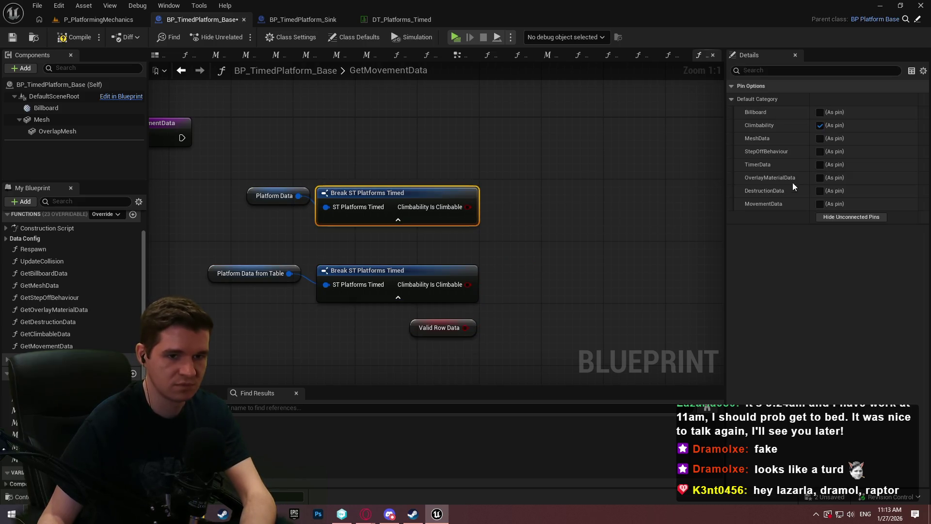
{"action": "left_click", "coordinate": [820, 204]}
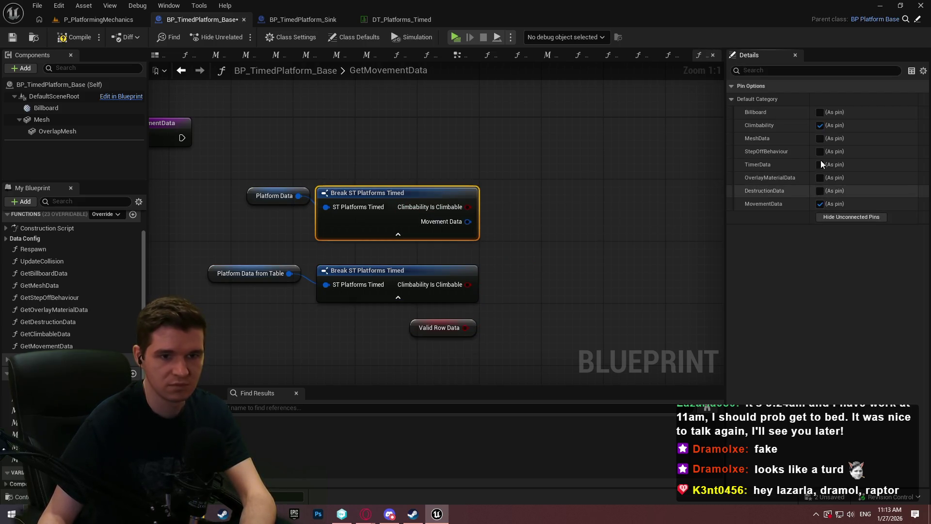
{"action": "left_click", "coordinate": [820, 125]}
{"action": "left_click", "coordinate": [439, 274]}
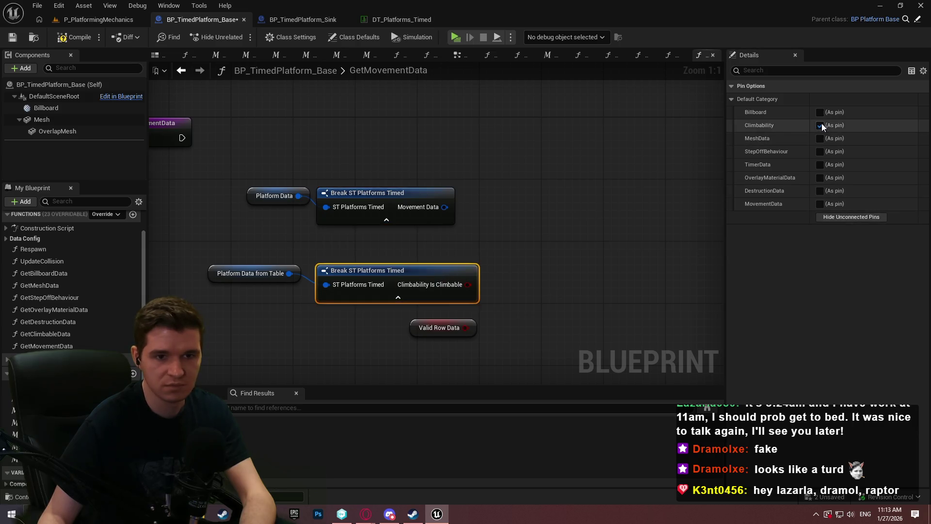
{"action": "left_click", "coordinate": [820, 126]}
{"action": "left_click", "coordinate": [816, 206]}
{"action": "left_click", "coordinate": [473, 234]}
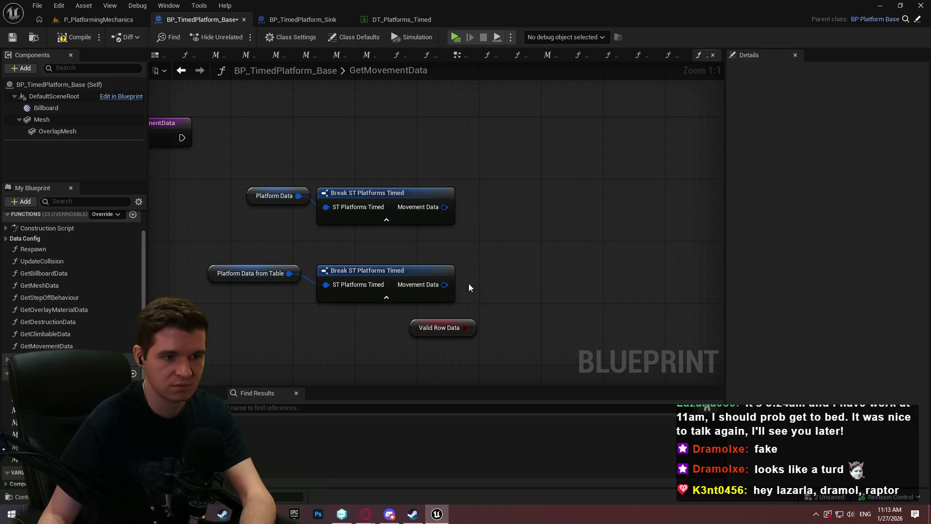
- Split the Movement Data pin, name the output AmountToMove, and save the blueprint
{"action": "left_click_drag", "start_coordinate": [474, 325], "coordinate": [451, 326]}
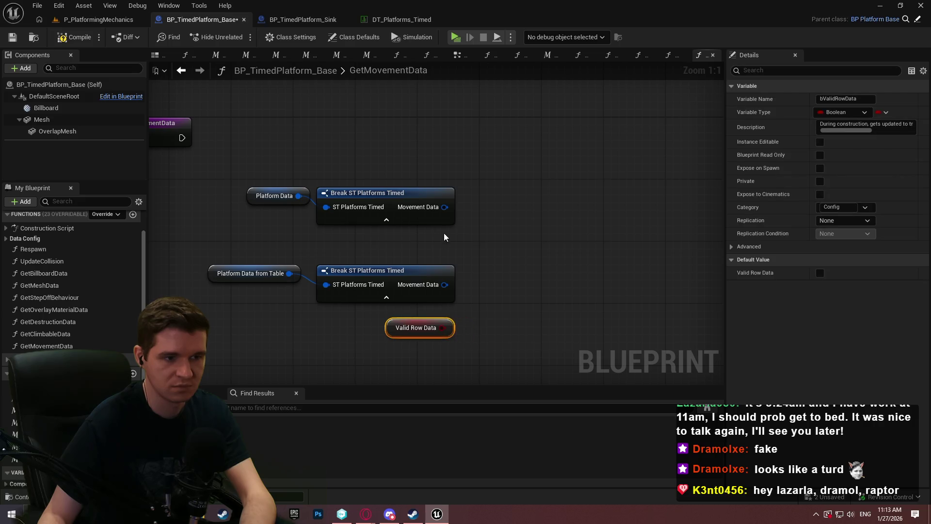
{"action": "right_click", "coordinate": [444, 207]}
{"action": "left_click", "coordinate": [509, 261]}
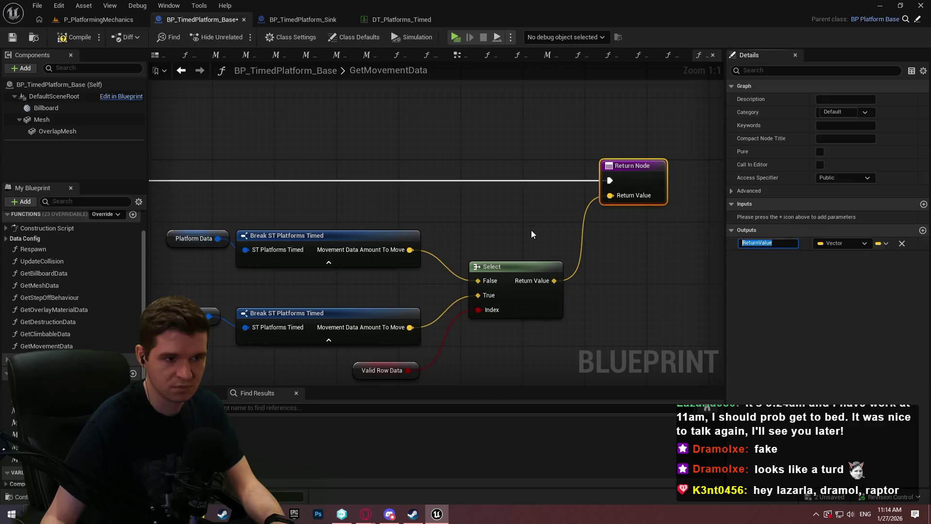
{"action": "type", "text": "AmountTo"}
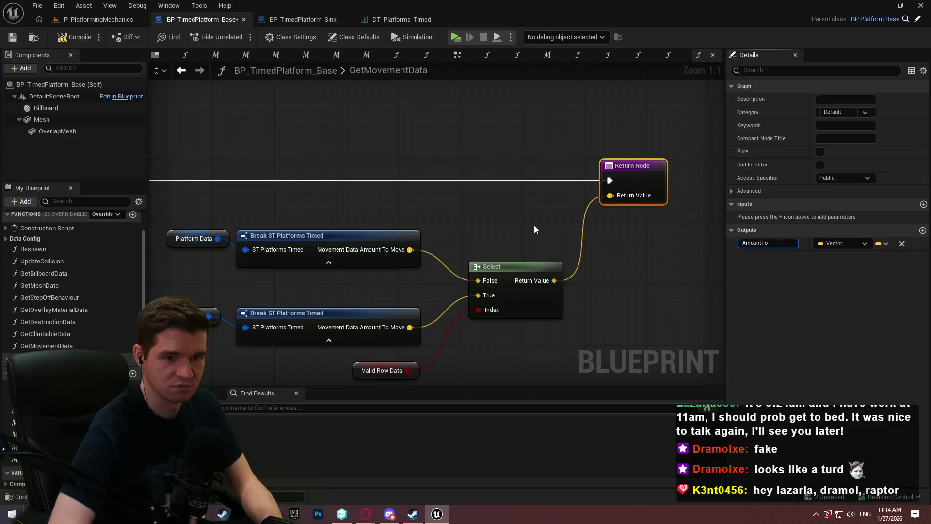
{"action": "type", "text": "Move"}
{"action": "key", "text": "Return"}
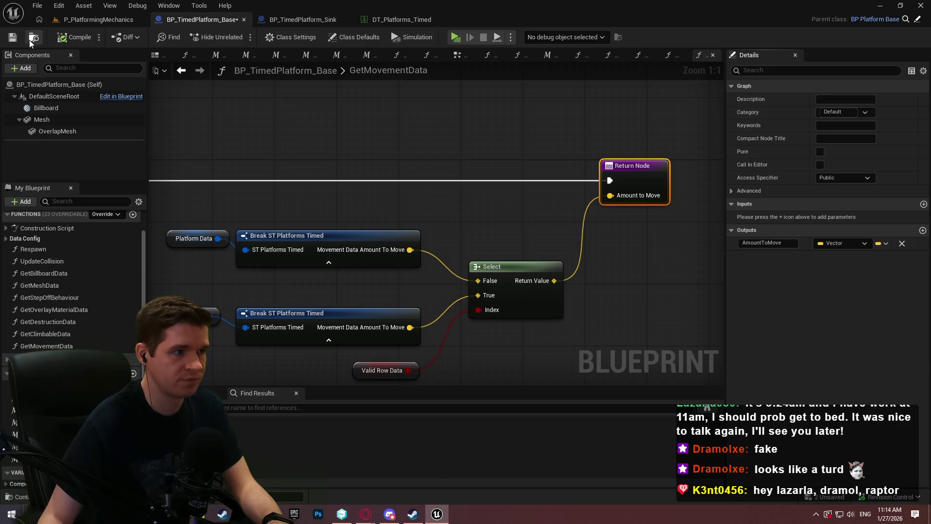
{"action": "key", "text": "ctrl+s"}
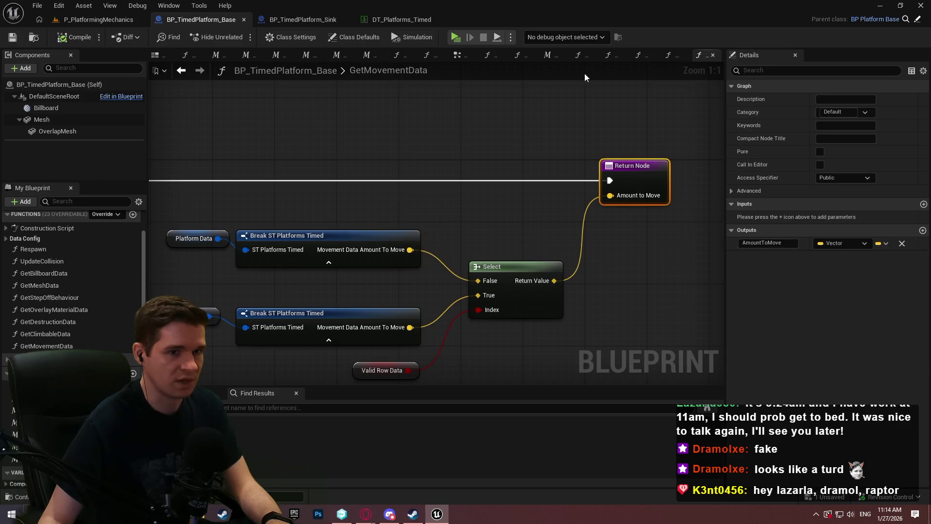
{"action": "scroll", "coordinate": [448, 141], "scroll_direction": "down", "scroll_amount": 1}
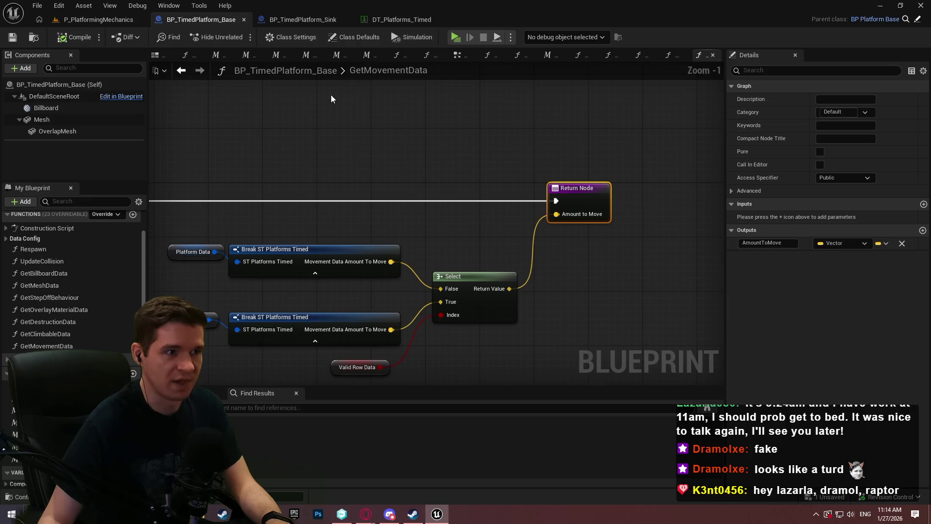
{"action": "double_click", "coordinate": [363, 70]}
{"action": "key", "text": "Escape"}
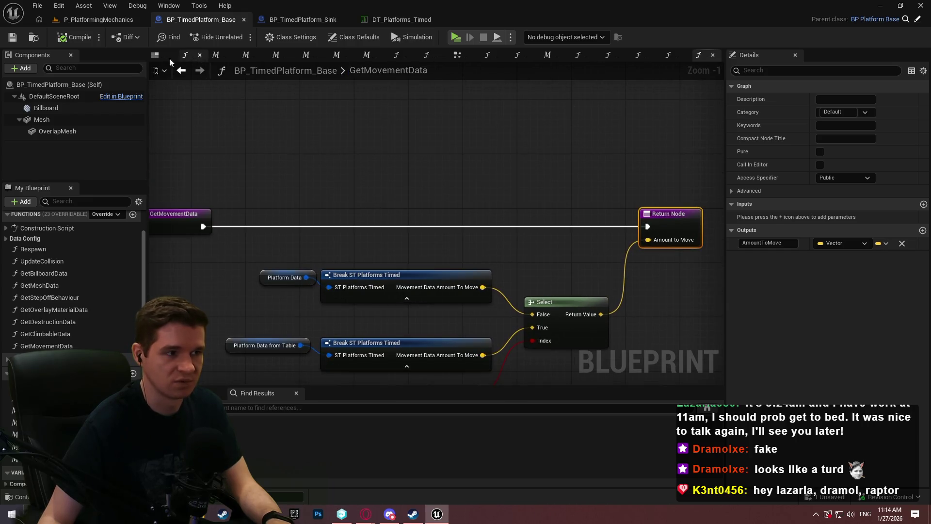
{"action": "right_click", "coordinate": [165, 59]}
{"action": "left_click", "coordinate": [215, 121]}
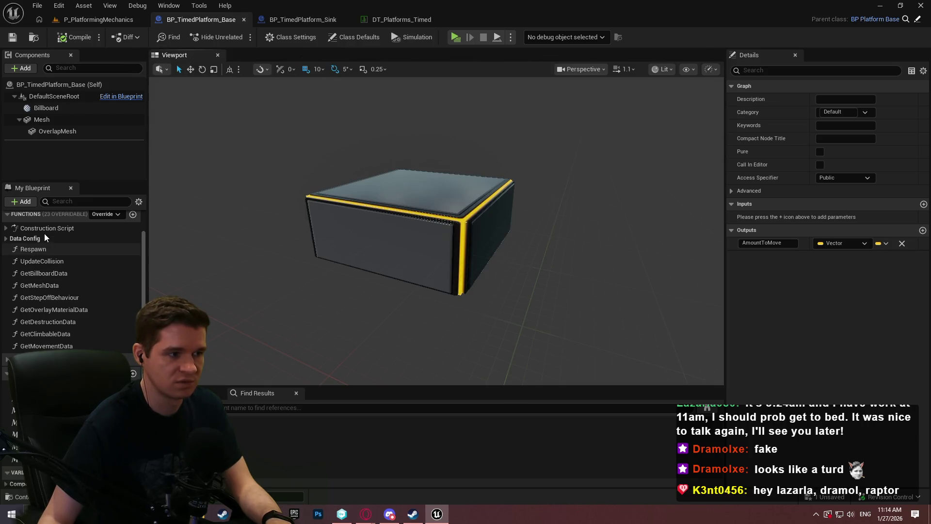
{"action": "double_click", "coordinate": [37, 231]}
{"action": "scroll", "coordinate": [359, 194], "scroll_direction": "up", "scroll_amount": 4}
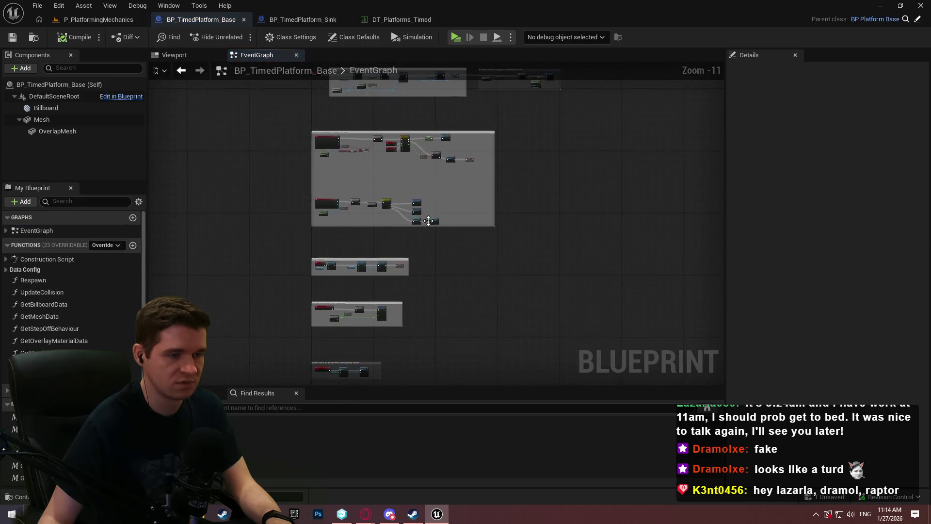
{"action": "scroll", "coordinate": [529, 179], "scroll_direction": "up", "scroll_amount": 7}
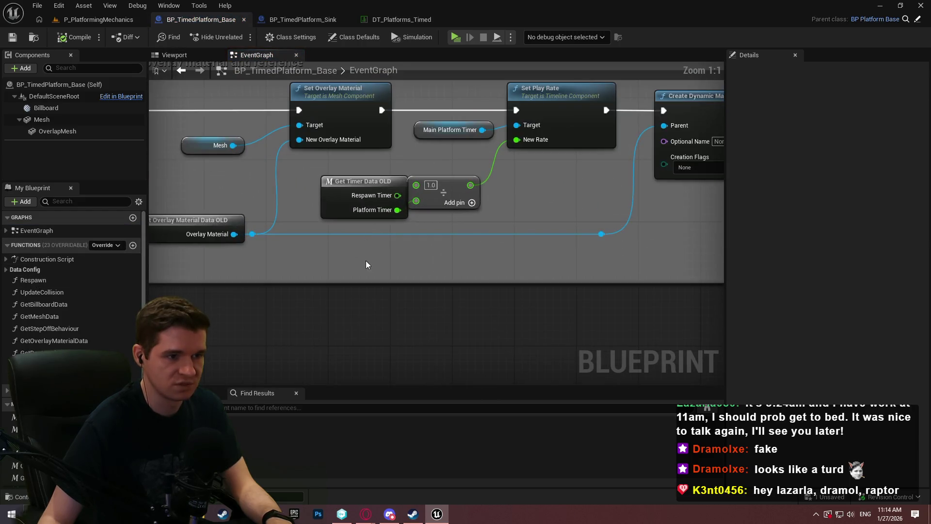
{"action": "left_click_drag", "start_coordinate": [393, 260], "coordinate": [354, 249]}
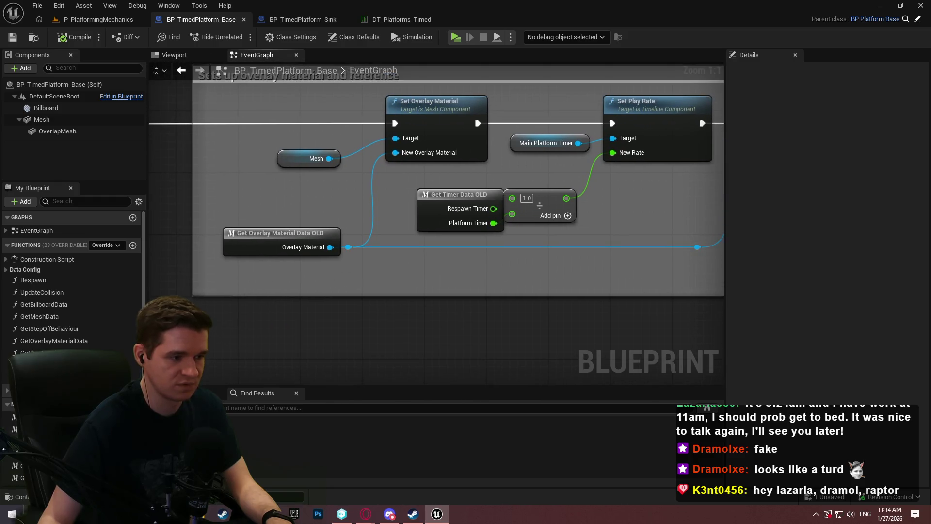
{"action": "scroll", "coordinate": [73, 272], "scroll_direction": "down", "scroll_amount": 3}
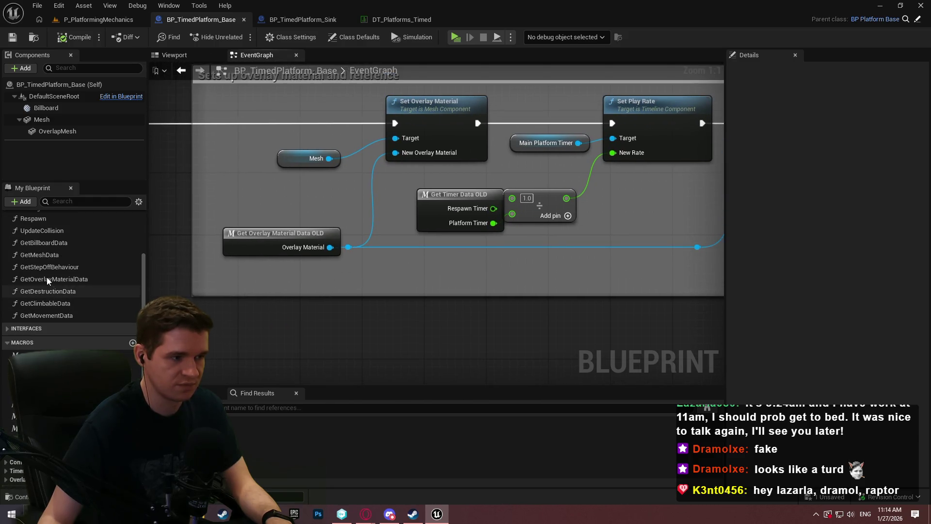
{"action": "mouse_move", "coordinate": [47, 279]}
{"action": "left_mouse_down"}
{"action": "mouse_move", "coordinate": [240, 299]}
{"action": "mouse_move", "coordinate": [249, 316]}
{"action": "left_mouse_up"}
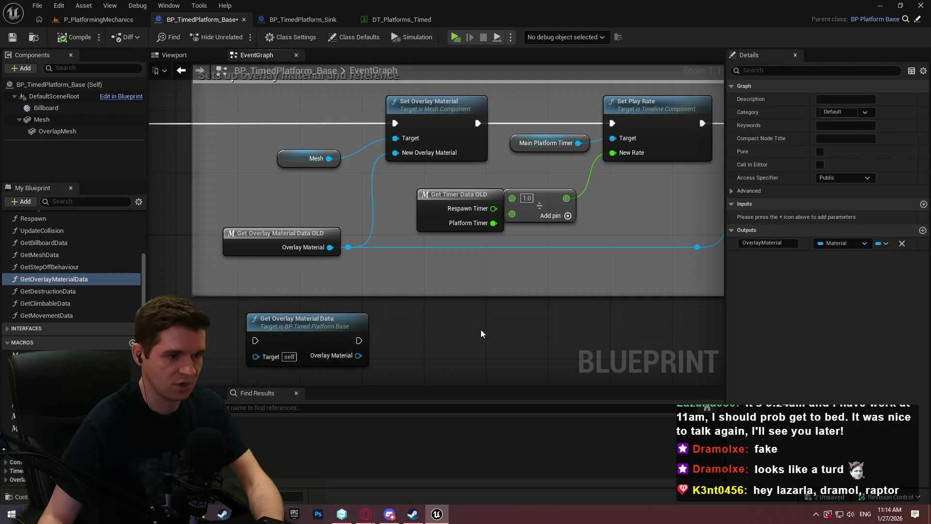
{"action": "left_click", "coordinate": [311, 321]}
{"action": "key", "text": "Delete"}
{"action": "scroll", "coordinate": [57, 267], "scroll_direction": "up", "scroll_amount": 2}
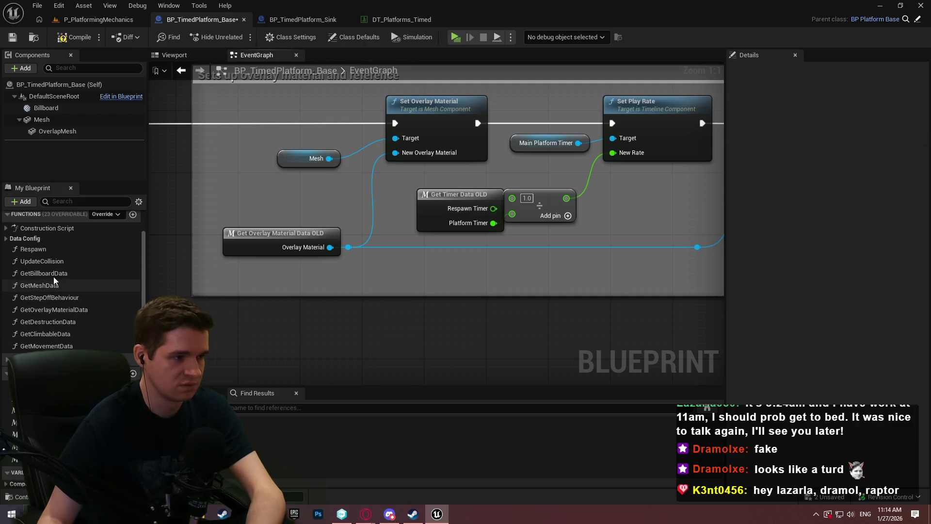
- Make GetMeshData and GetStepOffBehaviour pure, after checking GetBillboardData's settings
{"action": "double_click", "coordinate": [53, 274]}
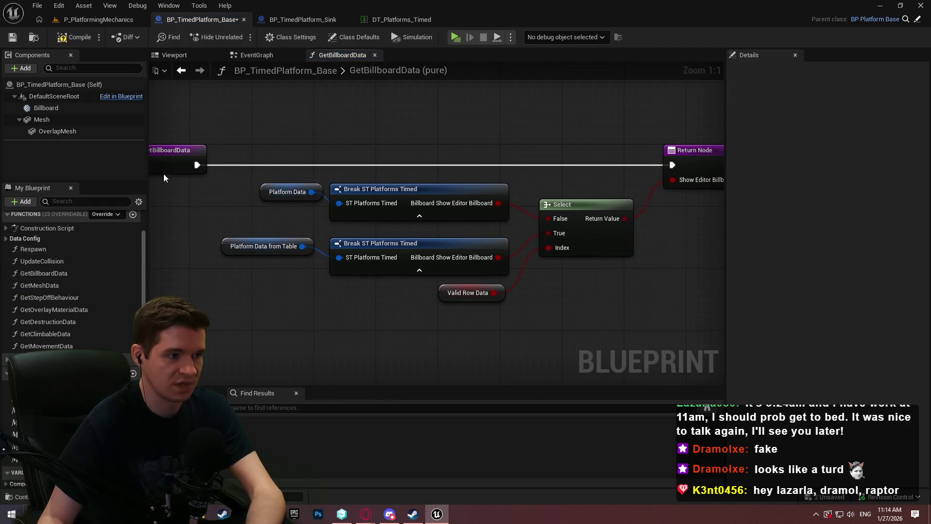
{"action": "left_click", "coordinate": [164, 170]}
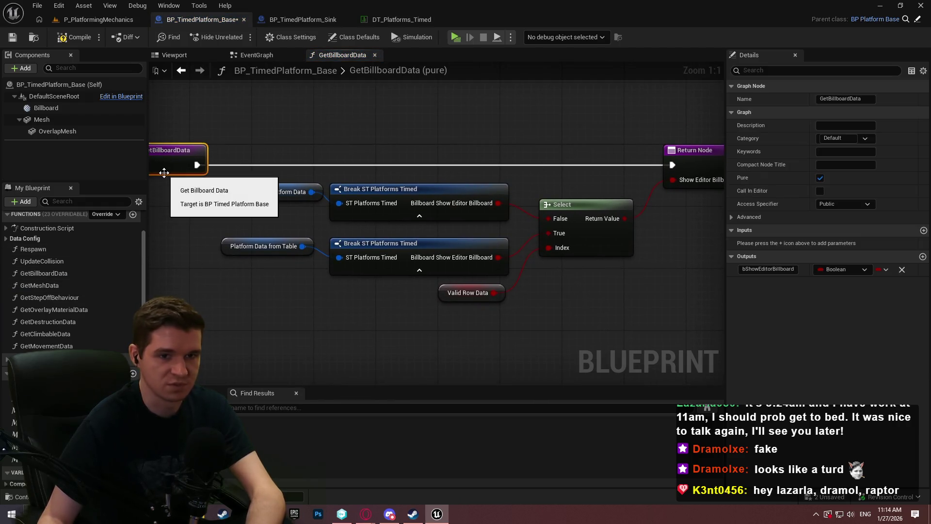
{"action": "double_click", "coordinate": [45, 283]}
{"action": "left_click", "coordinate": [192, 128]}
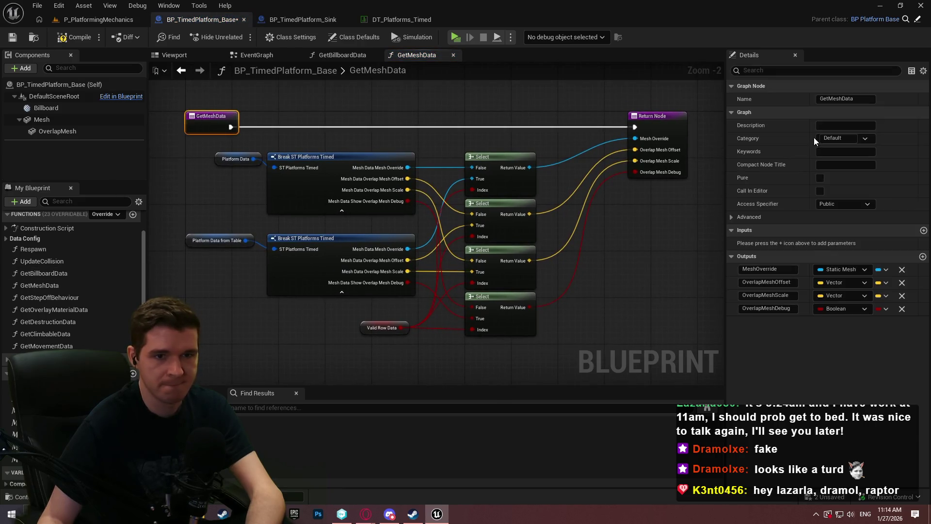
{"action": "left_click", "coordinate": [820, 178]}
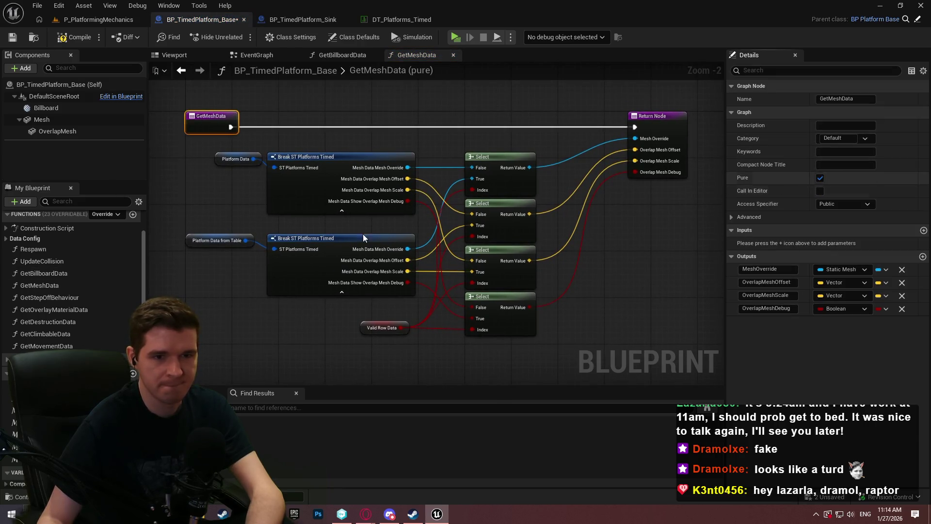
{"action": "double_click", "coordinate": [50, 297]}
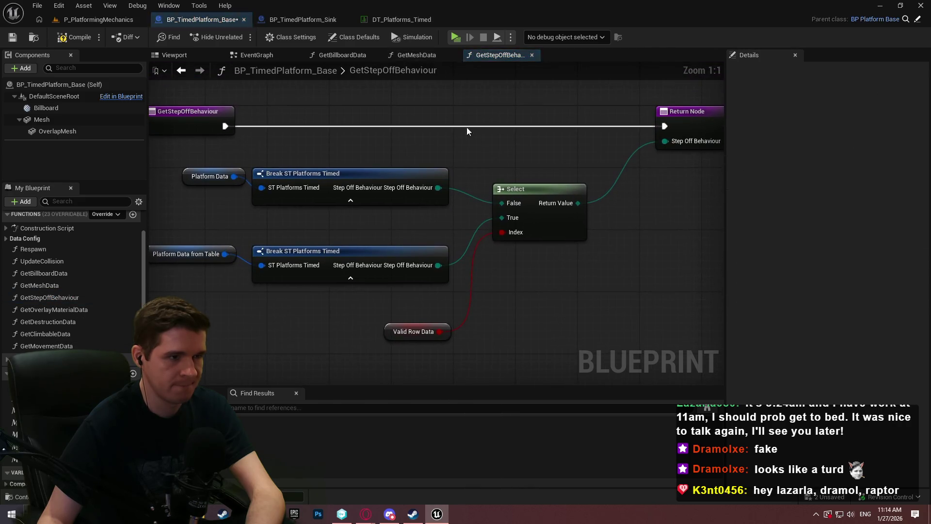
{"action": "left_click", "coordinate": [192, 115]}
{"action": "left_click", "coordinate": [820, 178]}
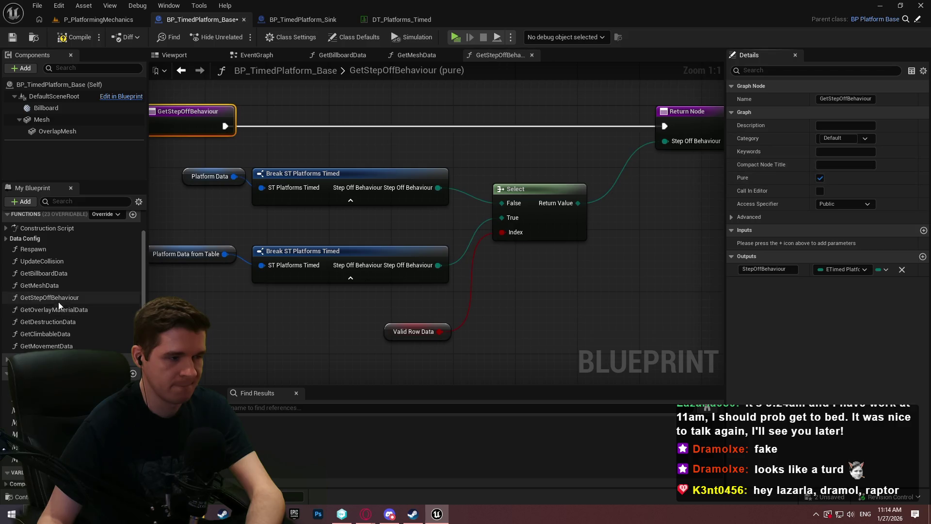
- Make GetOverlayMaterialData, GetDestructionData, GetClimbableData and GetMovementData pure functions
{"action": "double_click", "coordinate": [56, 310]}
{"action": "left_click", "coordinate": [194, 117]}
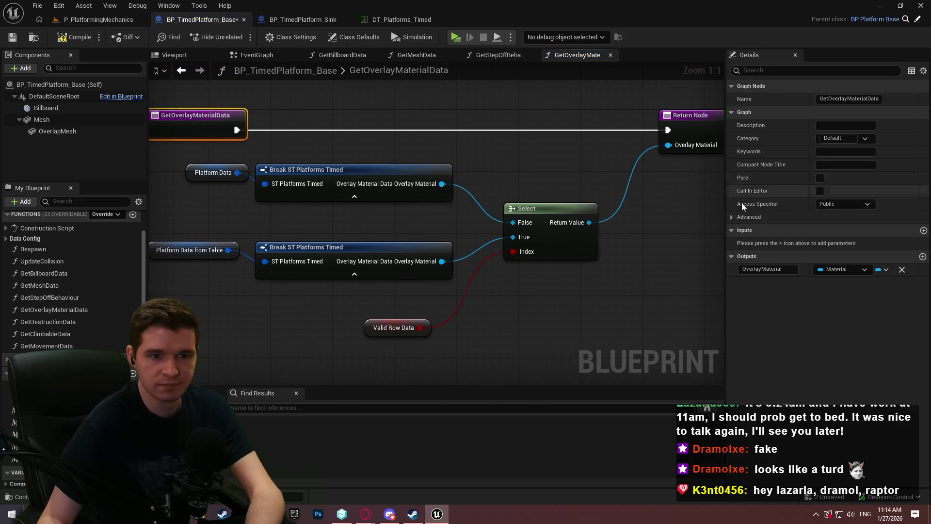
{"action": "left_click", "coordinate": [819, 178]}
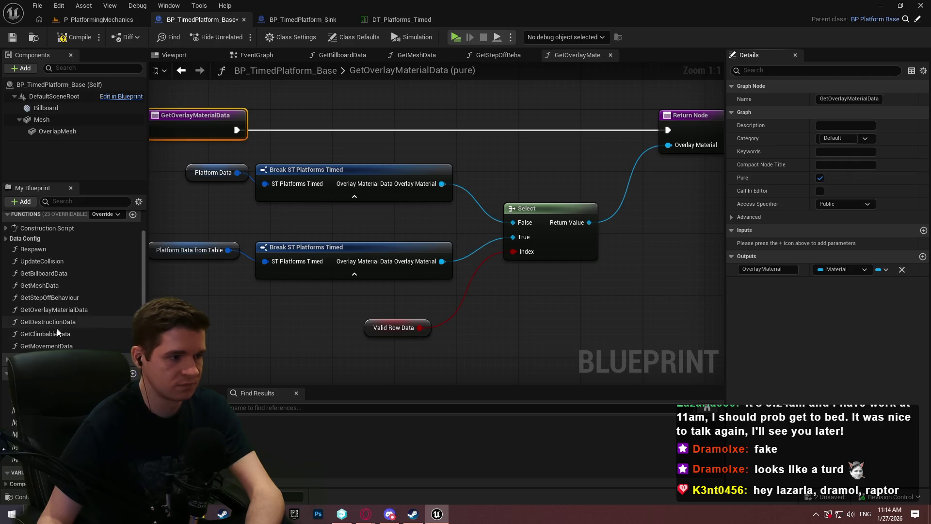
{"action": "double_click", "coordinate": [43, 321]}
{"action": "left_click", "coordinate": [194, 109]}
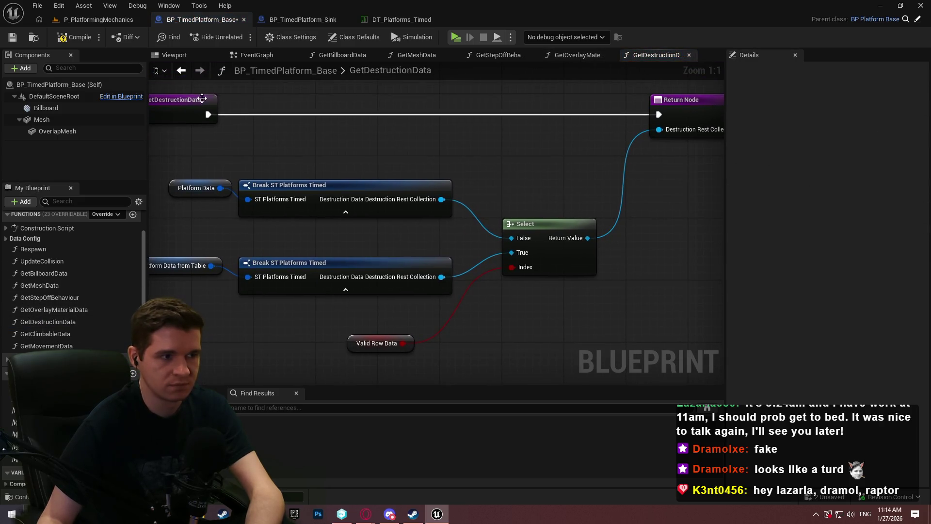
{"action": "left_click", "coordinate": [820, 178]}
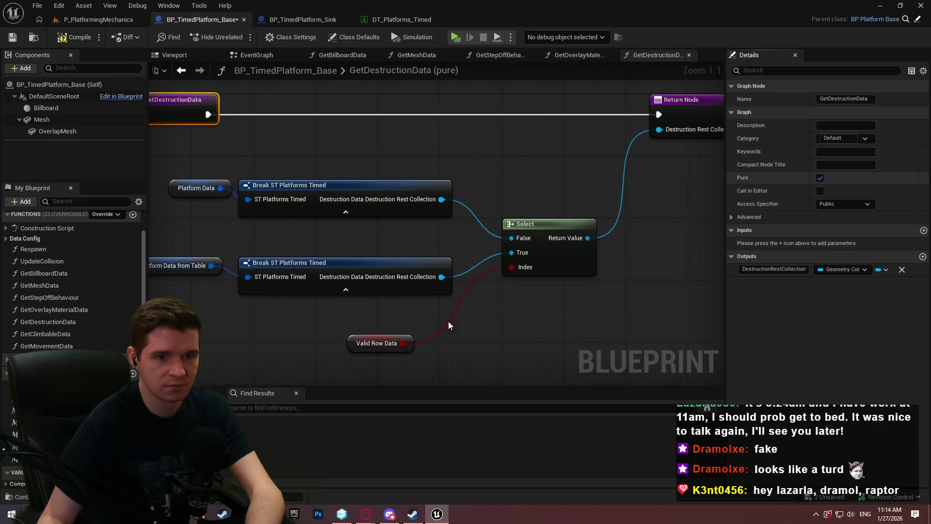
{"action": "double_click", "coordinate": [37, 331]}
{"action": "left_click", "coordinate": [198, 139]}
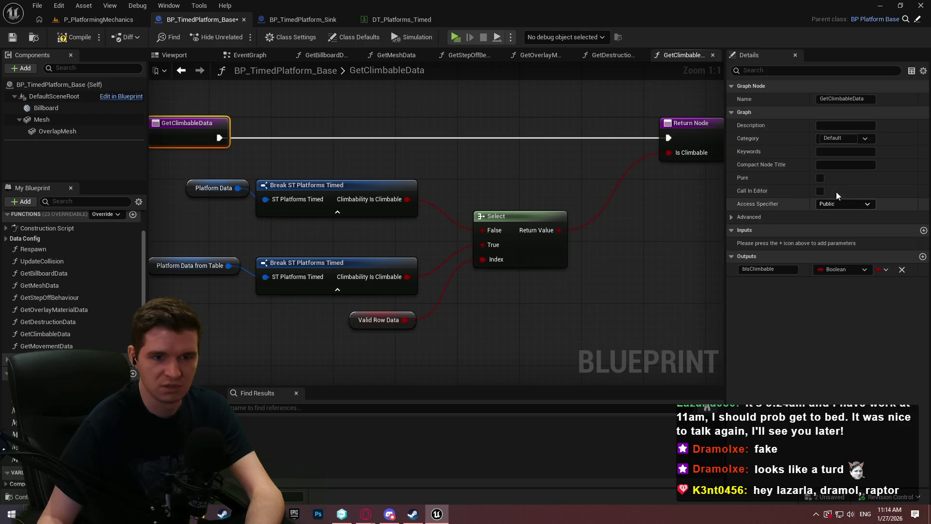
{"action": "left_click", "coordinate": [820, 177]}
{"action": "double_click", "coordinate": [52, 345]}
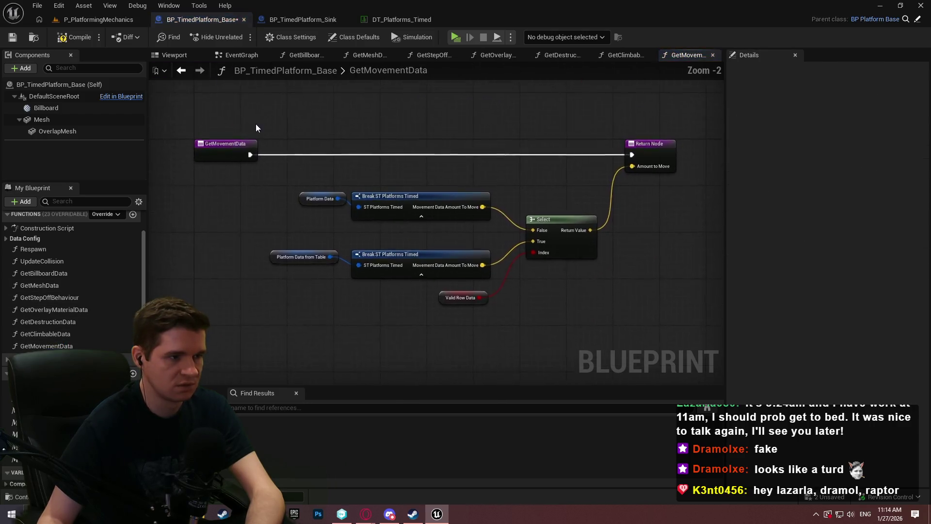
{"action": "left_click", "coordinate": [242, 148]}
{"action": "left_click", "coordinate": [820, 178]}
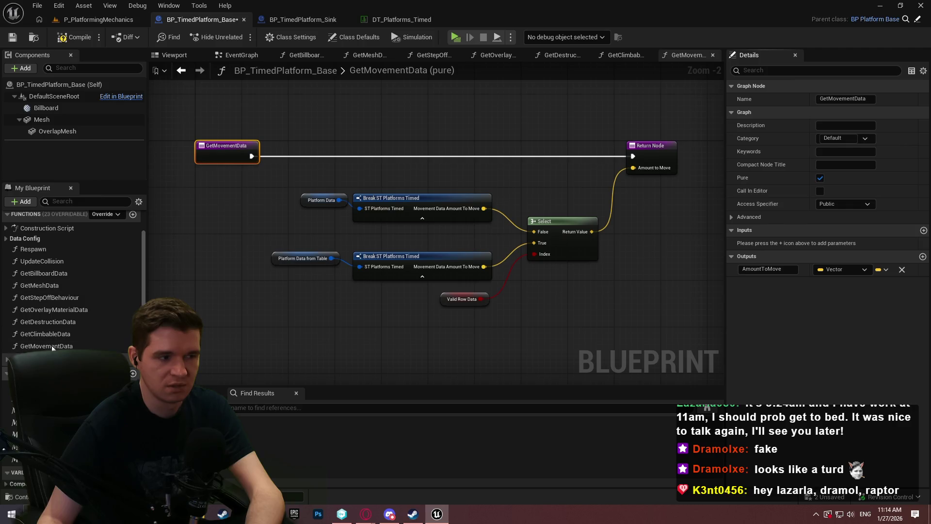
- Verify GetClimbableData, GetDestructionData and GetOverlayMaterialData are now pure
{"action": "double_click", "coordinate": [57, 333]}
{"action": "left_click", "coordinate": [199, 144]}
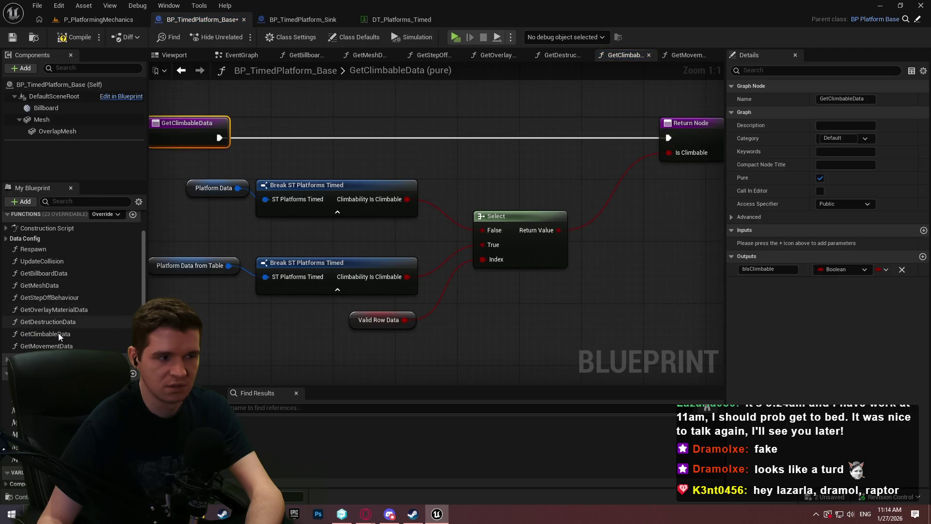
{"action": "double_click", "coordinate": [51, 321]}
{"action": "left_click", "coordinate": [179, 93]}
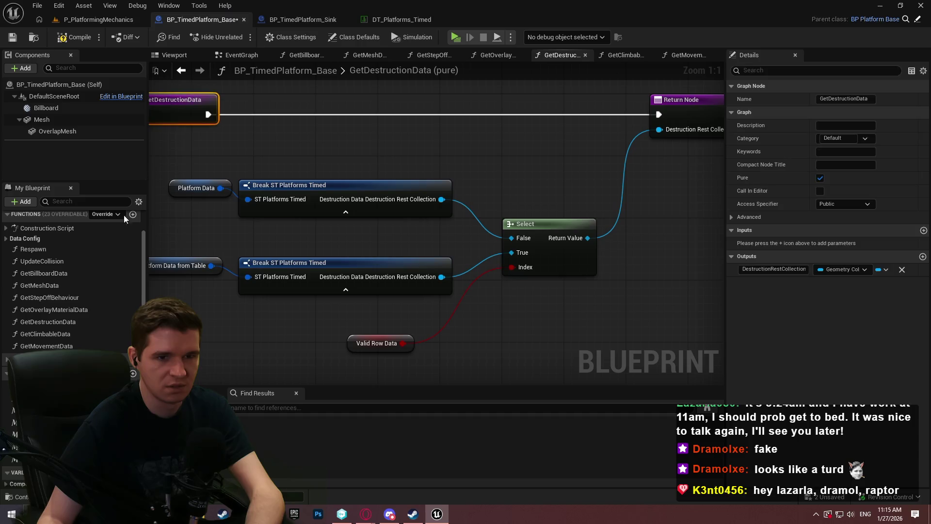
{"action": "double_click", "coordinate": [48, 310]}
{"action": "left_click", "coordinate": [188, 131]}
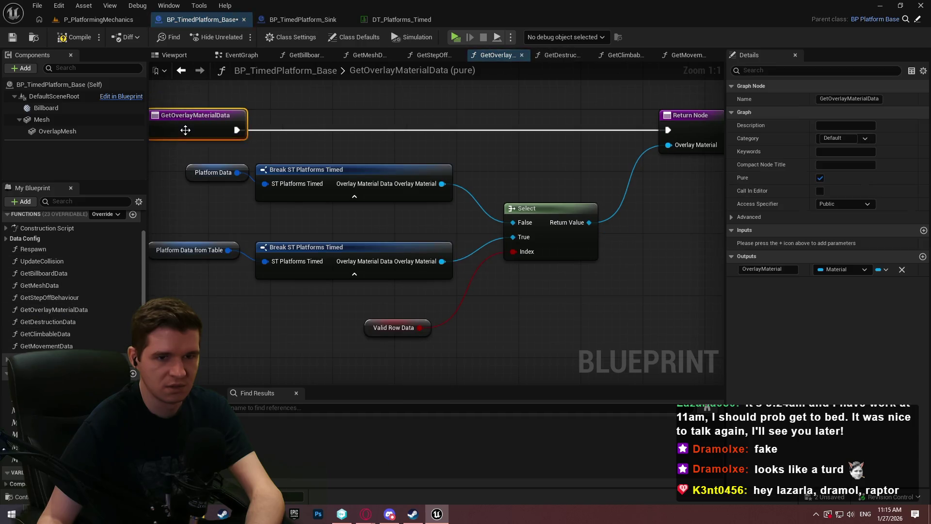
- Verify GetStepOffBehaviour, GetMeshData and GetBillboardData are pure, then return to the EventGraph
{"action": "double_click", "coordinate": [50, 297]}
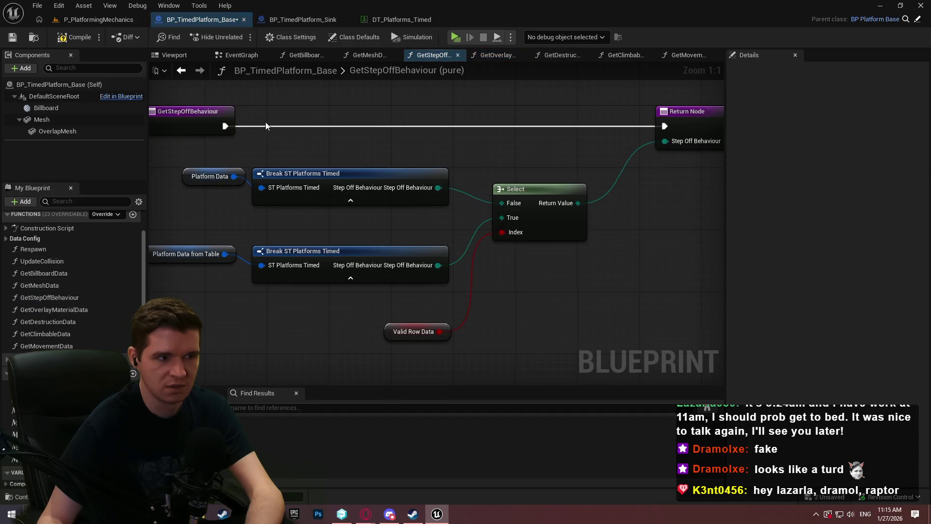
{"action": "left_click", "coordinate": [194, 126]}
{"action": "double_click", "coordinate": [83, 287]}
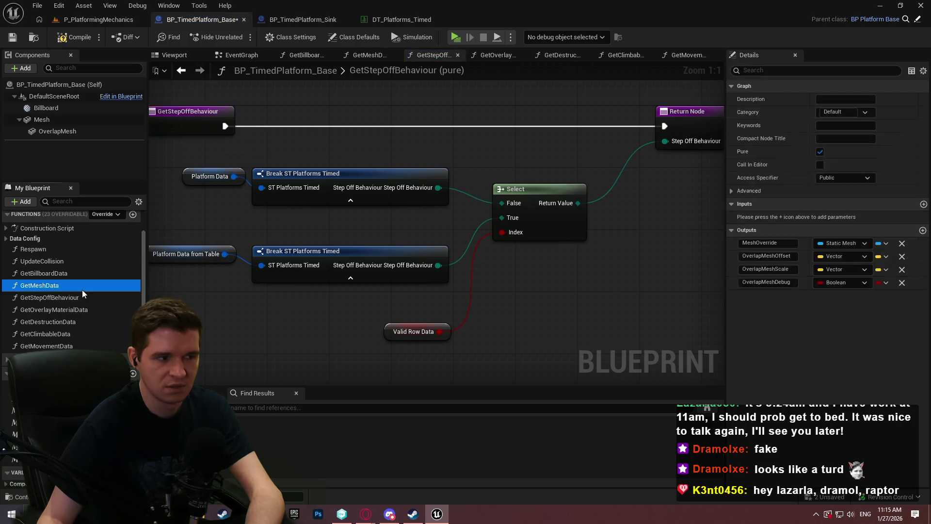
{"action": "left_click", "coordinate": [223, 122]}
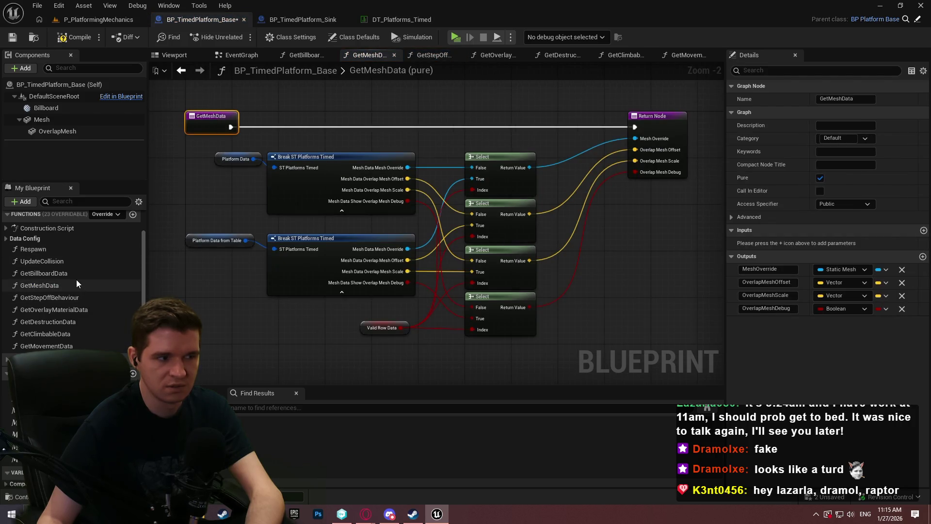
{"action": "double_click", "coordinate": [73, 275]}
{"action": "left_click", "coordinate": [174, 155]}
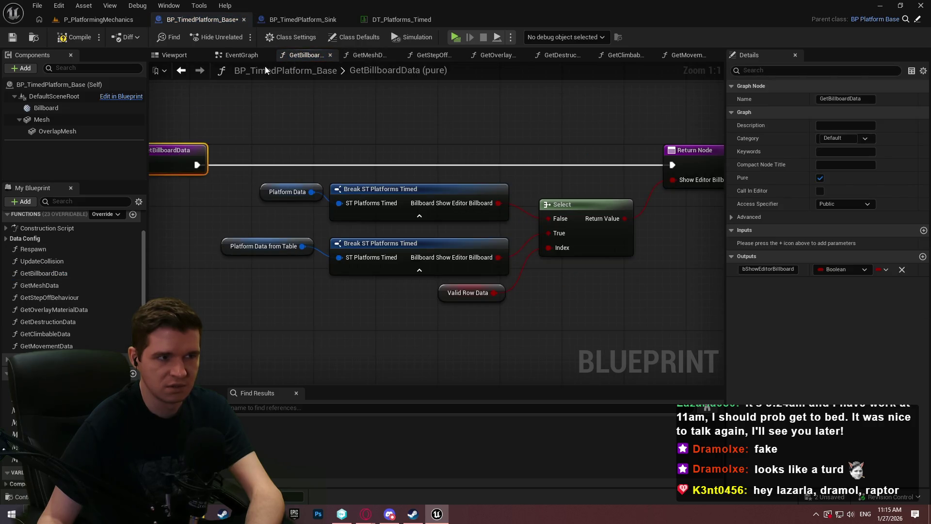
{"action": "left_click", "coordinate": [245, 56]}
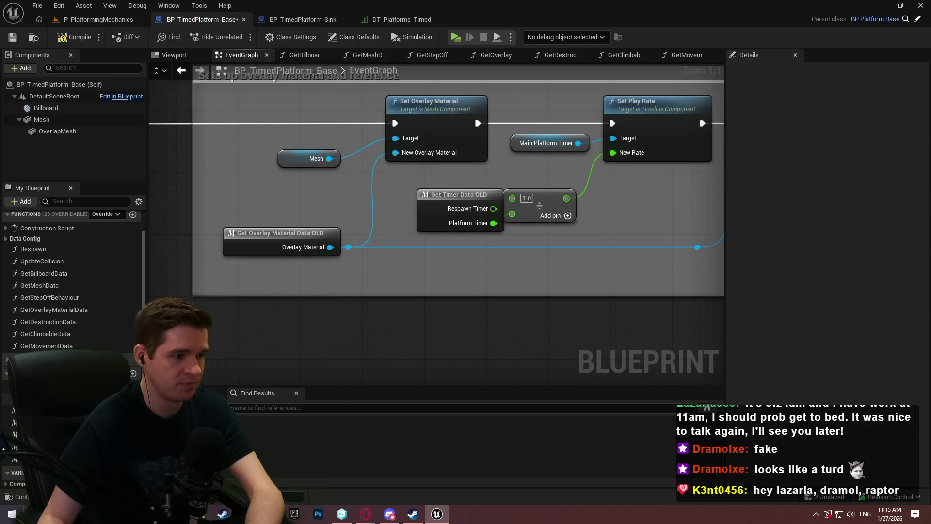
- Swap the OLD overlay getter for the new pure Get Overlay Material Data, wired to Set Overlay Material and the reroute
{"action": "left_click_drag", "start_coordinate": [40, 310], "coordinate": [217, 284]}
{"action": "mouse_move", "coordinate": [304, 304]}
{"action": "left_mouse_down"}
{"action": "mouse_move", "coordinate": [391, 183]}
{"action": "mouse_move", "coordinate": [398, 153]}
{"action": "left_mouse_up"}
{"action": "left_click_drag", "start_coordinate": [308, 301], "coordinate": [397, 154]}
{"action": "left_click", "coordinate": [253, 244]}
{"action": "key", "text": "Delete"}
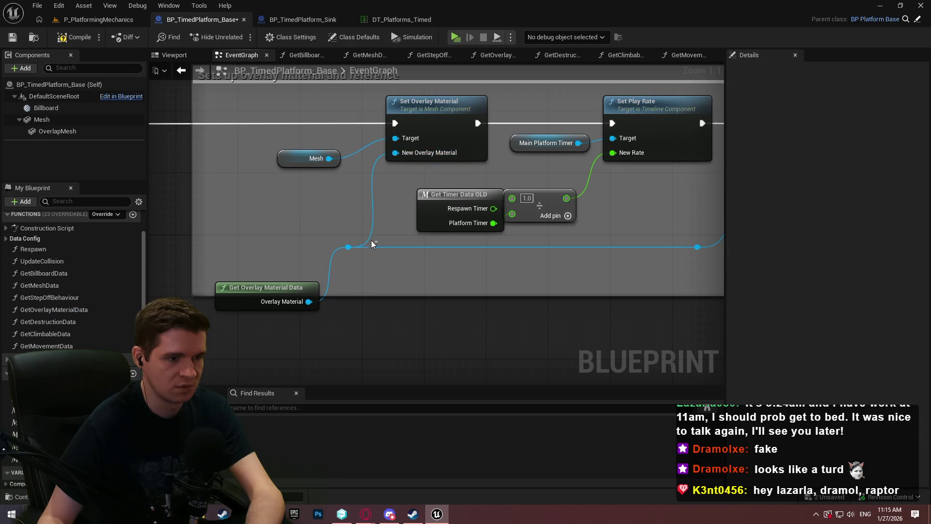
{"action": "mouse_move", "coordinate": [274, 285]}
{"action": "left_mouse_down"}
{"action": "mouse_move", "coordinate": [286, 219]}
{"action": "mouse_move", "coordinate": [292, 230]}
{"action": "left_mouse_up"}
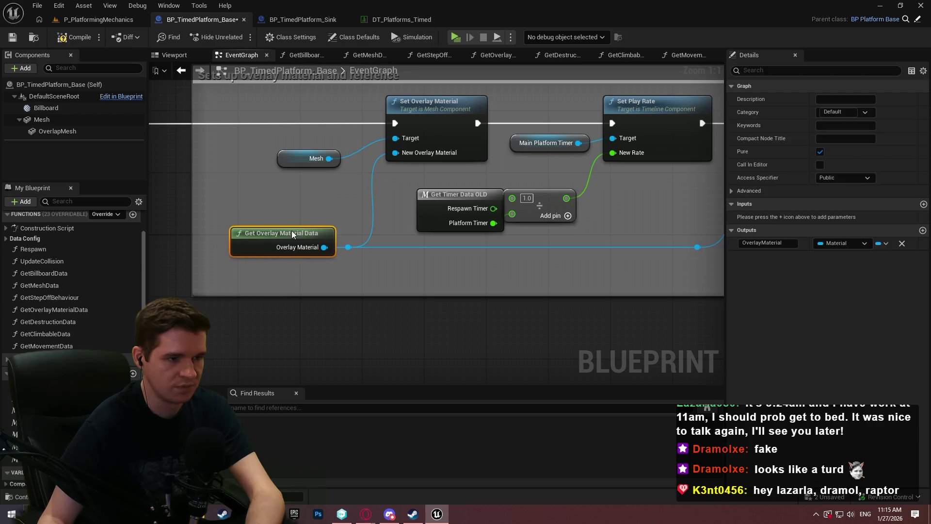
{"action": "left_click", "coordinate": [374, 278]}
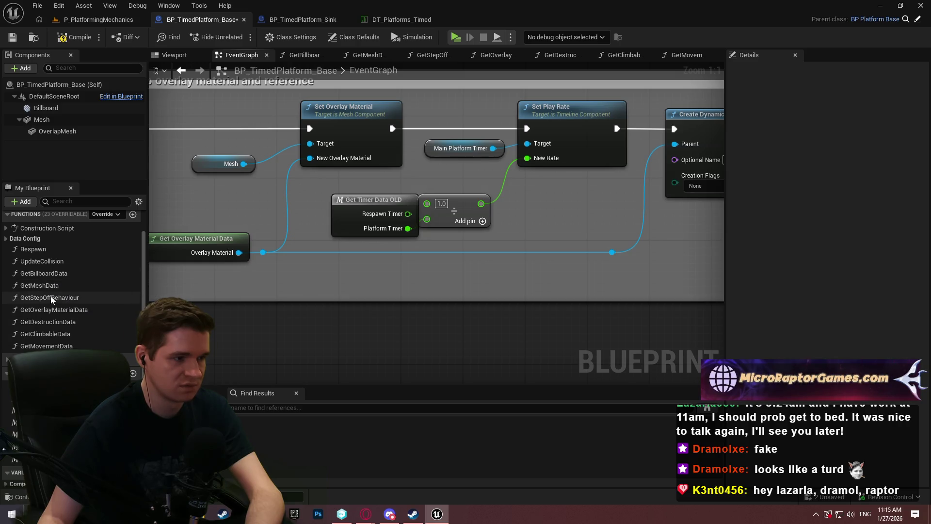
{"action": "left_click", "coordinate": [134, 215]}
- Name the new function GetTimerData, then hide Movement Data pins on GetTimerDataOLD's Break nodes
{"action": "key", "text": "Return"}
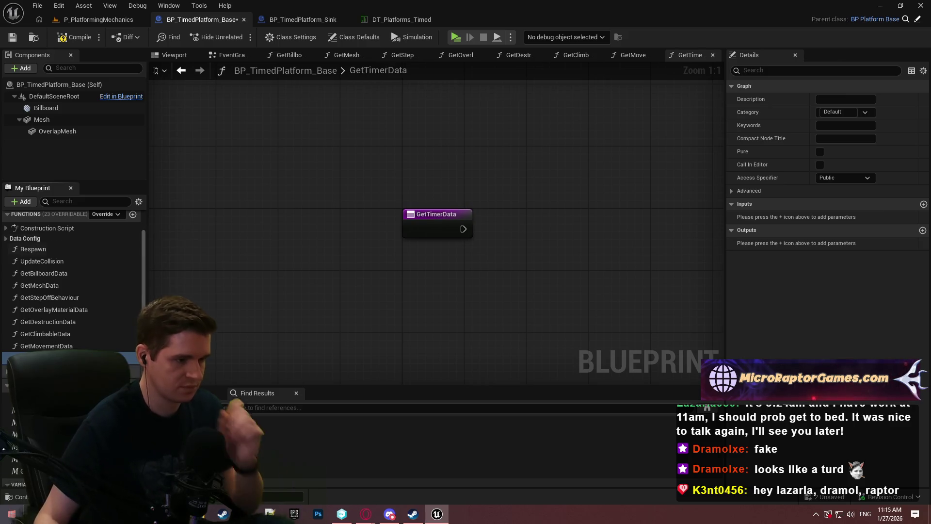
{"action": "double_click", "coordinate": [47, 358]}
{"action": "scroll", "coordinate": [639, 245], "scroll_direction": "down", "scroll_amount": 1}
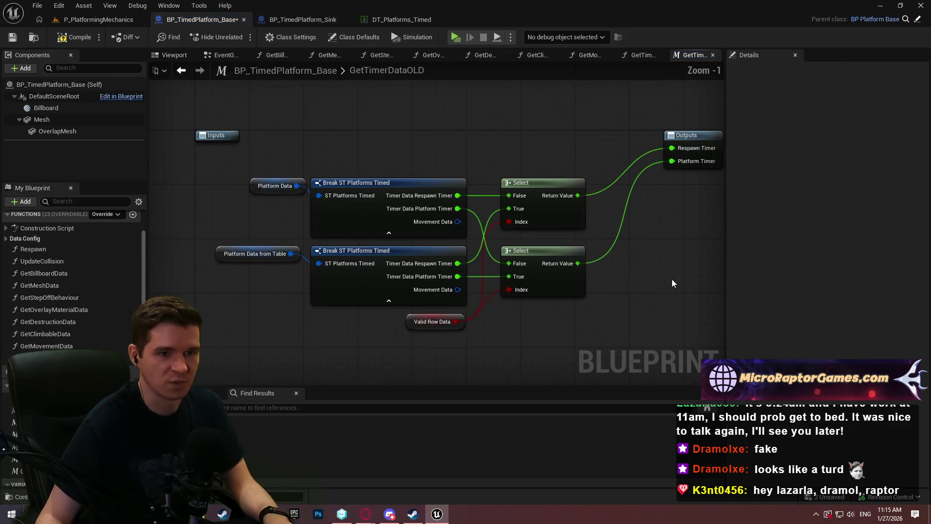
{"action": "left_click_drag", "start_coordinate": [595, 311], "coordinate": [212, 162]}
{"action": "left_click", "coordinate": [368, 197]}
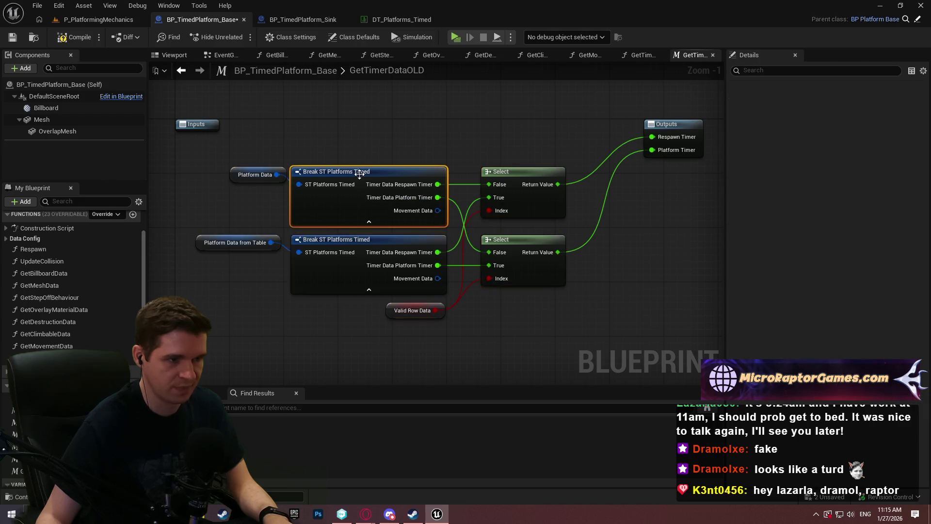
{"action": "left_click", "coordinate": [368, 264], "text": "ctrl"}
{"action": "left_click", "coordinate": [820, 204]}
{"action": "left_click", "coordinate": [394, 231]}
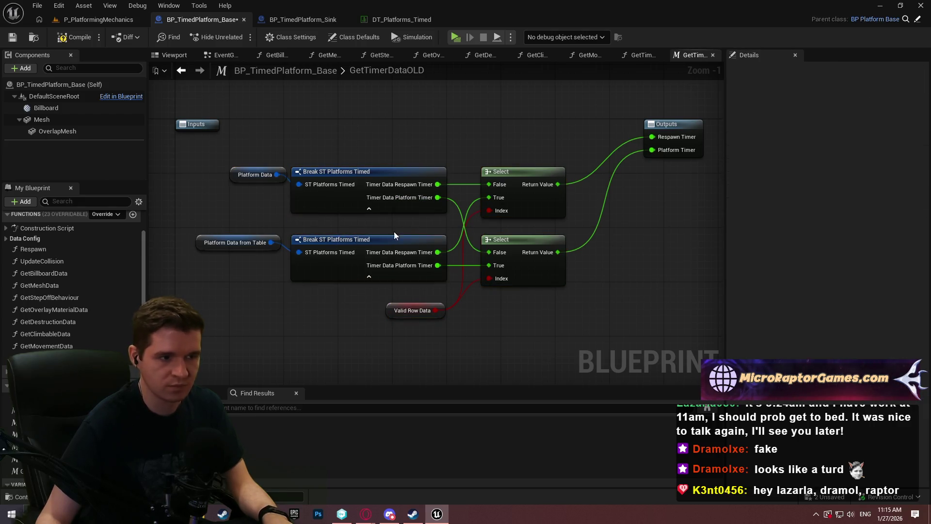
- Paste the timer-data nodes from GetTimerDataOLD into GetTimerData and shift them left
{"action": "left_click_drag", "start_coordinate": [553, 325], "coordinate": [226, 158]}
{"action": "left_click", "coordinate": [656, 235]}
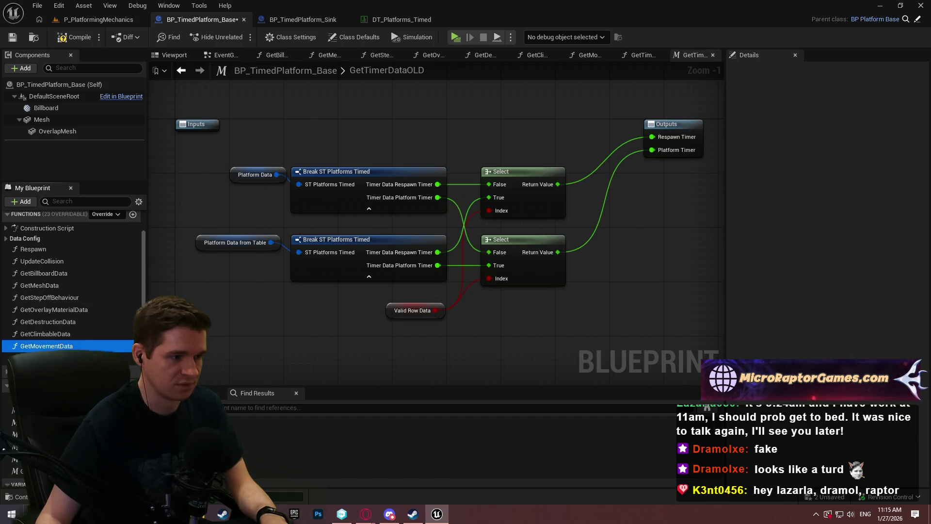
{"action": "double_click", "coordinate": [48, 358]}
{"action": "key", "text": "ctrl+v"}
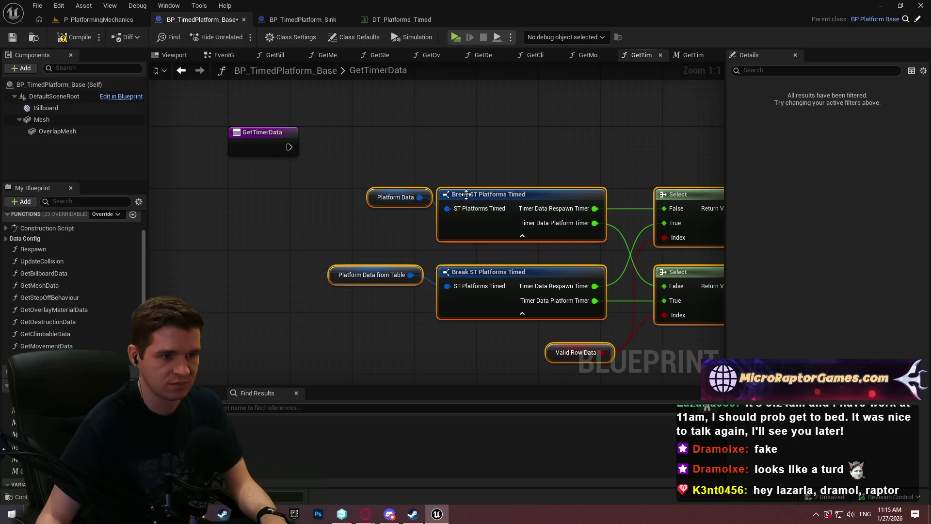
{"action": "left_click_drag", "start_coordinate": [490, 193], "coordinate": [389, 201]}
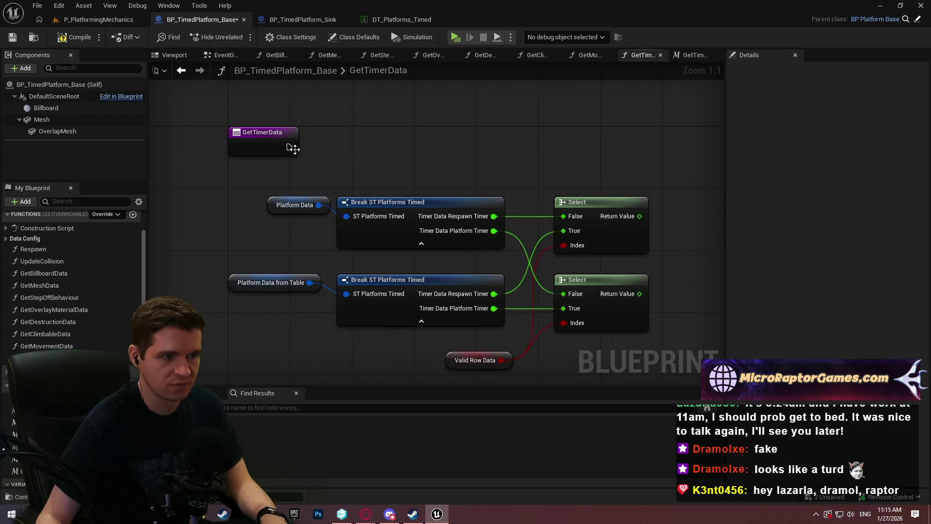
- Add a Return Node fed by both Select results and make GetTimerData pure
{"action": "mouse_move", "coordinate": [289, 147]}
{"action": "left_mouse_down"}
{"action": "mouse_move", "coordinate": [812, 152]}
{"action": "mouse_move", "coordinate": [474, 132]}
{"action": "left_mouse_up"}
{"action": "type", "text": "retur"}
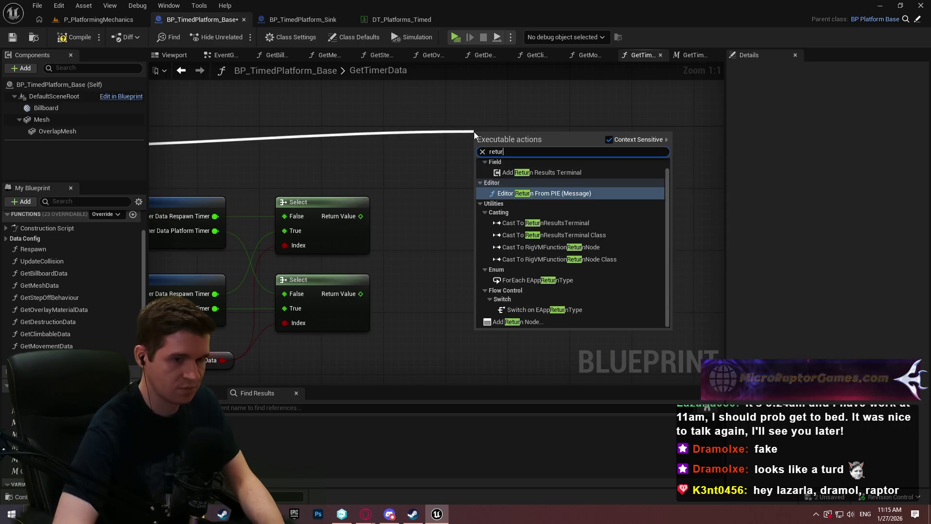
{"action": "type", "text": "n data"}
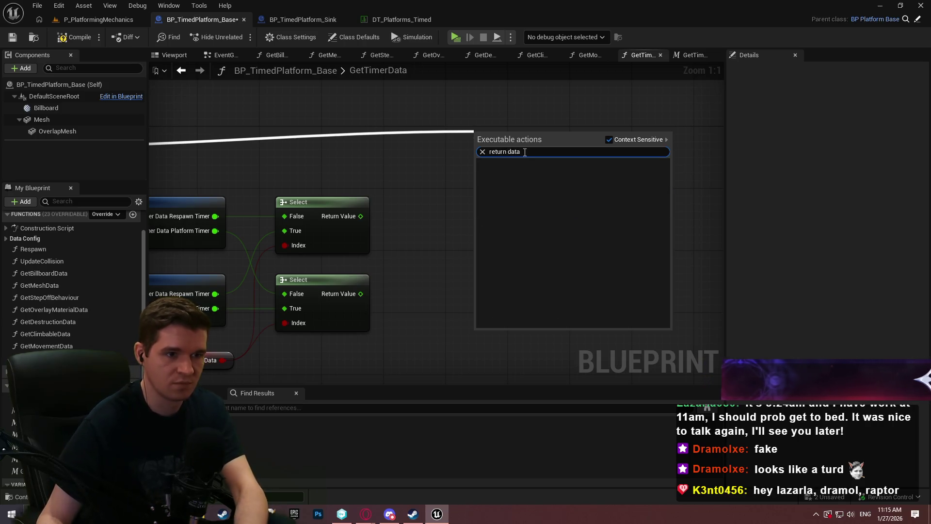
{"action": "key", "text": "ctrl+a"}
{"action": "type", "text": "return"}
{"action": "left_click", "coordinate": [529, 322]}
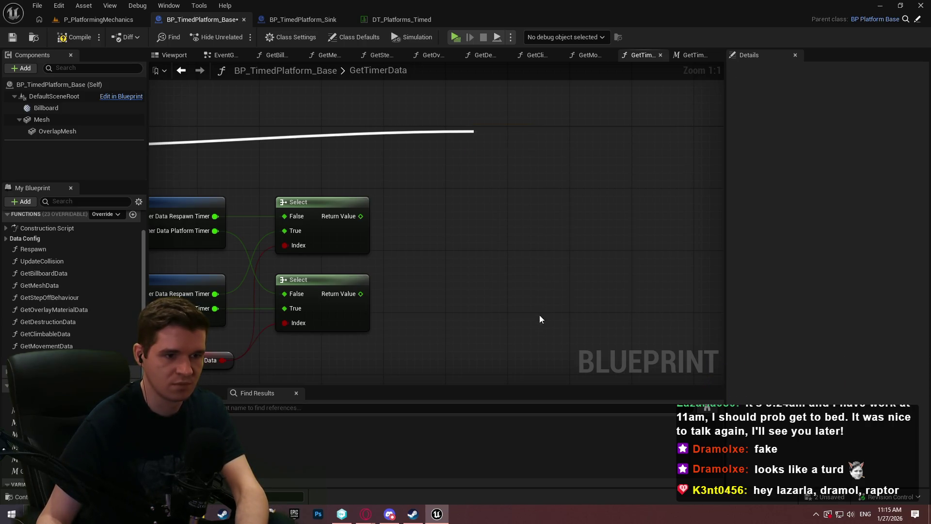
{"action": "left_click_drag", "start_coordinate": [361, 216], "coordinate": [479, 162]}
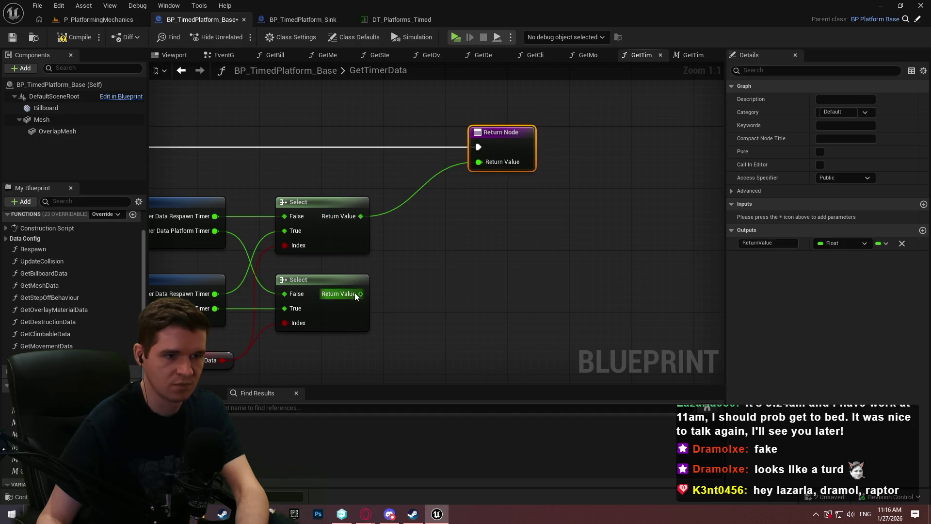
{"action": "left_click_drag", "start_coordinate": [356, 296], "coordinate": [509, 130]}
{"action": "left_click", "coordinate": [820, 151]}
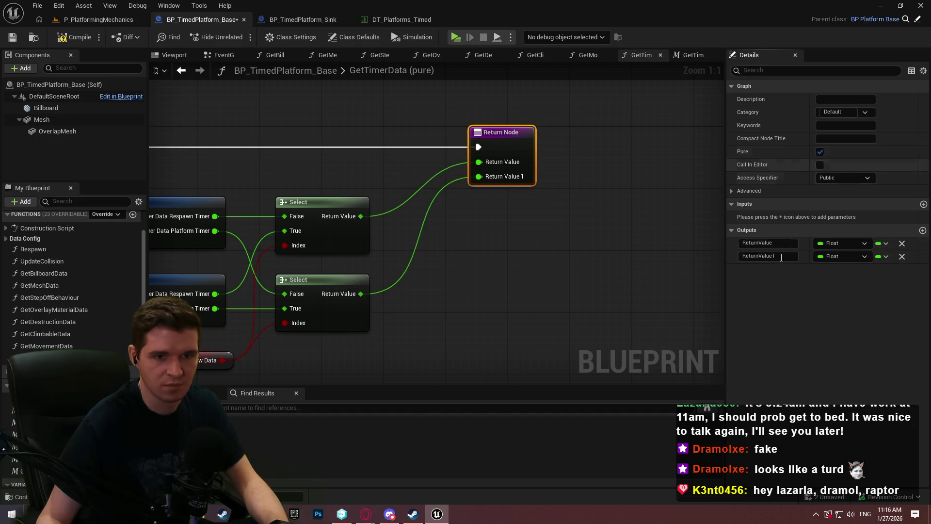
- Rename the two return outputs RespawnTimer and PlatformTimer, then go back to the EventGraph
{"action": "left_click", "coordinate": [769, 243]}
{"action": "type", "text": "Resoa"}
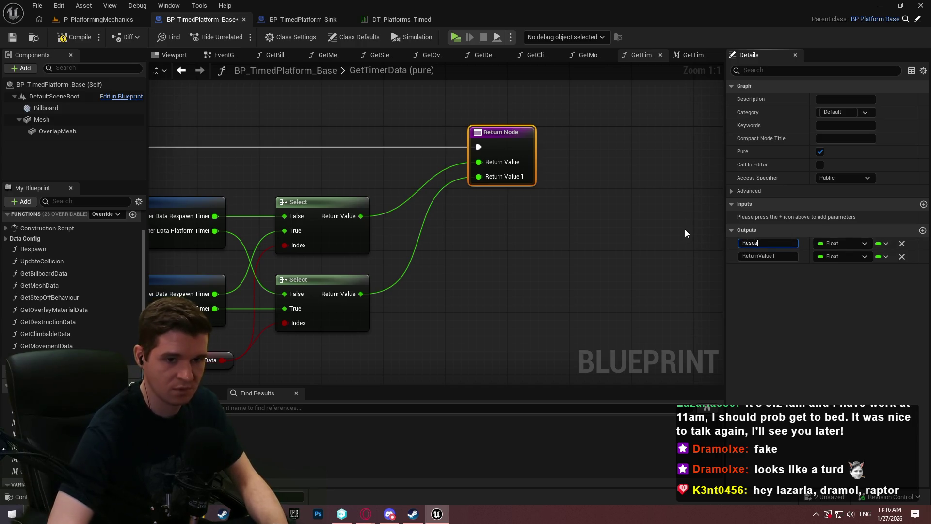
{"action": "key", "text": "BackSpace"}
{"action": "key", "text": "BackSpace"}
{"action": "type", "text": "pawnTimer"}
{"action": "key", "text": "Return"}
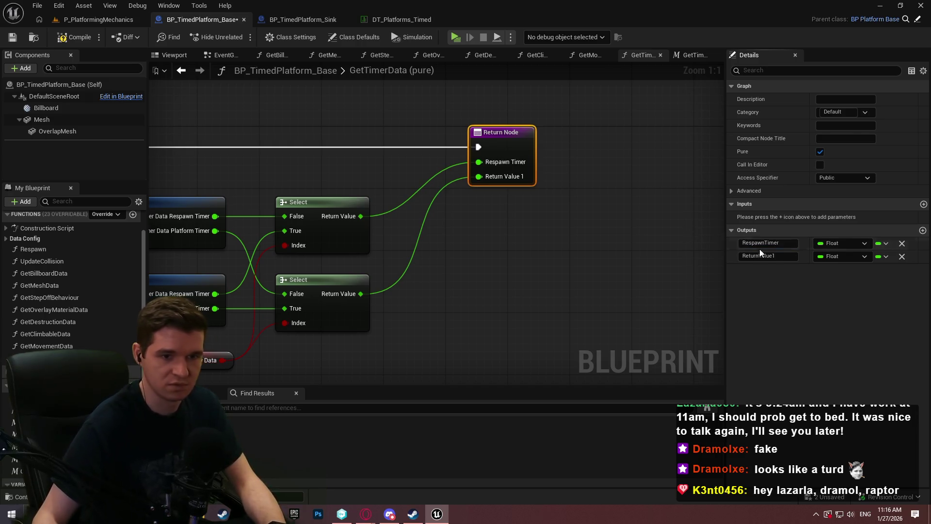
{"action": "left_click", "coordinate": [776, 256]}
{"action": "type", "text": "Pl"}
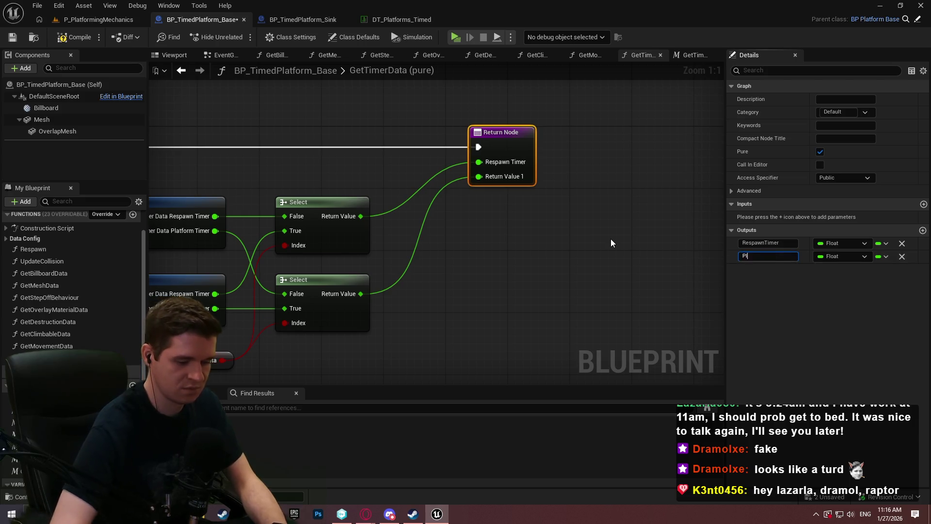
{"action": "type", "text": "atformTimer"}
{"action": "key", "text": "Return"}
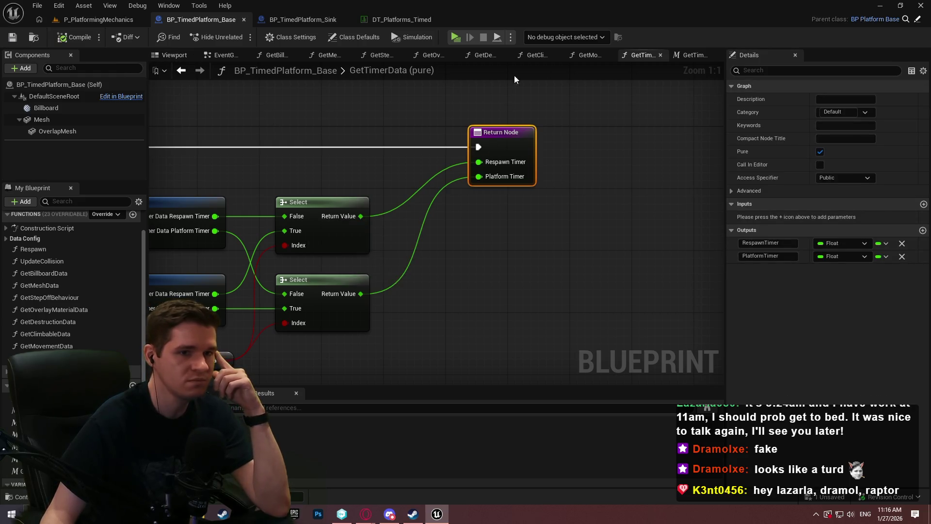
{"action": "left_click", "coordinate": [219, 55]}
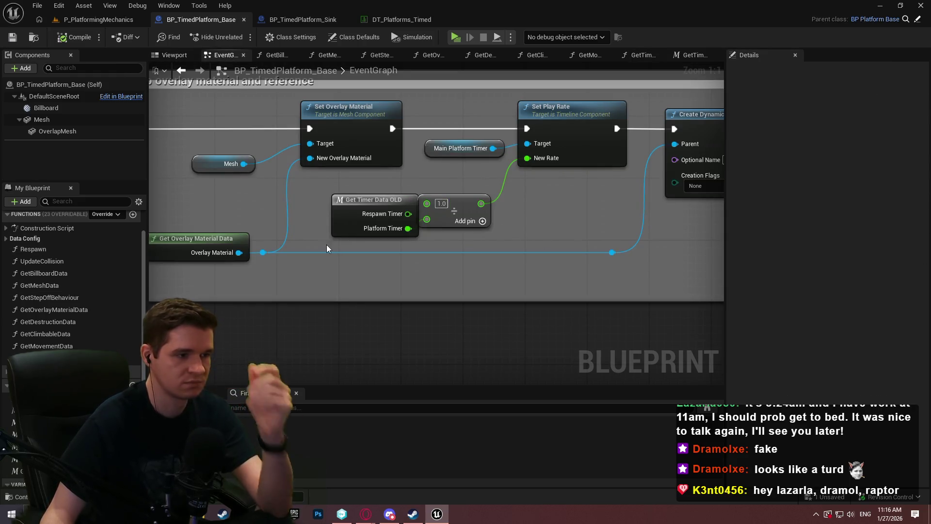
- Replace the old Get Timer Data node with the new one, feeding Platform Timer into the division node
{"action": "left_click_drag", "start_coordinate": [49, 358], "coordinate": [355, 274]}
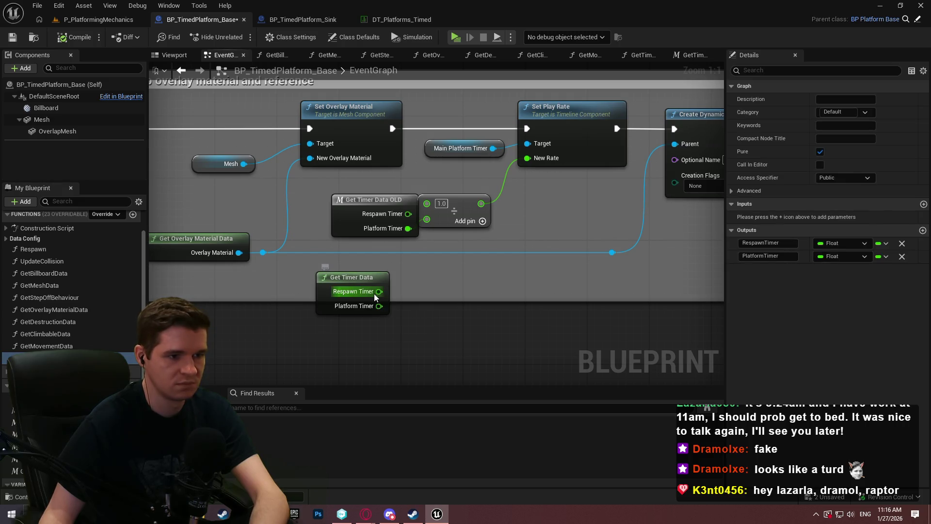
{"action": "left_click_drag", "start_coordinate": [379, 306], "coordinate": [427, 219]}
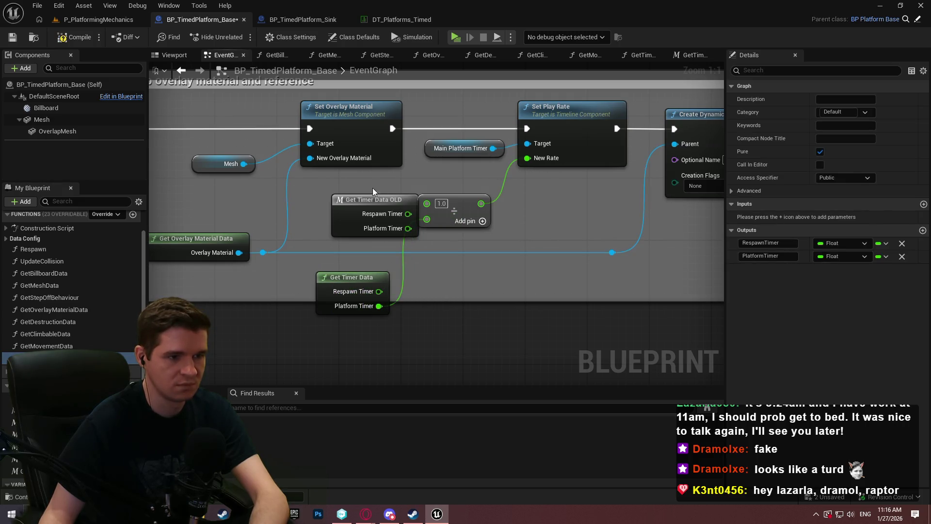
{"action": "left_click", "coordinate": [374, 199]}
{"action": "key", "text": "Delete"}
{"action": "left_click_drag", "start_coordinate": [341, 279], "coordinate": [359, 201]}
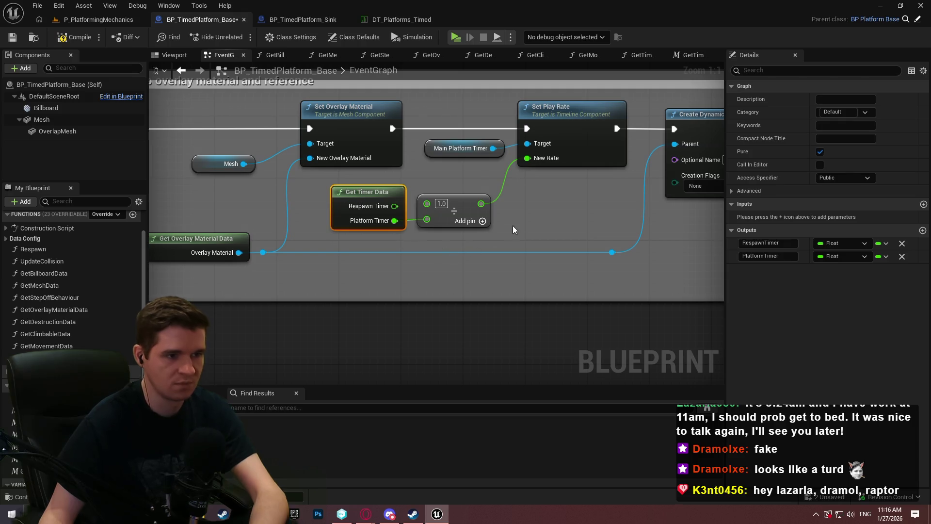
- In the step-off stop check, swap in a new Get Step Off Behaviour node for the equals comparison
{"action": "left_click_drag", "start_coordinate": [515, 230], "coordinate": [322, 208]}
{"action": "scroll", "coordinate": [322, 208], "scroll_direction": "down", "scroll_amount": 3}
{"action": "mouse_move", "coordinate": [503, 187]}
{"action": "left_mouse_down"}
{"action": "mouse_move", "coordinate": [207, 177]}
{"action": "mouse_move", "coordinate": [660, 276]}
{"action": "left_mouse_up"}
{"action": "scroll", "coordinate": [661, 275], "scroll_direction": "up", "scroll_amount": 3}
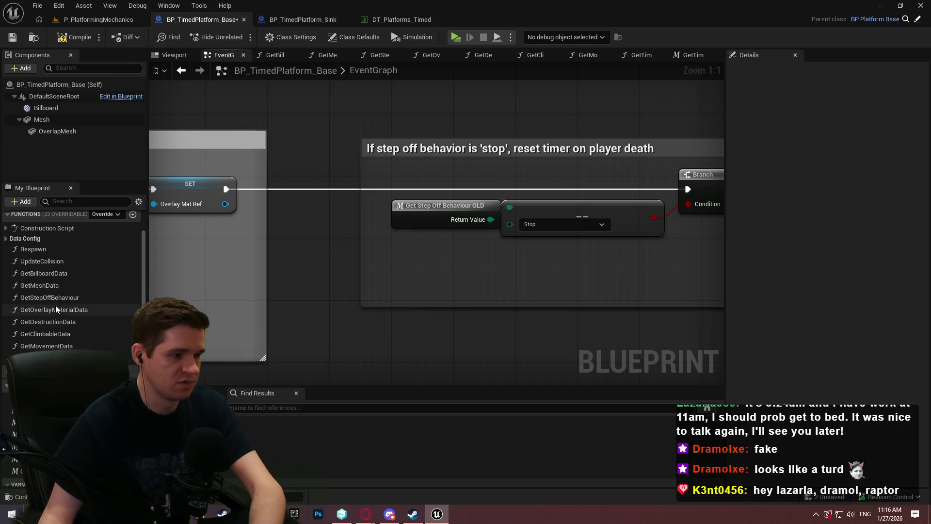
{"action": "left_click_drag", "start_coordinate": [48, 297], "coordinate": [388, 253]}
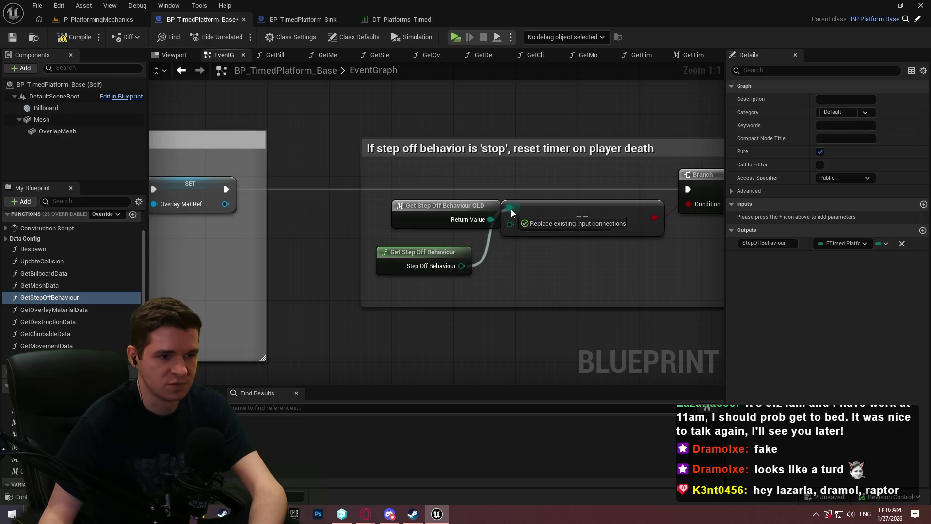
{"action": "left_click_drag", "start_coordinate": [511, 208], "coordinate": [510, 207]}
{"action": "mouse_move", "coordinate": [362, 215]}
{"action": "left_mouse_down"}
{"action": "mouse_move", "coordinate": [387, 215]}
{"action": "mouse_move", "coordinate": [370, 215]}
{"action": "left_mouse_up"}
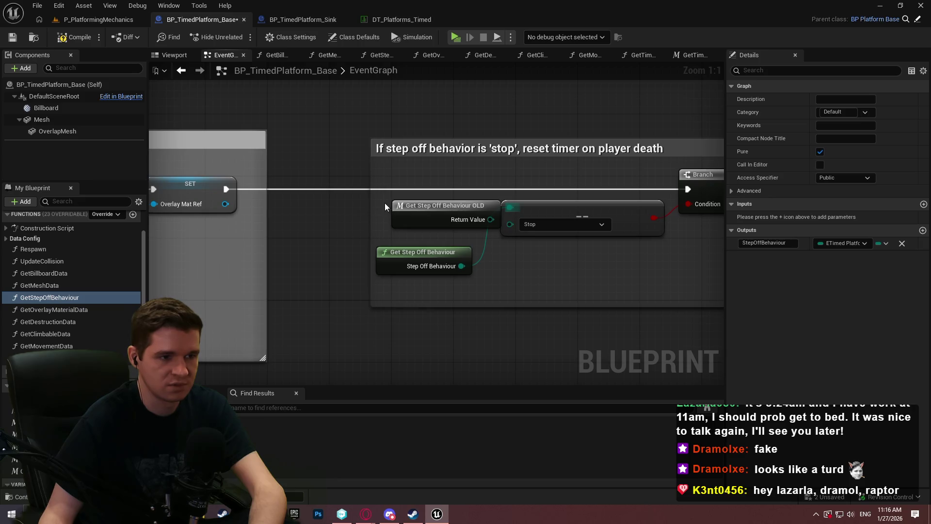
{"action": "left_click", "coordinate": [403, 206]}
{"action": "key", "text": "Delete"}
{"action": "left_click_drag", "start_coordinate": [402, 266], "coordinate": [417, 219]}
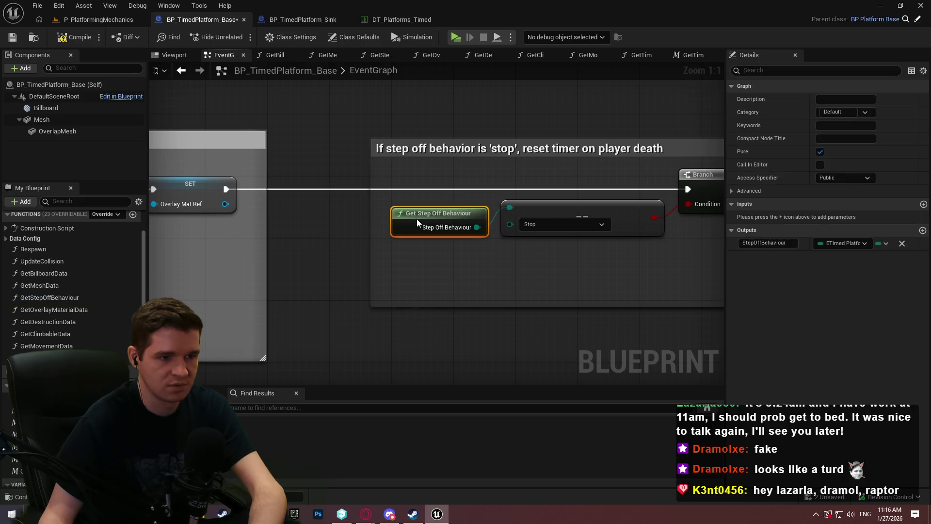
{"action": "left_click", "coordinate": [496, 290]}
- Replace the old Get Step Off Behaviour feeding the end-overlap switch's Selection input with the new node
{"action": "scroll", "coordinate": [496, 290], "scroll_direction": "down", "scroll_amount": 7}
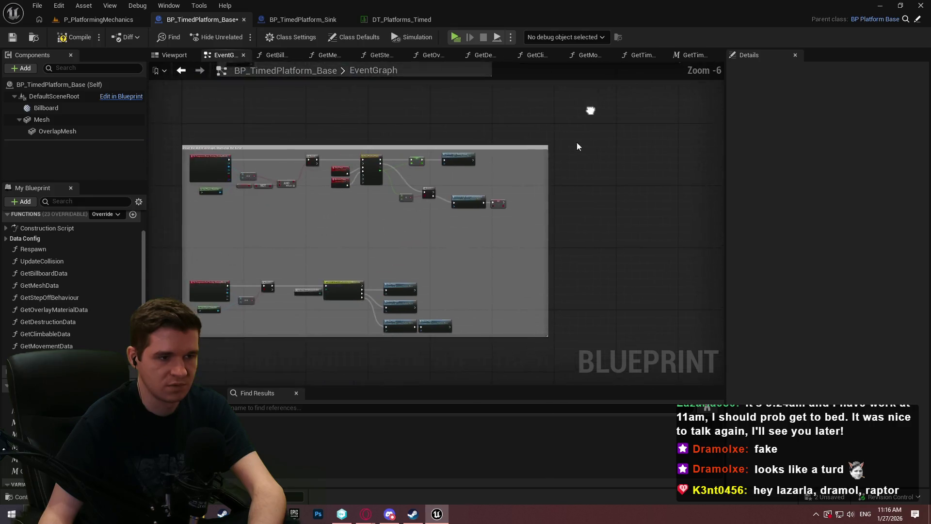
{"action": "scroll", "coordinate": [363, 167], "scroll_direction": "up", "scroll_amount": 3}
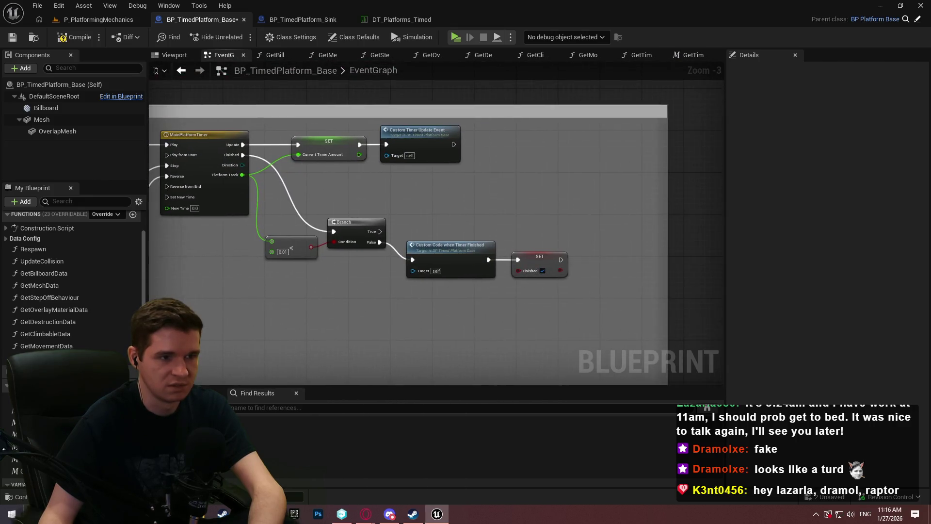
{"action": "mouse_move", "coordinate": [488, 62]}
{"action": "left_mouse_down"}
{"action": "mouse_move", "coordinate": [468, 247]}
{"action": "mouse_move", "coordinate": [503, 291]}
{"action": "left_mouse_up"}
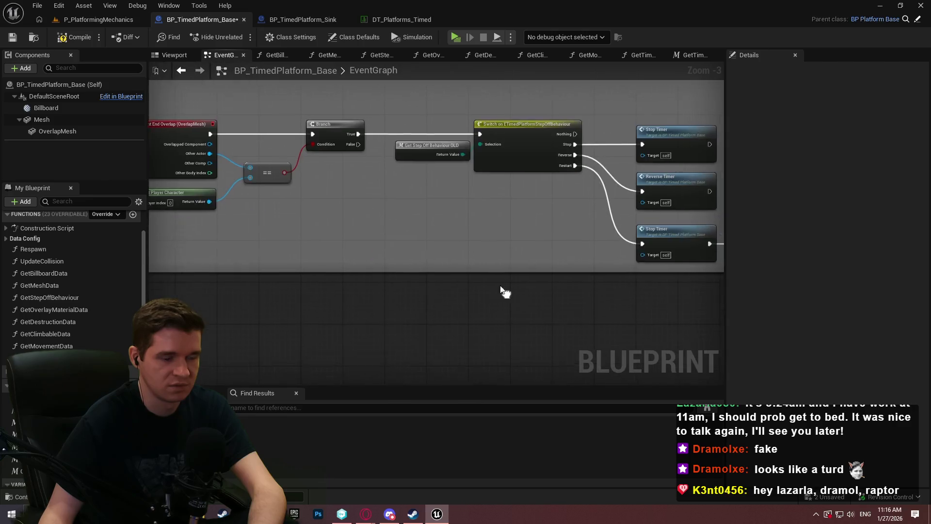
{"action": "scroll", "coordinate": [502, 291], "scroll_direction": "up", "scroll_amount": 3}
{"action": "left_click_drag", "start_coordinate": [45, 297], "coordinate": [261, 236]}
{"action": "left_click_drag", "start_coordinate": [347, 254], "coordinate": [408, 193]}
{"action": "left_click", "coordinate": [316, 193]}
{"action": "key", "text": "Delete"}
{"action": "mouse_move", "coordinate": [291, 240]}
{"action": "left_mouse_down"}
{"action": "mouse_move", "coordinate": [301, 186]}
{"action": "mouse_move", "coordinate": [293, 193]}
{"action": "left_mouse_up"}
{"action": "left_click", "coordinate": [458, 285]}
- In the timer-finished section, wire Respawn Timer from a new Get Timer Data node, replacing the old one
{"action": "scroll", "coordinate": [257, 226], "scroll_direction": "down", "scroll_amount": 2}
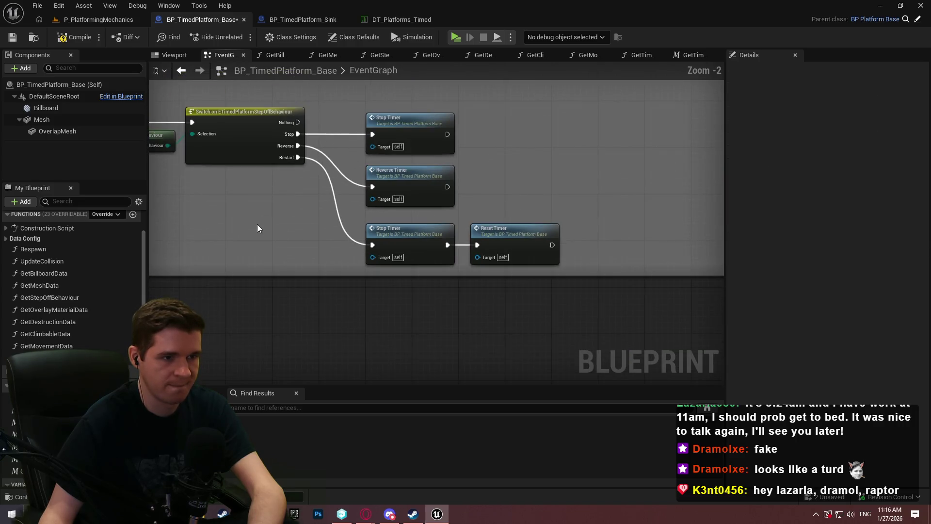
{"action": "scroll", "coordinate": [257, 289], "scroll_direction": "down", "scroll_amount": 1}
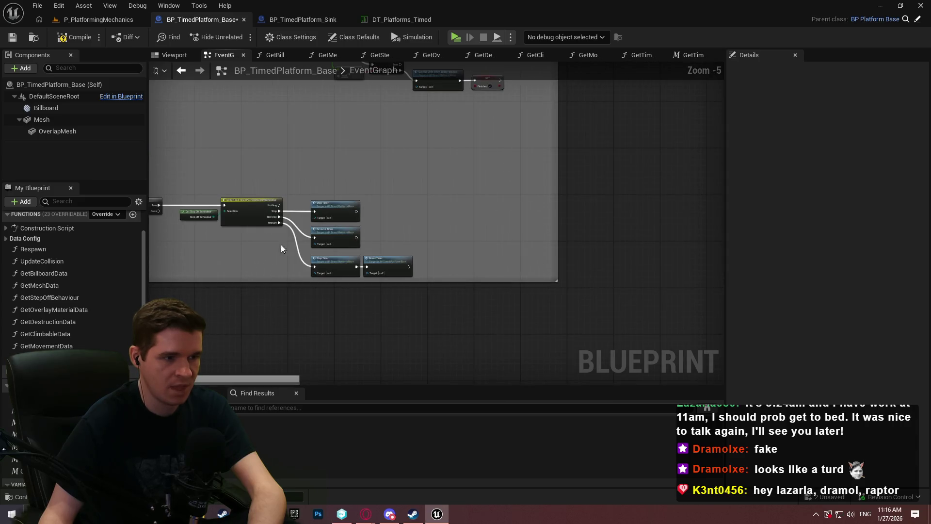
{"action": "scroll", "coordinate": [307, 211], "scroll_direction": "up", "scroll_amount": 2}
{"action": "scroll", "coordinate": [79, 271], "scroll_direction": "up", "scroll_amount": 1}
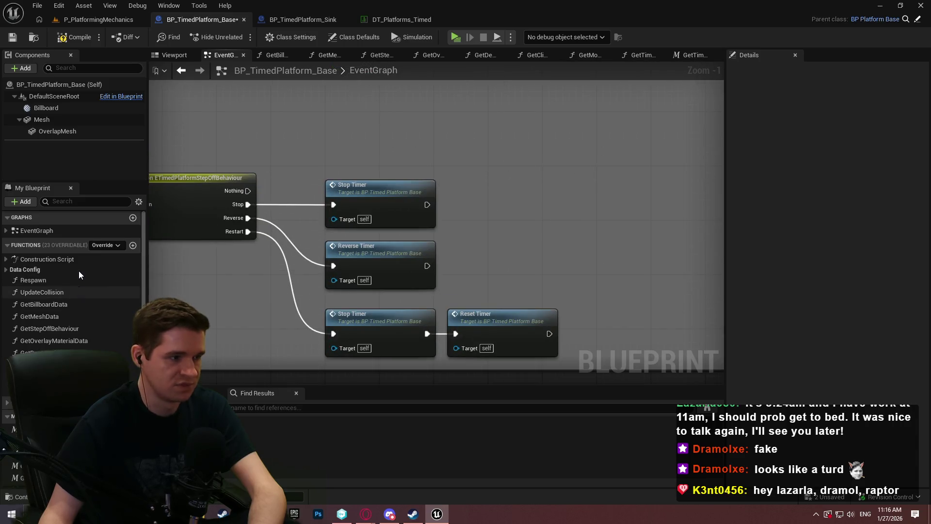
{"action": "left_click", "coordinate": [6, 270]}
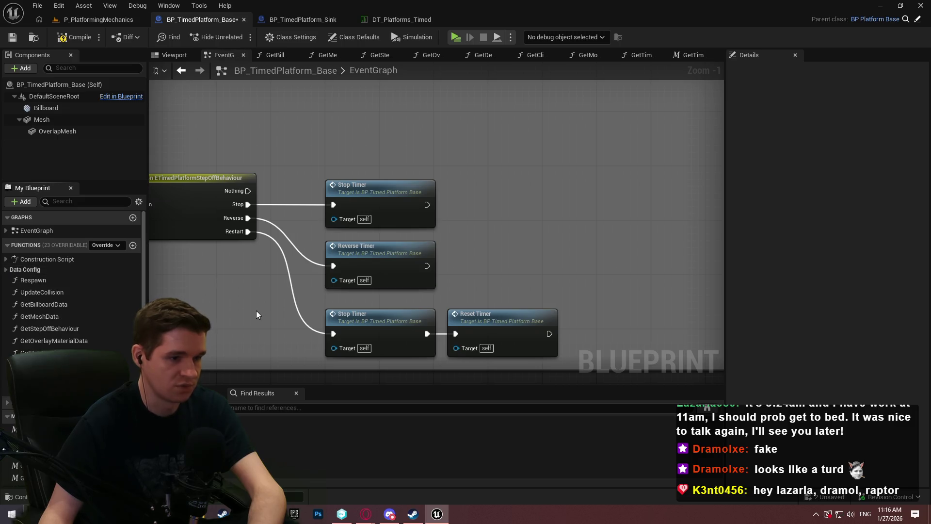
{"action": "scroll", "coordinate": [420, 160], "scroll_direction": "down", "scroll_amount": 2}
{"action": "scroll", "coordinate": [508, 244], "scroll_direction": "up", "scroll_amount": 2}
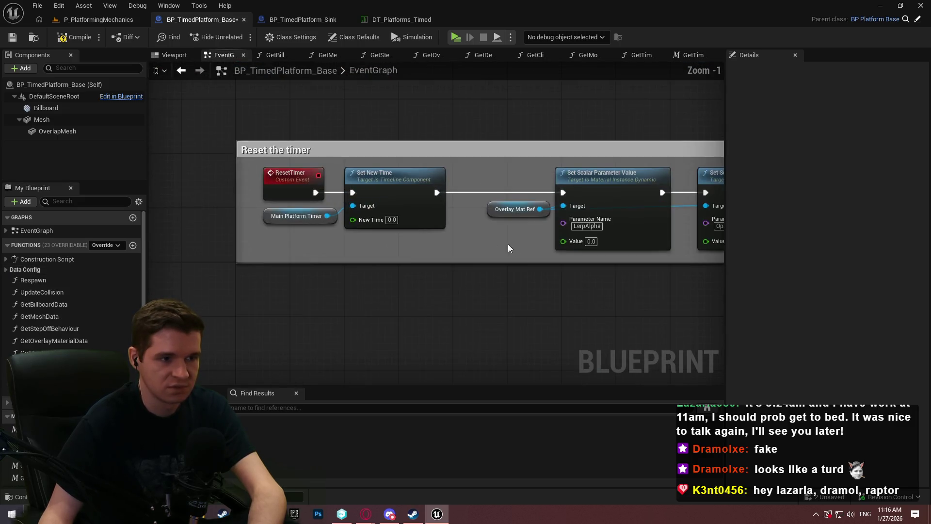
{"action": "scroll", "coordinate": [508, 243], "scroll_direction": "down", "scroll_amount": 2}
{"action": "scroll", "coordinate": [549, 191], "scroll_direction": "up", "scroll_amount": 2}
{"action": "scroll", "coordinate": [437, 242], "scroll_direction": "down", "scroll_amount": 2}
{"action": "scroll", "coordinate": [679, 365], "scroll_direction": "up", "scroll_amount": 2}
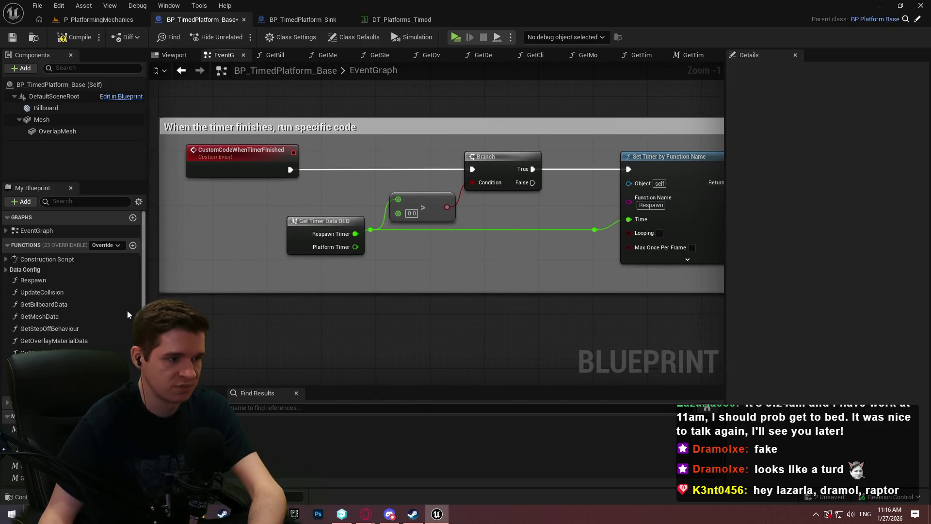
{"action": "left_click_drag", "start_coordinate": [29, 389], "coordinate": [279, 248]}
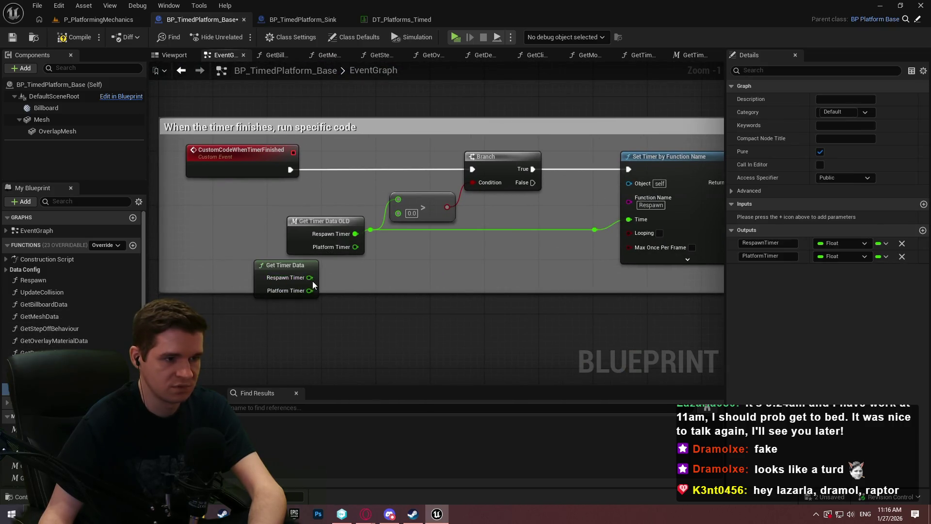
{"action": "mouse_move", "coordinate": [313, 281]}
{"action": "left_mouse_down"}
{"action": "mouse_move", "coordinate": [391, 240]}
{"action": "mouse_move", "coordinate": [371, 230]}
{"action": "left_mouse_up"}
{"action": "left_click", "coordinate": [319, 227]}
{"action": "key", "text": "Delete"}
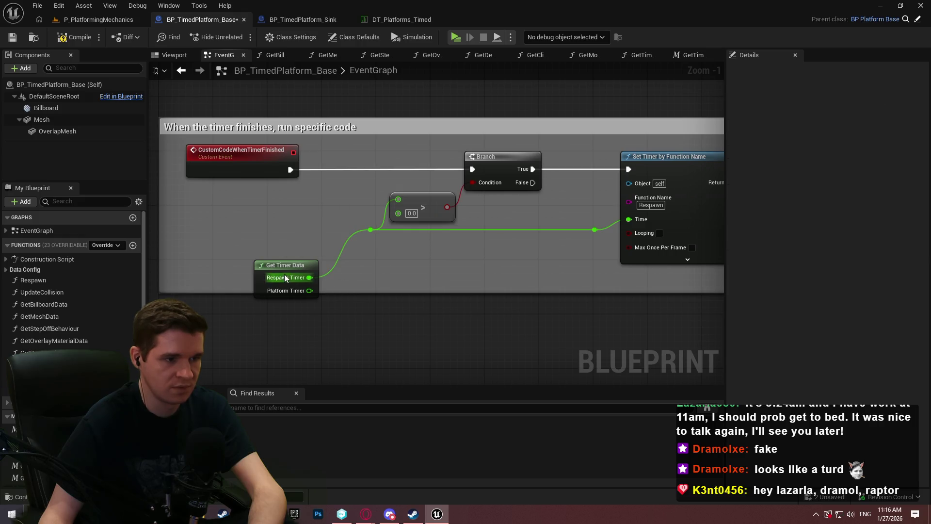
{"action": "left_click_drag", "start_coordinate": [284, 273], "coordinate": [291, 256]}
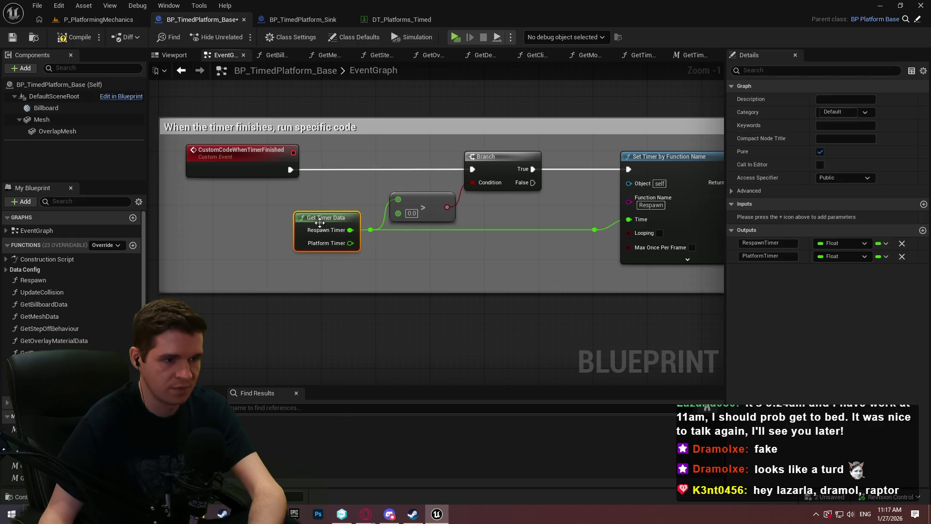
{"action": "left_click", "coordinate": [315, 224]}
- Frame the whole event graph and save BP_TimedPlatform_Base
{"action": "scroll", "coordinate": [504, 266], "scroll_direction": "down", "scroll_amount": 2}
{"action": "left_click_drag", "start_coordinate": [524, 272], "coordinate": [286, 235]}
{"action": "scroll", "coordinate": [425, 160], "scroll_direction": "down", "scroll_amount": 5}
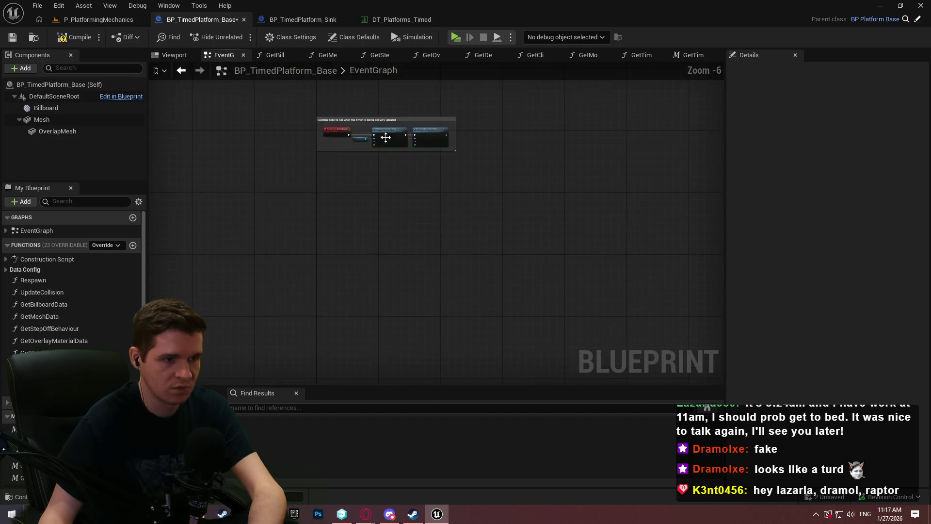
{"action": "key", "text": "Home"}
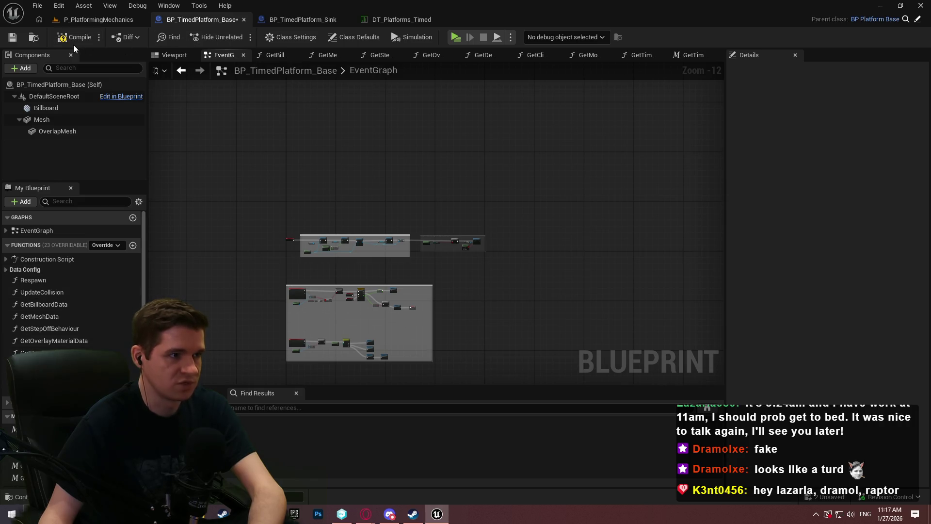
{"action": "left_click", "coordinate": [7, 38]}
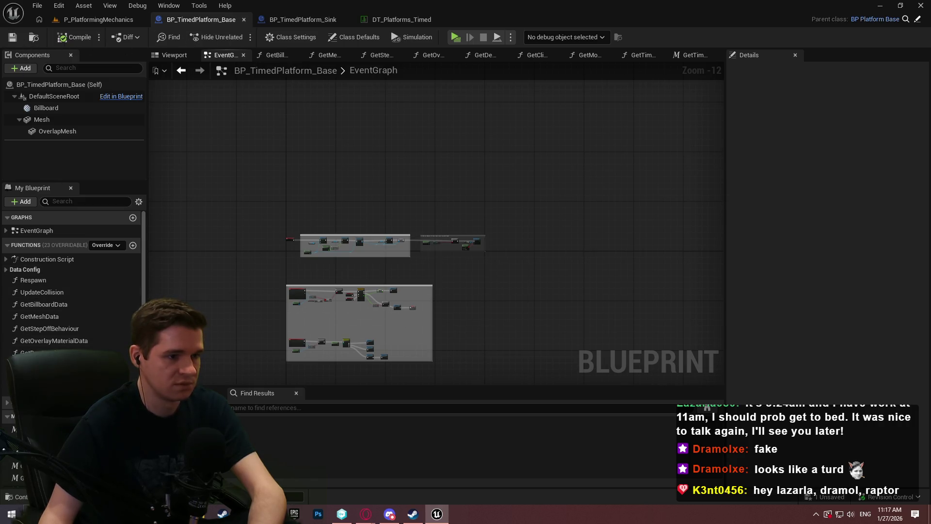
{"action": "scroll", "coordinate": [240, 312], "scroll_direction": "up", "scroll_amount": 1}
{"action": "scroll", "coordinate": [291, 278], "scroll_direction": "up", "scroll_amount": 2}
{"action": "scroll", "coordinate": [78, 285], "scroll_direction": "up", "scroll_amount": 1}
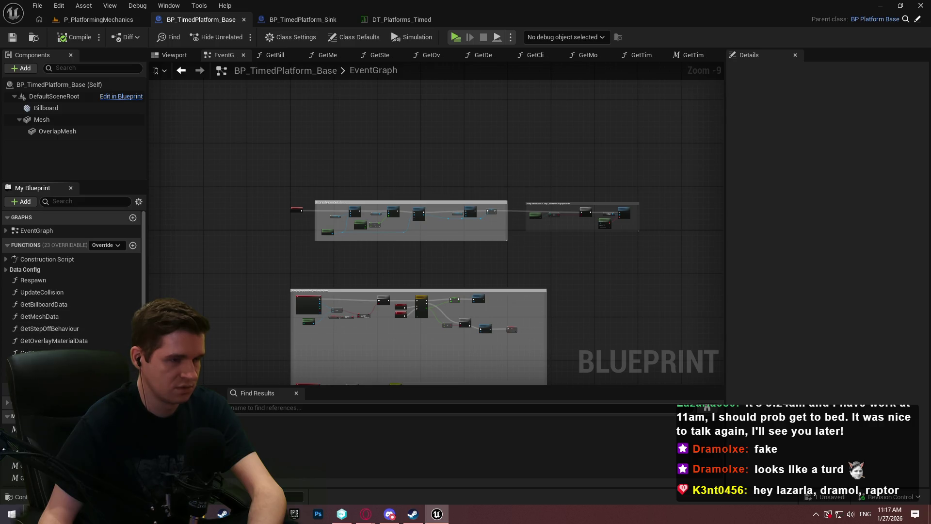
- In the Construction Script material block, feed the Select's Index from the new node's Overlap Mesh Debug
{"action": "double_click", "coordinate": [48, 263]}
{"action": "scroll", "coordinate": [600, 236], "scroll_direction": "up", "scroll_amount": 10}
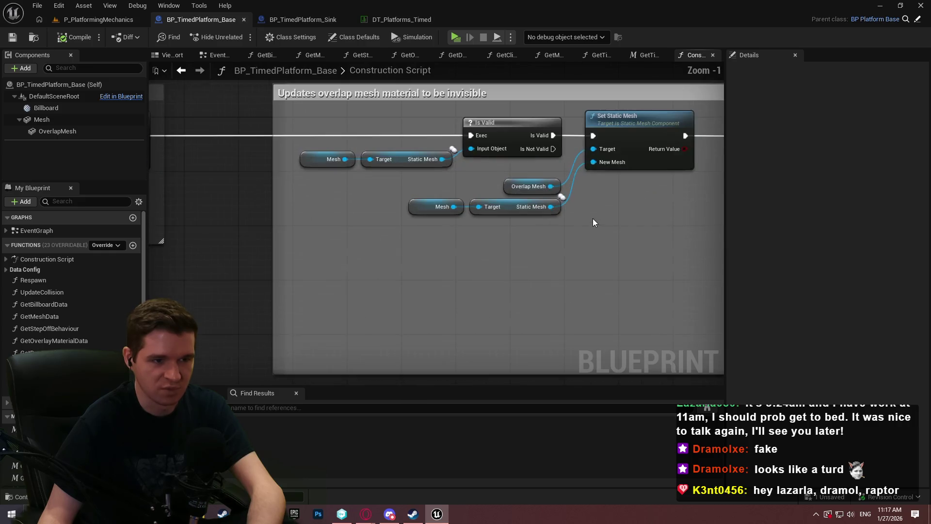
{"action": "scroll", "coordinate": [601, 229], "scroll_direction": "down", "scroll_amount": 1}
{"action": "left_click_drag", "start_coordinate": [600, 229], "coordinate": [287, 252]}
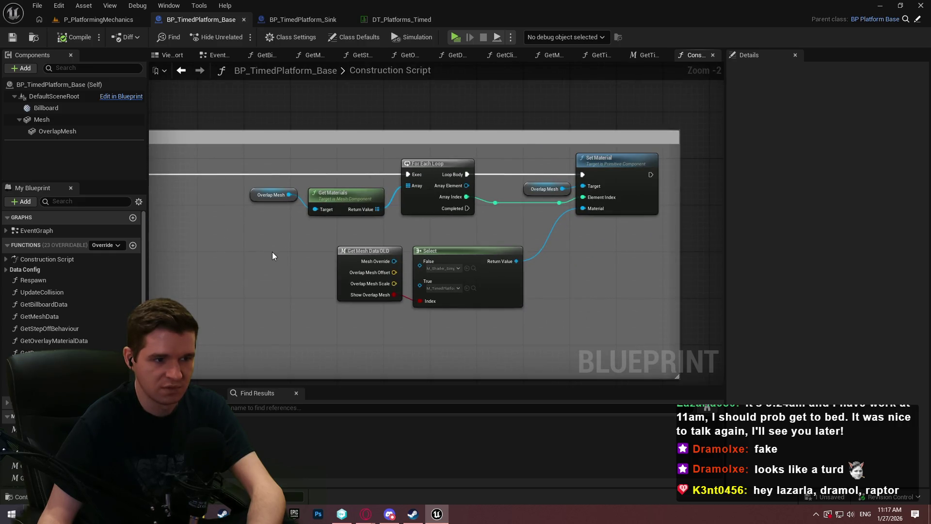
{"action": "left_click_drag", "start_coordinate": [46, 322], "coordinate": [301, 307]}
{"action": "mouse_move", "coordinate": [347, 352]}
{"action": "left_mouse_down"}
{"action": "mouse_move", "coordinate": [416, 296]}
{"action": "mouse_move", "coordinate": [420, 303]}
{"action": "mouse_move", "coordinate": [300, 353]}
{"action": "mouse_move", "coordinate": [345, 352]}
{"action": "left_mouse_up"}
{"action": "left_click", "coordinate": [364, 250]}
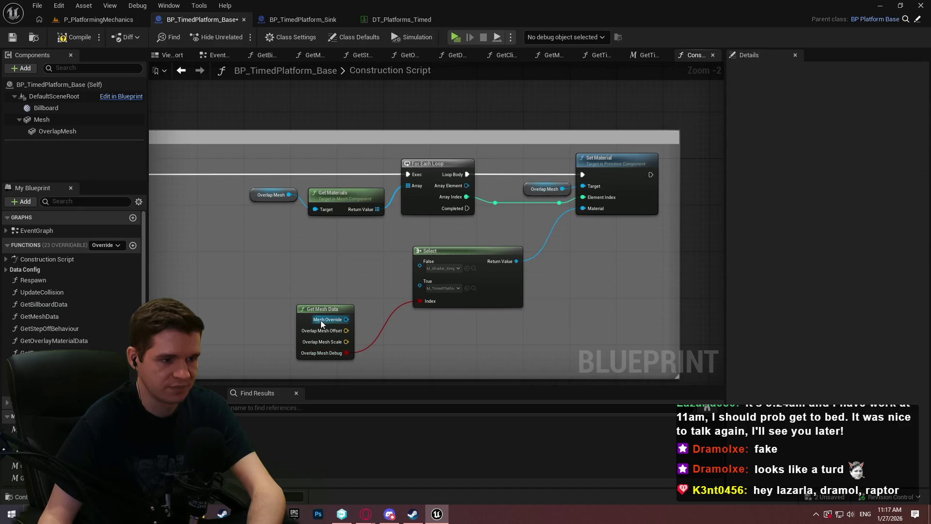
{"action": "key", "text": "Delete"}
{"action": "mouse_move", "coordinate": [321, 321]}
{"action": "left_mouse_down"}
{"action": "mouse_move", "coordinate": [353, 255]}
{"action": "mouse_move", "coordinate": [348, 265]}
{"action": "mouse_move", "coordinate": [361, 270]}
{"action": "left_mouse_up"}
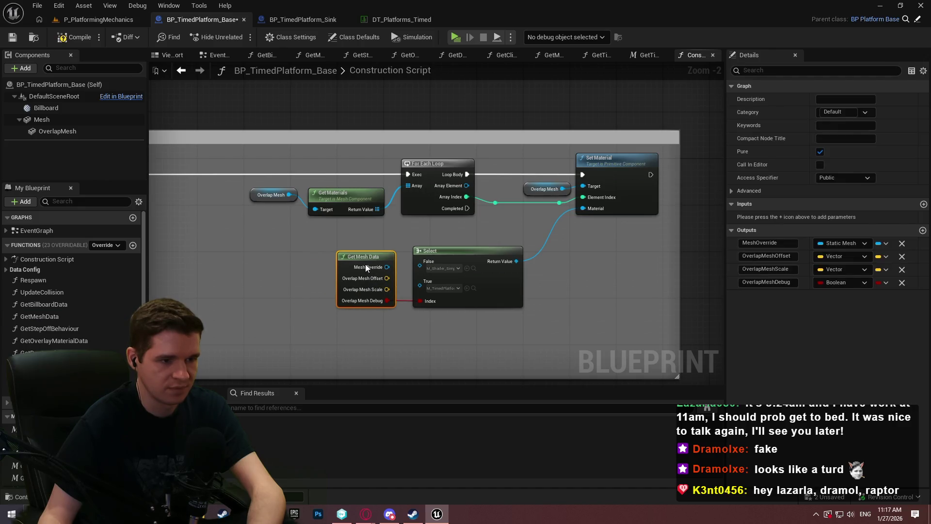
{"action": "left_click", "coordinate": [281, 301]}
- In the scale block, connect the new Get Mesh Data's Overlap Mesh Scale to New Scale, removing OLD
{"action": "scroll", "coordinate": [389, 280], "scroll_direction": "down", "scroll_amount": 2}
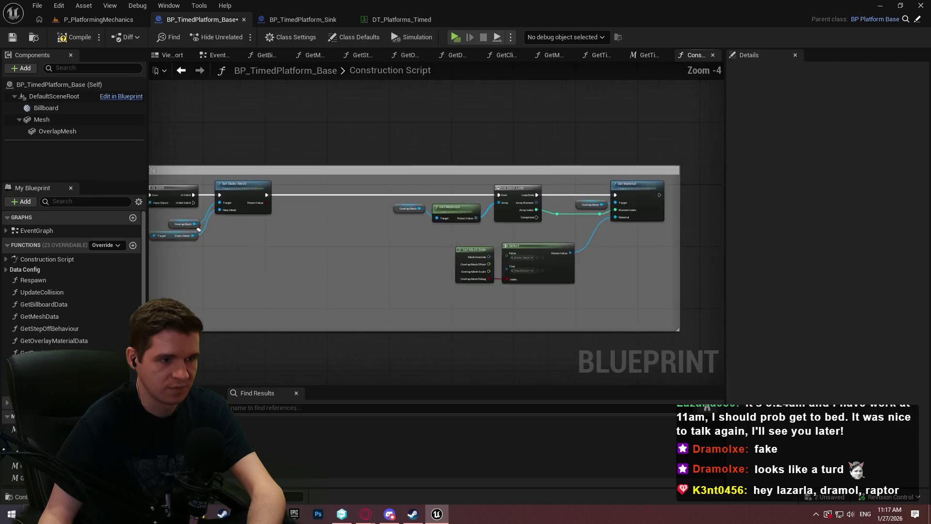
{"action": "scroll", "coordinate": [452, 261], "scroll_direction": "down", "scroll_amount": 1}
{"action": "scroll", "coordinate": [357, 268], "scroll_direction": "up", "scroll_amount": 4}
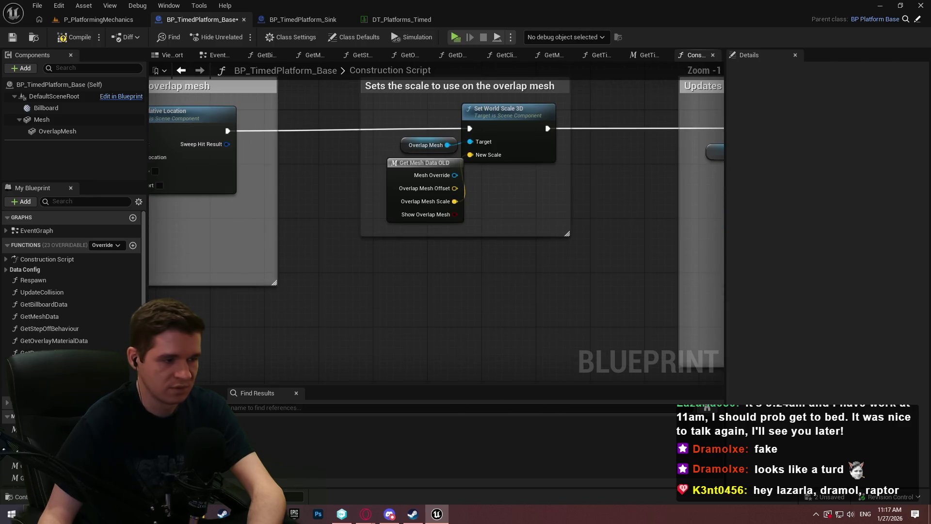
{"action": "left_click_drag", "start_coordinate": [28, 317], "coordinate": [354, 267]}
{"action": "mouse_move", "coordinate": [401, 297]}
{"action": "left_mouse_down"}
{"action": "mouse_move", "coordinate": [503, 132]}
{"action": "mouse_move", "coordinate": [484, 158]}
{"action": "left_mouse_up"}
{"action": "left_click", "coordinate": [423, 214]}
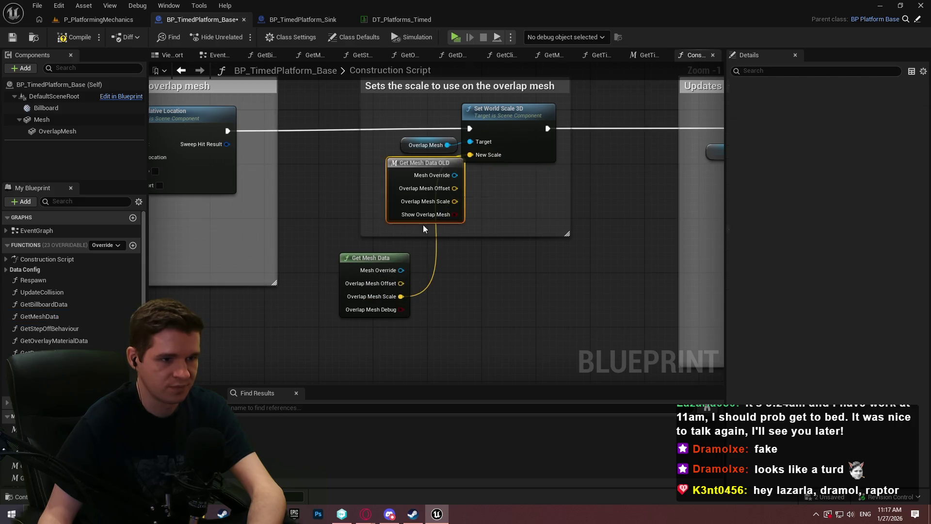
{"action": "key", "text": "Delete"}
{"action": "mouse_move", "coordinate": [384, 259]}
{"action": "left_mouse_down"}
{"action": "mouse_move", "coordinate": [434, 169]}
{"action": "mouse_move", "coordinate": [425, 164]}
{"action": "left_mouse_up"}
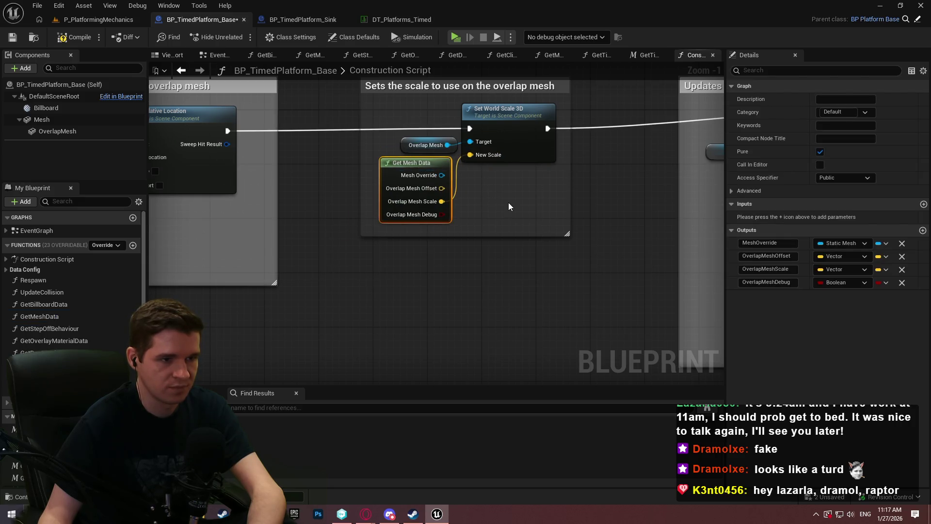
- Paste a Get Mesh Data copy and wire Overlap Mesh Offset to Set Relative Location's New Location
{"action": "left_click_drag", "start_coordinate": [508, 202], "coordinate": [566, 212]}
{"action": "key", "text": "ctrl+c"}
{"action": "left_click_drag", "start_coordinate": [307, 262], "coordinate": [430, 257]}
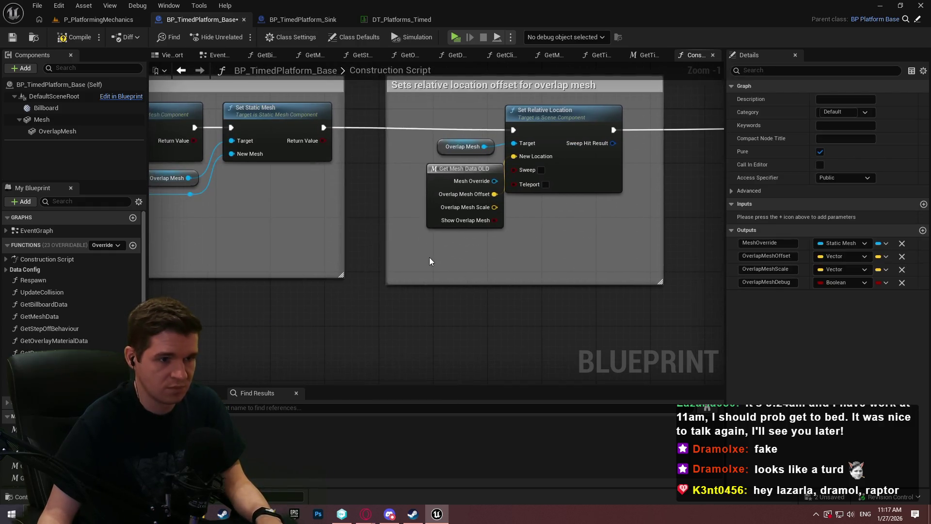
{"action": "key", "text": "ctrl+v"}
{"action": "mouse_move", "coordinate": [495, 289]}
{"action": "left_mouse_down"}
{"action": "mouse_move", "coordinate": [544, 186]}
{"action": "mouse_move", "coordinate": [533, 157]}
{"action": "left_mouse_up"}
{"action": "left_click", "coordinate": [476, 206]}
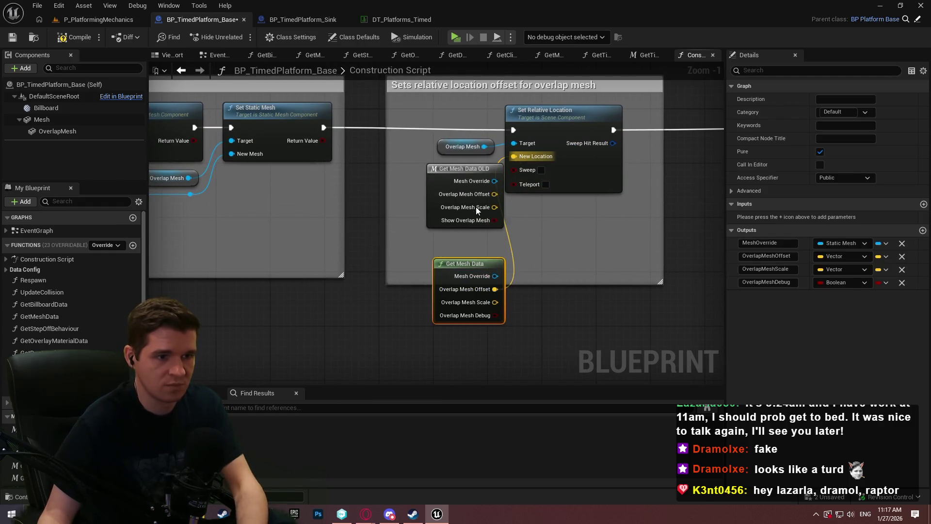
{"action": "key", "text": "Delete"}
{"action": "mouse_move", "coordinate": [466, 264]}
{"action": "left_mouse_down"}
{"action": "mouse_move", "coordinate": [459, 169]}
{"action": "mouse_move", "coordinate": [360, 250]}
{"action": "left_mouse_up"}
- Wire Mesh Override into Is Valid and the Select's True input, delete OLD, and straighten the connections
{"action": "key", "text": "ctrl+v"}
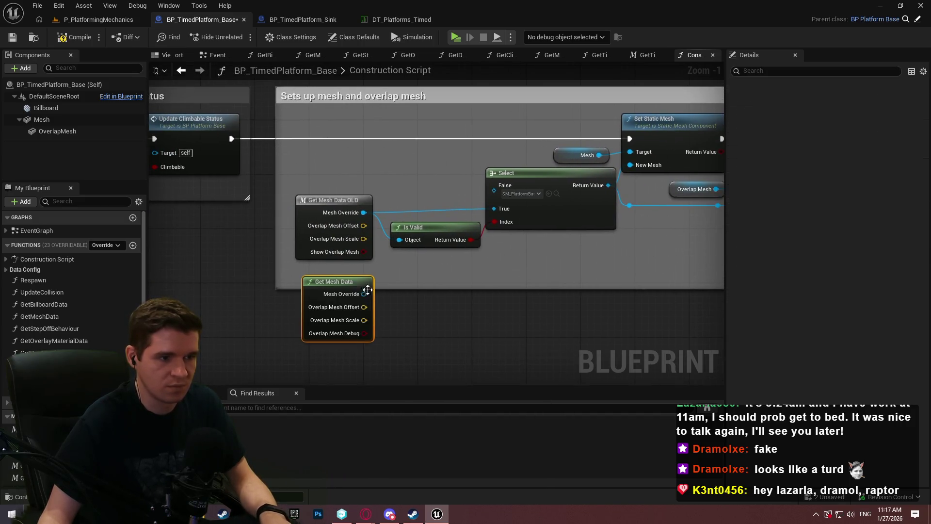
{"action": "left_click_drag", "start_coordinate": [364, 294], "coordinate": [400, 239]}
{"action": "mouse_move", "coordinate": [364, 294]}
{"action": "left_mouse_down"}
{"action": "mouse_move", "coordinate": [489, 197]}
{"action": "mouse_move", "coordinate": [494, 208]}
{"action": "left_mouse_up"}
{"action": "left_click", "coordinate": [330, 255]}
{"action": "key", "text": "Delete"}
{"action": "mouse_move", "coordinate": [335, 282]}
{"action": "left_mouse_down"}
{"action": "mouse_move", "coordinate": [328, 185]}
{"action": "mouse_move", "coordinate": [326, 197]}
{"action": "mouse_move", "coordinate": [334, 194]}
{"action": "left_mouse_up"}
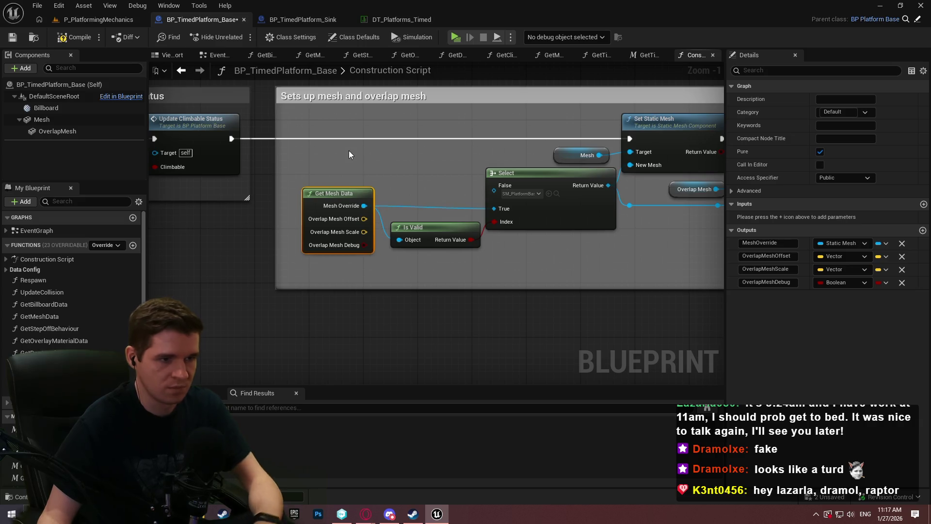
{"action": "left_click_drag", "start_coordinate": [349, 151], "coordinate": [525, 239]}
{"action": "key", "text": "q"}
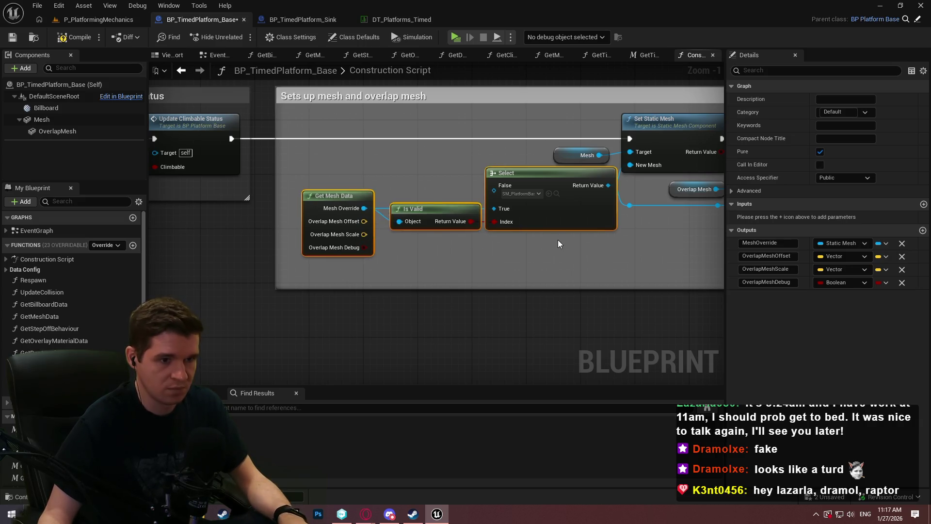
{"action": "mouse_move", "coordinate": [426, 209]}
{"action": "left_mouse_down"}
{"action": "mouse_move", "coordinate": [421, 237]}
{"action": "mouse_move", "coordinate": [417, 223]}
{"action": "left_mouse_up"}
{"action": "left_click_drag", "start_coordinate": [420, 266], "coordinate": [709, 278]}
- Replace the old climbable node with Get Climbable Data, wiring Is Climbable to Climbable
{"action": "scroll", "coordinate": [437, 262], "scroll_direction": "down", "scroll_amount": 2}
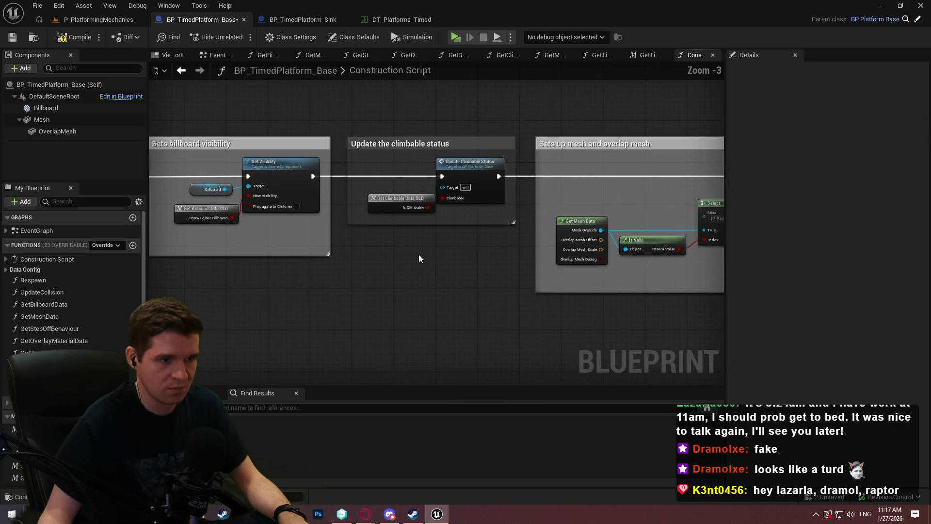
{"action": "scroll", "coordinate": [316, 238], "scroll_direction": "up", "scroll_amount": 2}
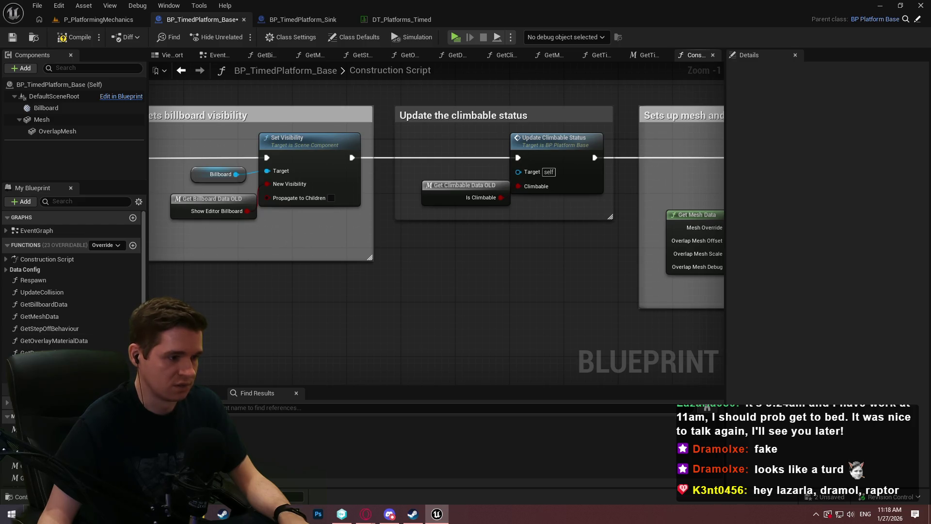
{"action": "left_click_drag", "start_coordinate": [39, 365], "coordinate": [416, 229]}
{"action": "mouse_move", "coordinate": [475, 245]}
{"action": "left_mouse_down"}
{"action": "mouse_move", "coordinate": [532, 185]}
{"action": "mouse_move", "coordinate": [518, 186]}
{"action": "left_mouse_up"}
{"action": "left_click", "coordinate": [442, 196]}
{"action": "key", "text": "Delete"}
{"action": "left_click_drag", "start_coordinate": [436, 233], "coordinate": [444, 186]}
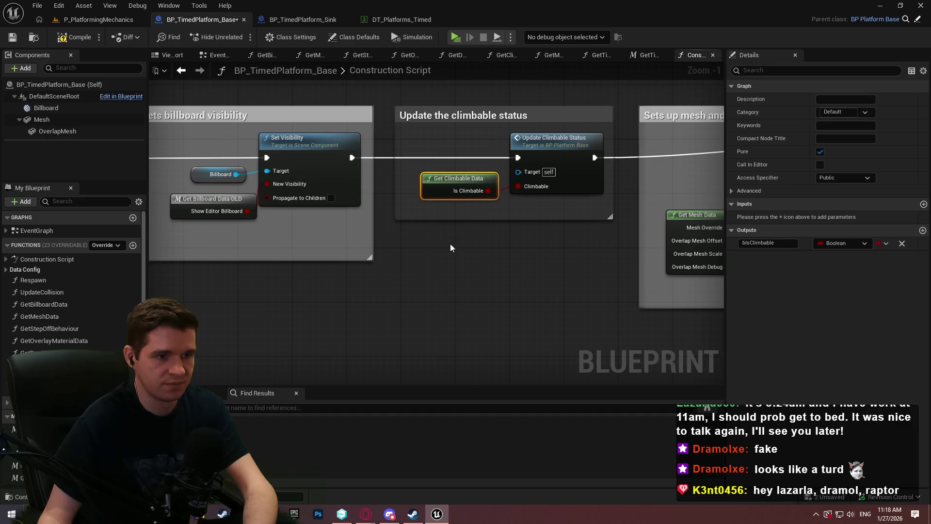
- Connect Get Billboard Data's Show Editor Billboard to New Visibility, delete the OLD node, and save
{"action": "left_click_drag", "start_coordinate": [468, 260], "coordinate": [677, 281]}
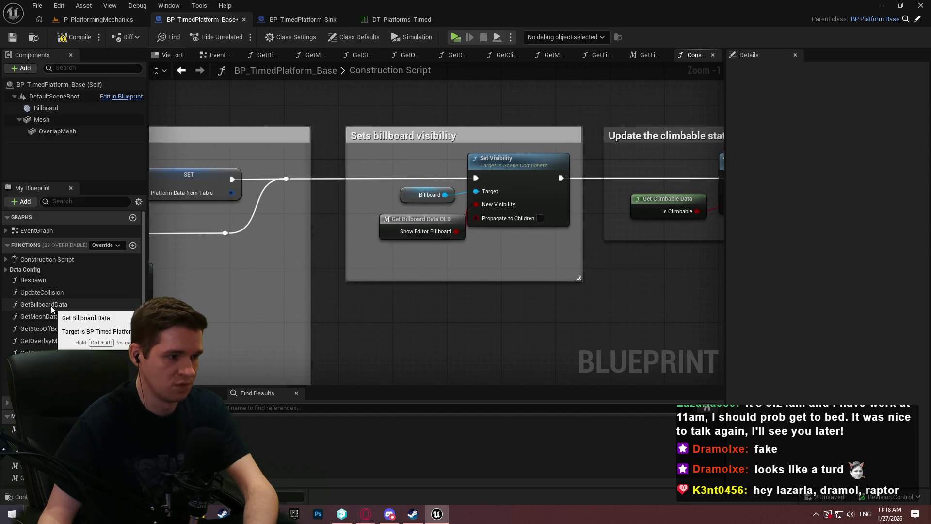
{"action": "left_click_drag", "start_coordinate": [46, 304], "coordinate": [364, 260]}
{"action": "left_click_drag", "start_coordinate": [500, 218], "coordinate": [500, 217]}
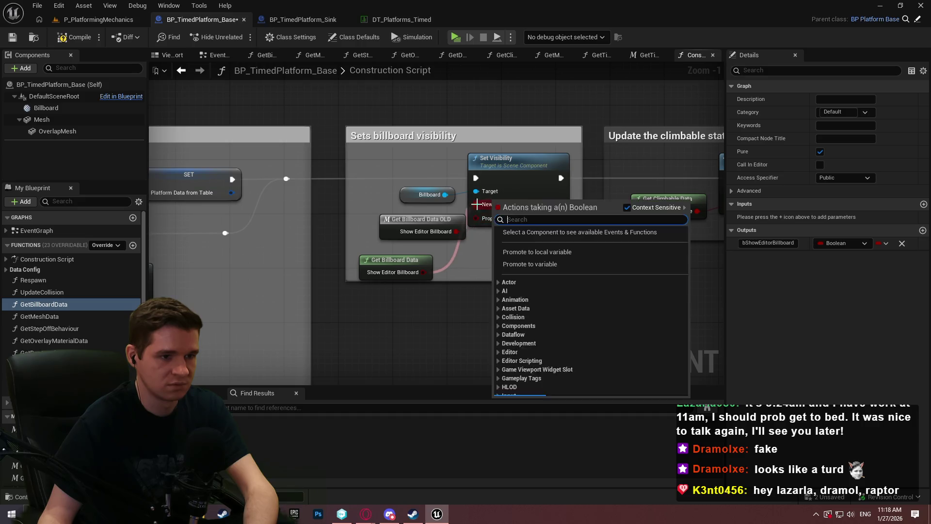
{"action": "left_click", "coordinate": [439, 246]}
{"action": "mouse_move", "coordinate": [414, 275]}
{"action": "left_mouse_down"}
{"action": "mouse_move", "coordinate": [400, 229]}
{"action": "mouse_move", "coordinate": [570, 248]}
{"action": "mouse_move", "coordinate": [511, 269]}
{"action": "left_mouse_up"}
{"action": "left_click", "coordinate": [388, 219]}
{"action": "key", "text": "Delete"}
{"action": "scroll", "coordinate": [511, 270], "scroll_direction": "down", "scroll_amount": 5}
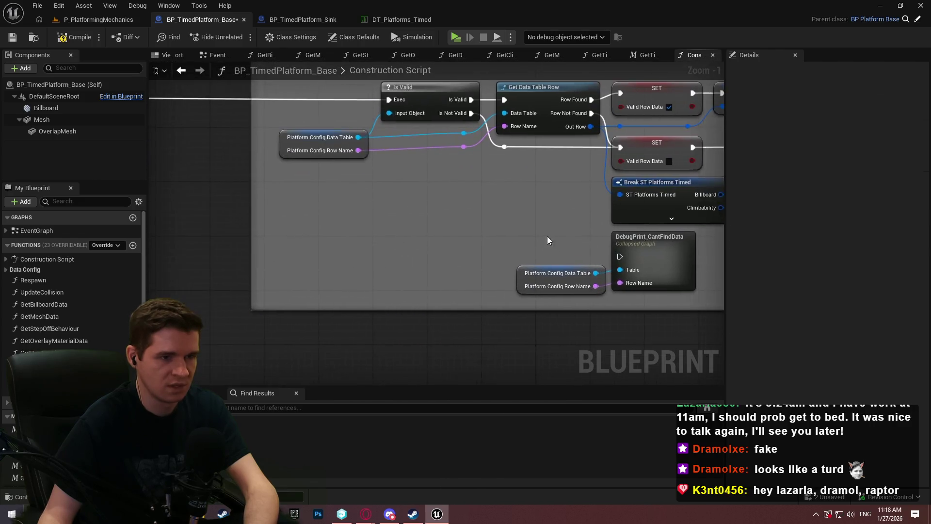
{"action": "scroll", "coordinate": [631, 227], "scroll_direction": "down", "scroll_amount": 2}
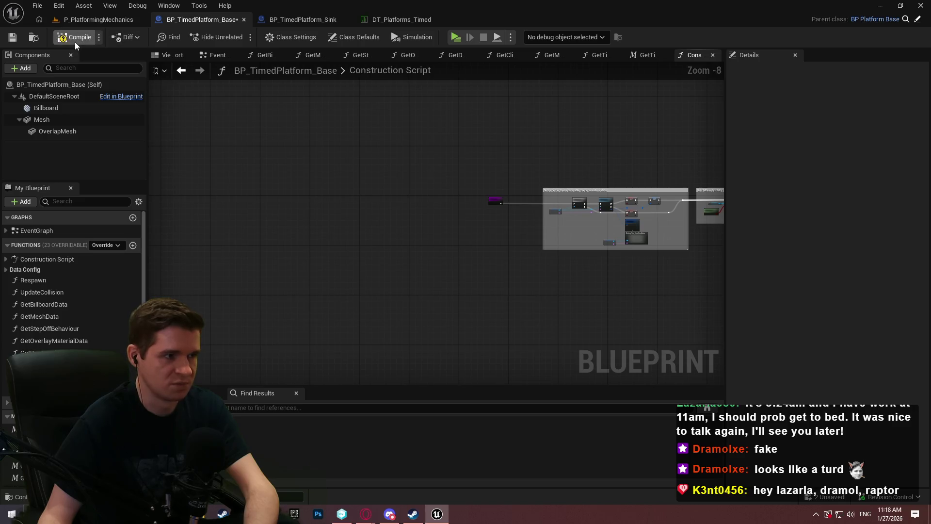
{"action": "key", "text": "ctrl+s"}
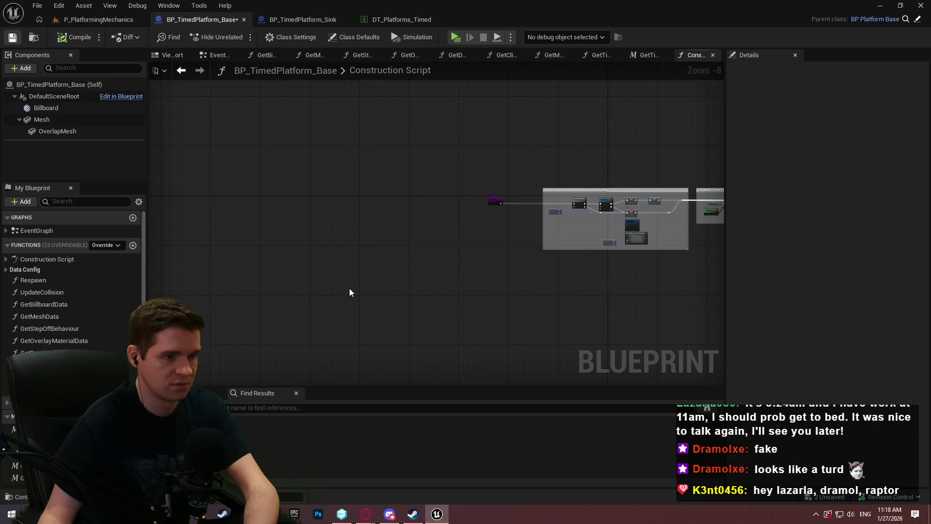
- Close the extra macro graph and put GetBillboardData in a new 'DataGrabbers' category
{"action": "scroll", "coordinate": [73, 281], "scroll_direction": "down", "scroll_amount": 3}
{"action": "key", "text": "ctrl+z"}
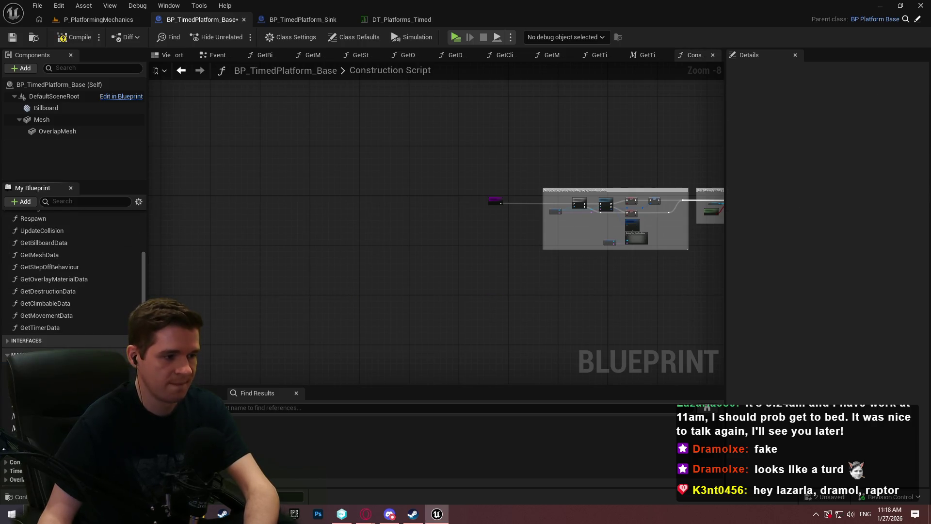
{"action": "key", "text": "ctrl+z"}
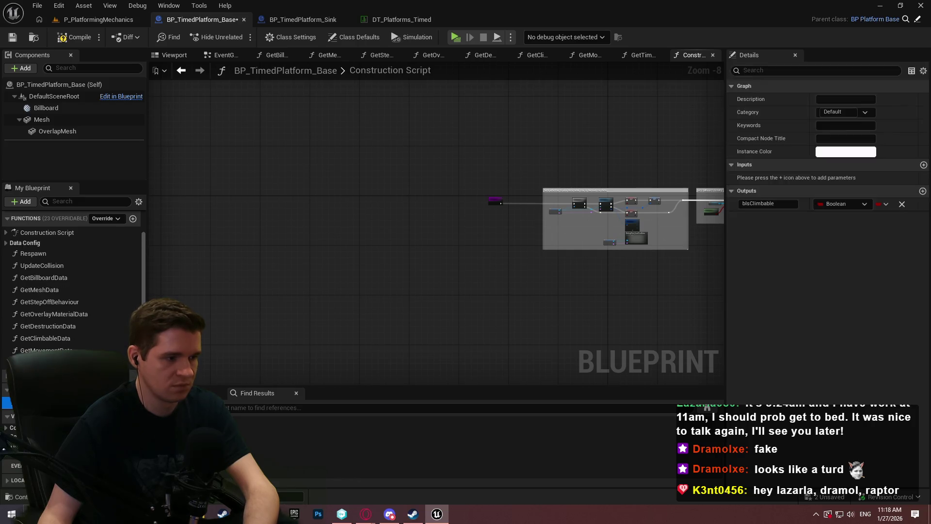
{"action": "left_click", "coordinate": [61, 290]}
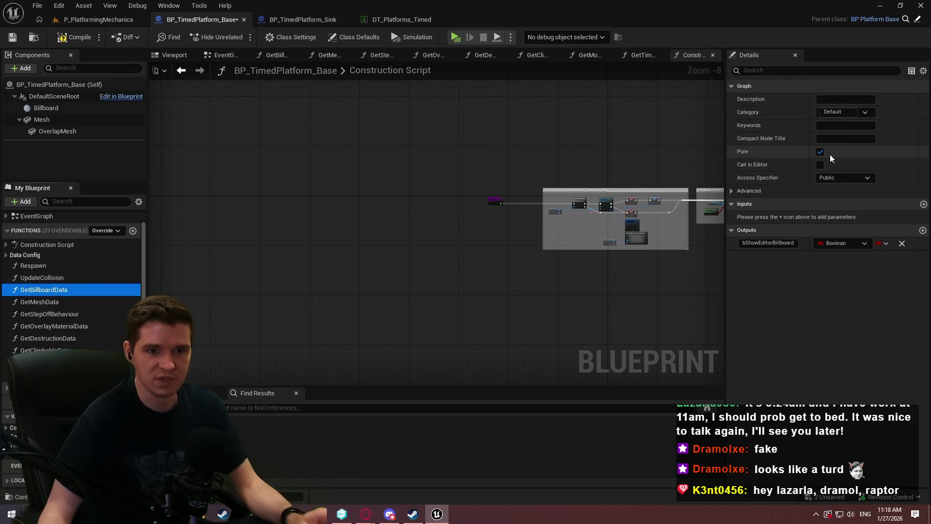
{"action": "left_click", "coordinate": [844, 112]}
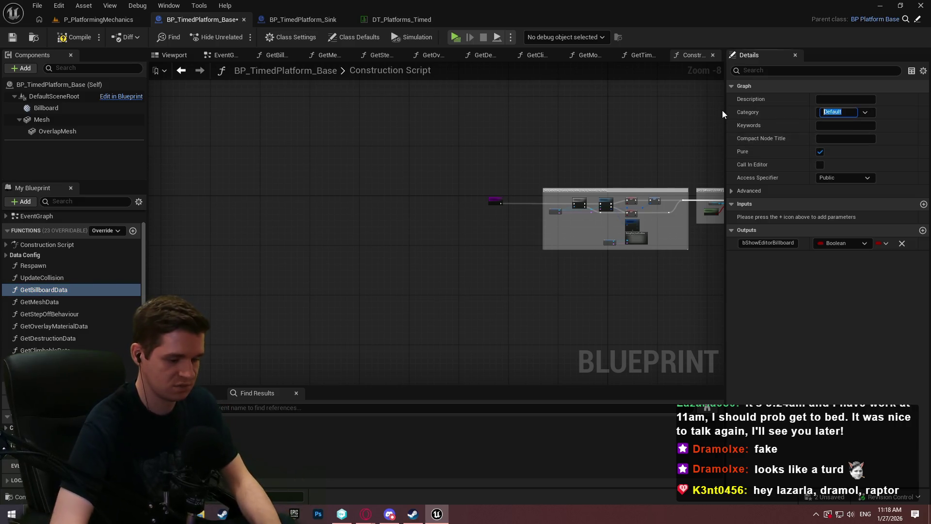
{"action": "type", "text": "DataGrabbers"}
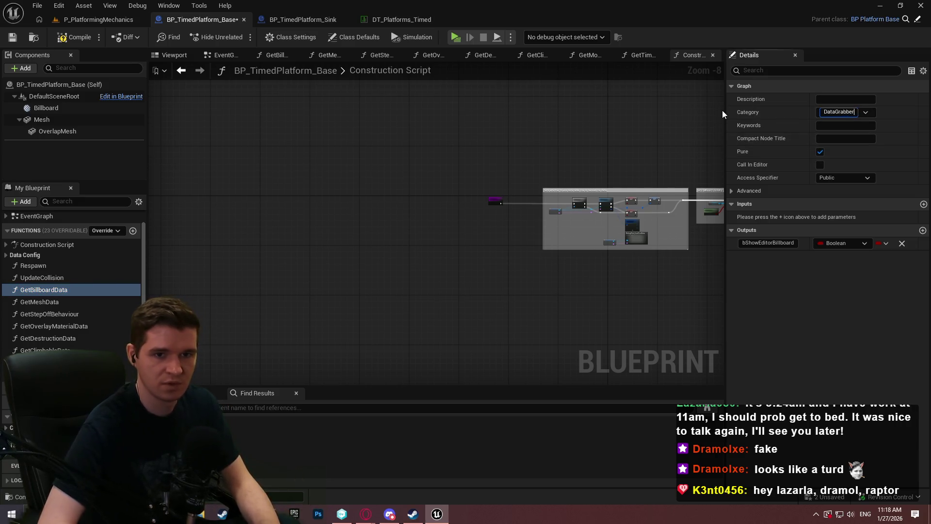
{"action": "key", "text": "Return"}
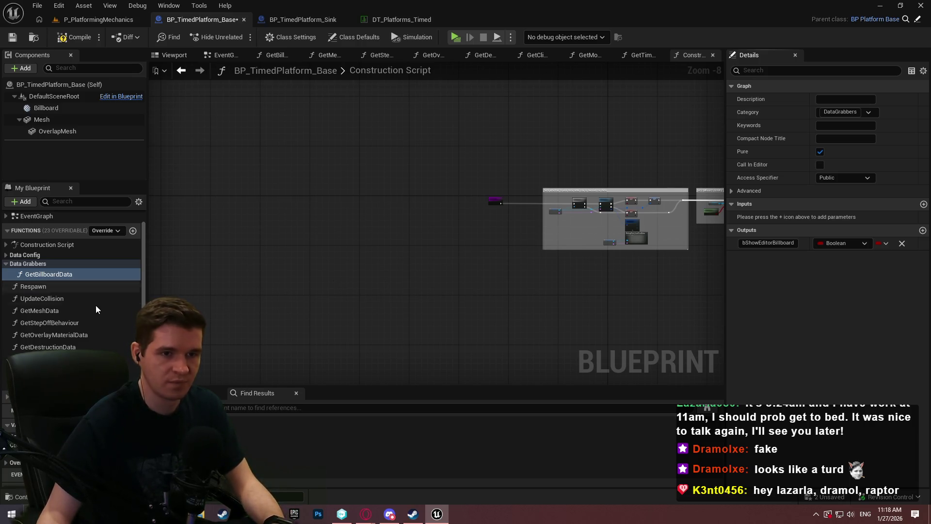
- Move GetStepOffBehaviour, GetOverlayMaterialData, GetMovementData and the timer getter into Data Grabbers, then collapse it
{"action": "mouse_move", "coordinate": [44, 285]}
{"action": "left_mouse_down"}
{"action": "mouse_move", "coordinate": [31, 263]}
{"action": "mouse_move", "coordinate": [37, 296]}
{"action": "mouse_move", "coordinate": [31, 265]}
{"action": "left_mouse_up"}
{"action": "left_click", "coordinate": [50, 301]}
{"action": "left_click_drag", "start_coordinate": [45, 322], "coordinate": [29, 266]}
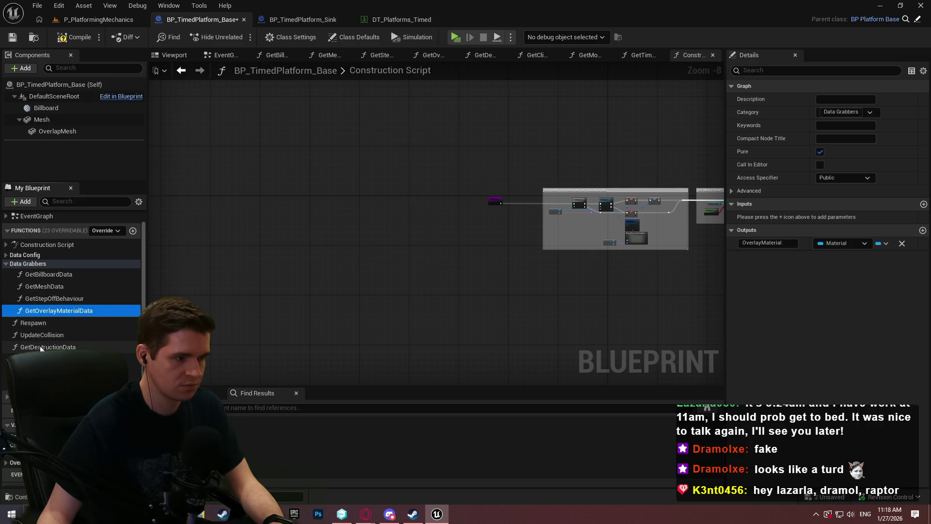
{"action": "left_click_drag", "start_coordinate": [40, 345], "coordinate": [33, 266]}
{"action": "left_click_drag", "start_coordinate": [39, 371], "coordinate": [36, 264]}
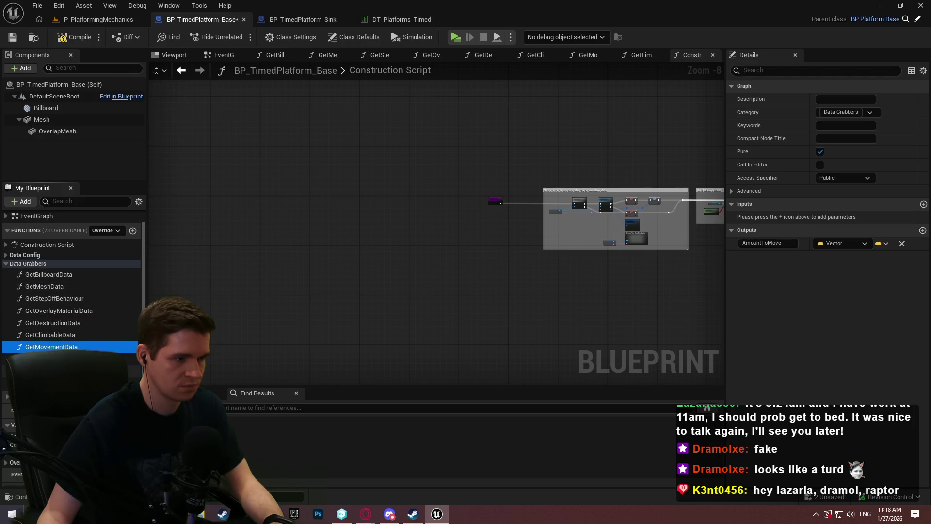
{"action": "left_click_drag", "start_coordinate": [39, 383], "coordinate": [33, 263]}
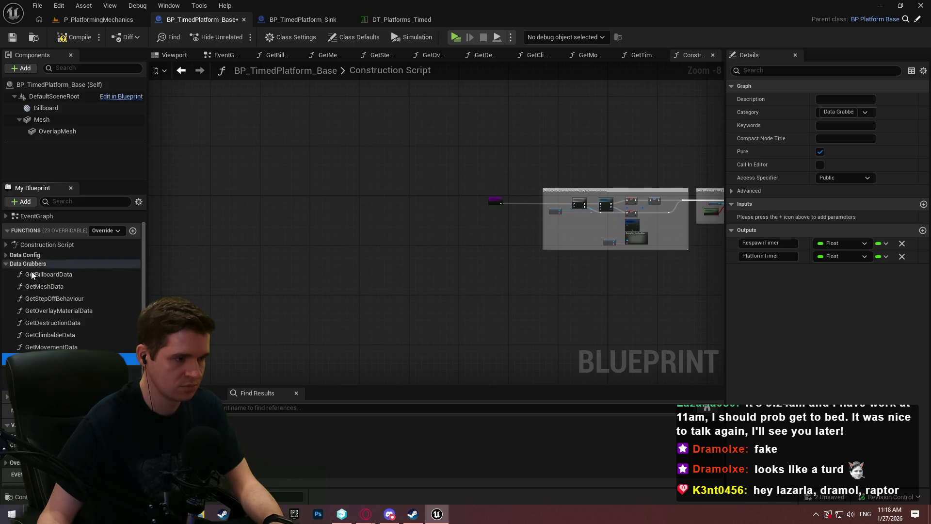
{"action": "left_click", "coordinate": [8, 264]}
- Open the Respawn and UpdateCollision function graphs and save BP_TimedPlatform_Base
{"action": "double_click", "coordinate": [33, 290]}
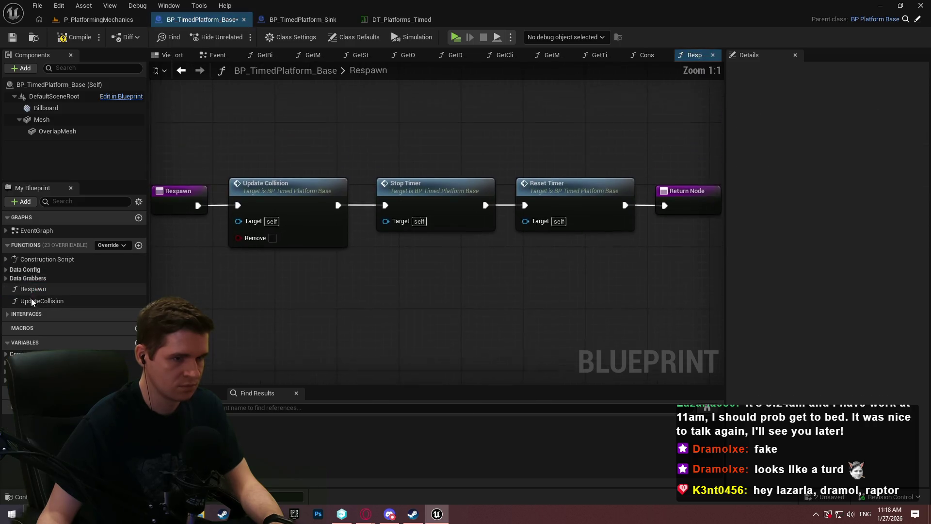
{"action": "double_click", "coordinate": [33, 301]}
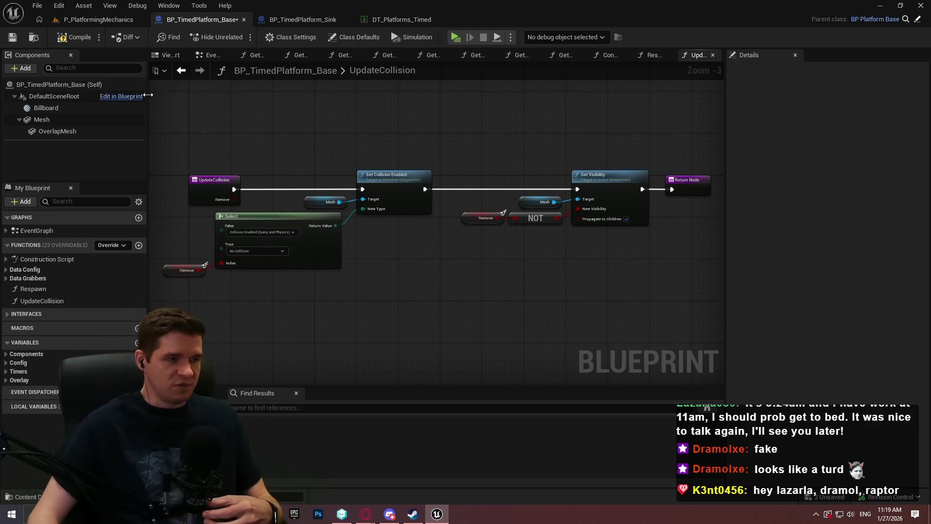
{"action": "left_click", "coordinate": [17, 41]}
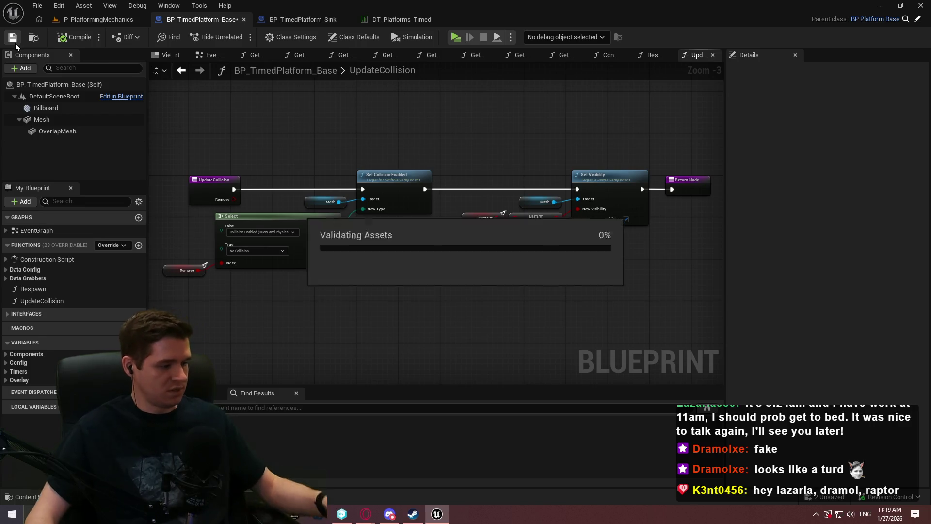
- In BP_TimedPlatform_Sink, add Get Movement Data and Current Timer Amount nodes to the EventGraph
{"action": "left_click", "coordinate": [276, 19]}
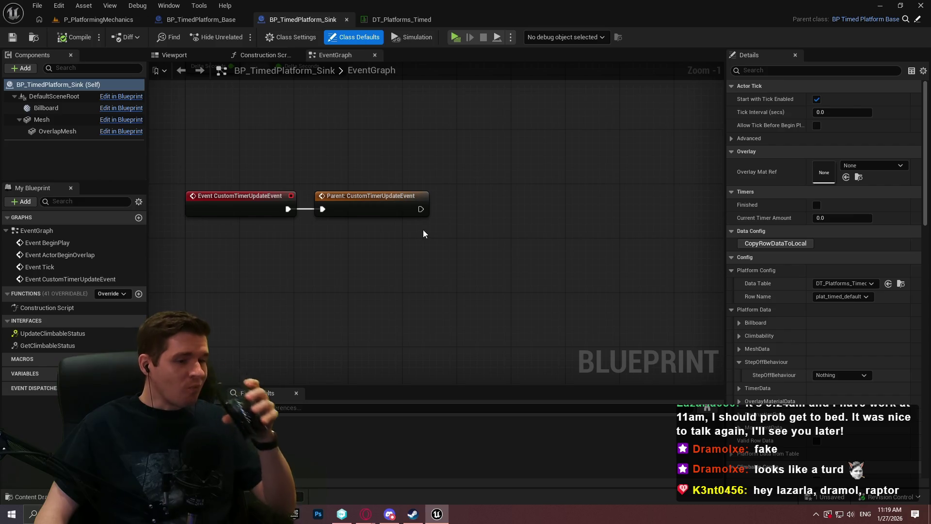
{"action": "right_click", "coordinate": [412, 250]}
{"action": "type", "text": "getmovement"}
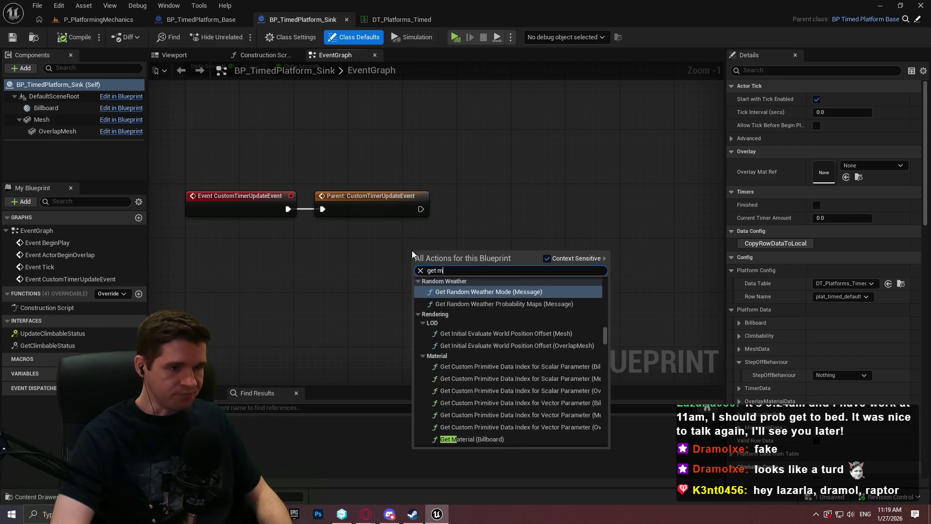
{"action": "key", "text": "Return"}
{"action": "left_click", "coordinate": [426, 290]}
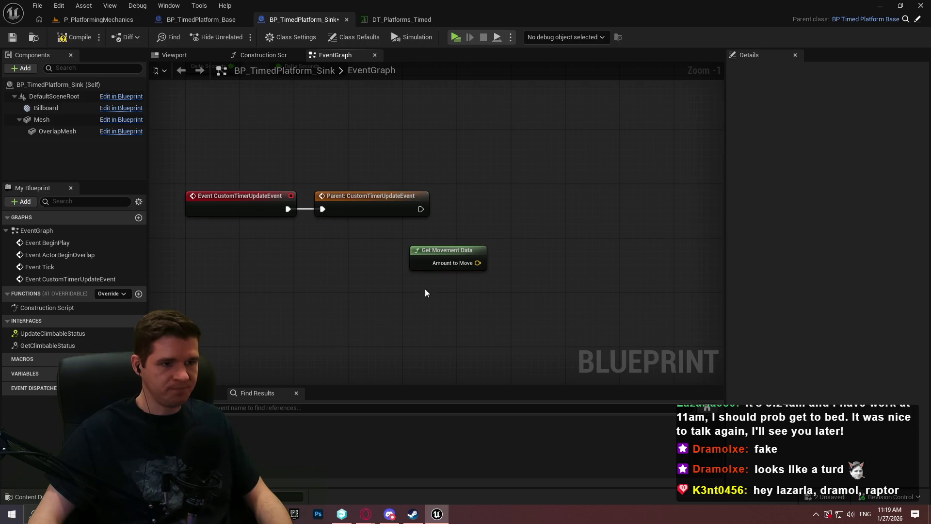
{"action": "right_click", "coordinate": [412, 302]}
{"action": "type", "text": "timer"}
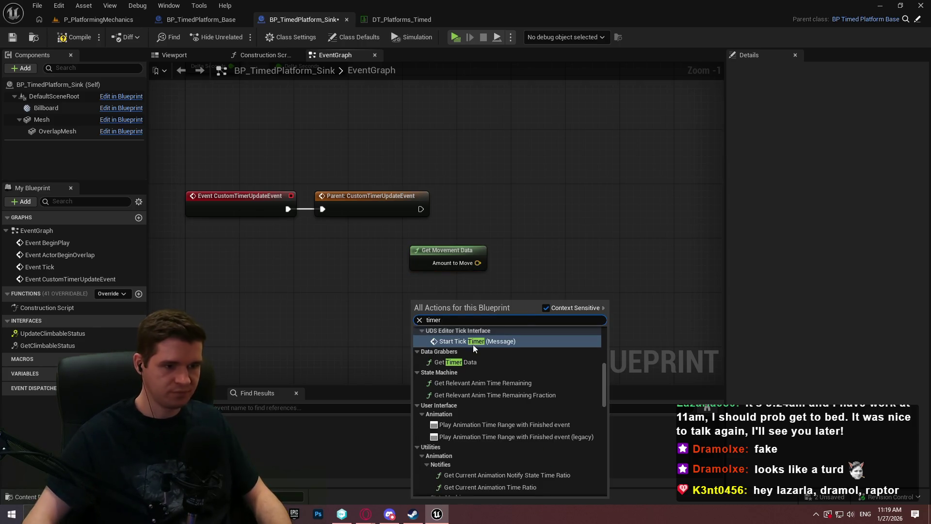
{"action": "left_click_drag", "start_coordinate": [605, 383], "coordinate": [610, 490]}
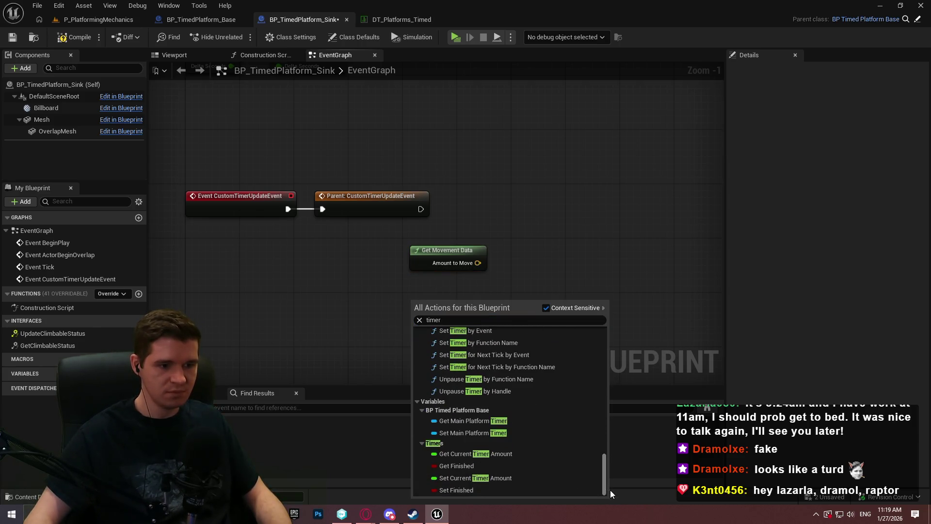
{"action": "left_click", "coordinate": [504, 454]}
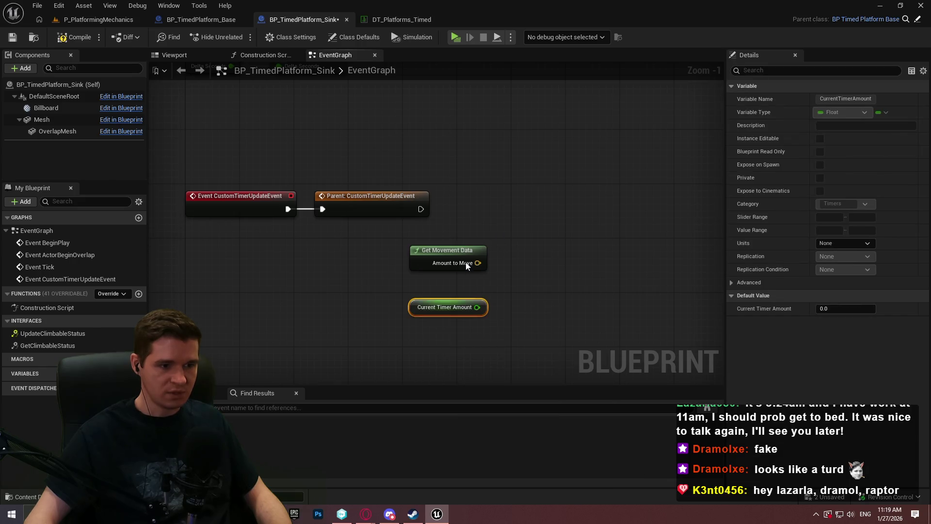
- Arrange Get Movement Data just below Current Timer Amount and reframe the graph
{"action": "left_click_drag", "start_coordinate": [462, 254], "coordinate": [456, 336]}
{"action": "left_click", "coordinate": [504, 313]}
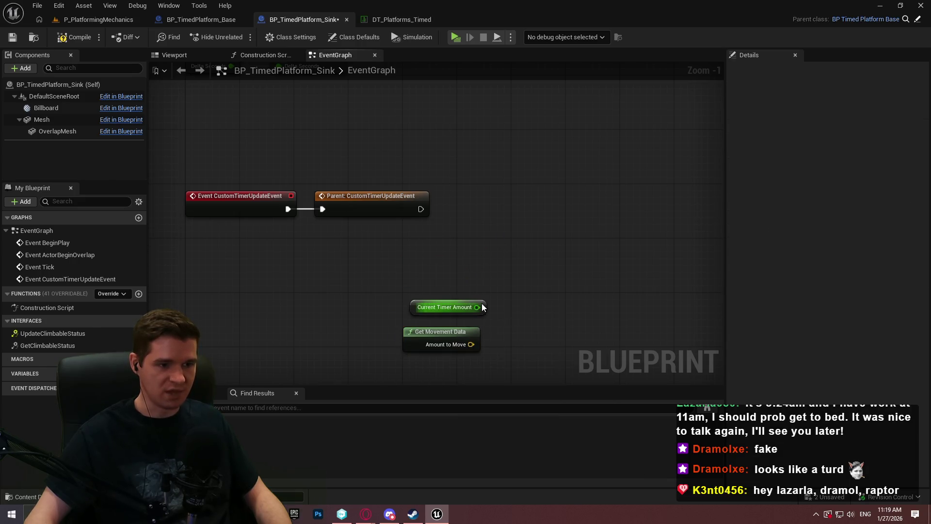
{"action": "left_click_drag", "start_coordinate": [482, 304], "coordinate": [471, 270]}
{"action": "left_click", "coordinate": [464, 298]}
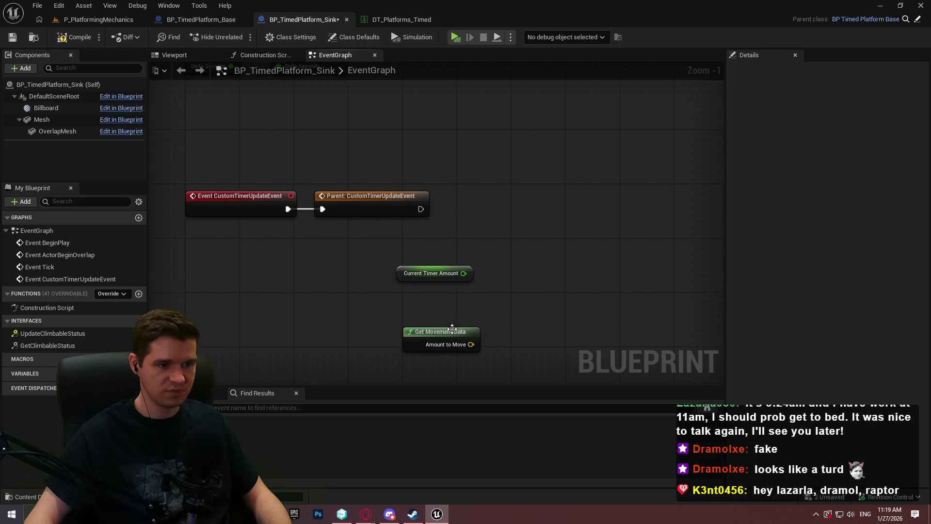
{"action": "left_click_drag", "start_coordinate": [452, 330], "coordinate": [444, 294]}
{"action": "mouse_move", "coordinate": [496, 260]}
{"action": "left_mouse_down"}
{"action": "mouse_move", "coordinate": [485, 268]}
{"action": "mouse_move", "coordinate": [426, 248]}
{"action": "left_mouse_up"}
{"action": "scroll", "coordinate": [374, 233], "scroll_direction": "up", "scroll_amount": 1}
- Add a Lerp (Vector) node from the Amount to Move output and move it up
{"action": "right_click", "coordinate": [374, 234]}
{"action": "key", "text": "Escape"}
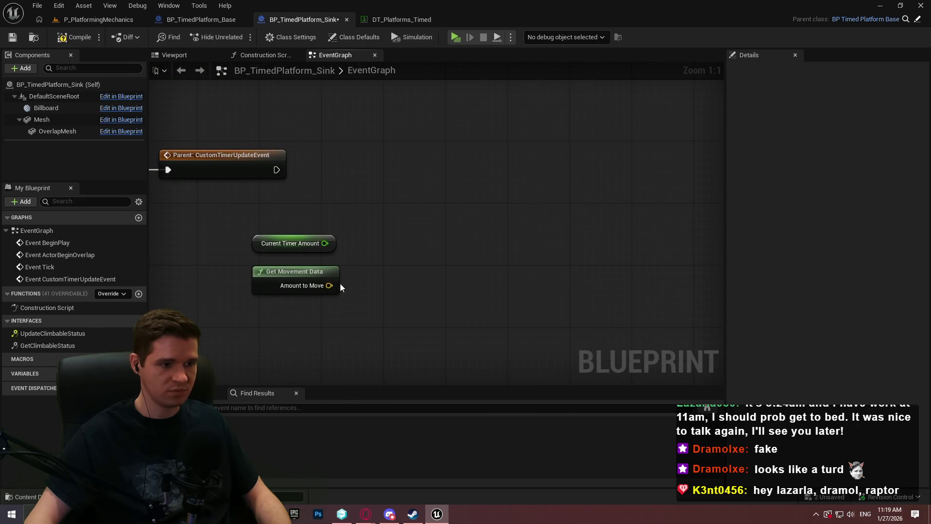
{"action": "left_click_drag", "start_coordinate": [329, 286], "coordinate": [415, 266]}
{"action": "type", "text": "lerp"}
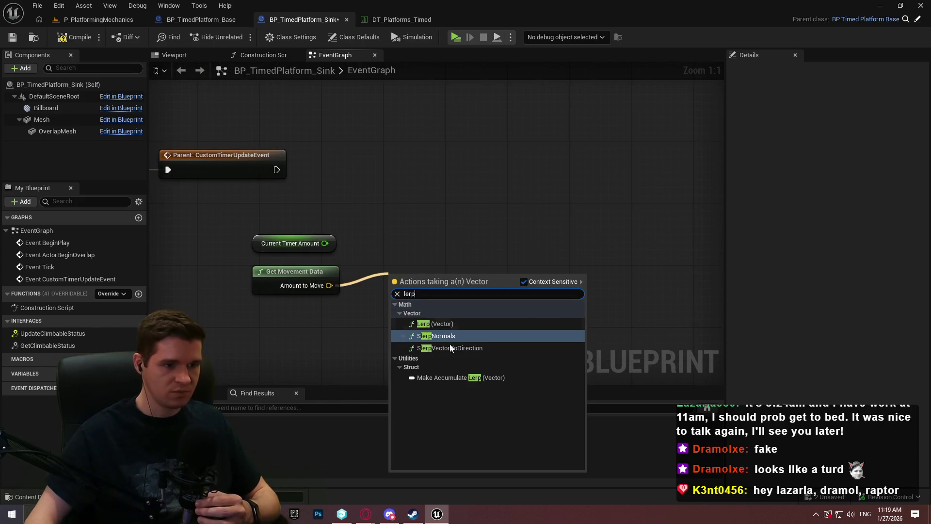
{"action": "left_click", "coordinate": [455, 323]}
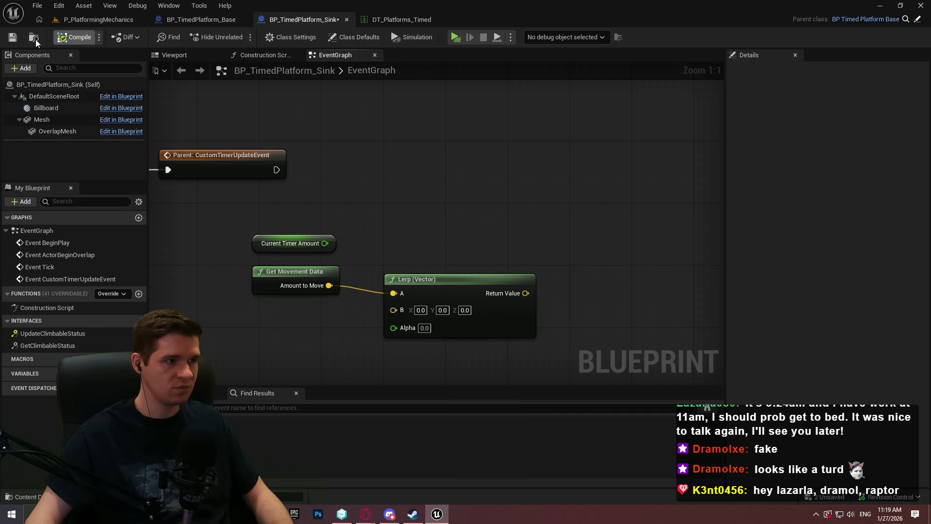
{"action": "left_click", "coordinate": [394, 293], "text": "alt"}
{"action": "left_click_drag", "start_coordinate": [434, 272], "coordinate": [441, 241]}
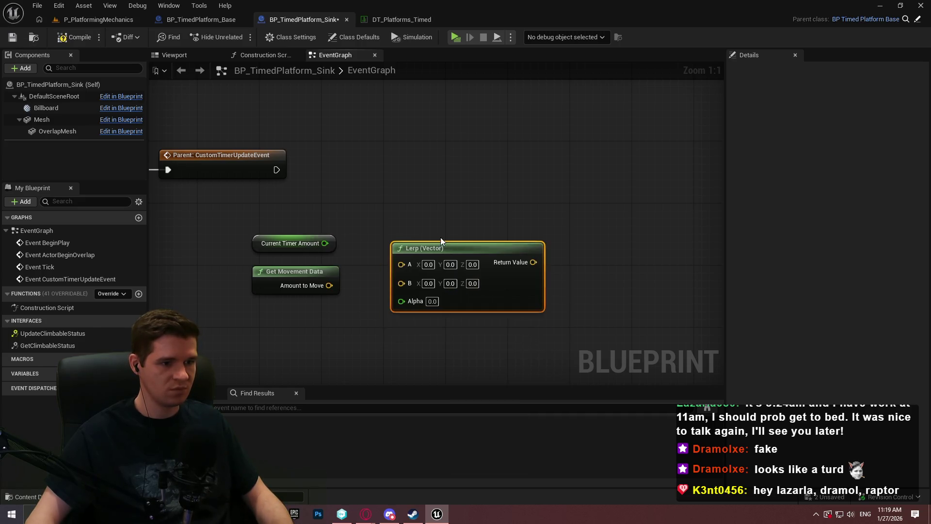
- Delete the Lerp (Vector) node, browse 'set' actions, then restore the Lerp with undo
{"action": "key", "text": "Delete"}
{"action": "right_click", "coordinate": [372, 314]}
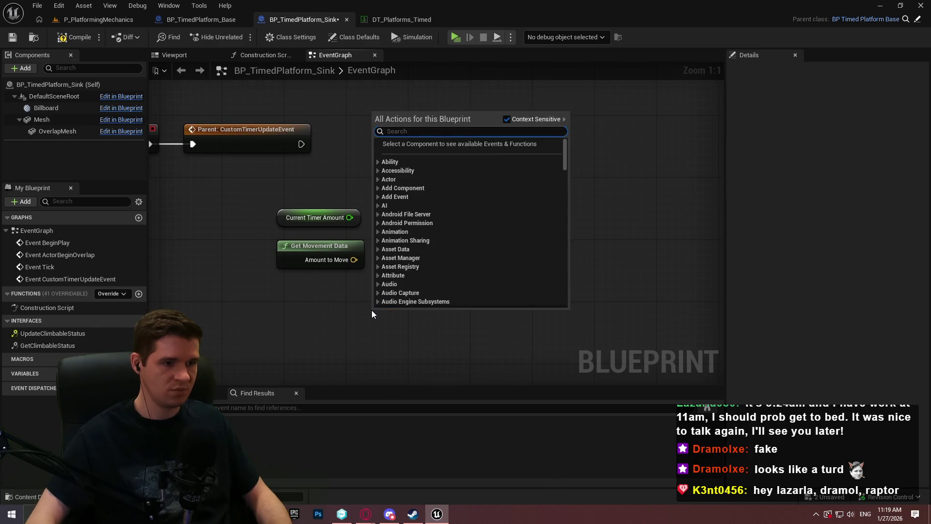
{"action": "type", "text": "set"}
{"action": "scroll", "coordinate": [403, 228], "scroll_direction": "up", "scroll_amount": 3}
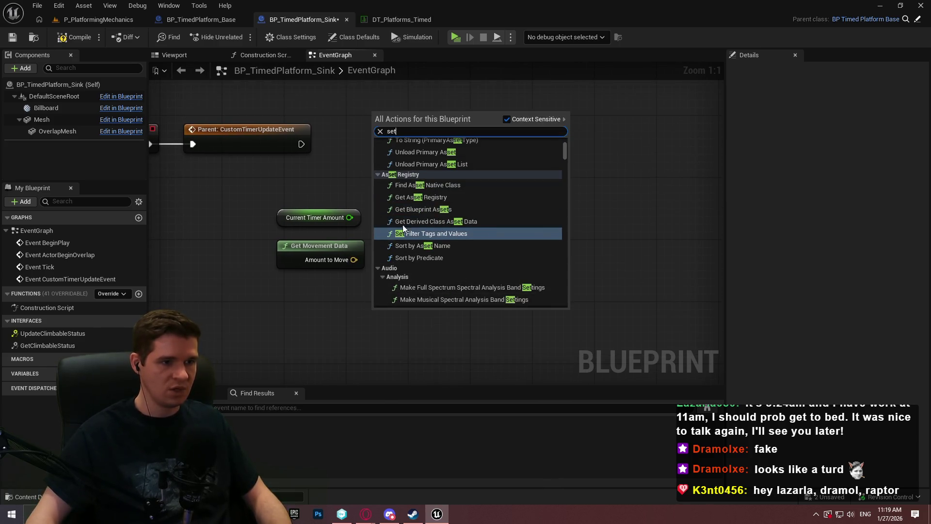
{"action": "key", "text": "Escape"}
{"action": "key", "text": "ctrl+z"}
- Drag the Mesh component into the graph and browse 'offset' actions without adding one
{"action": "mouse_move", "coordinate": [41, 119]}
{"action": "left_mouse_down"}
{"action": "mouse_move", "coordinate": [276, 301]}
{"action": "mouse_move", "coordinate": [348, 306]}
{"action": "left_mouse_up"}
{"action": "type", "text": "offset"}
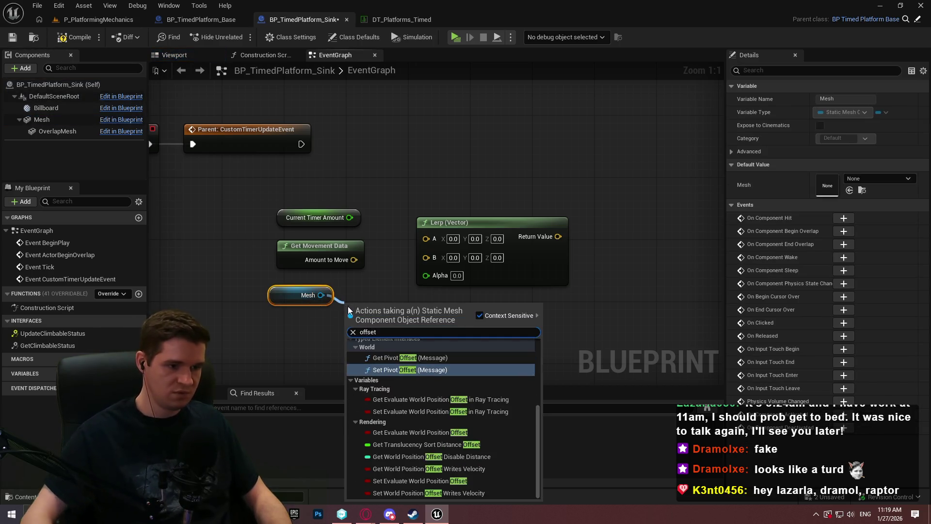
{"action": "scroll", "coordinate": [486, 380], "scroll_direction": "up", "scroll_amount": 5}
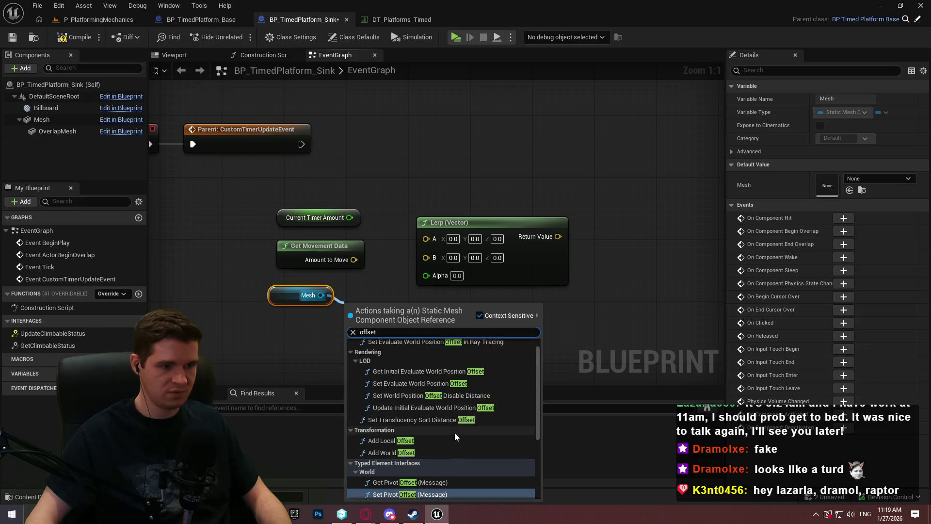
{"action": "scroll", "coordinate": [468, 412], "scroll_direction": "down", "scroll_amount": 1}
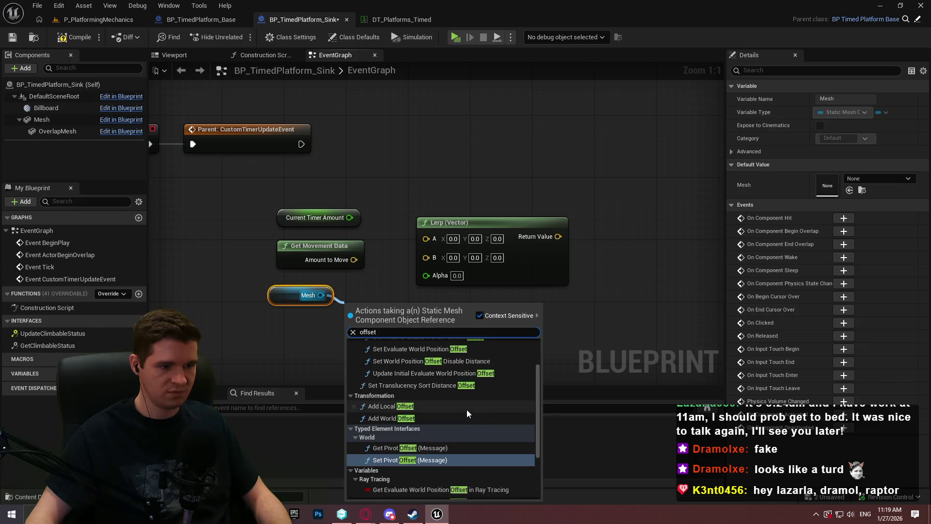
{"action": "scroll", "coordinate": [465, 408], "scroll_direction": "up", "scroll_amount": 1}
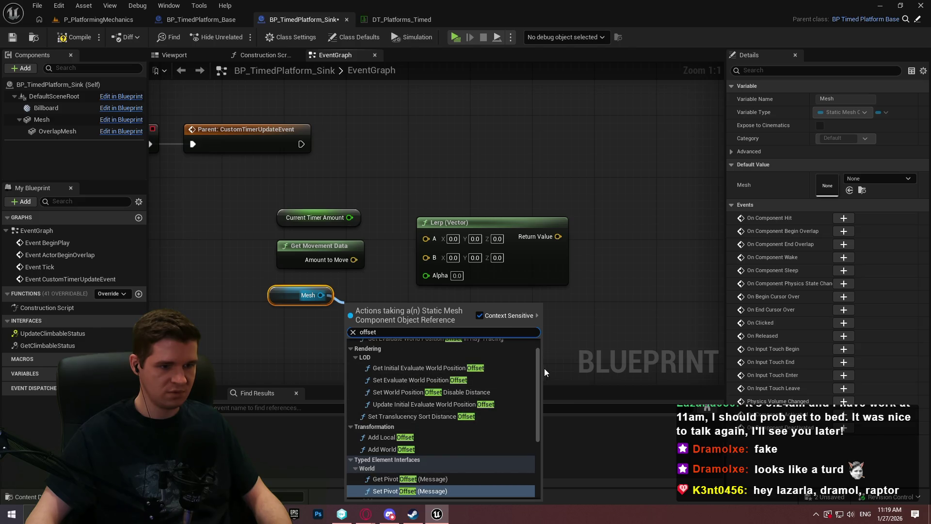
{"action": "mouse_move", "coordinate": [539, 370]}
{"action": "left_mouse_down"}
{"action": "mouse_move", "coordinate": [542, 443]}
{"action": "mouse_move", "coordinate": [554, 306]}
{"action": "left_mouse_up"}
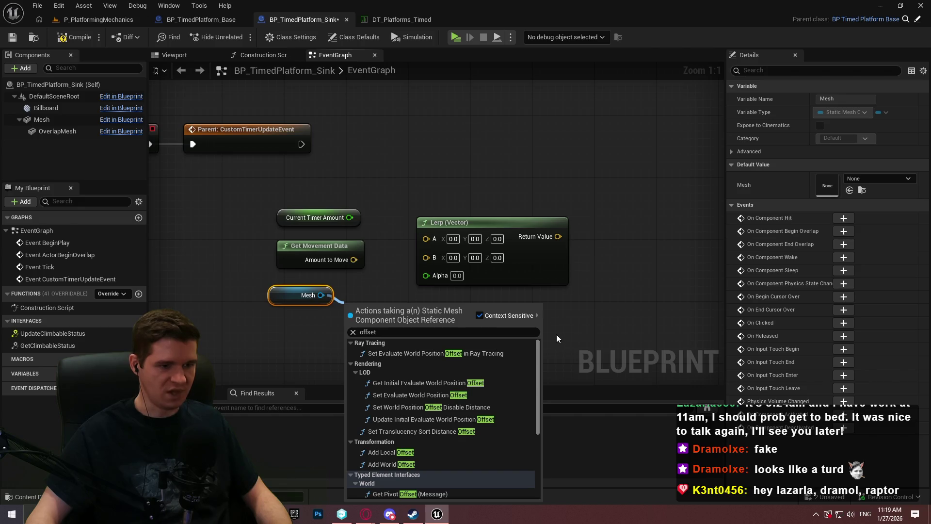
{"action": "left_click", "coordinate": [556, 349]}
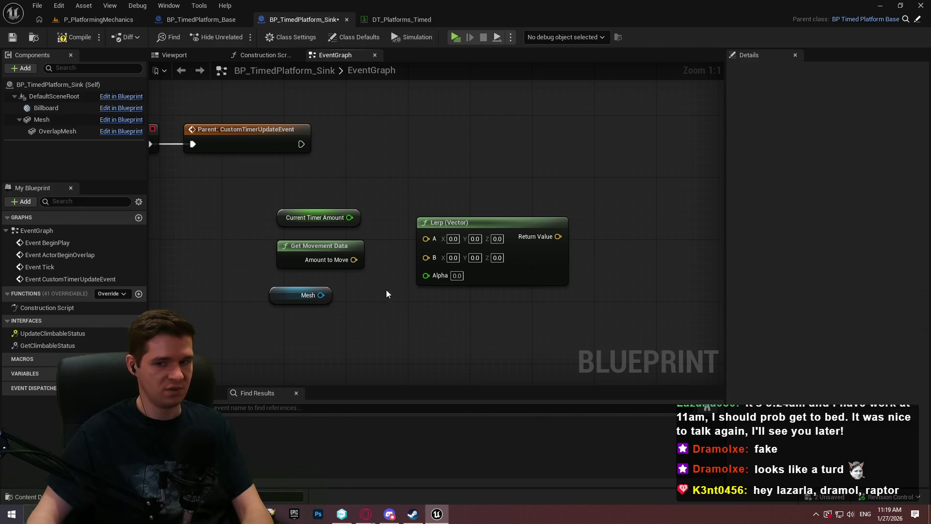
- Move Mesh above the other nodes and wire it into a new Get World Location node
{"action": "left_click_drag", "start_coordinate": [387, 290], "coordinate": [461, 310]}
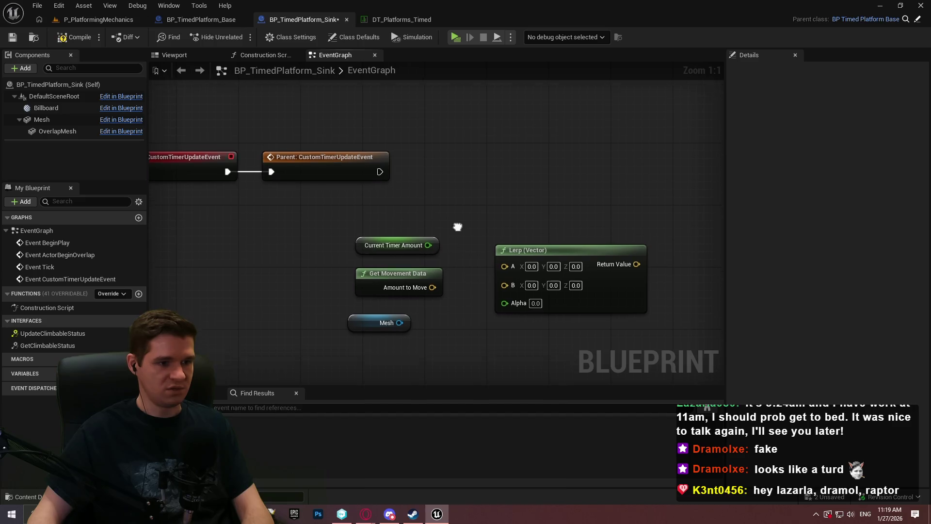
{"action": "left_click_drag", "start_coordinate": [474, 232], "coordinate": [462, 191]}
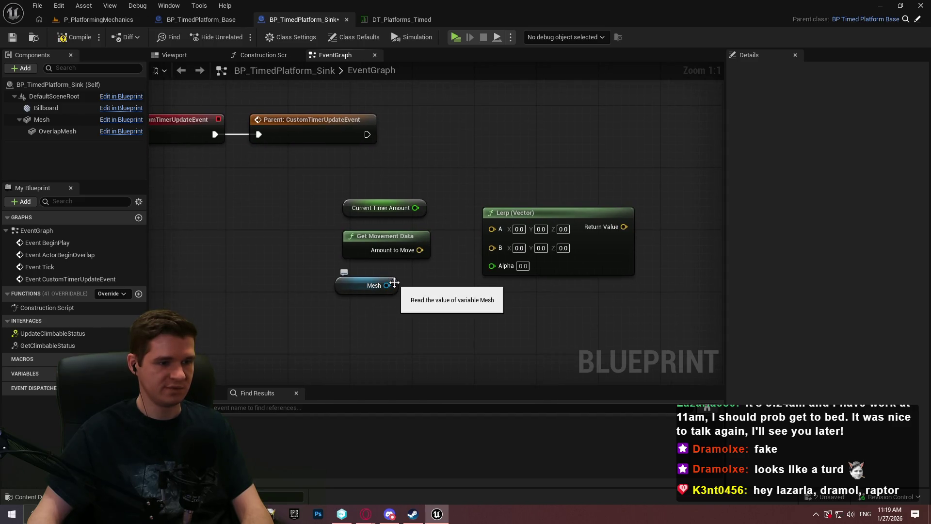
{"action": "mouse_move", "coordinate": [394, 283]}
{"action": "left_mouse_down"}
{"action": "mouse_move", "coordinate": [428, 132]}
{"action": "mouse_move", "coordinate": [415, 170]}
{"action": "mouse_move", "coordinate": [452, 155]}
{"action": "mouse_move", "coordinate": [452, 166]}
{"action": "left_mouse_up"}
{"action": "type", "text": "get world locatio"}
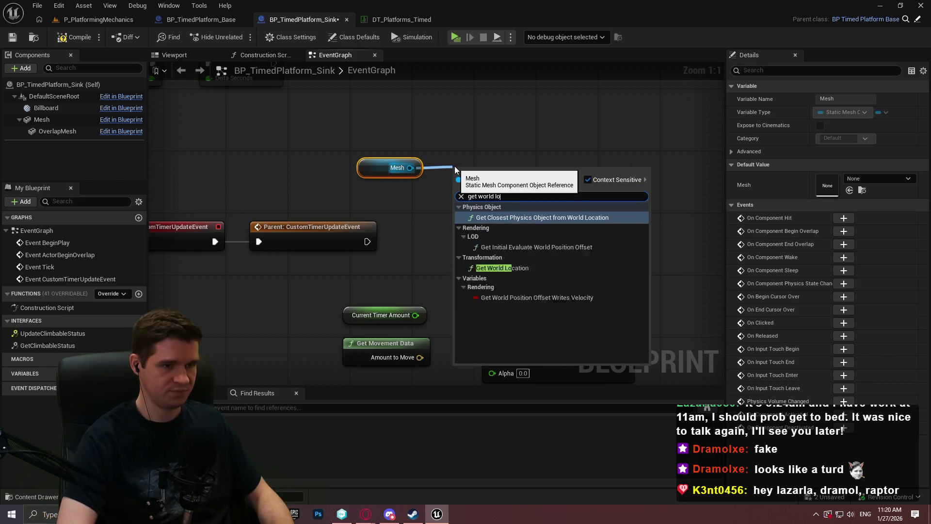
{"action": "left_click", "coordinate": [494, 236]}
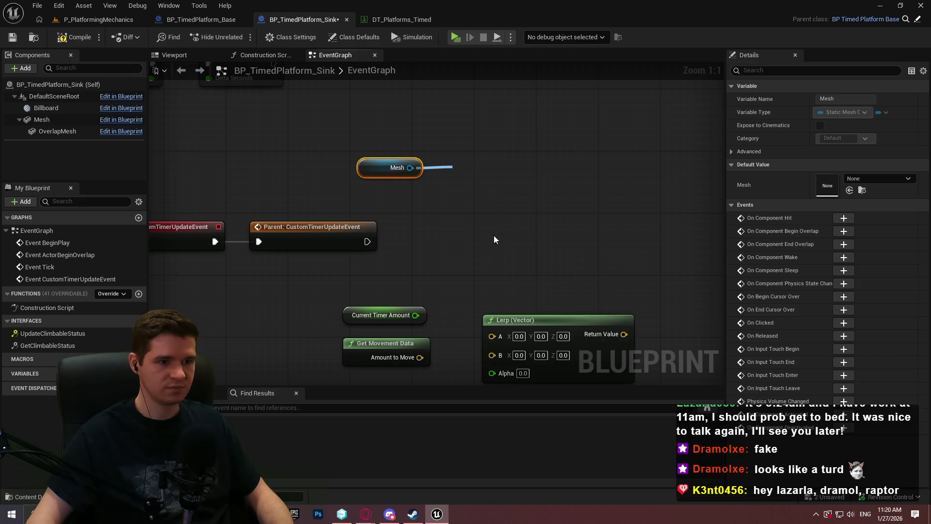
{"action": "left_click_drag", "start_coordinate": [481, 171], "coordinate": [473, 168]}
{"action": "left_click", "coordinate": [431, 132]}
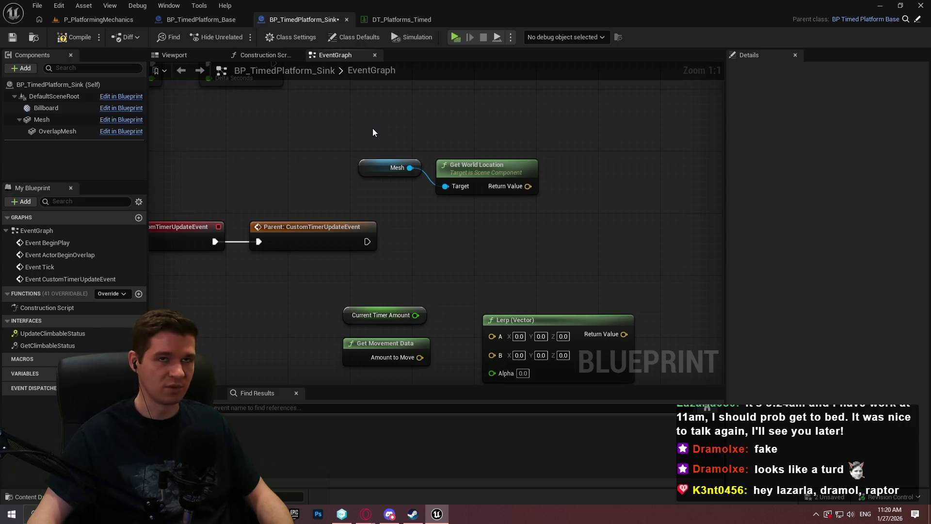
- Promote Get World Location's Return Value to a new variable named CachedWorldLocation
{"action": "mouse_move", "coordinate": [529, 186]}
{"action": "left_mouse_down"}
{"action": "mouse_move", "coordinate": [569, 120]}
{"action": "mouse_move", "coordinate": [584, 124]}
{"action": "left_mouse_up"}
{"action": "left_click", "coordinate": [594, 170]}
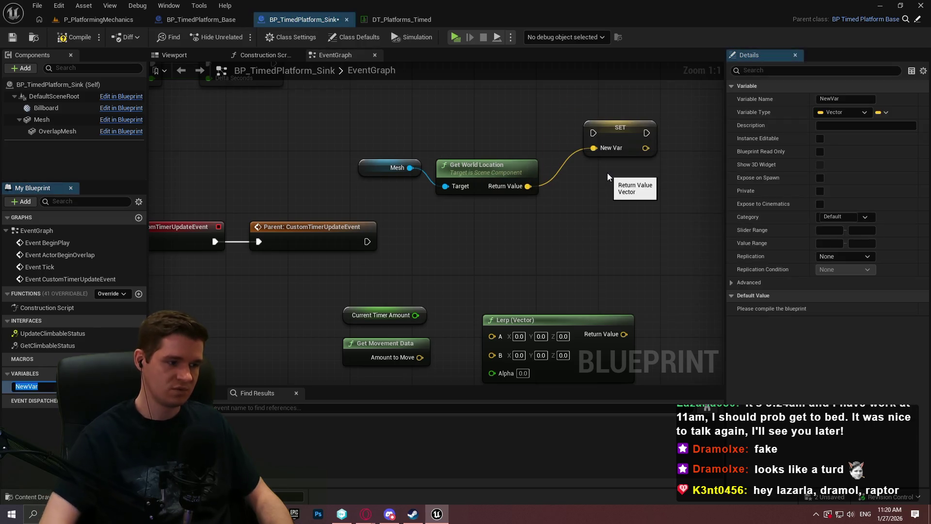
{"action": "type", "text": "CachedWorldL"}
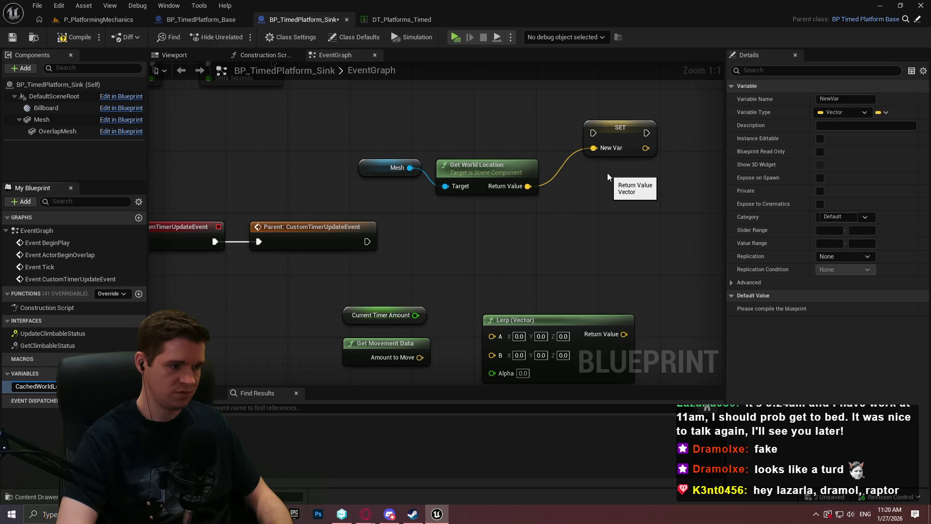
{"action": "type", "text": "ocation"}
{"action": "key", "text": "Return"}
{"action": "scroll", "coordinate": [525, 147], "scroll_direction": "down", "scroll_amount": 1}
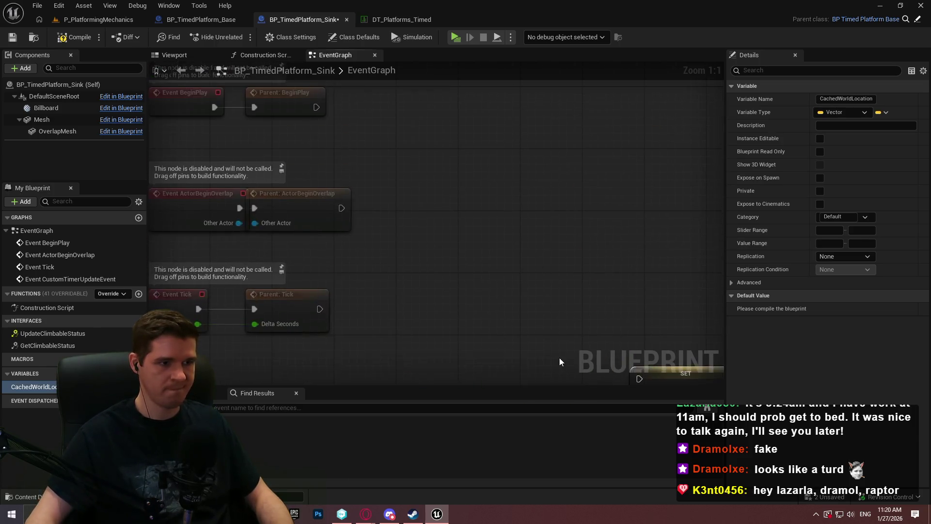
- Delete the SET Cached World Location node and save the blueprint with Ctrl+S
{"action": "mouse_move", "coordinate": [327, 104]}
{"action": "left_mouse_down"}
{"action": "mouse_move", "coordinate": [608, 341]}
{"action": "mouse_move", "coordinate": [618, 338]}
{"action": "mouse_move", "coordinate": [595, 298]}
{"action": "left_mouse_up"}
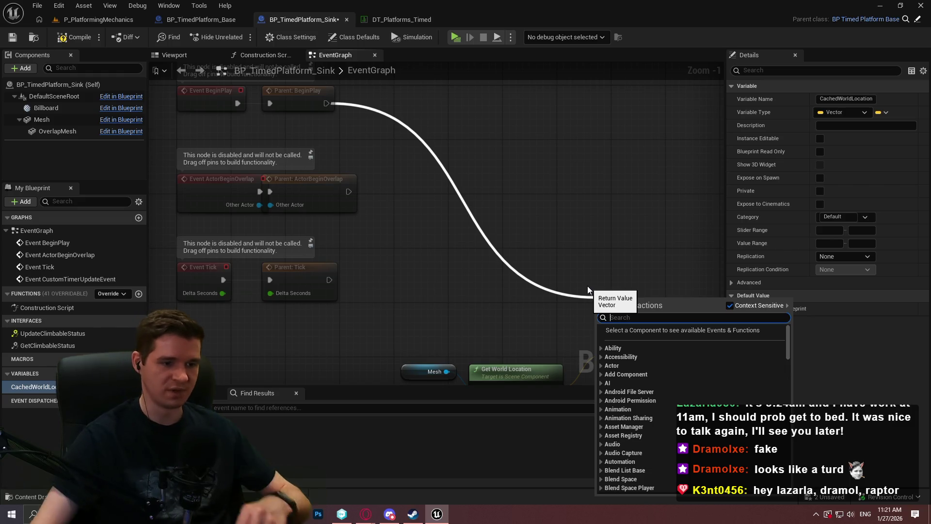
{"action": "left_click", "coordinate": [566, 264]}
{"action": "left_click", "coordinate": [568, 201]}
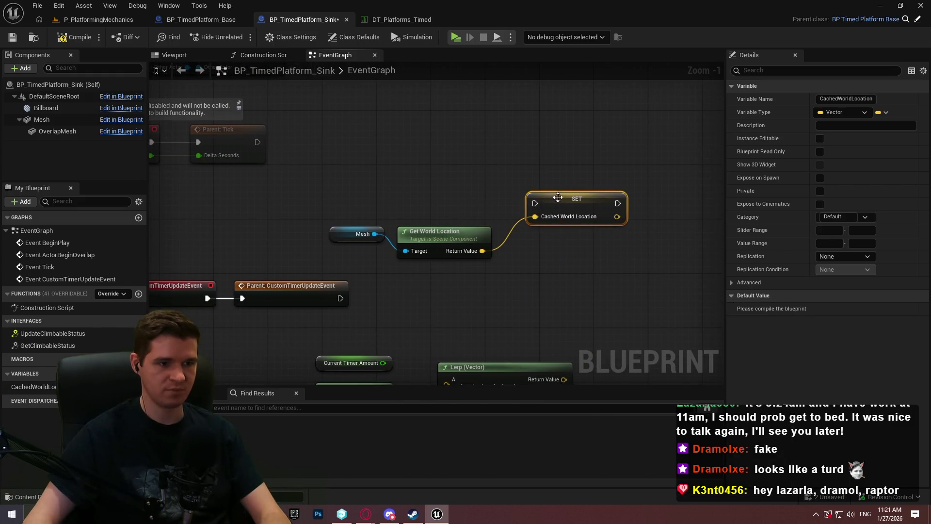
{"action": "key", "text": "Delete"}
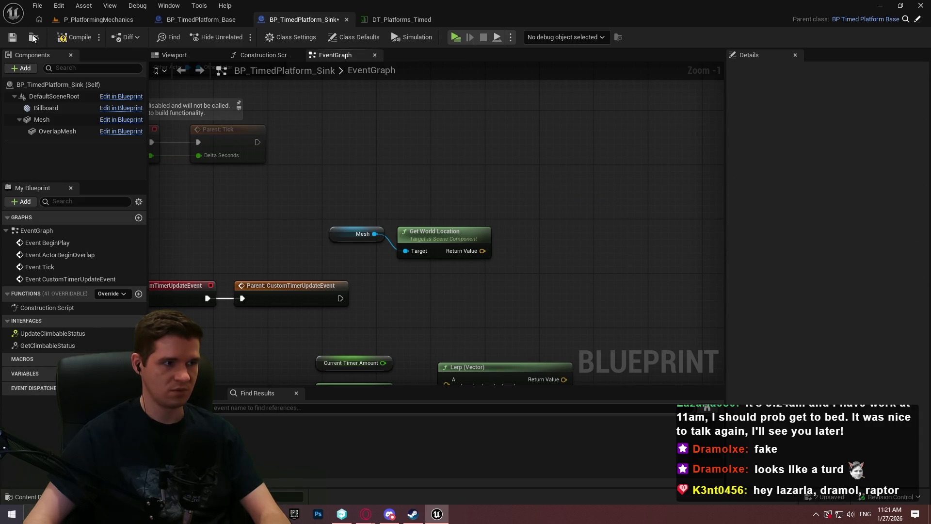
{"action": "key", "text": "ctrl+s"}
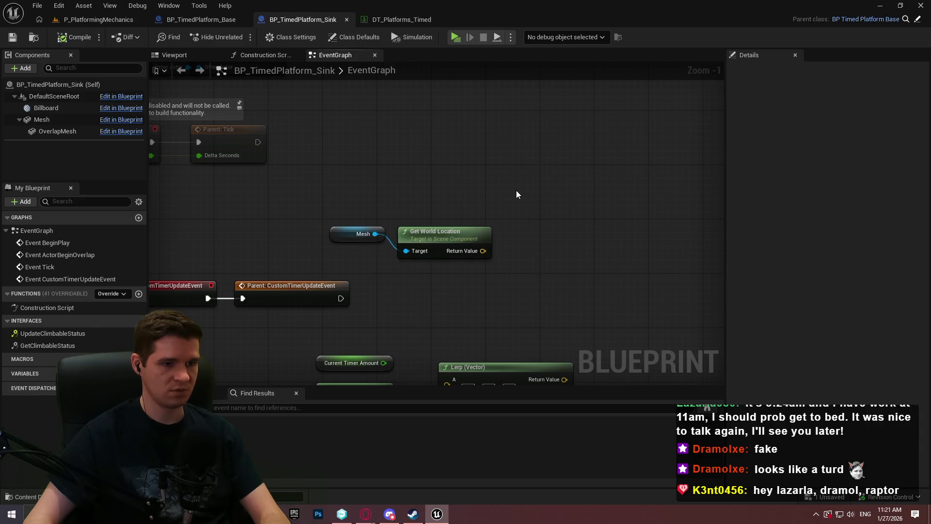
- Add an Add Actor World Offset node and move it clear of the Lerp
{"action": "right_click", "coordinate": [516, 195]}
{"action": "type", "text": "add"}
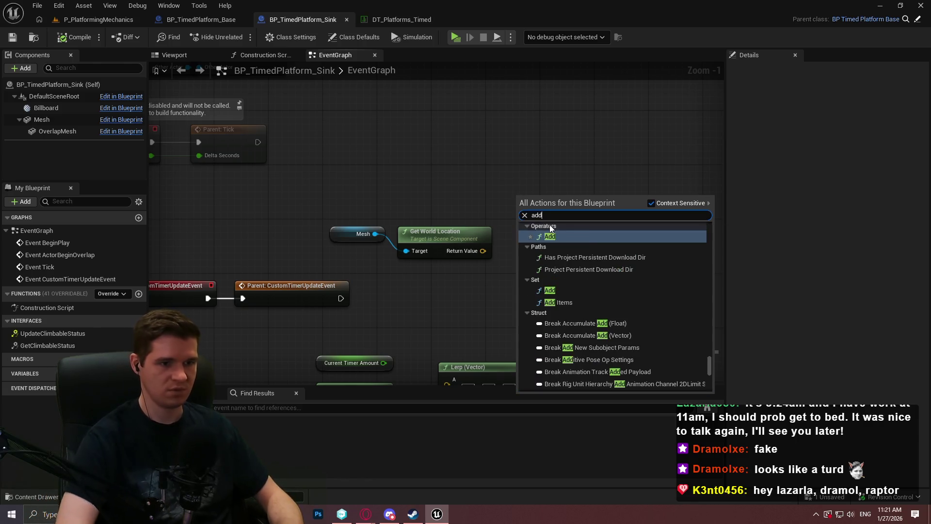
{"action": "left_click", "coordinate": [435, 232]}
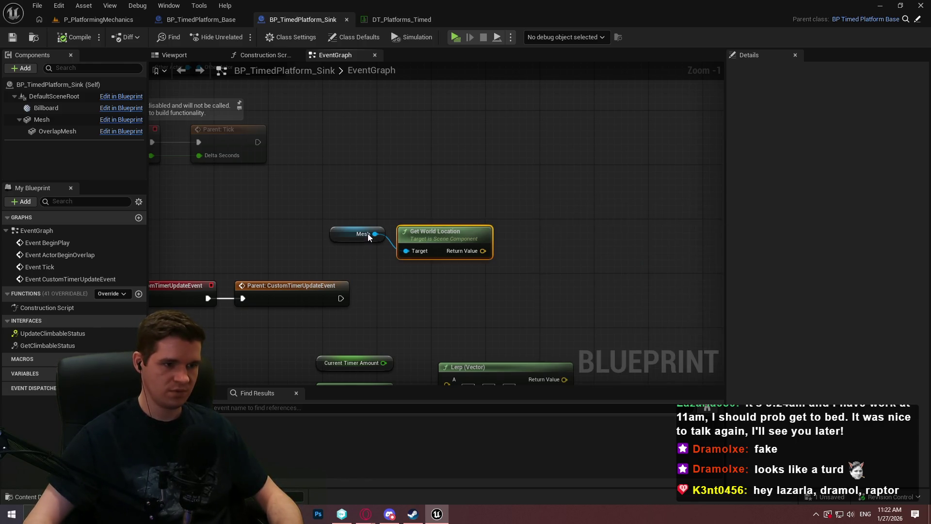
{"action": "mouse_move", "coordinate": [41, 120]}
{"action": "left_mouse_down"}
{"action": "mouse_move", "coordinate": [314, 189]}
{"action": "mouse_move", "coordinate": [471, 201]}
{"action": "left_mouse_up"}
{"action": "left_click", "coordinate": [485, 208]}
{"action": "key", "text": "Delete"}
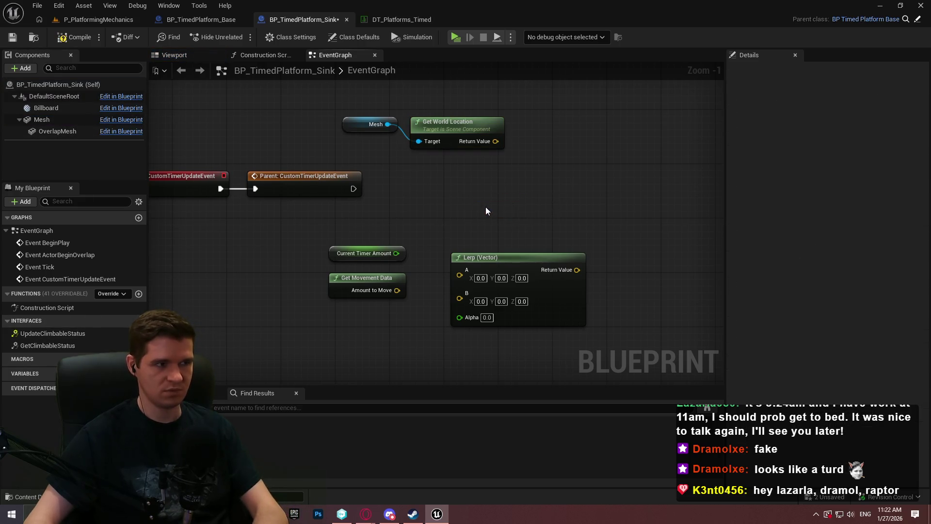
{"action": "right_click", "coordinate": [487, 205]}
{"action": "type", "text": "add"}
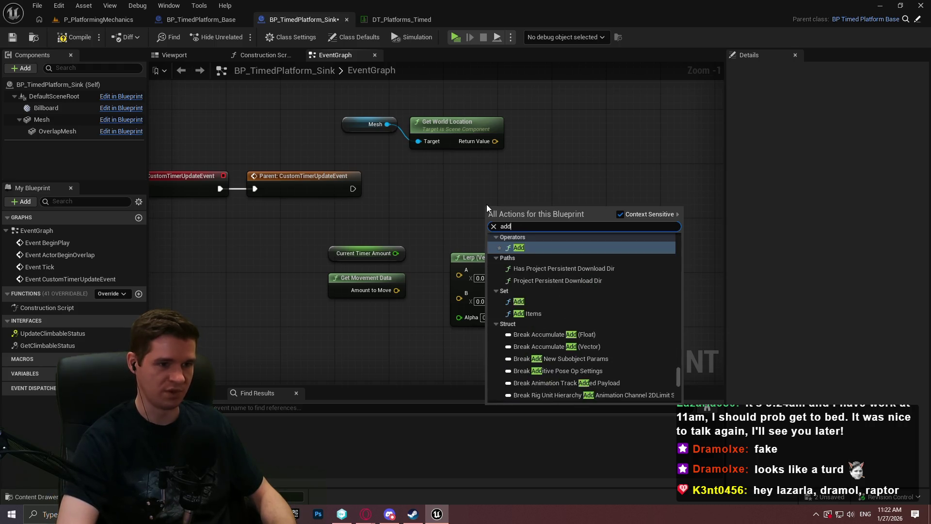
{"action": "type", "text": " world offset"}
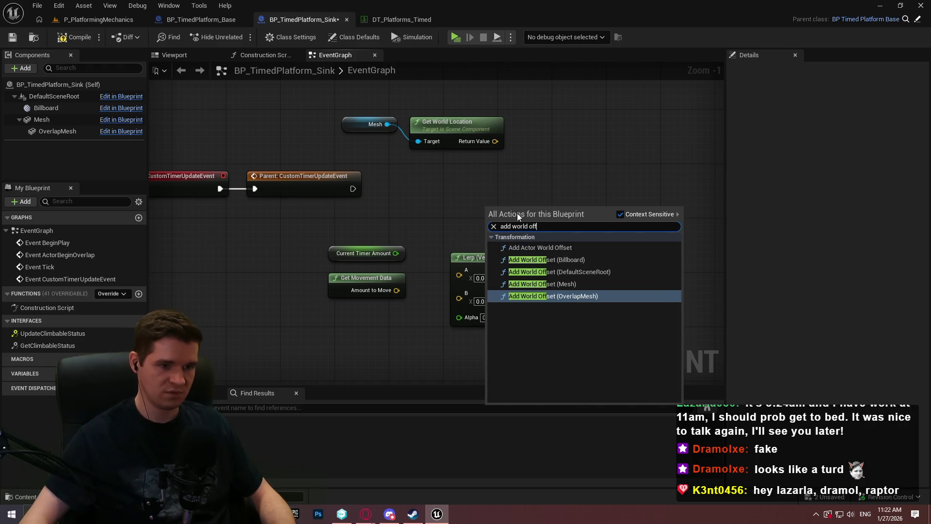
{"action": "left_click", "coordinate": [548, 247]}
{"action": "left_click_drag", "start_coordinate": [556, 215], "coordinate": [676, 149]}
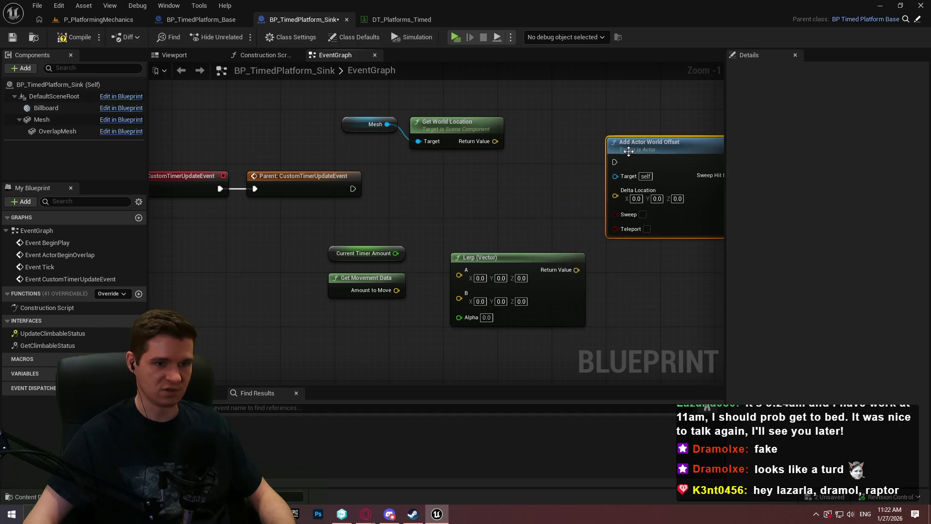
{"action": "left_click", "coordinate": [553, 171]}
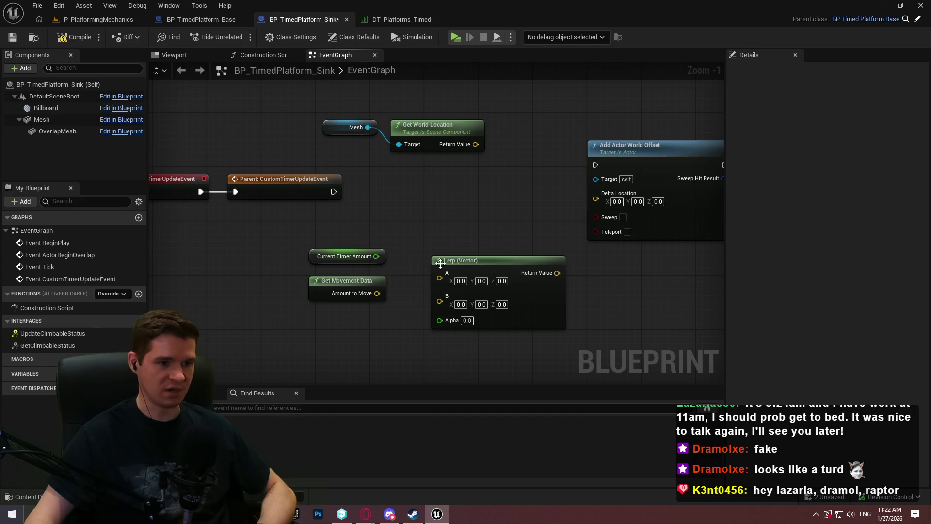
- Wire Current Timer Amount into Lerp Alpha and Amount to Move into Lerp B
{"action": "mouse_move", "coordinate": [386, 257]}
{"action": "left_mouse_down"}
{"action": "mouse_move", "coordinate": [400, 344]}
{"action": "mouse_move", "coordinate": [440, 320]}
{"action": "left_mouse_up"}
{"action": "mouse_move", "coordinate": [440, 278]}
{"action": "left_mouse_down"}
{"action": "mouse_move", "coordinate": [446, 214]}
{"action": "mouse_move", "coordinate": [439, 278]}
{"action": "mouse_move", "coordinate": [427, 196]}
{"action": "left_mouse_up"}
{"action": "left_click_drag", "start_coordinate": [495, 257], "coordinate": [475, 278]}
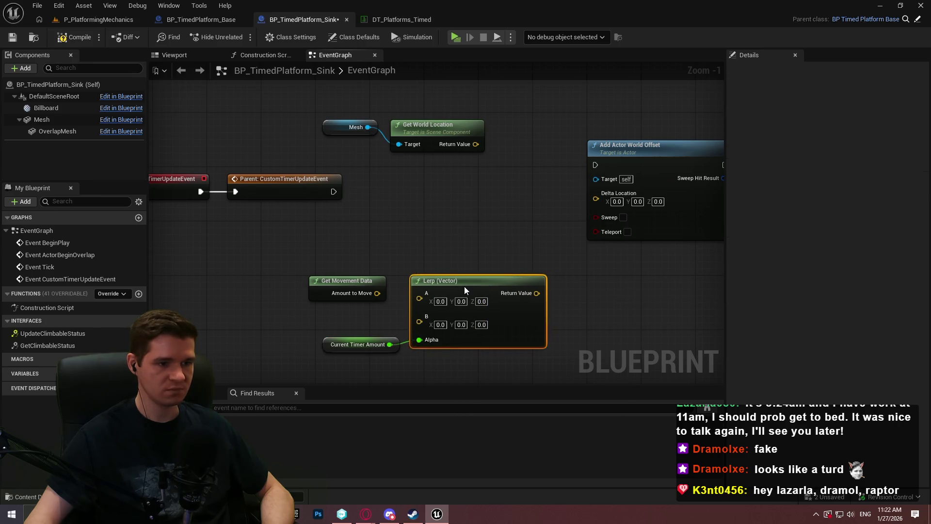
{"action": "mouse_move", "coordinate": [354, 277]}
{"action": "left_mouse_down"}
{"action": "mouse_move", "coordinate": [434, 216]}
{"action": "mouse_move", "coordinate": [408, 243]}
{"action": "mouse_move", "coordinate": [325, 236]}
{"action": "left_mouse_up"}
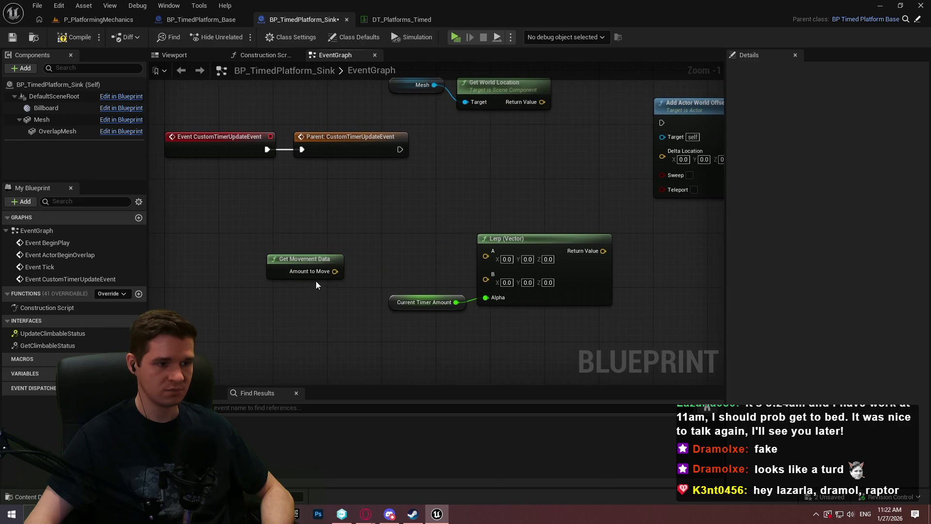
{"action": "left_click_drag", "start_coordinate": [336, 271], "coordinate": [485, 274]}
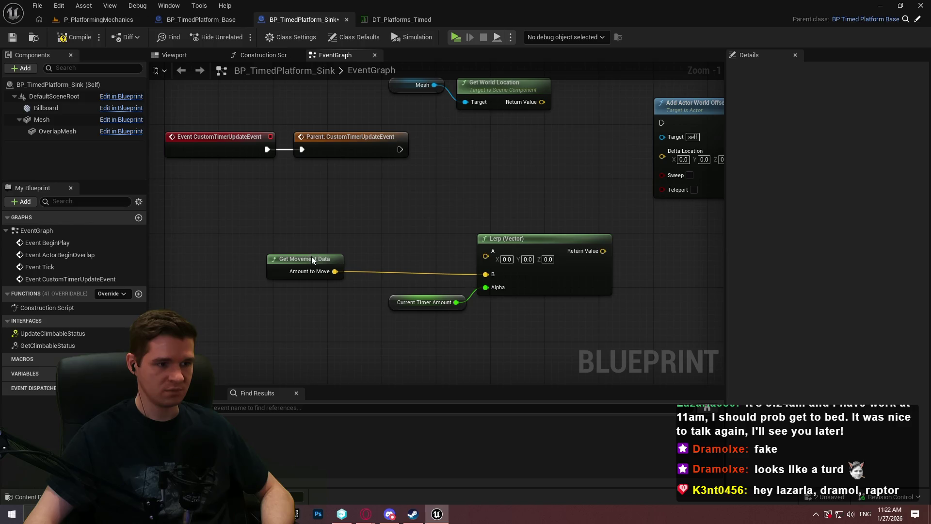
{"action": "left_click_drag", "start_coordinate": [311, 256], "coordinate": [431, 268]}
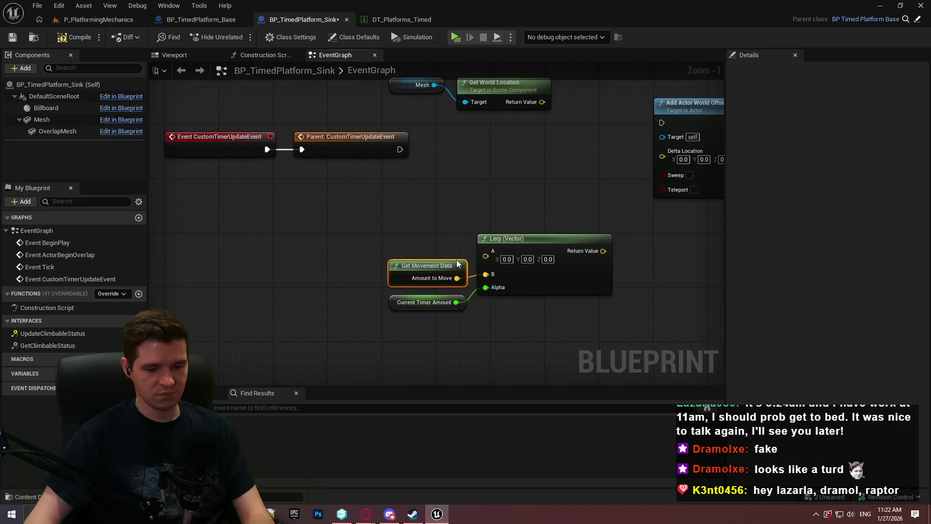
{"action": "left_click_drag", "start_coordinate": [585, 304], "coordinate": [568, 213]}
- Delete the Lerp (Vector) node and bring Get World Location and Add Actor World Offset into view
{"action": "key", "text": "Delete"}
{"action": "scroll", "coordinate": [561, 212], "scroll_direction": "up", "scroll_amount": 1}
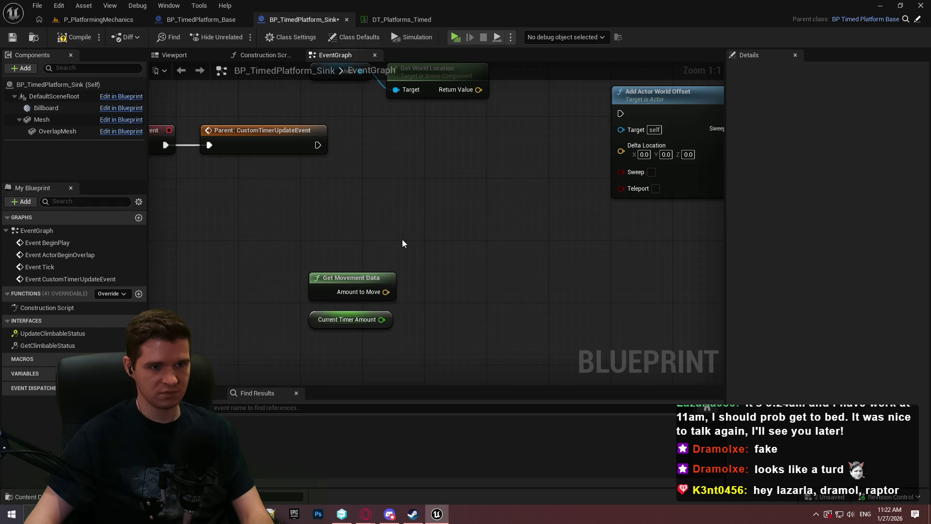
{"action": "mouse_move", "coordinate": [403, 244]}
{"action": "left_mouse_down"}
{"action": "mouse_move", "coordinate": [395, 287]}
{"action": "mouse_move", "coordinate": [417, 203]}
{"action": "mouse_move", "coordinate": [406, 279]}
{"action": "left_mouse_up"}
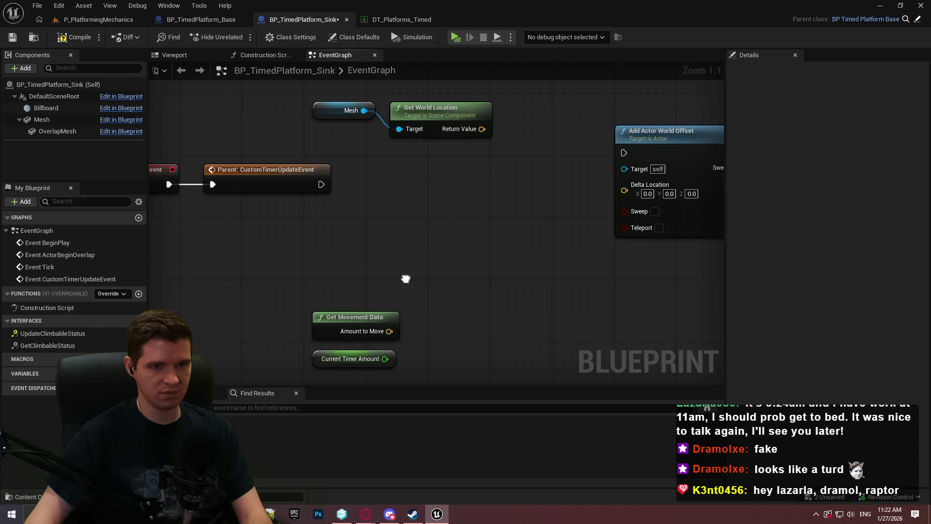
{"action": "left_click_drag", "start_coordinate": [406, 279], "coordinate": [403, 239]}
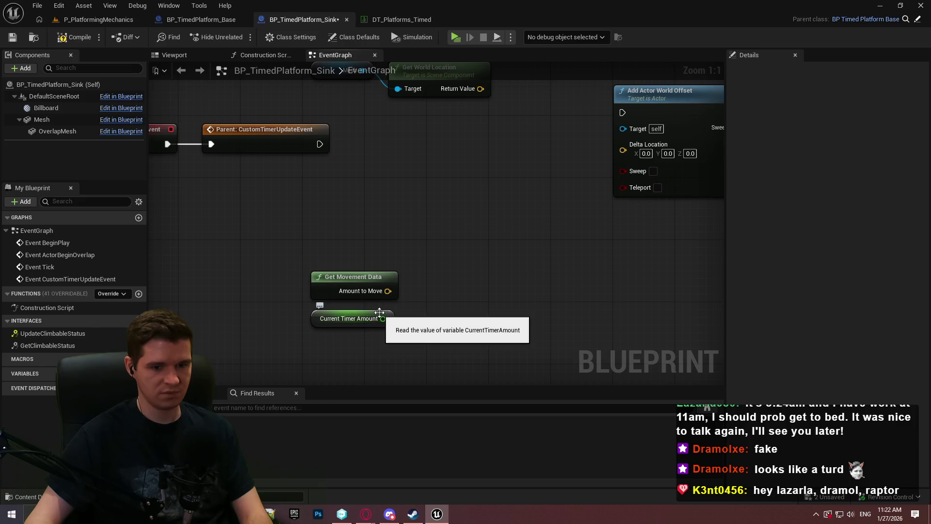
{"action": "left_click_drag", "start_coordinate": [380, 312], "coordinate": [410, 293]}
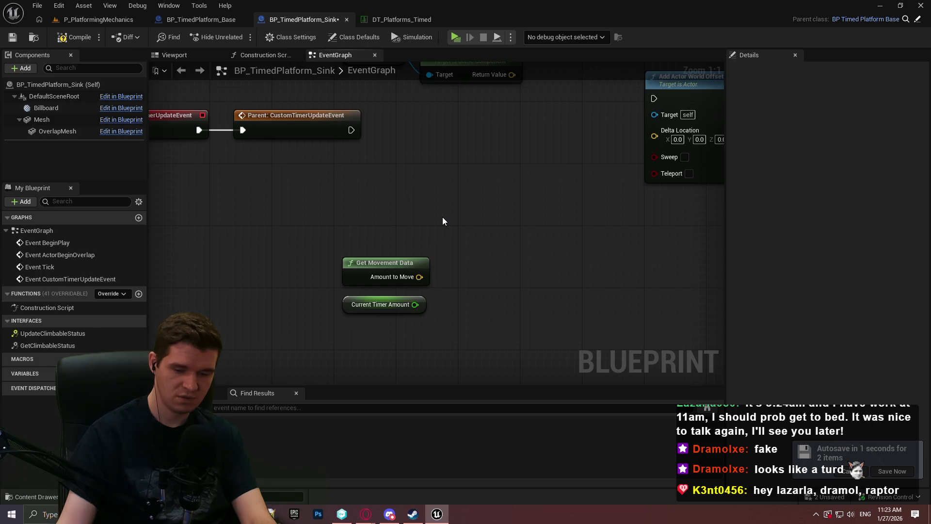
{"action": "left_click_drag", "start_coordinate": [699, 72], "coordinate": [607, 135]}
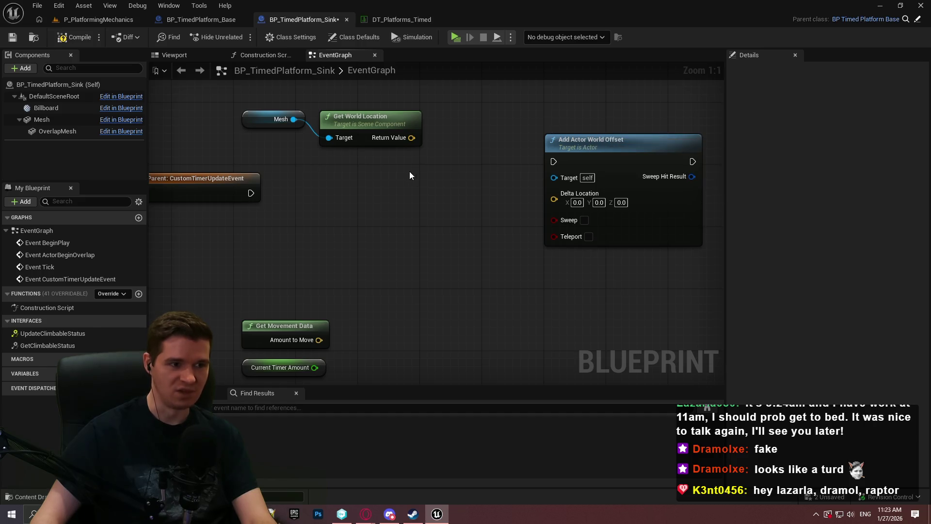
- Search all actions for 'offset' and scroll through the Transformation entries like Add Actor World Offset
{"action": "mouse_move", "coordinate": [294, 120]}
{"action": "left_mouse_down"}
{"action": "mouse_move", "coordinate": [312, 140]}
{"action": "mouse_move", "coordinate": [334, 218]}
{"action": "left_mouse_up"}
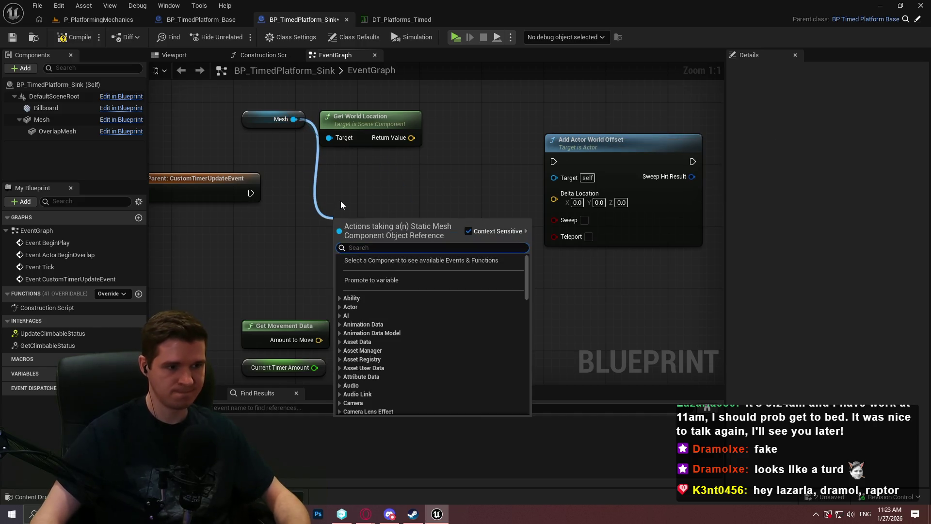
{"action": "key", "text": "Escape"}
{"action": "right_click", "coordinate": [371, 188]}
{"action": "type", "text": "offset"}
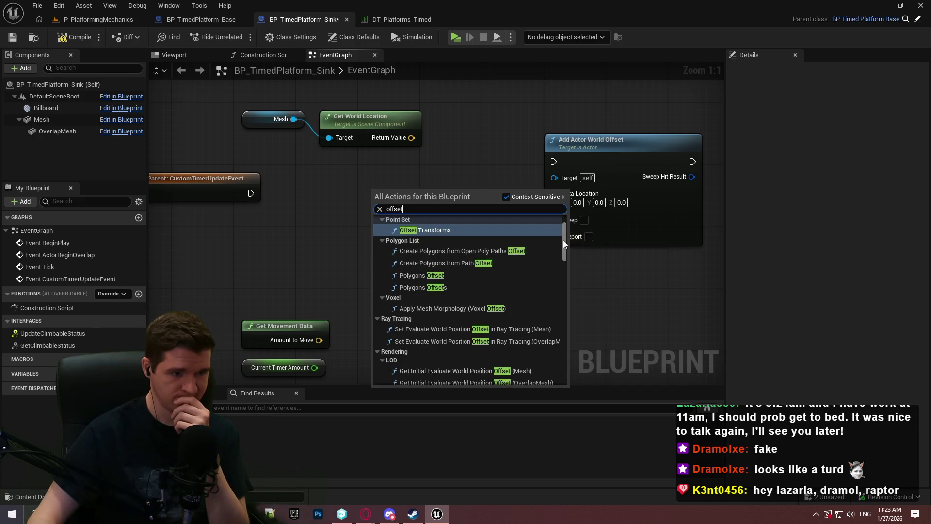
{"action": "scroll", "coordinate": [563, 240], "scroll_direction": "up", "scroll_amount": 3}
{"action": "scroll", "coordinate": [565, 252], "scroll_direction": "down", "scroll_amount": 2}
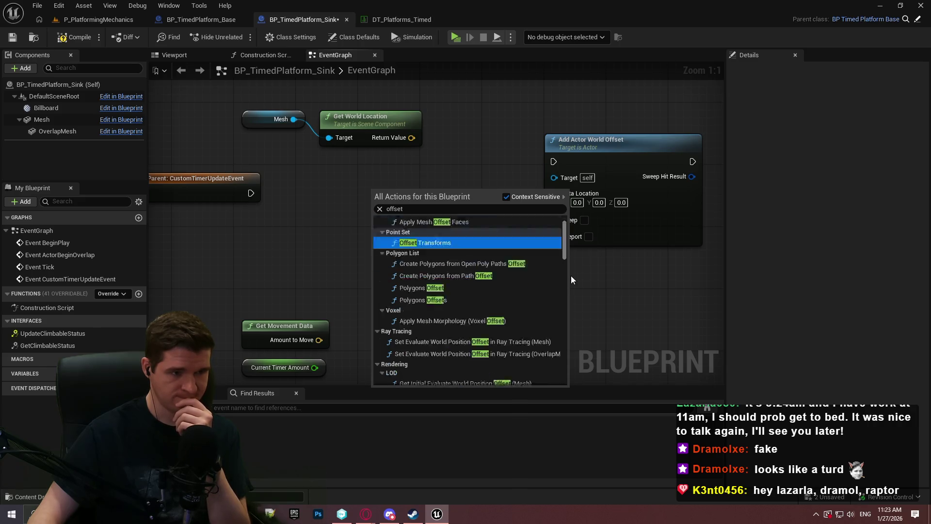
{"action": "scroll", "coordinate": [572, 276], "scroll_direction": "down", "scroll_amount": 10}
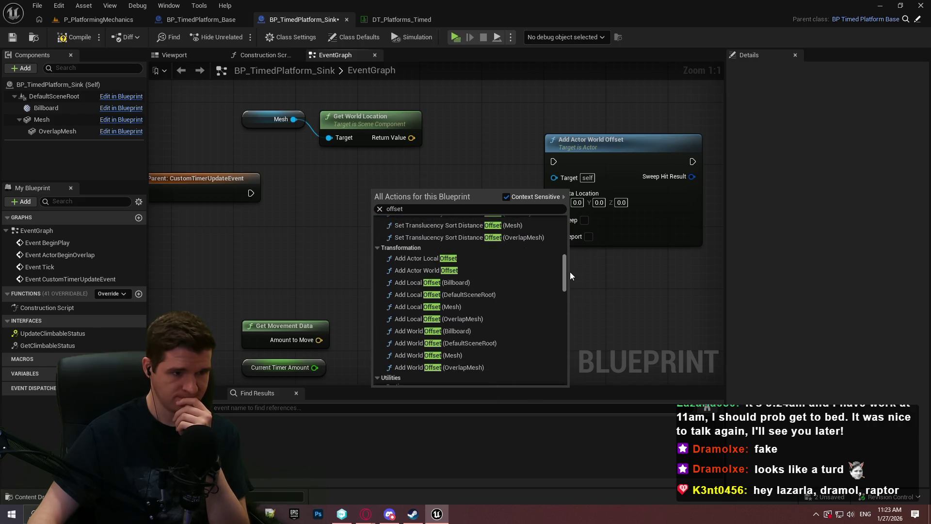
{"action": "scroll", "coordinate": [570, 271], "scroll_direction": "down", "scroll_amount": 2}
{"action": "scroll", "coordinate": [570, 267], "scroll_direction": "up", "scroll_amount": 4}
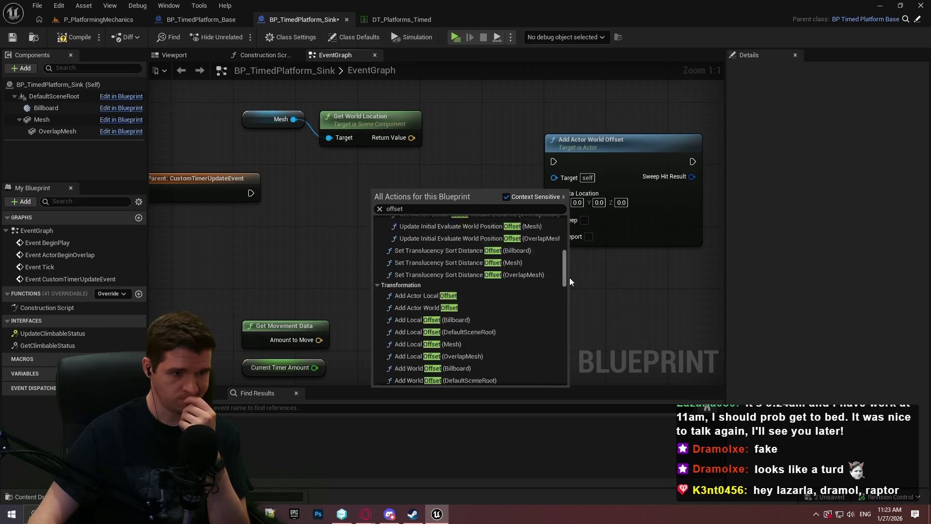
{"action": "scroll", "coordinate": [563, 284], "scroll_direction": "down", "scroll_amount": 5}
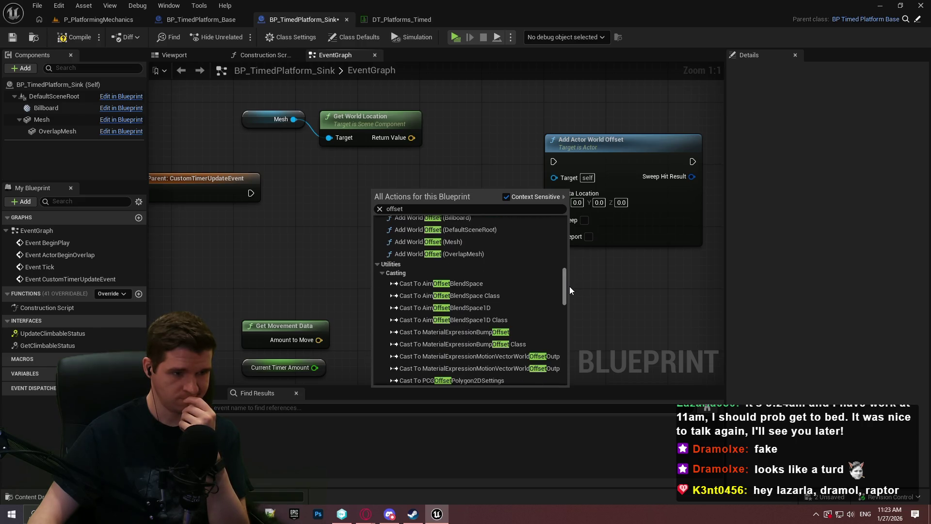
{"action": "scroll", "coordinate": [570, 291], "scroll_direction": "down", "scroll_amount": 3}
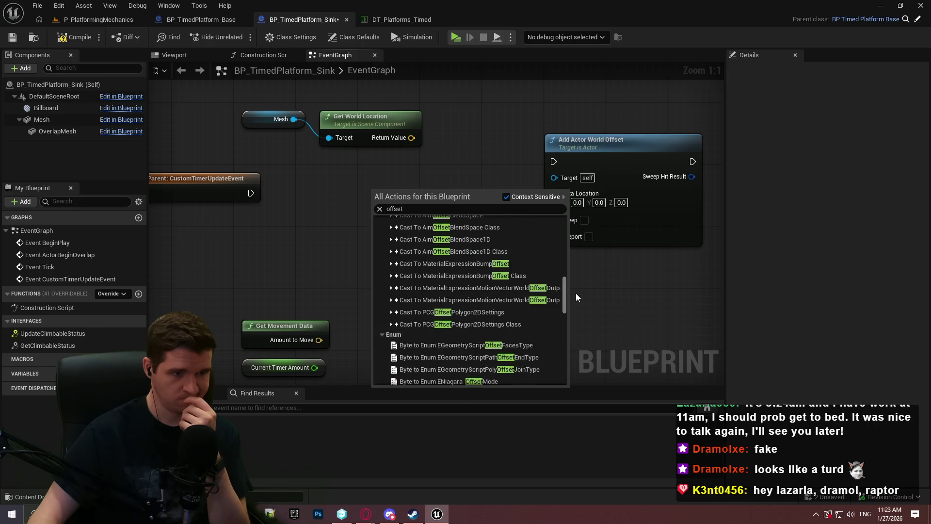
{"action": "scroll", "coordinate": [575, 271], "scroll_direction": "up", "scroll_amount": 8}
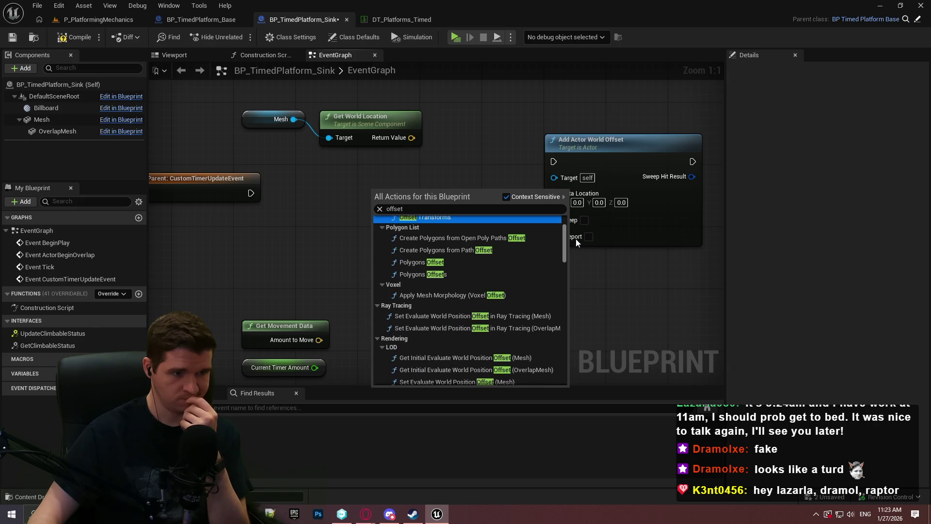
{"action": "scroll", "coordinate": [575, 239], "scroll_direction": "up", "scroll_amount": 2}
{"action": "scroll", "coordinate": [571, 246], "scroll_direction": "down", "scroll_amount": 2}
{"action": "scroll", "coordinate": [578, 224], "scroll_direction": "up", "scroll_amount": 2}
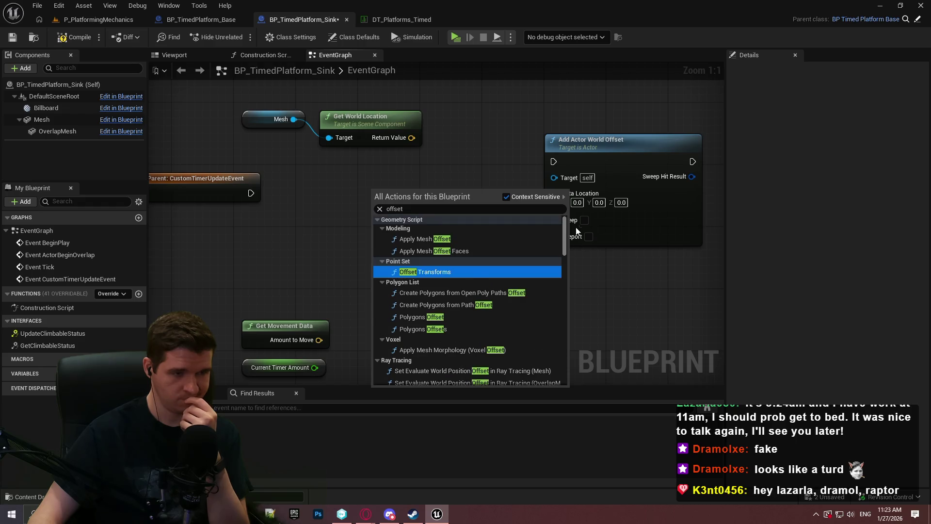
{"action": "scroll", "coordinate": [575, 262], "scroll_direction": "down", "scroll_amount": 10}
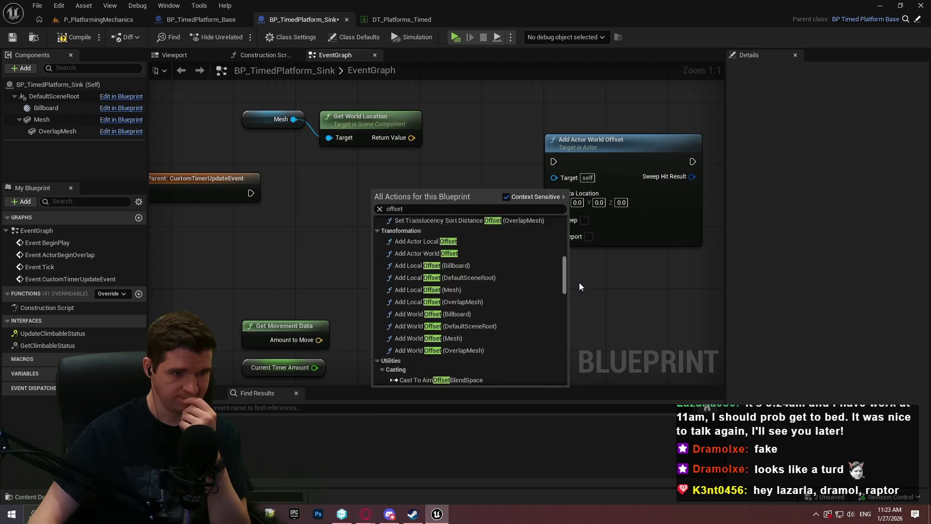
{"action": "scroll", "coordinate": [579, 282], "scroll_direction": "down", "scroll_amount": 5}
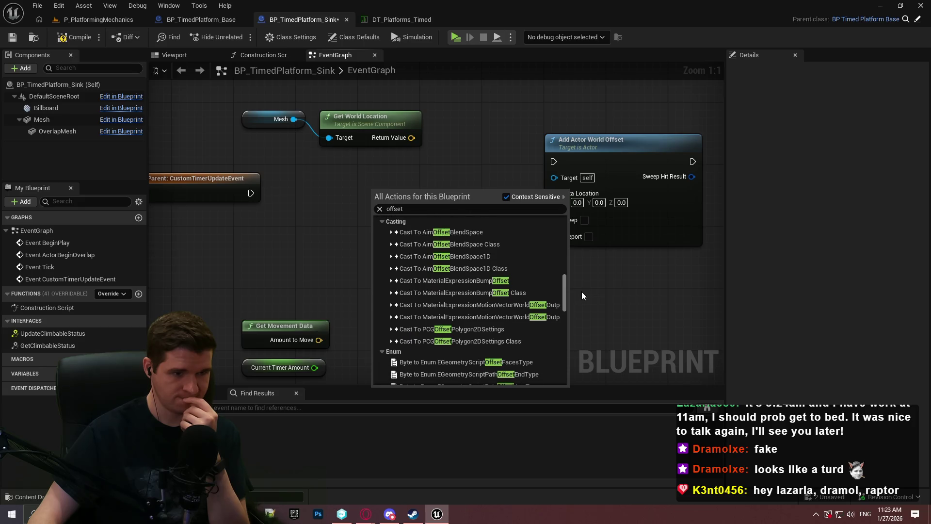
{"action": "scroll", "coordinate": [581, 292], "scroll_direction": "up", "scroll_amount": 5}
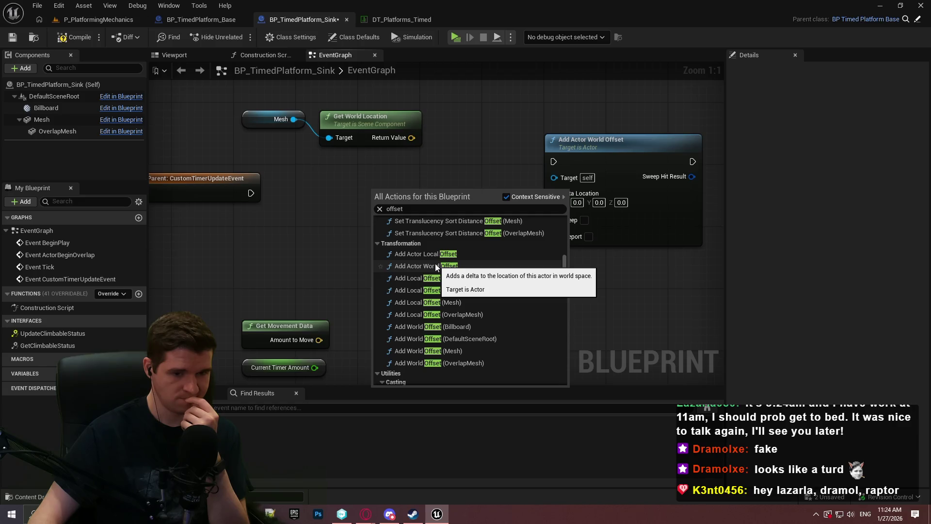
- Close the offset search, try a wire from Get World Location, then switch to P_PlatformingMechanics
{"action": "left_click", "coordinate": [447, 164]}
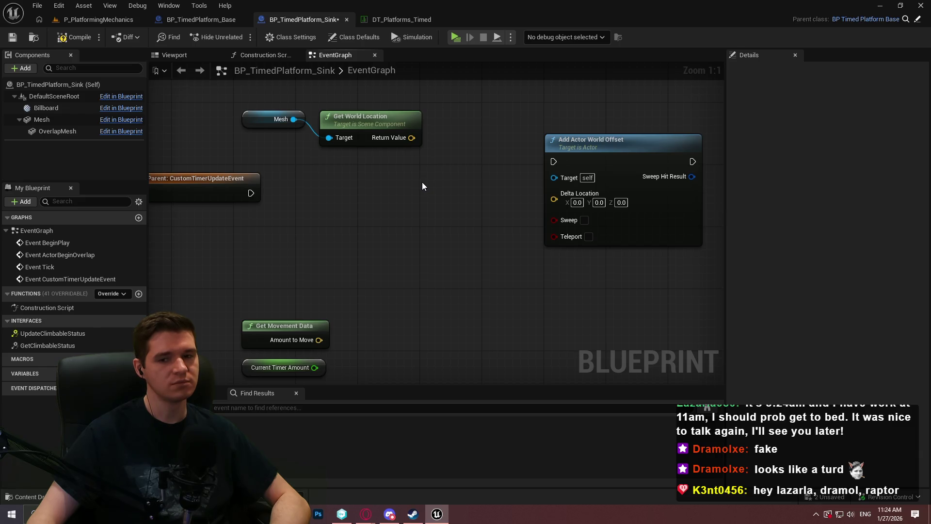
{"action": "left_click_drag", "start_coordinate": [422, 182], "coordinate": [501, 146]}
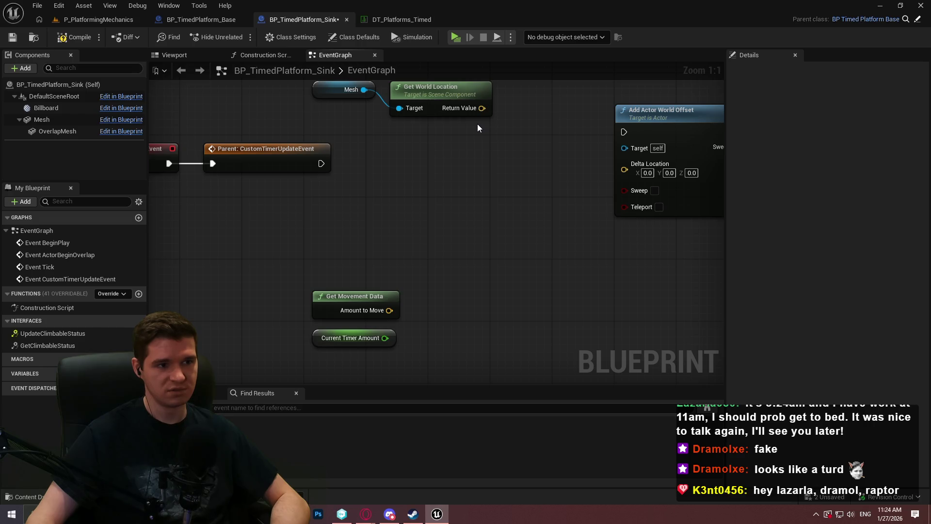
{"action": "left_click_drag", "start_coordinate": [388, 222], "coordinate": [386, 229]}
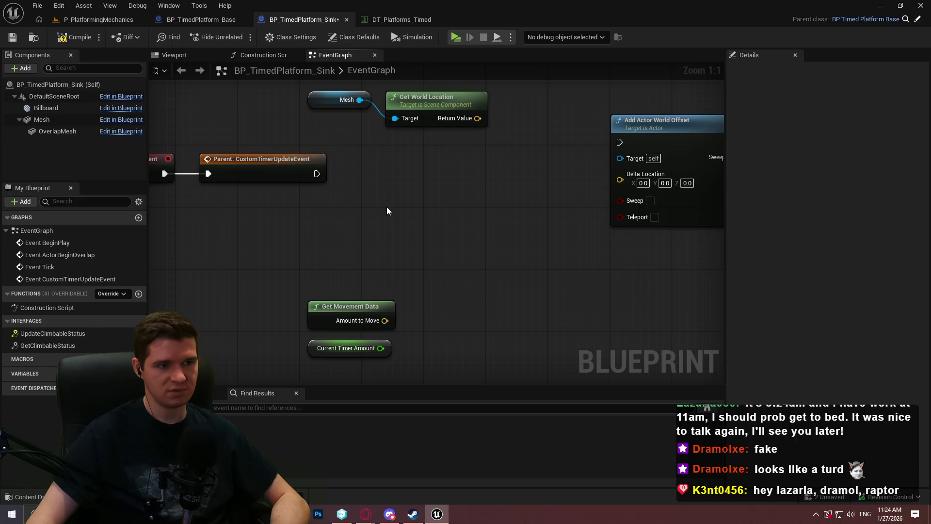
{"action": "mouse_move", "coordinate": [478, 118]}
{"action": "left_mouse_down"}
{"action": "mouse_move", "coordinate": [509, 158]}
{"action": "mouse_move", "coordinate": [493, 154]}
{"action": "left_mouse_up"}
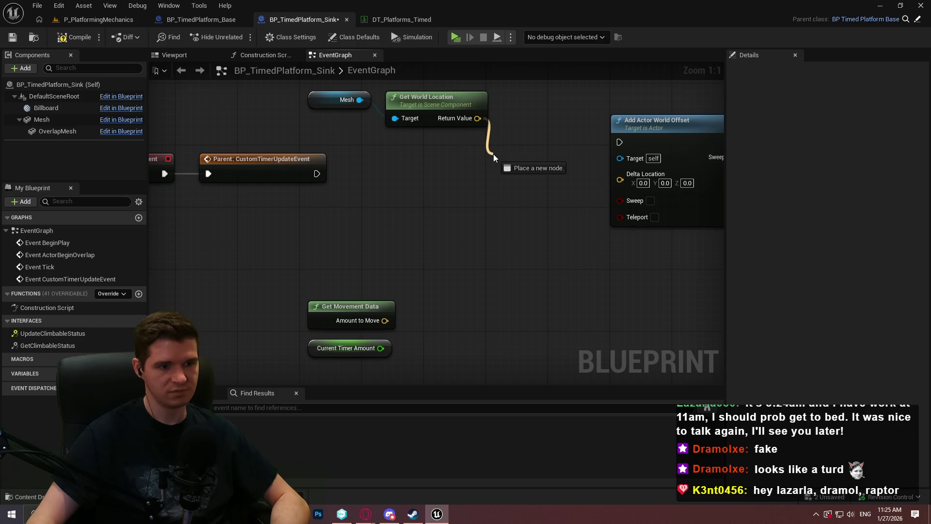
{"action": "left_click_drag", "start_coordinate": [493, 154], "coordinate": [493, 153]}
{"action": "left_click", "coordinate": [109, 19]}
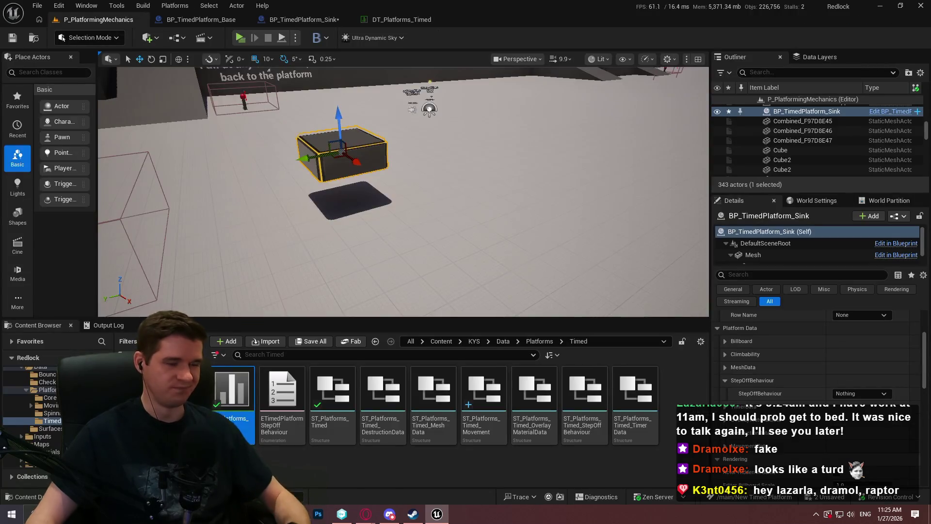
- Fly to the Spline Follow floor and Play From Here on Cube44
{"action": "key", "text": "w"}
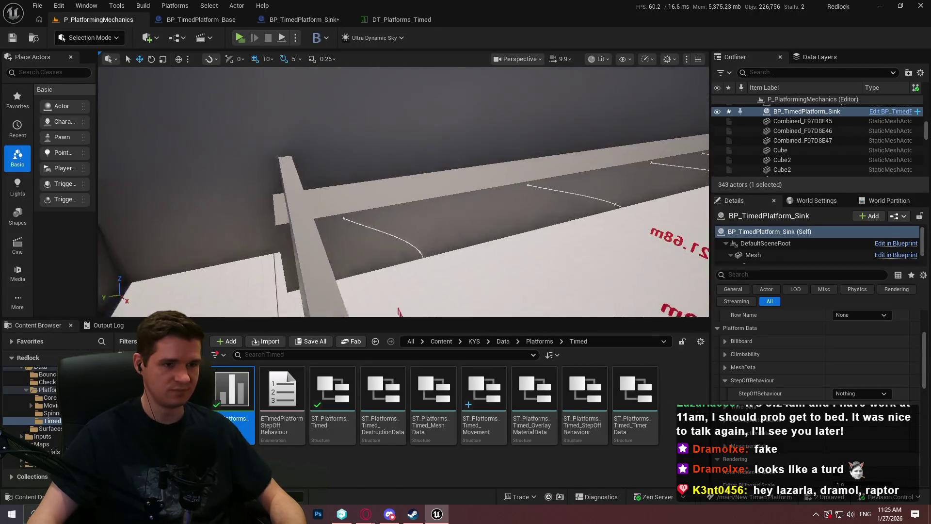
{"action": "key", "text": "w"}
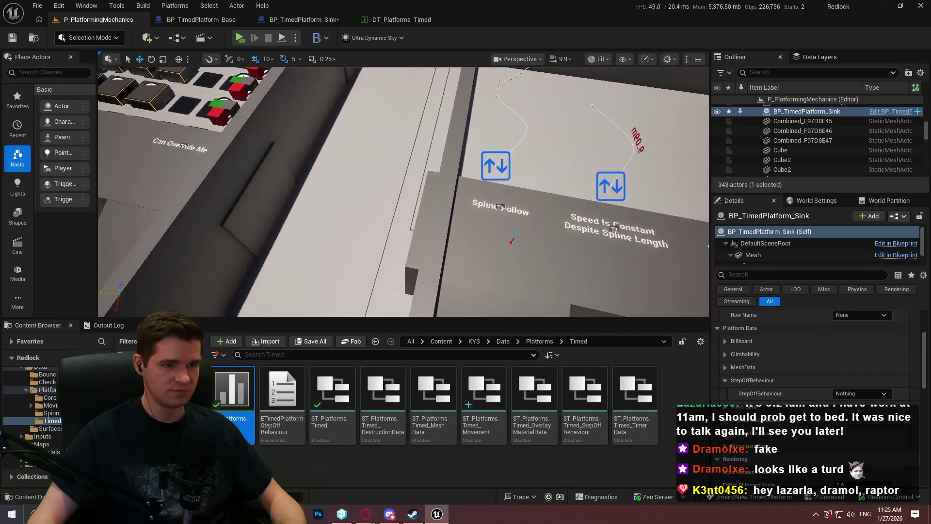
{"action": "right_click", "coordinate": [515, 253]}
{"action": "left_click", "coordinate": [571, 499]}
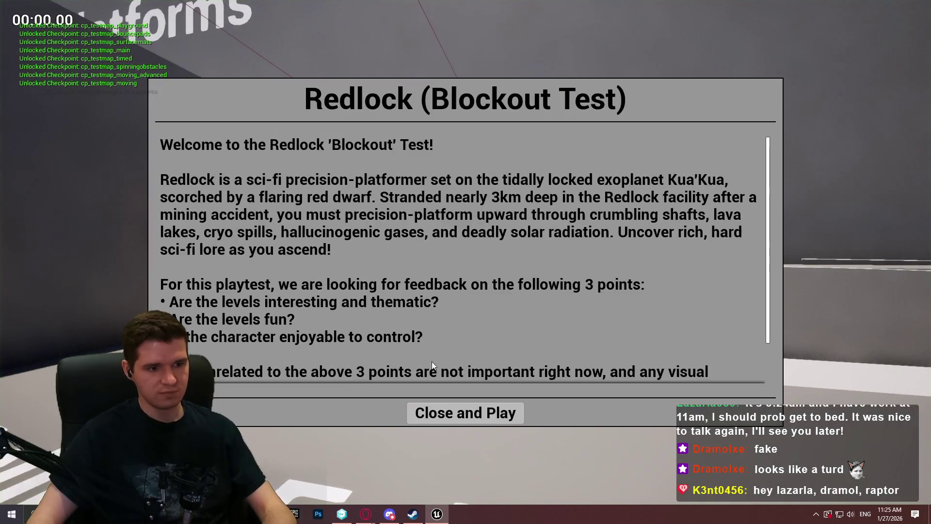
{"action": "left_click", "coordinate": [463, 412]}
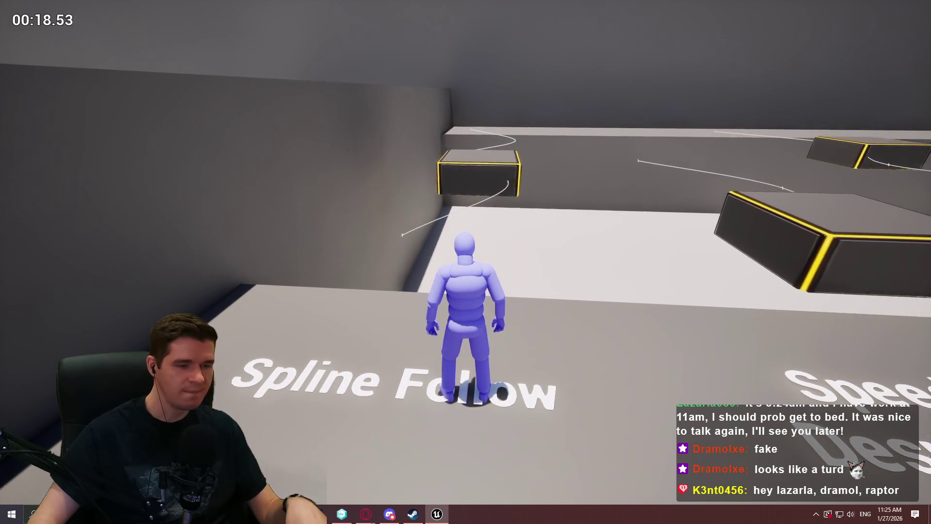
- Walk and jump the character onto the timed platforms, then stop the play session
{"action": "key", "text": "w"}
{"action": "key", "text": "space"}
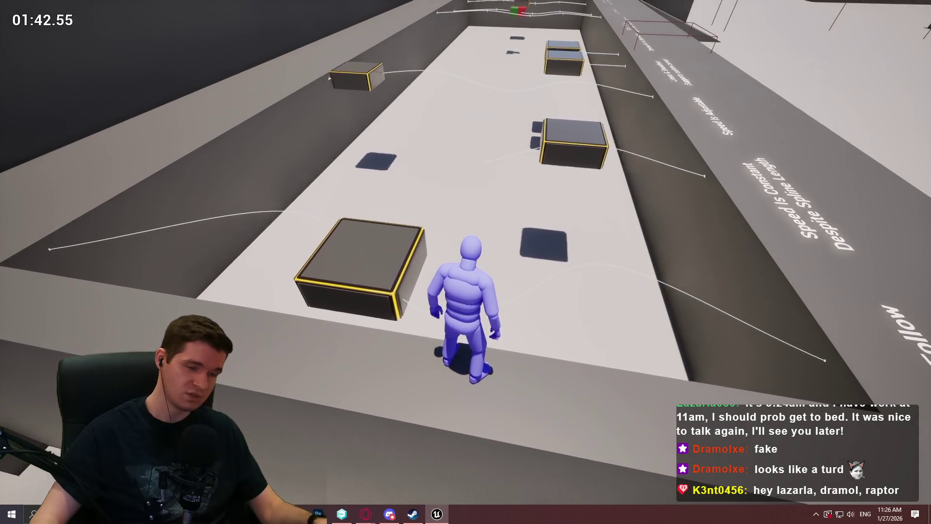
{"action": "key", "text": "Escape"}
- Save the BP_TimedPlatform_Sink blueprint
{"action": "key", "text": "F11"}
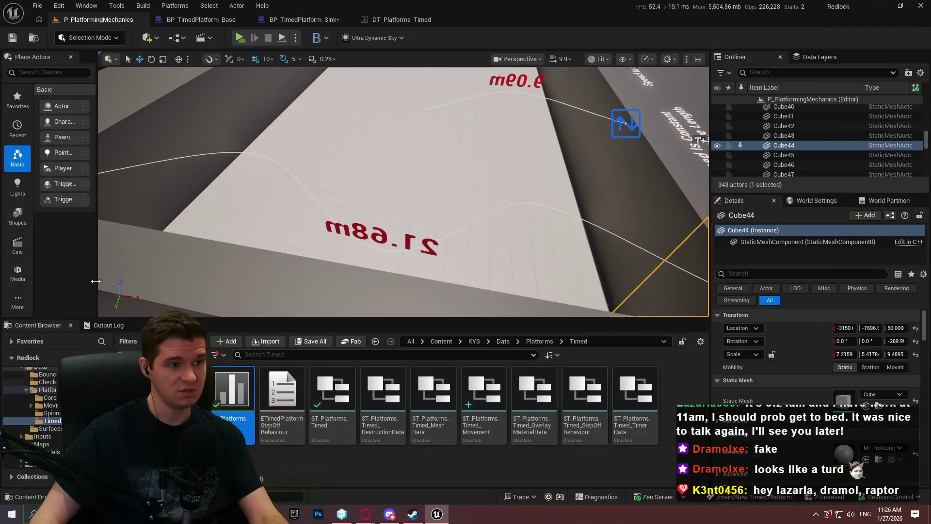
{"action": "left_click", "coordinate": [303, 20]}
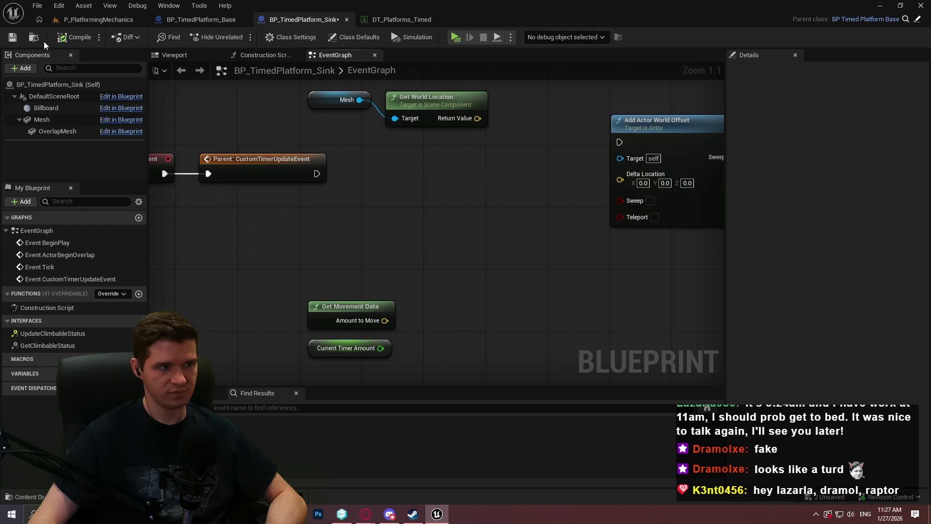
{"action": "left_click", "coordinate": [12, 37]}
- Return to P_PlatformingMechanics and frame the timed cube and its trigger volume
{"action": "left_click", "coordinate": [100, 20]}
{"action": "key", "text": "f"}
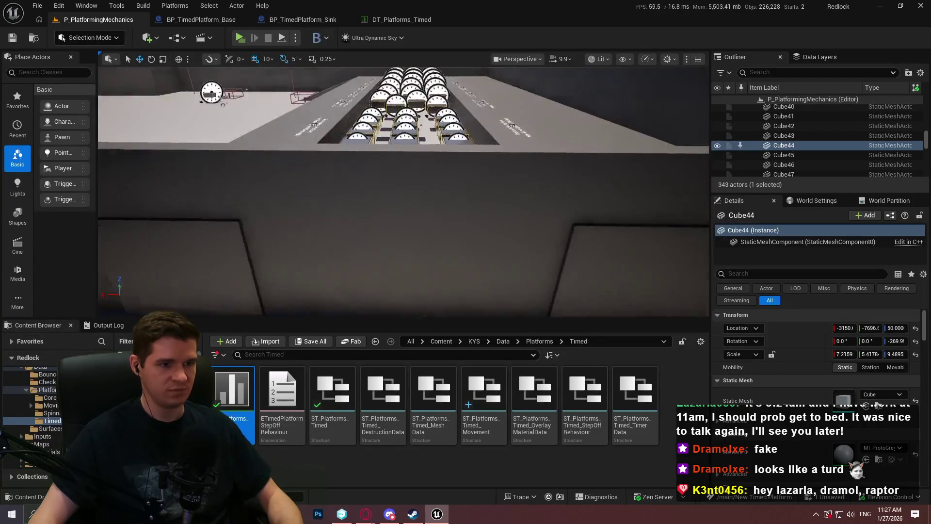
{"action": "scroll", "coordinate": [404, 191], "scroll_direction": "down", "scroll_amount": 1}
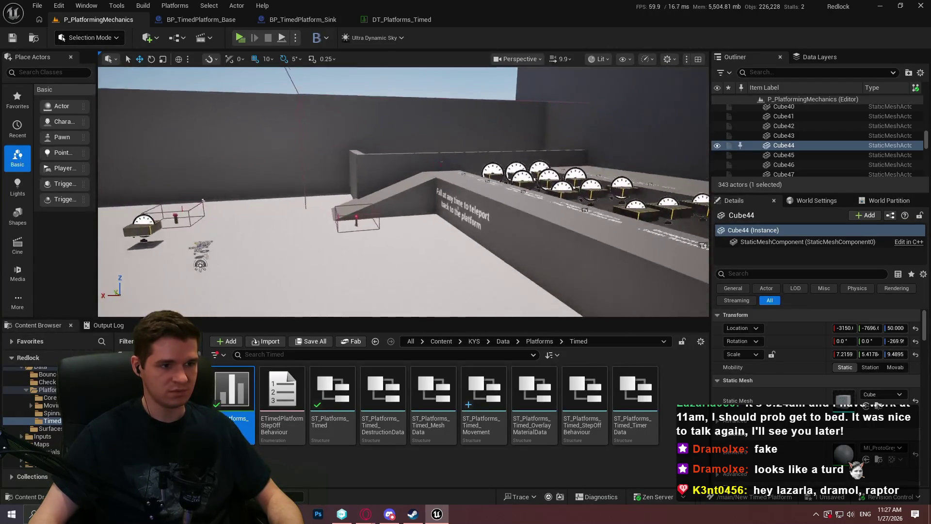
{"action": "scroll", "coordinate": [404, 191], "scroll_direction": "down", "scroll_amount": 1}
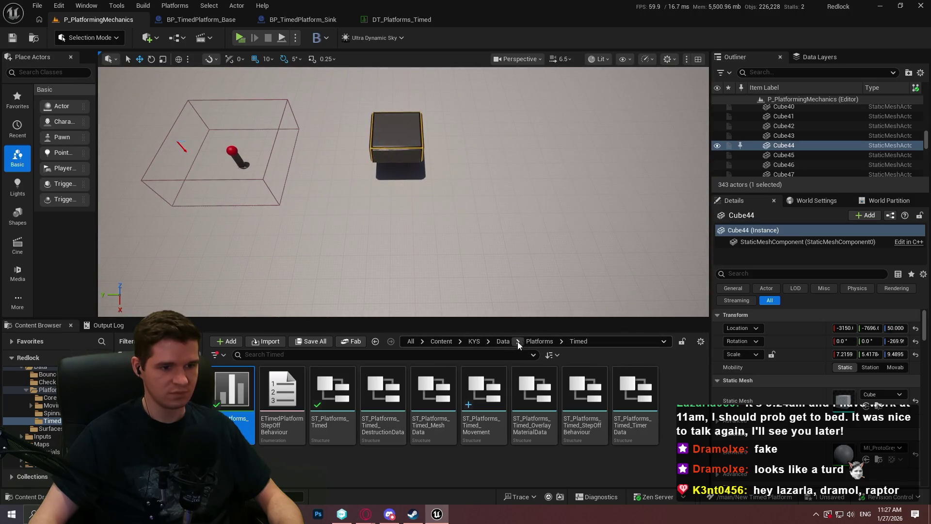
- Browse the Content Browser to KYS > Blueprints > Platforms > Moving
{"action": "left_click", "coordinate": [505, 341]}
{"action": "left_click", "coordinate": [441, 342]}
{"action": "double_click", "coordinate": [487, 400]}
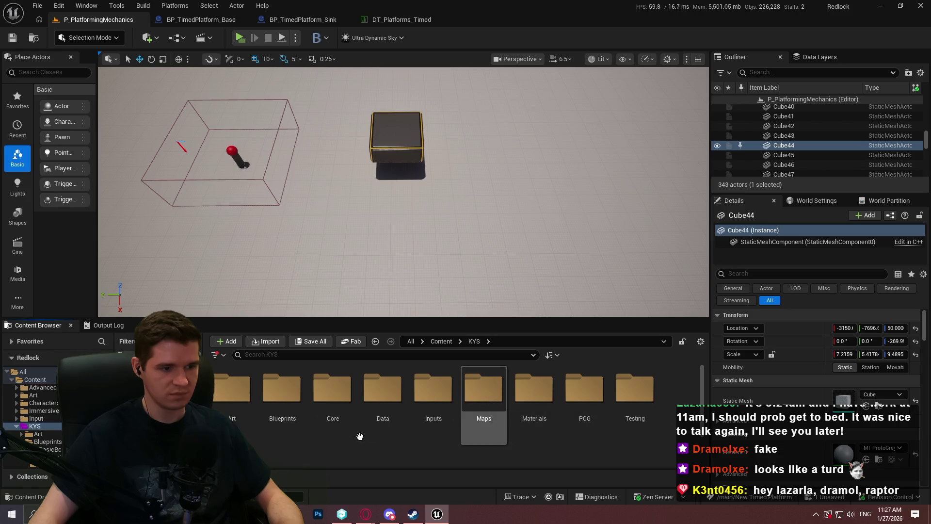
{"action": "double_click", "coordinate": [280, 395]}
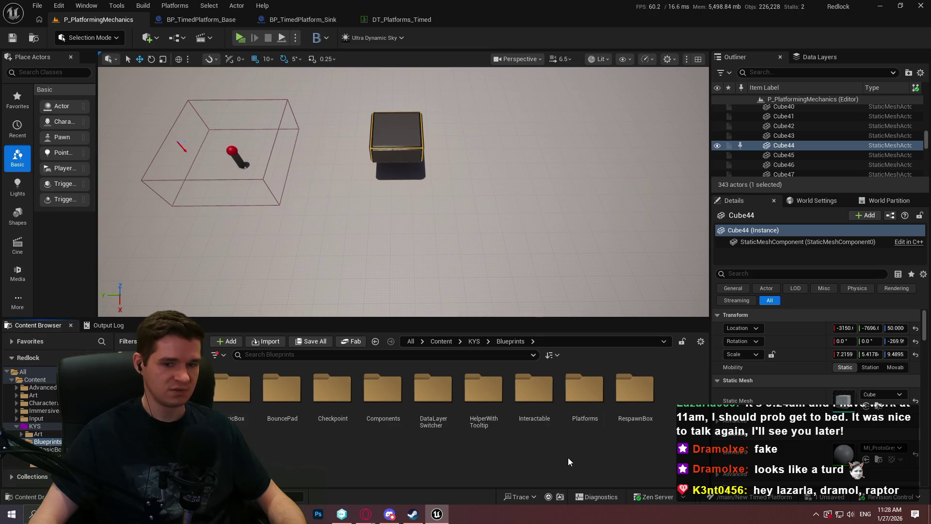
{"action": "left_click", "coordinate": [574, 398]}
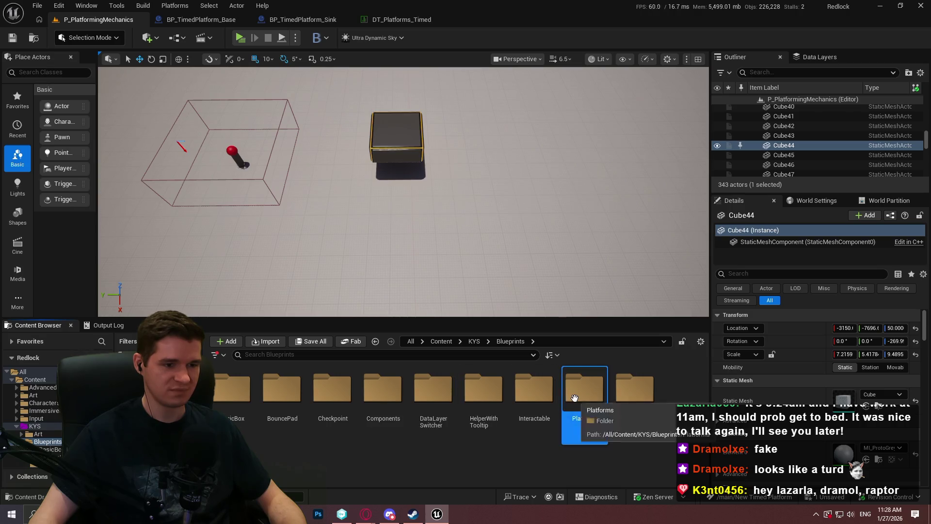
{"action": "double_click", "coordinate": [574, 398]}
{"action": "double_click", "coordinate": [332, 388]}
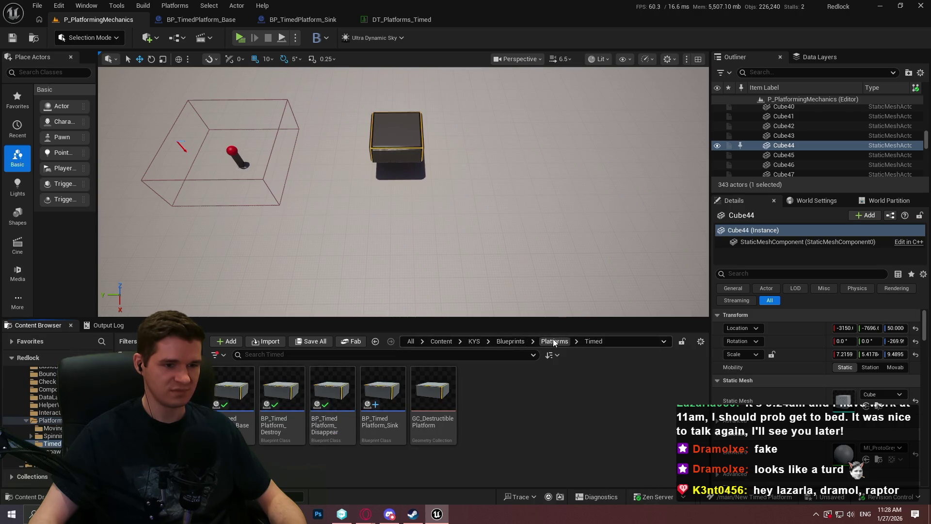
{"action": "left_click", "coordinate": [555, 342]}
{"action": "double_click", "coordinate": [235, 388]}
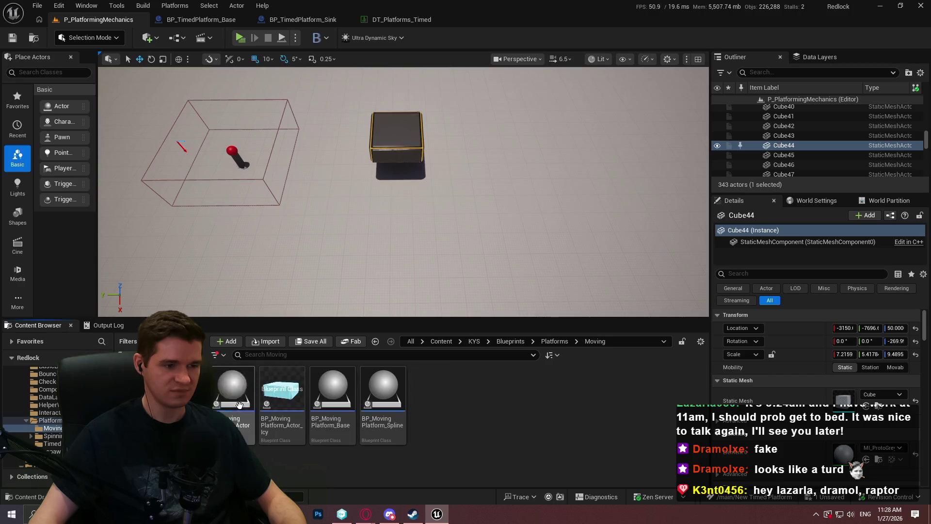
- Place a BP_MovingPlatform_Spline beside the floating box and rotate it to about -90 degrees
{"action": "left_click", "coordinate": [285, 428]}
{"action": "mouse_move", "coordinate": [380, 406]}
{"action": "left_mouse_down"}
{"action": "mouse_move", "coordinate": [401, 214]}
{"action": "mouse_move", "coordinate": [379, 216]}
{"action": "left_mouse_up"}
{"action": "mouse_move", "coordinate": [396, 271]}
{"action": "left_mouse_down"}
{"action": "mouse_move", "coordinate": [434, 239]}
{"action": "mouse_move", "coordinate": [405, 269]}
{"action": "left_mouse_up"}
- Stretch the spline path out to the right and raise the moving platform to Z 130
{"action": "key", "text": "w"}
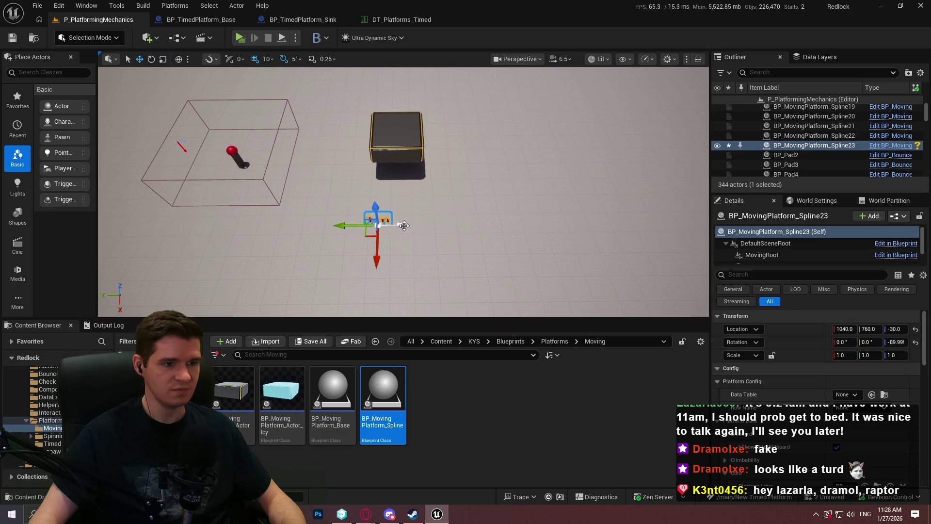
{"action": "left_click", "coordinate": [403, 225]}
{"action": "left_click_drag", "start_coordinate": [377, 226], "coordinate": [470, 224]}
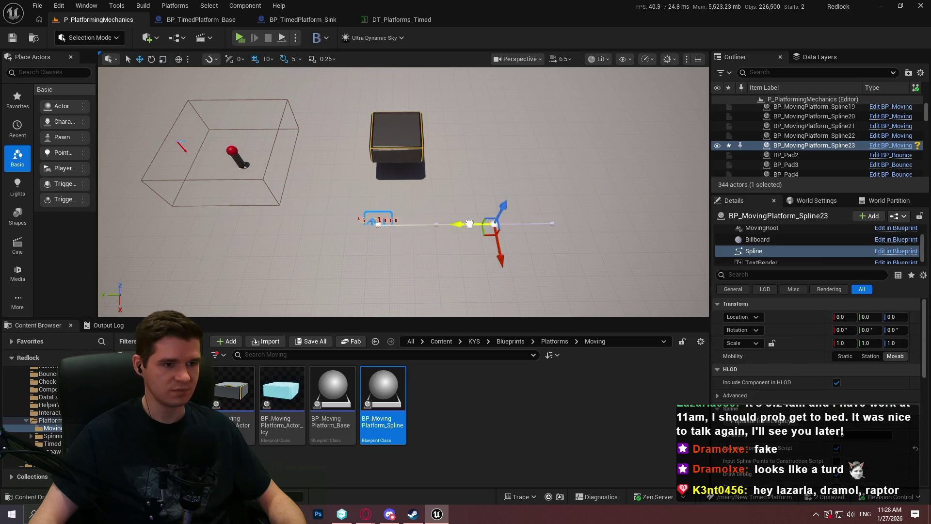
{"action": "left_click_drag", "start_coordinate": [668, 217], "coordinate": [687, 216]}
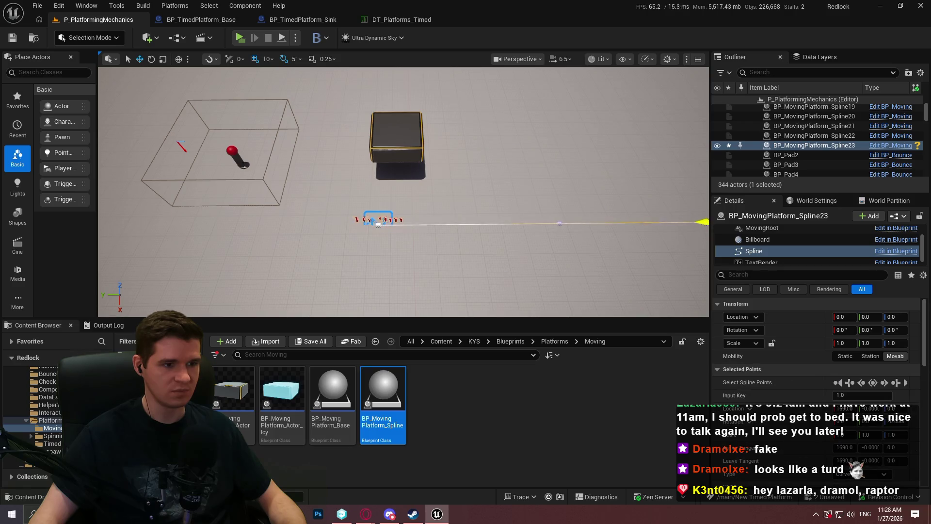
{"action": "left_click", "coordinate": [387, 227]}
{"action": "left_click", "coordinate": [377, 222]}
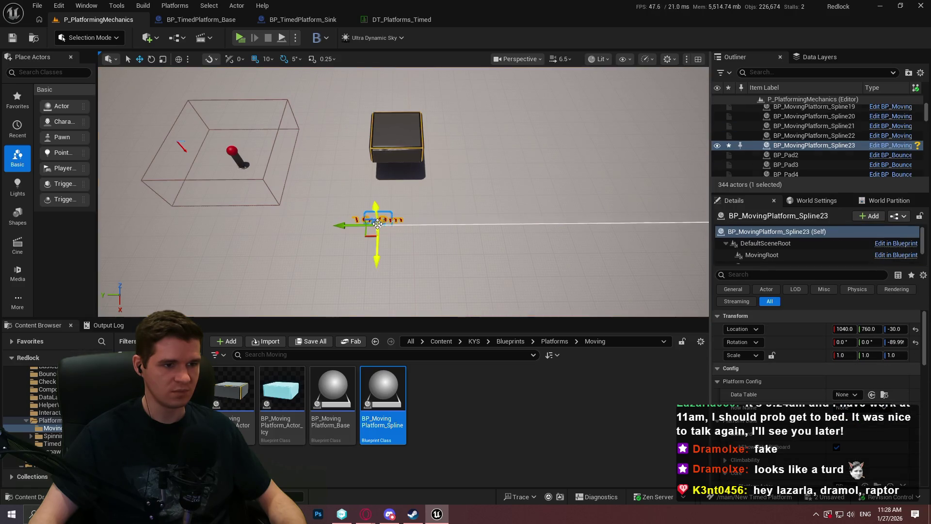
{"action": "left_click_drag", "start_coordinate": [377, 208], "coordinate": [376, 193]}
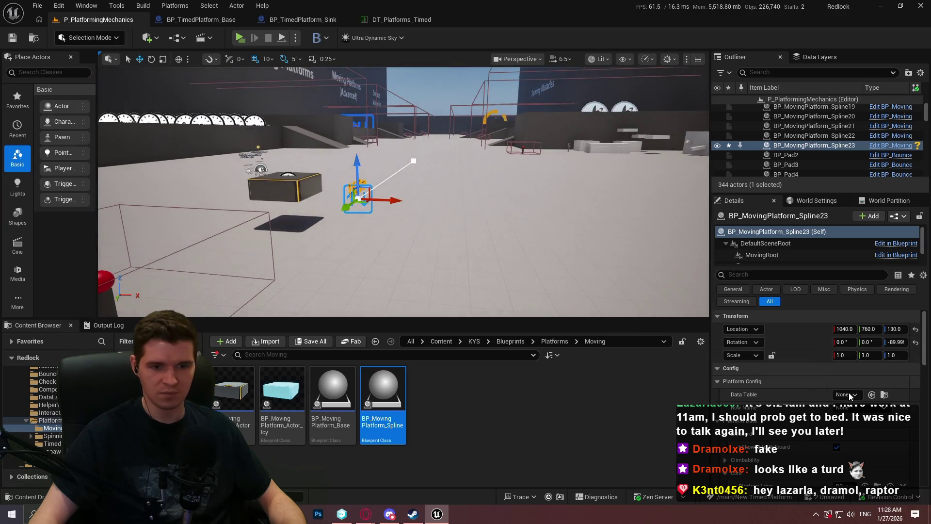
- Set the spline platform's PlatformActor class to BP_TimedPlatform_Sink
{"action": "scroll", "coordinate": [808, 387], "scroll_direction": "down", "scroll_amount": 2}
{"action": "scroll", "coordinate": [808, 387], "scroll_direction": "down", "scroll_amount": 2}
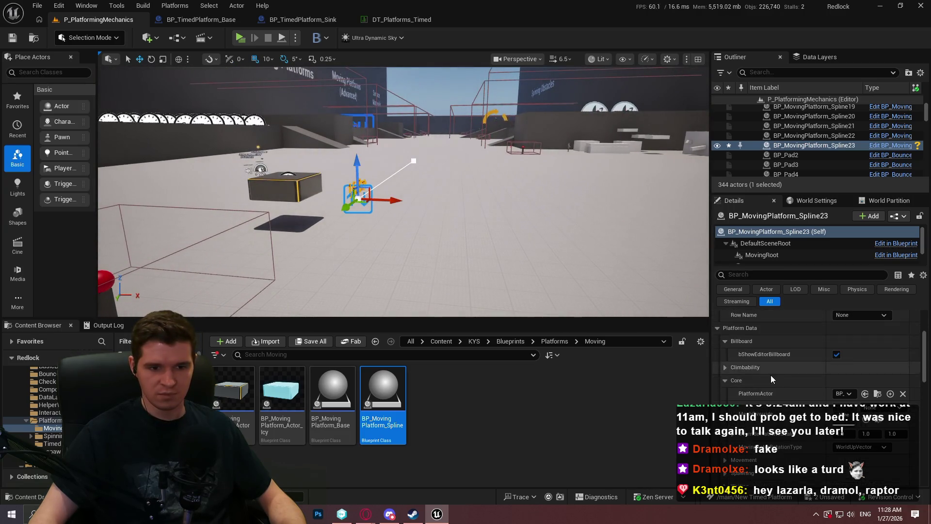
{"action": "left_click", "coordinate": [844, 393]}
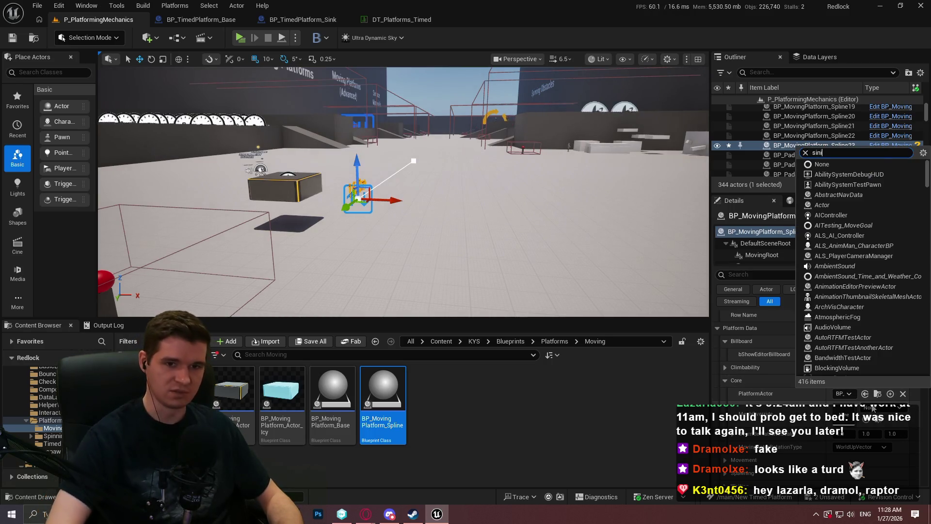
{"action": "type", "text": "sin"}
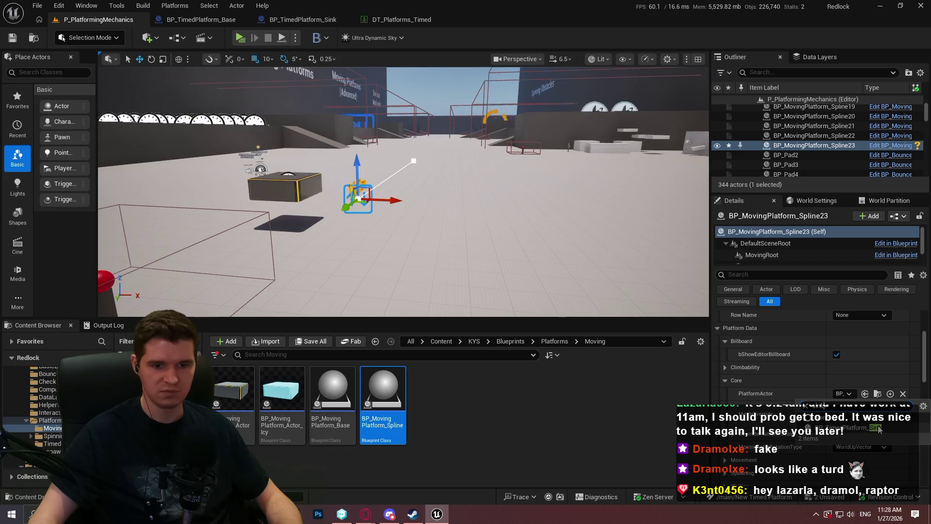
{"action": "left_click", "coordinate": [849, 427]}
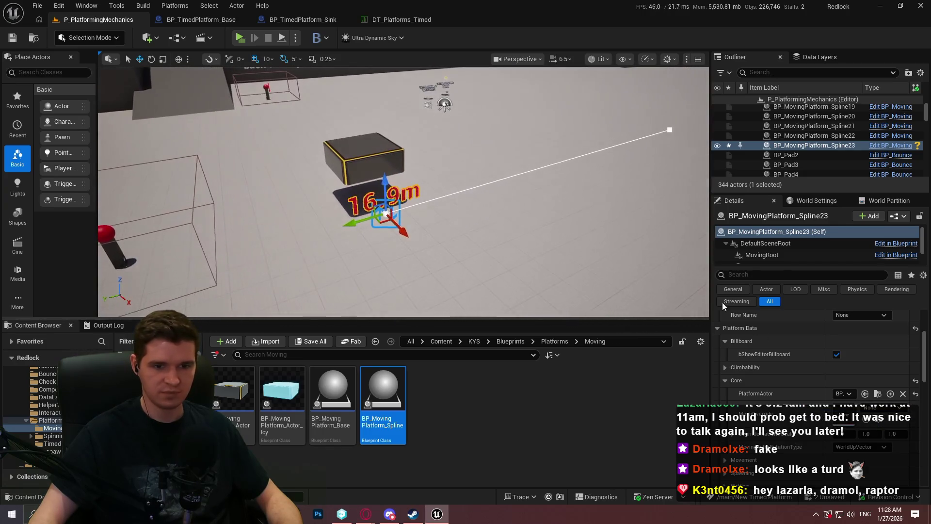
- Frame the selected platform and expand the respawn settings below Movement
{"action": "left_click", "coordinate": [732, 367]}
{"action": "scroll", "coordinate": [772, 354], "scroll_direction": "down", "scroll_amount": 5}
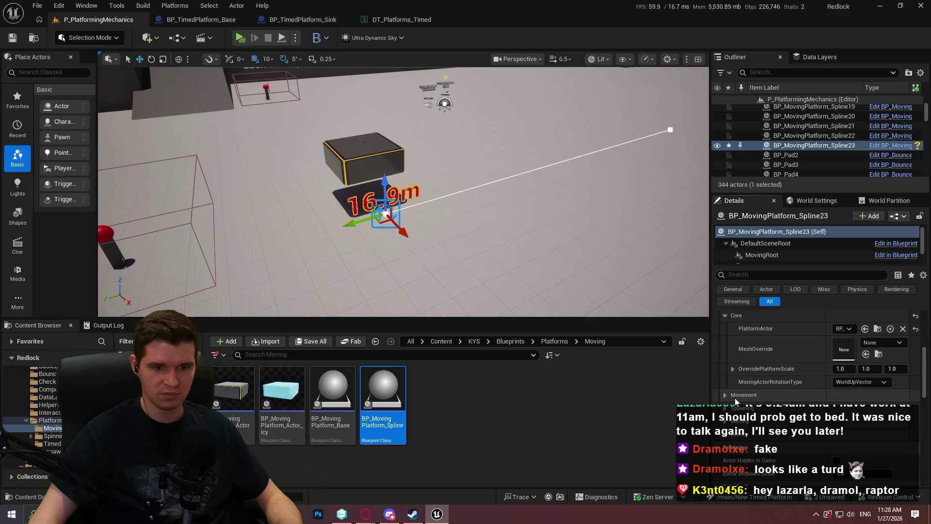
{"action": "scroll", "coordinate": [749, 401], "scroll_direction": "down", "scroll_amount": 1}
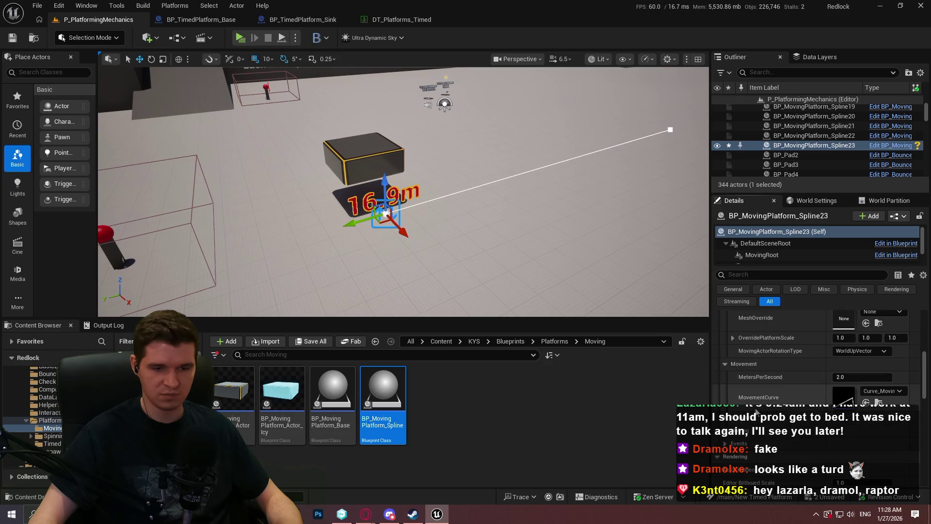
{"action": "left_click", "coordinate": [724, 423]}
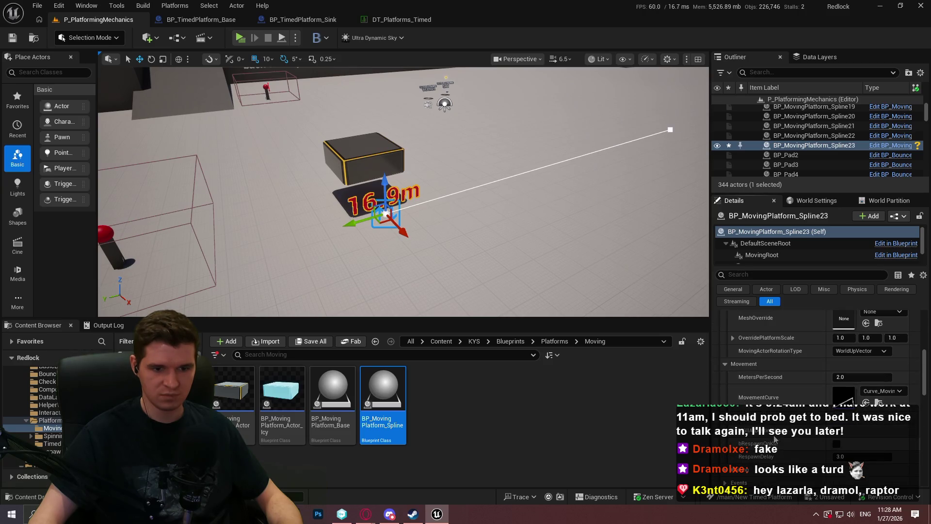
- Save all unsaved changes and return to the BP_TimedPlatform_Sink event graph
{"action": "left_click", "coordinate": [39, 5]}
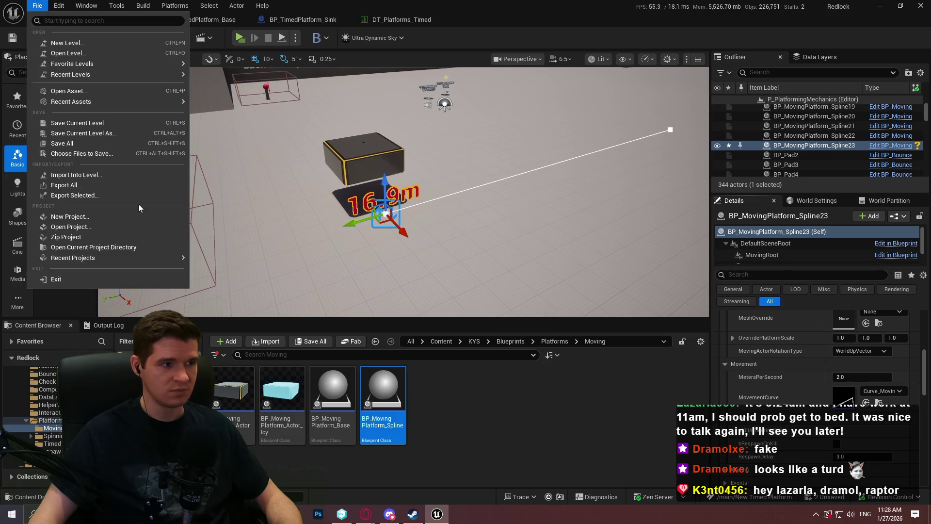
{"action": "left_click", "coordinate": [83, 144]}
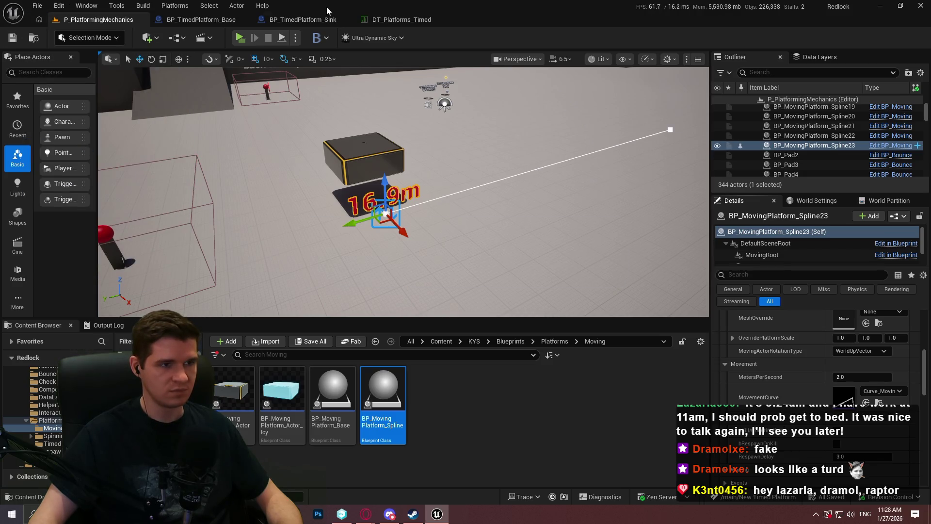
{"action": "left_click", "coordinate": [302, 18]}
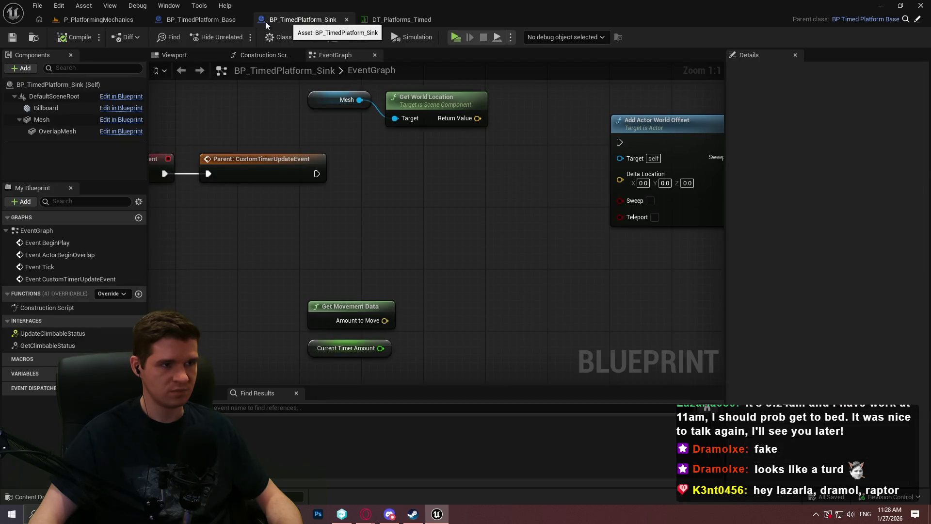
- Select the Z field of Delta Location on the Add Actor World Offset node
{"action": "scroll", "coordinate": [458, 162], "scroll_direction": "down", "scroll_amount": 1}
{"action": "scroll", "coordinate": [459, 177], "scroll_direction": "up", "scroll_amount": 1}
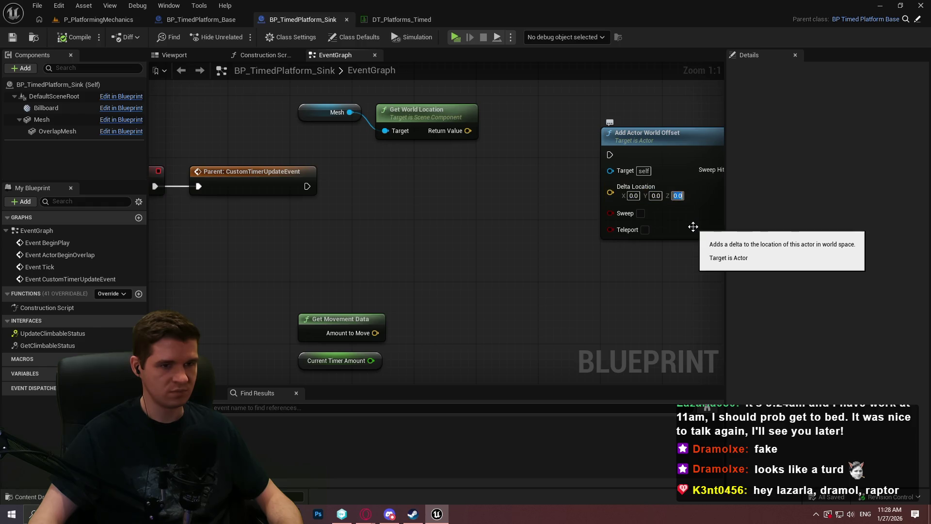
{"action": "left_click", "coordinate": [677, 196]}
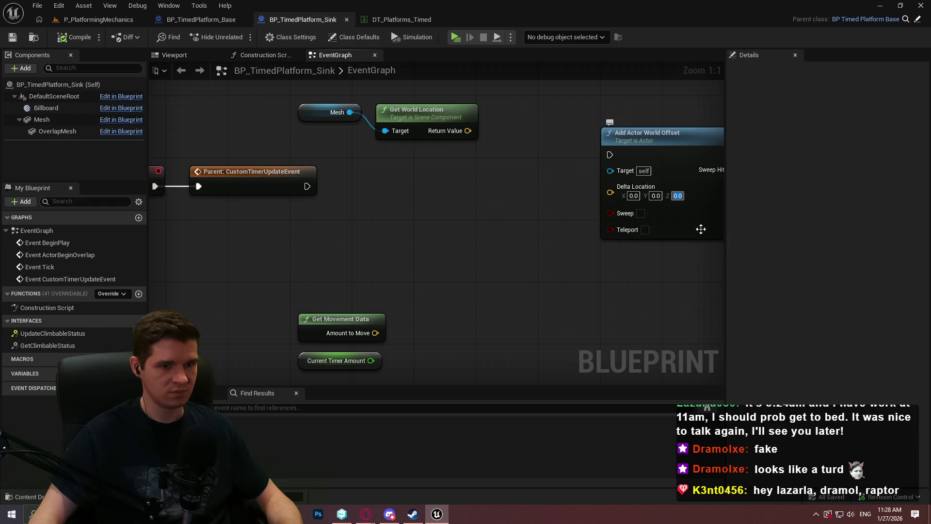
- Commit the new Z offset, then run the character off the platform in Play In Editor and stop
{"action": "type", "text": "1"}
{"action": "key", "text": "Return"}
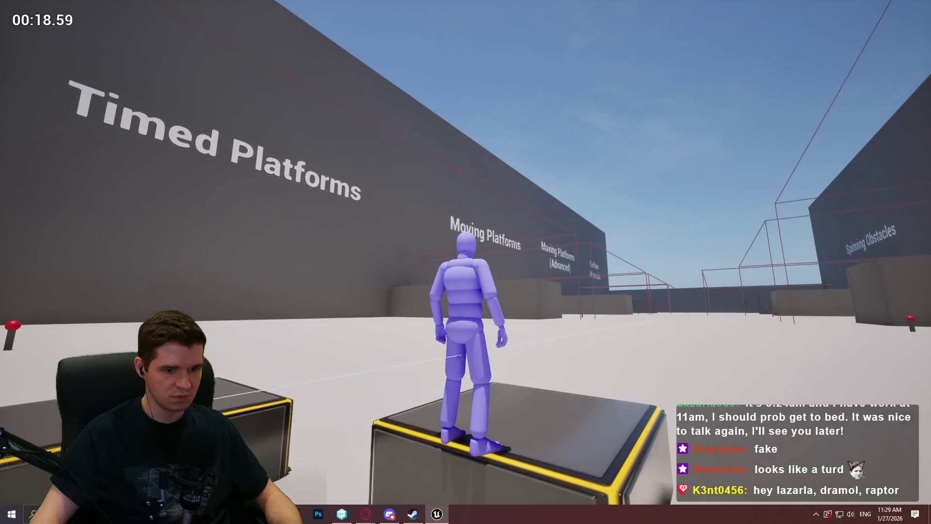
{"action": "key", "text": "w"}
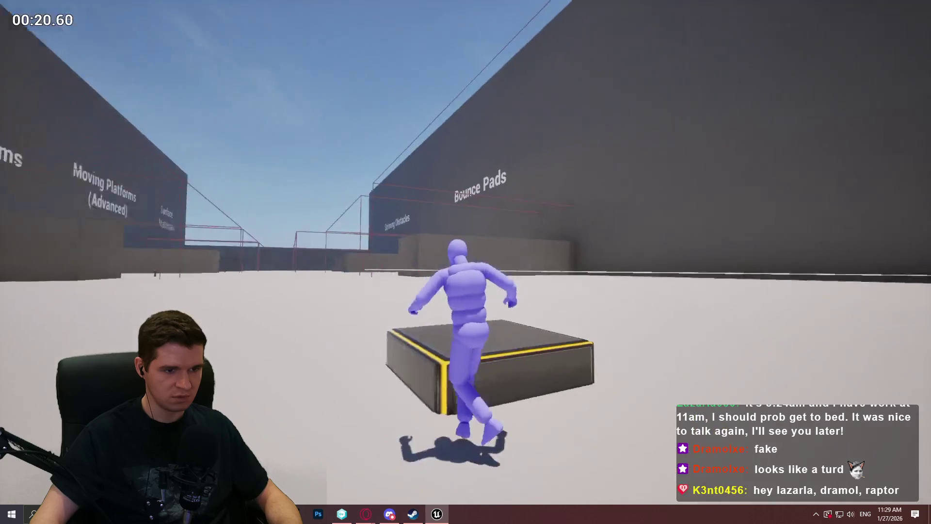
{"action": "key", "text": "Escape"}
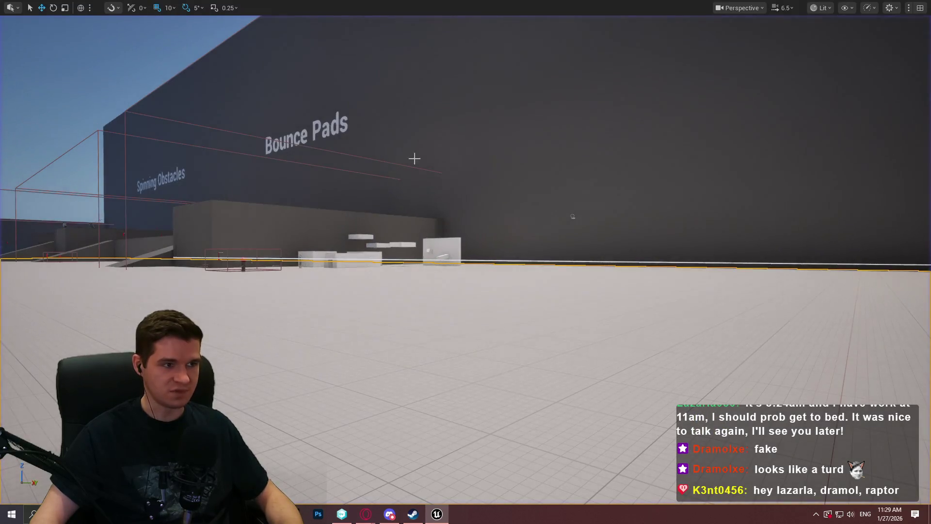
- Restore the full editor layout and select the spline moving platform in P_PlatformingMechanics
{"action": "key", "text": "F11"}
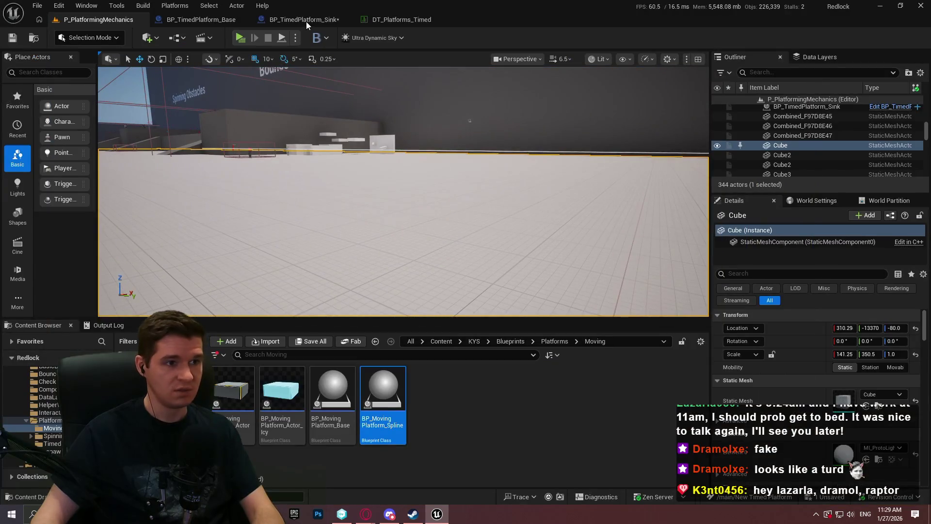
{"action": "left_click", "coordinate": [307, 21]}
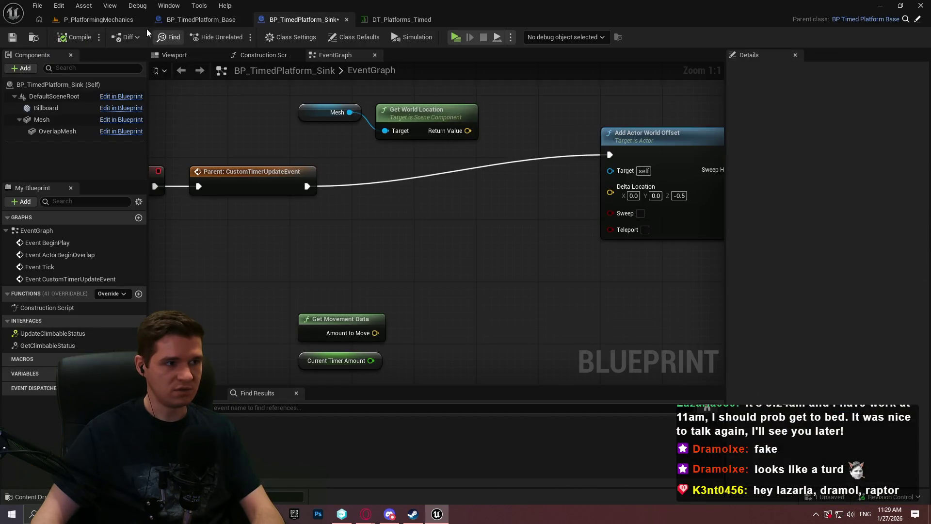
{"action": "left_click", "coordinate": [115, 20]}
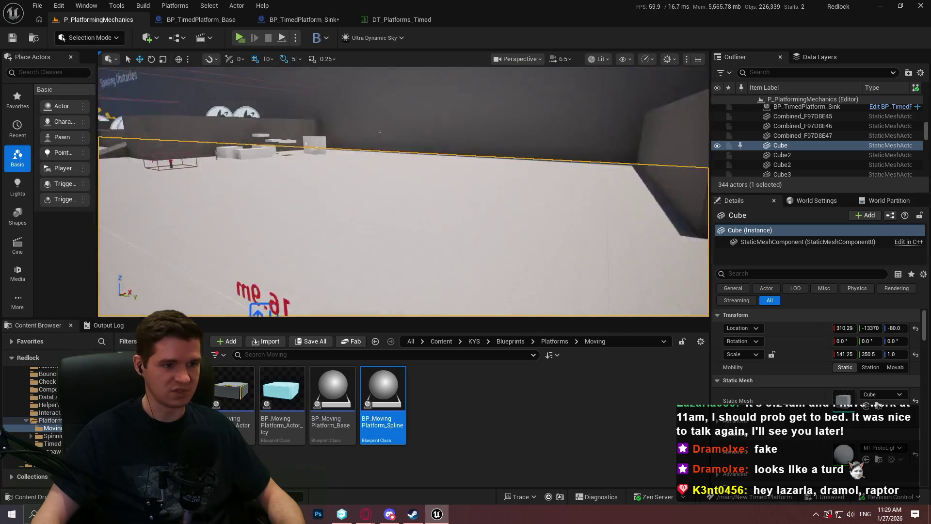
{"action": "left_click", "coordinate": [467, 248]}
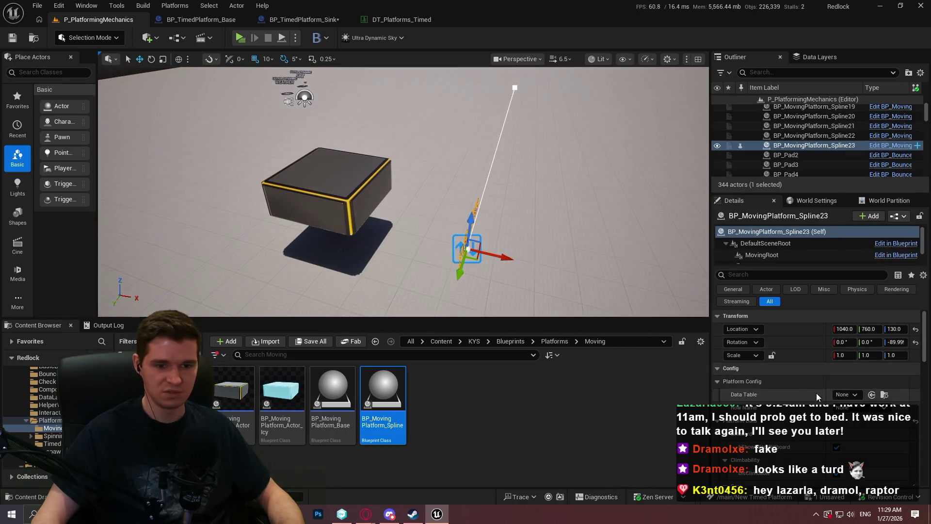
{"action": "scroll", "coordinate": [817, 397], "scroll_direction": "down", "scroll_amount": 5}
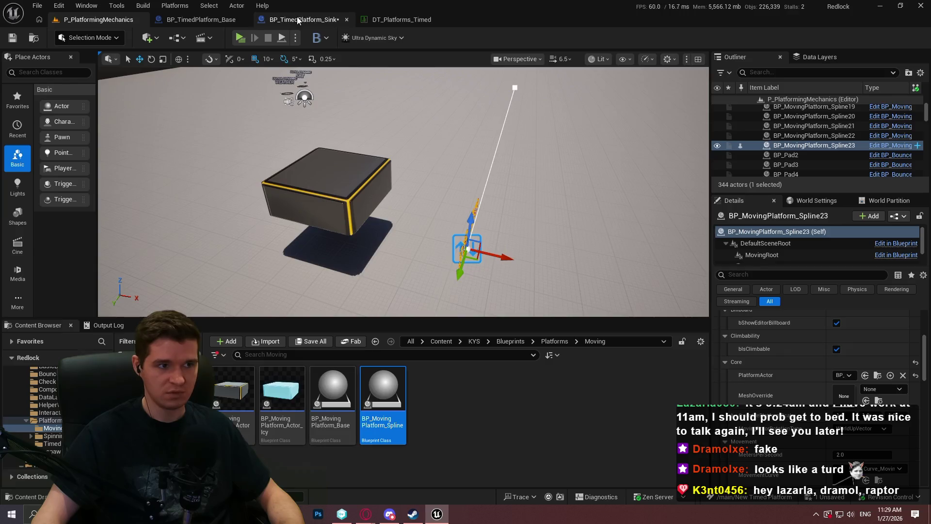
- Set the Sink blueprint's Delta Location Z to -0.25, then compile and save it
{"action": "key", "text": "ctrl+Tab"}
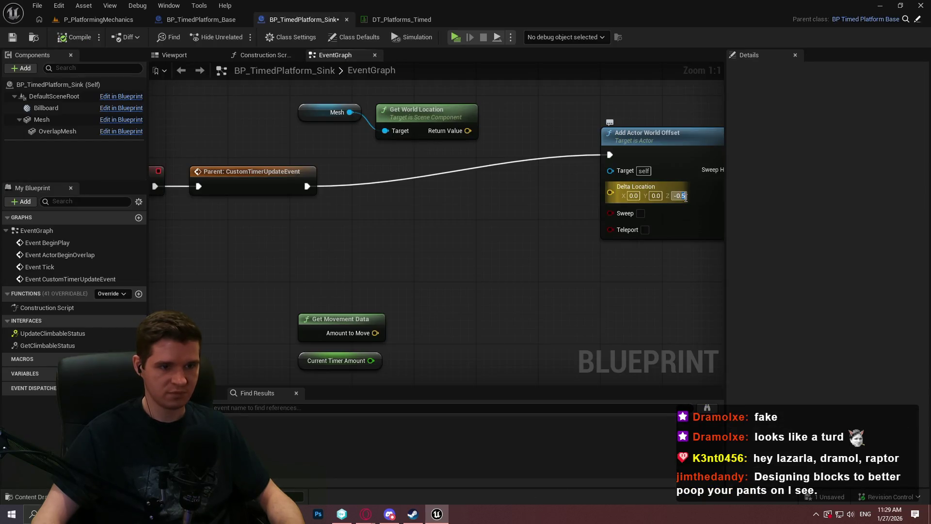
{"action": "type", "text": "-0.25"}
{"action": "key", "text": "Return"}
{"action": "left_click", "coordinate": [78, 38]}
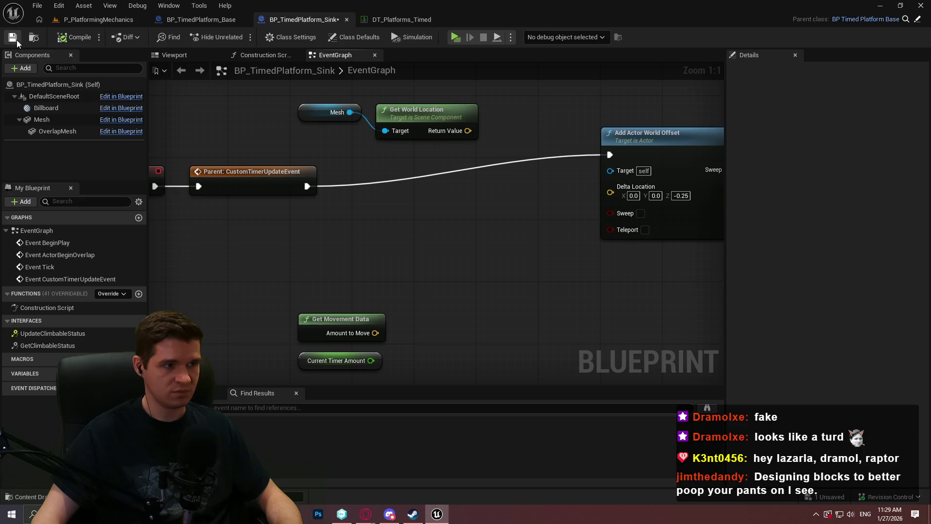
{"action": "left_click", "coordinate": [13, 37]}
{"action": "left_click", "coordinate": [99, 19]}
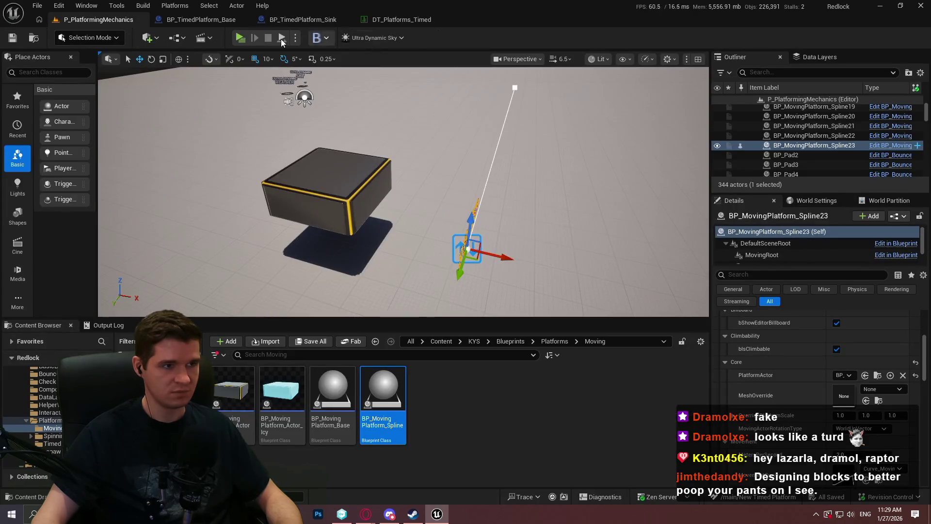
- Launch a standalone playtest, climb onto the box, and crouch-walk off it
{"action": "key", "text": "alt+p"}
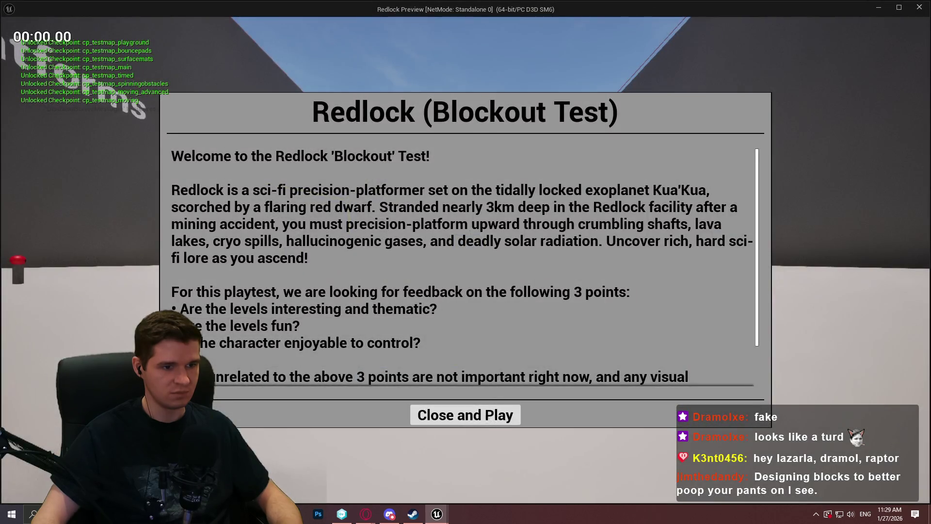
{"action": "key", "text": "Return"}
{"action": "key", "text": "w"}
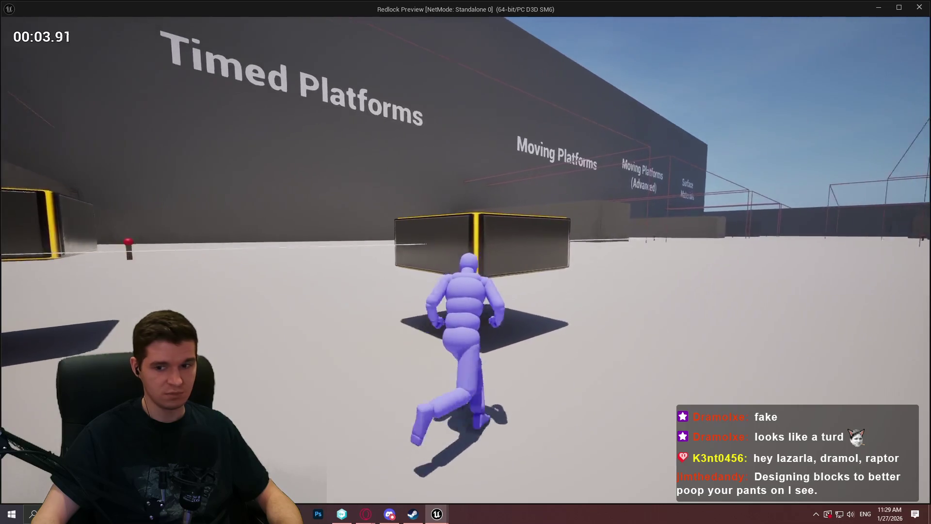
{"action": "key", "text": "space"}
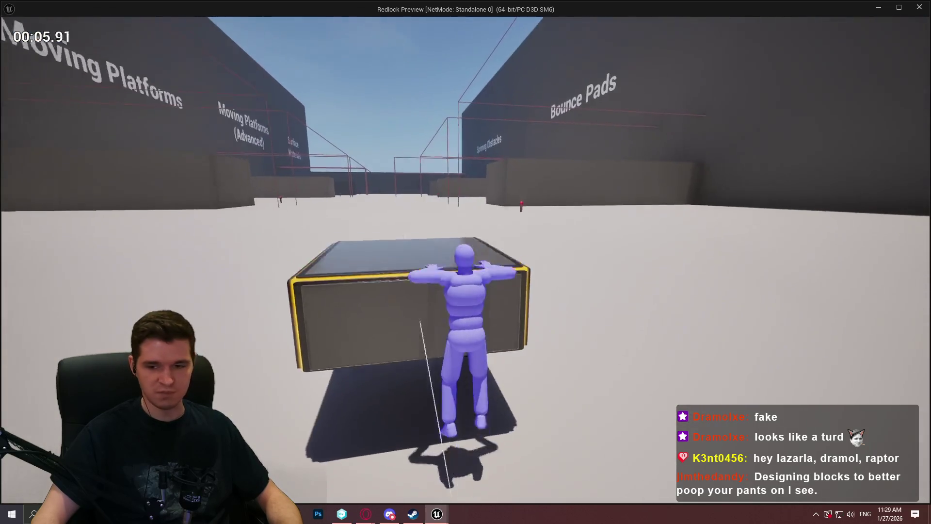
{"action": "key", "text": "space"}
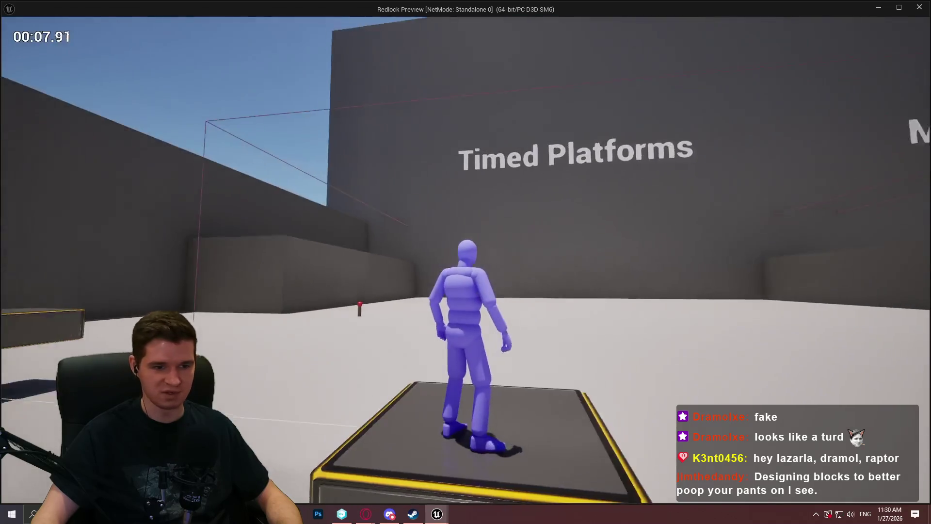
{"action": "key", "text": "c"}
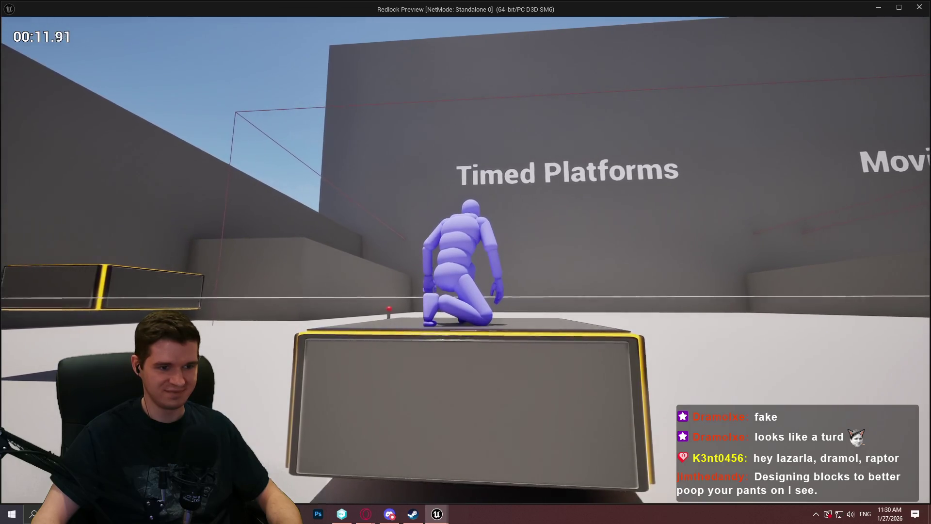
{"action": "key", "text": "w"}
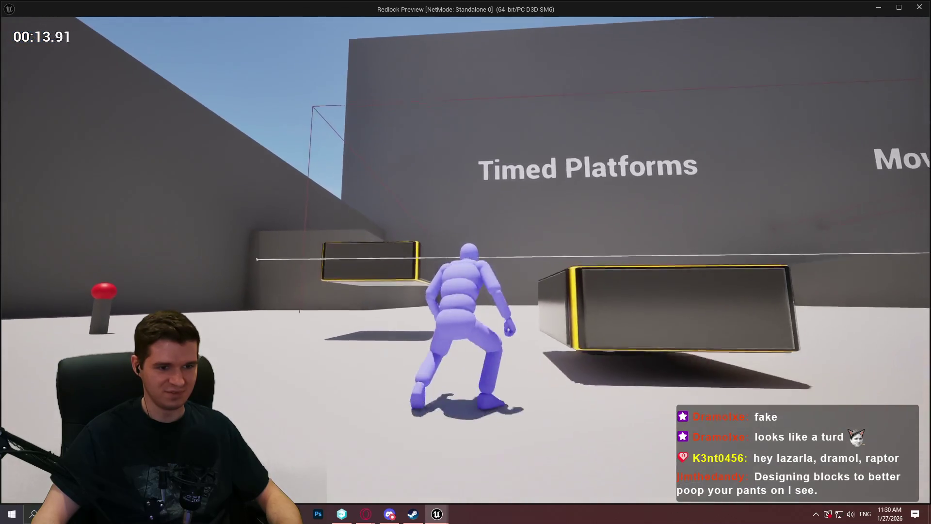
- Climb, jump off and back onto the yellow-edged box, walk off the platform, and stop
{"action": "key", "text": "c"}
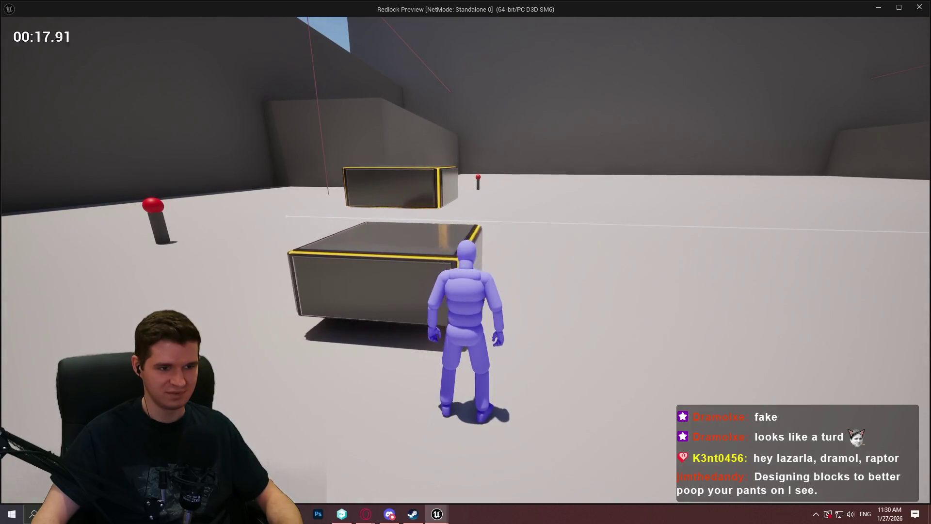
{"action": "key", "text": "space"}
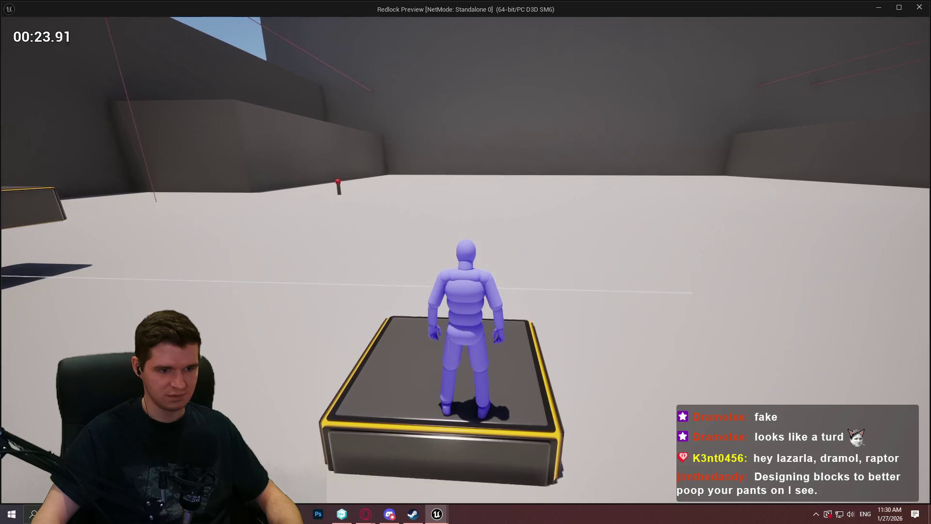
{"action": "key", "text": "space"}
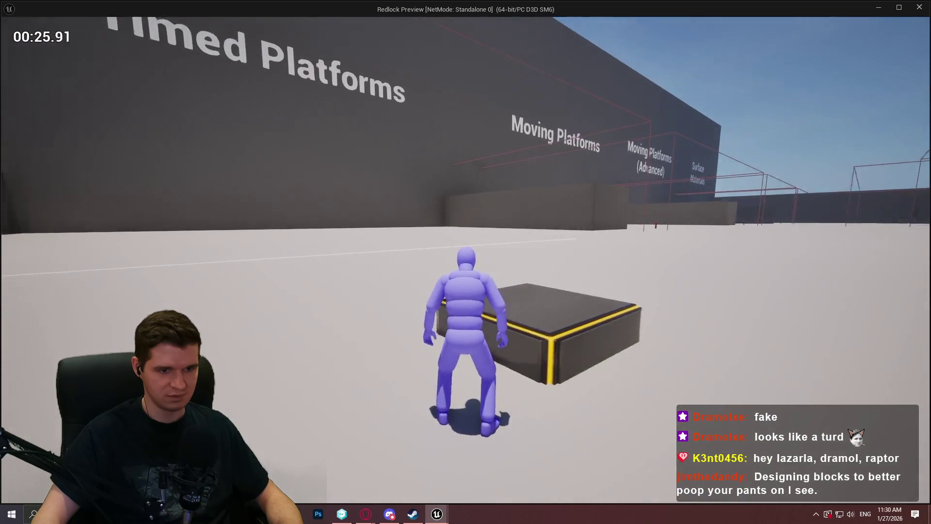
{"action": "key", "text": "space"}
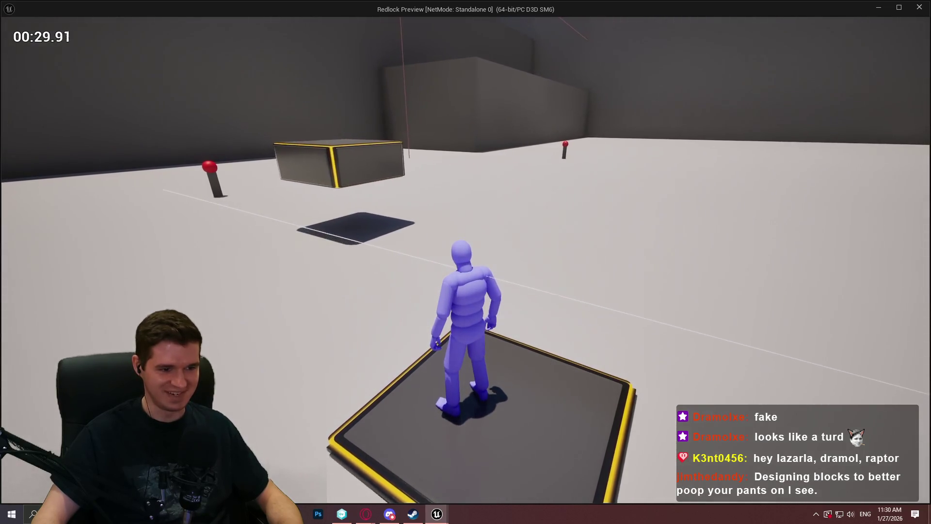
{"action": "key", "text": "w"}
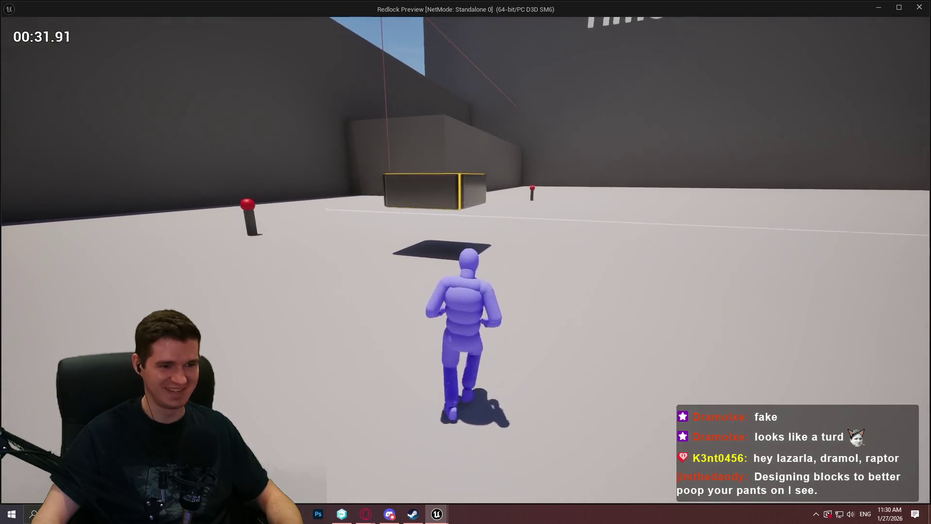
{"action": "key", "text": "Escape"}
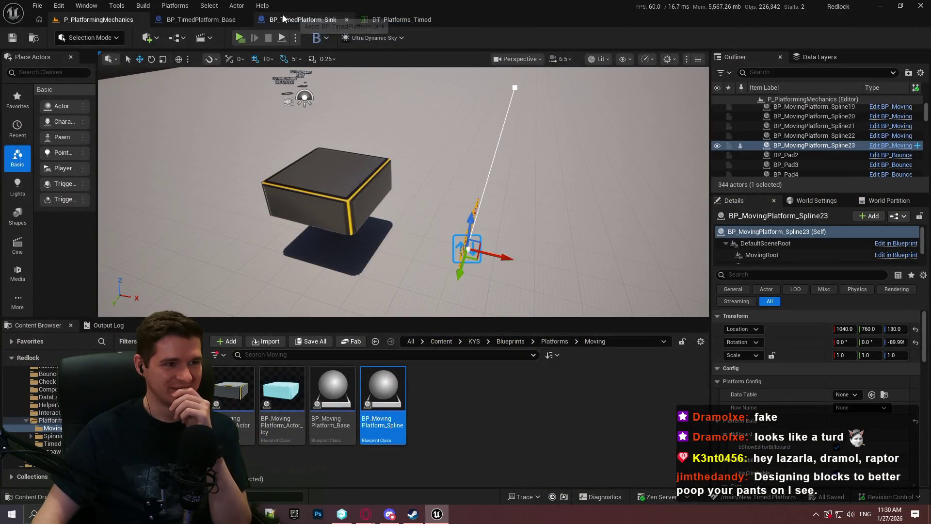
- Open BP_TimedPlatform_Base's EventGraph and bring the MainPlatformTimer nodes into view
{"action": "left_click", "coordinate": [201, 20]}
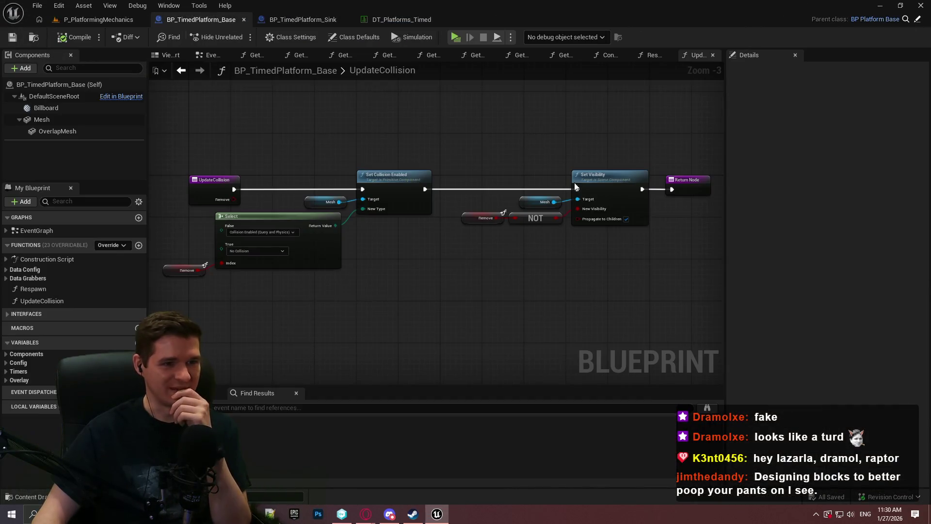
{"action": "scroll", "coordinate": [576, 187], "scroll_direction": "down", "scroll_amount": 4}
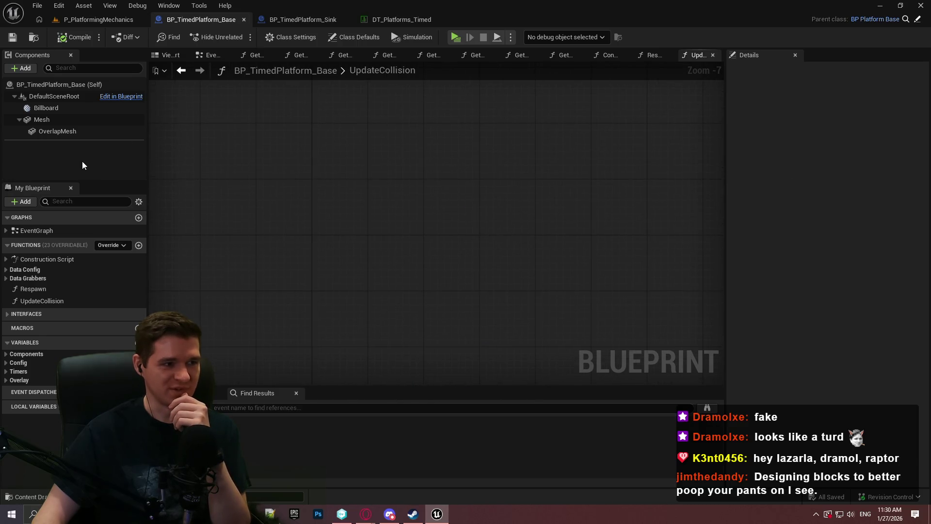
{"action": "double_click", "coordinate": [32, 235]}
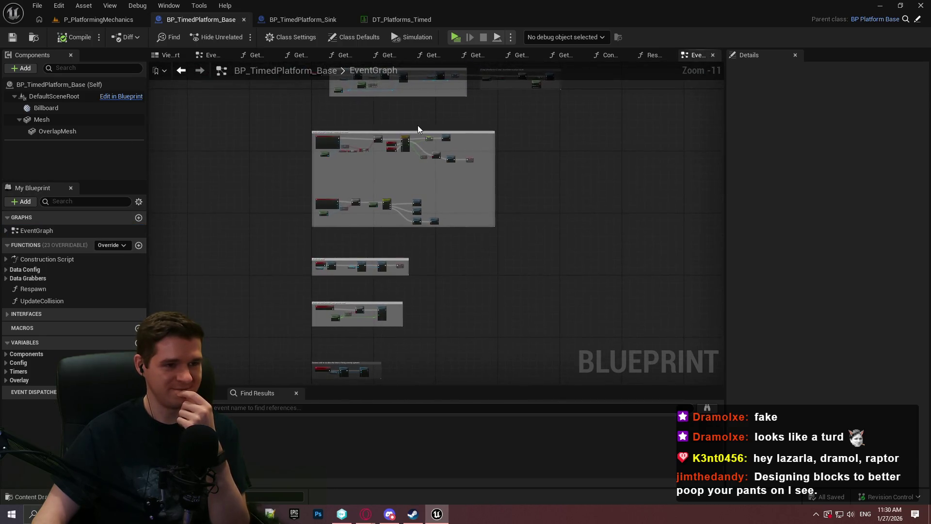
{"action": "scroll", "coordinate": [458, 152], "scroll_direction": "up", "scroll_amount": 4}
{"action": "scroll", "coordinate": [458, 152], "scroll_direction": "up", "scroll_amount": 6}
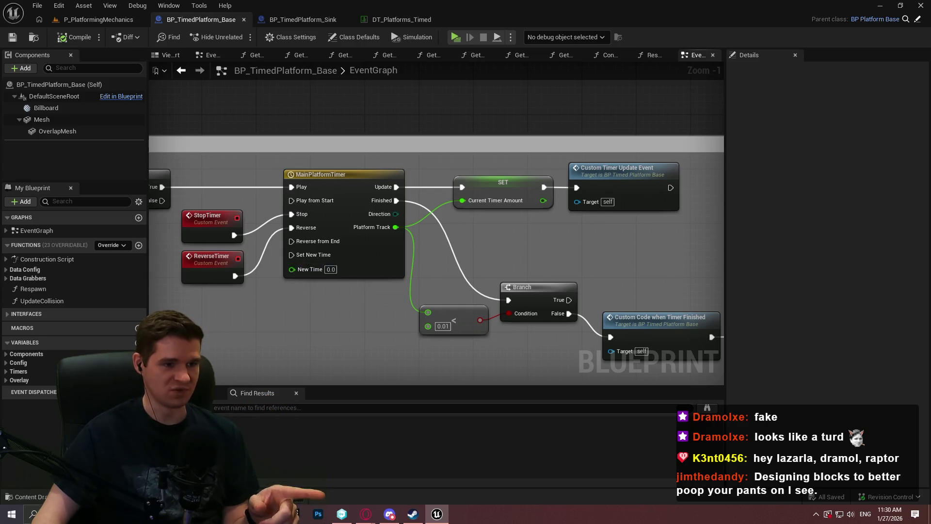
{"action": "mouse_move", "coordinate": [284, 326]}
{"action": "left_mouse_down"}
{"action": "mouse_move", "coordinate": [357, 257]}
{"action": "mouse_move", "coordinate": [346, 251]}
{"action": "left_mouse_up"}
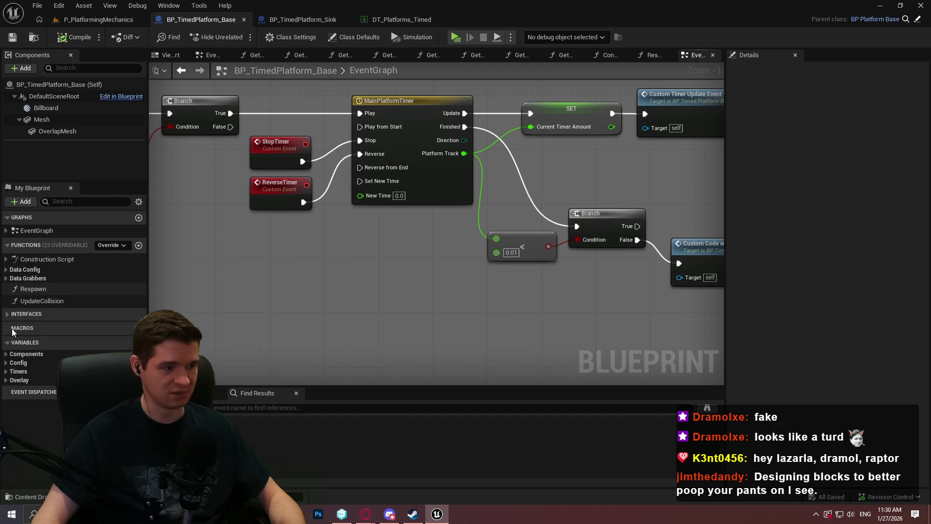
- Add a MainPlatformTimer getter feeding Is Reversing, cut both nodes, and save the blueprint
{"action": "left_click", "coordinate": [7, 354]}
{"action": "left_click_drag", "start_coordinate": [44, 392], "coordinate": [243, 274]}
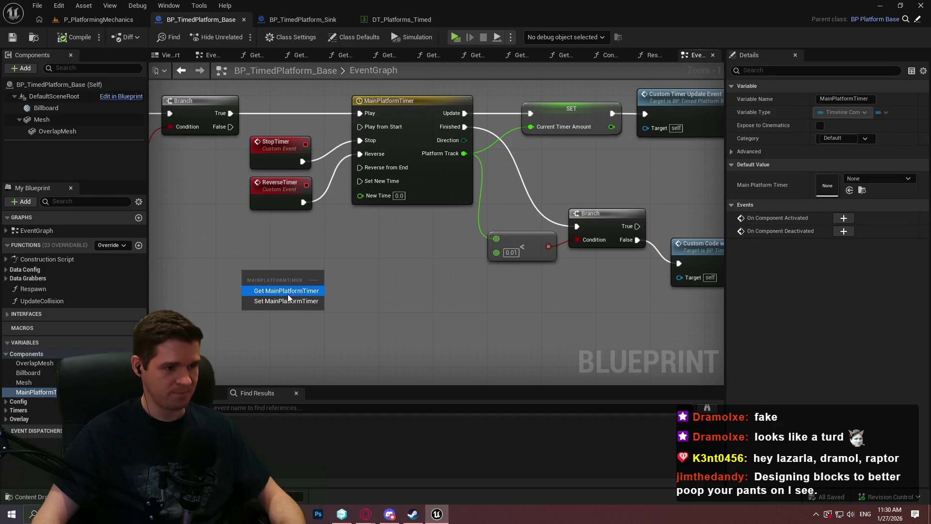
{"action": "left_click", "coordinate": [290, 291]}
{"action": "left_click_drag", "start_coordinate": [334, 273], "coordinate": [334, 274]}
{"action": "type", "text": "is rev"}
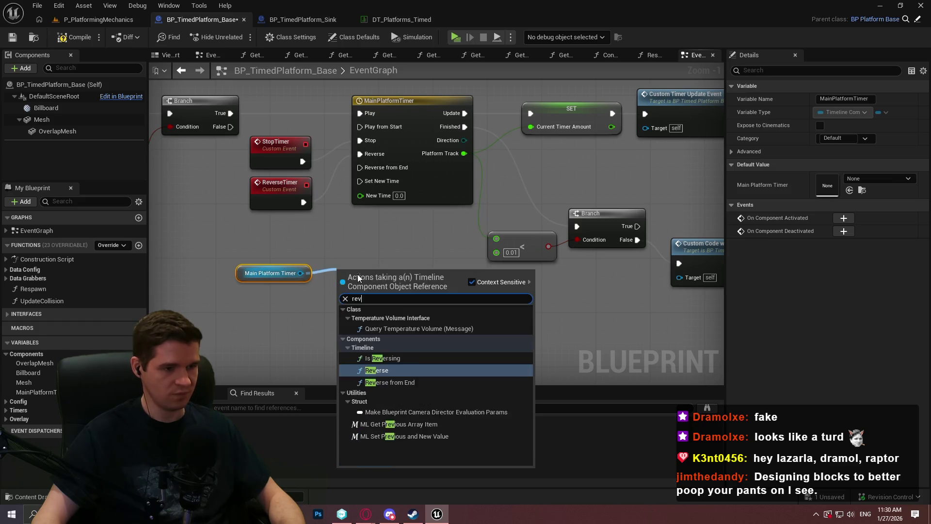
{"action": "left_click", "coordinate": [401, 330]}
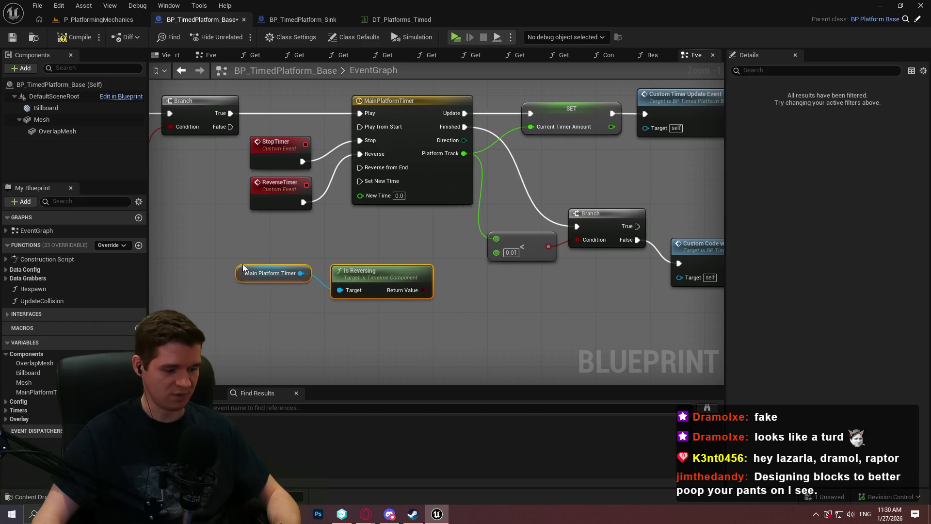
{"action": "key", "text": "ctrl+z"}
{"action": "key", "text": "ctrl+z"}
{"action": "key", "text": "ctrl+s"}
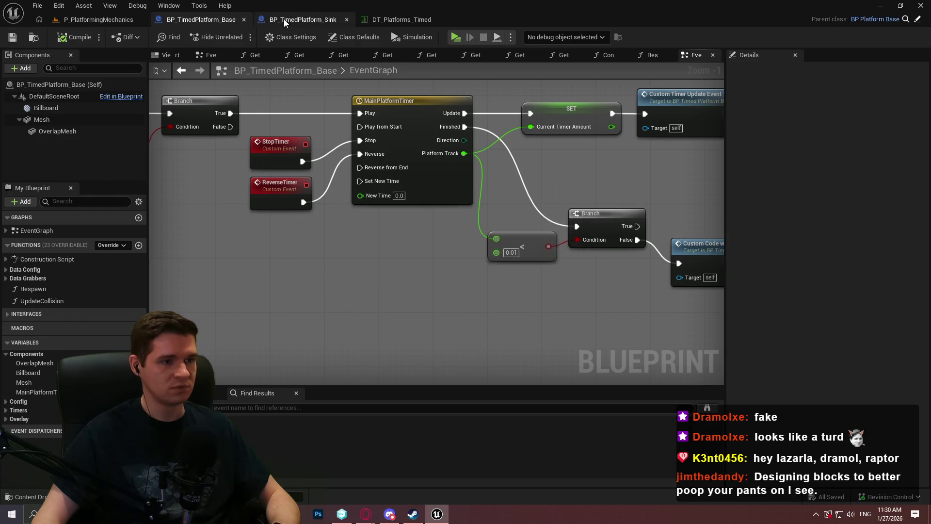
- Paste the timer and Is Reversing nodes into the Sink graph and reposition Add Actor World Offset
{"action": "left_click", "coordinate": [284, 19]}
{"action": "left_click_drag", "start_coordinate": [277, 211], "coordinate": [317, 206]}
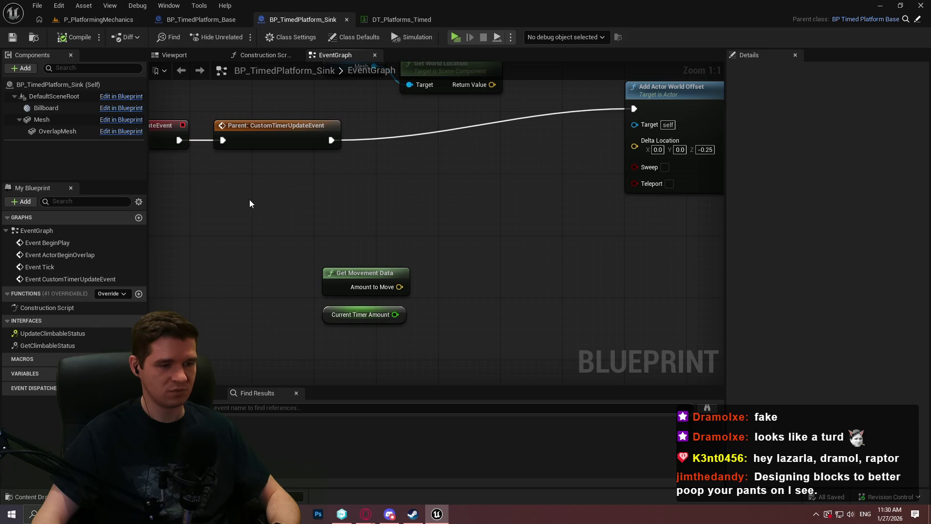
{"action": "key", "text": "ctrl+v"}
{"action": "left_click_drag", "start_coordinate": [335, 204], "coordinate": [319, 204]}
{"action": "left_click", "coordinate": [355, 178]}
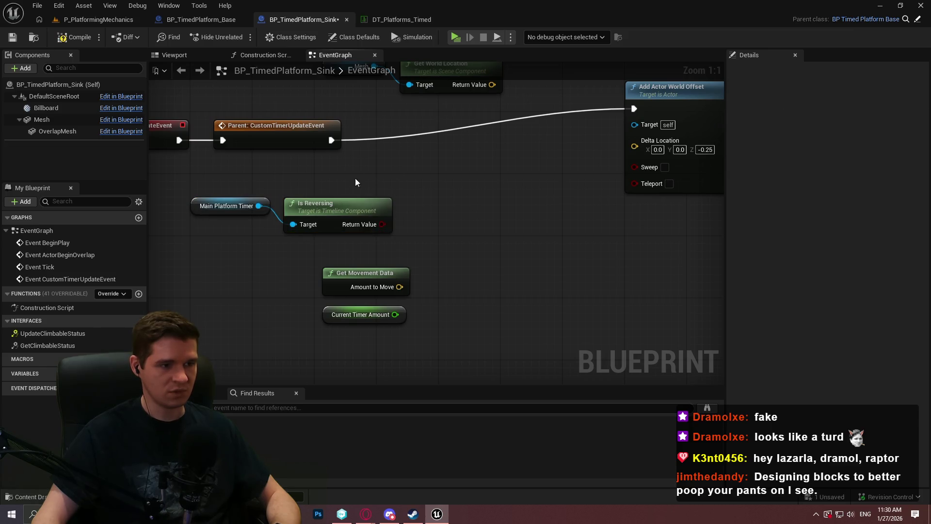
{"action": "mouse_move", "coordinate": [677, 135]}
{"action": "left_mouse_down"}
{"action": "mouse_move", "coordinate": [661, 174]}
{"action": "mouse_move", "coordinate": [653, 165]}
{"action": "left_mouse_up"}
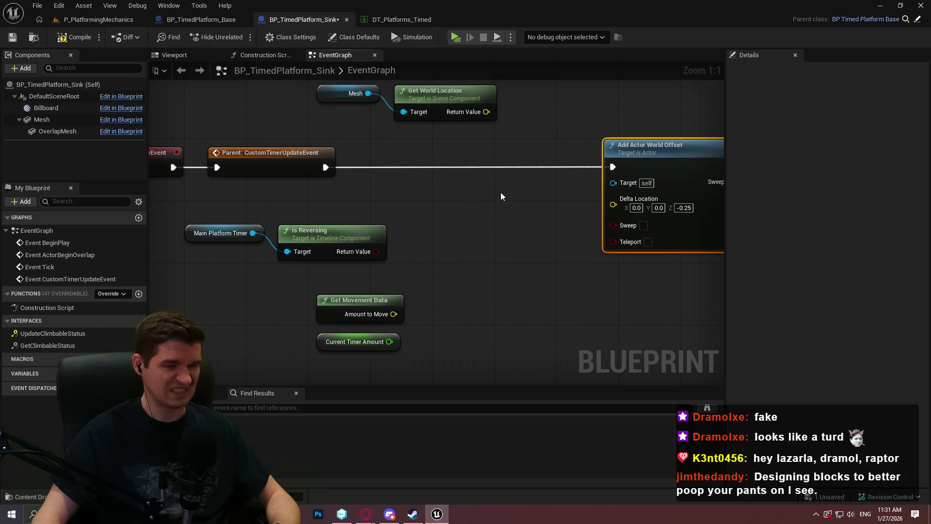
{"action": "left_click", "coordinate": [571, 225]}
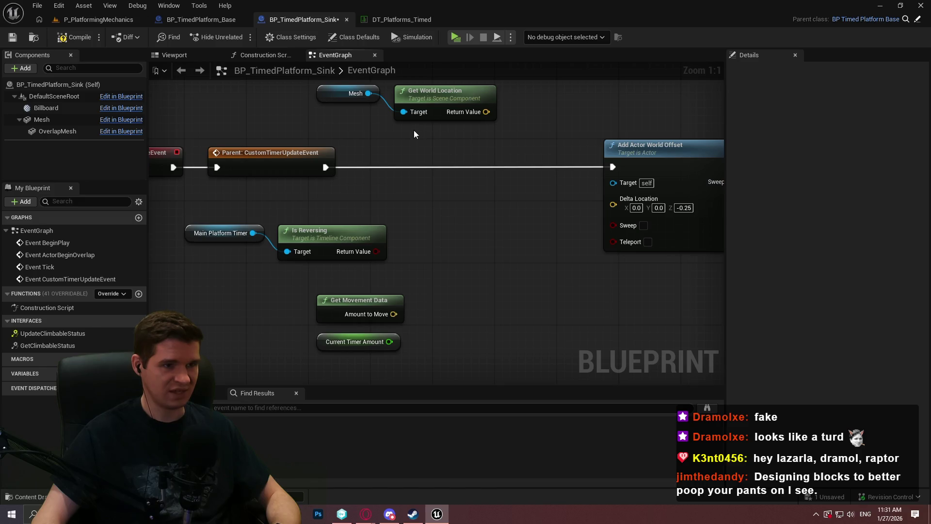
{"action": "left_click_drag", "start_coordinate": [478, 168], "coordinate": [464, 184]}
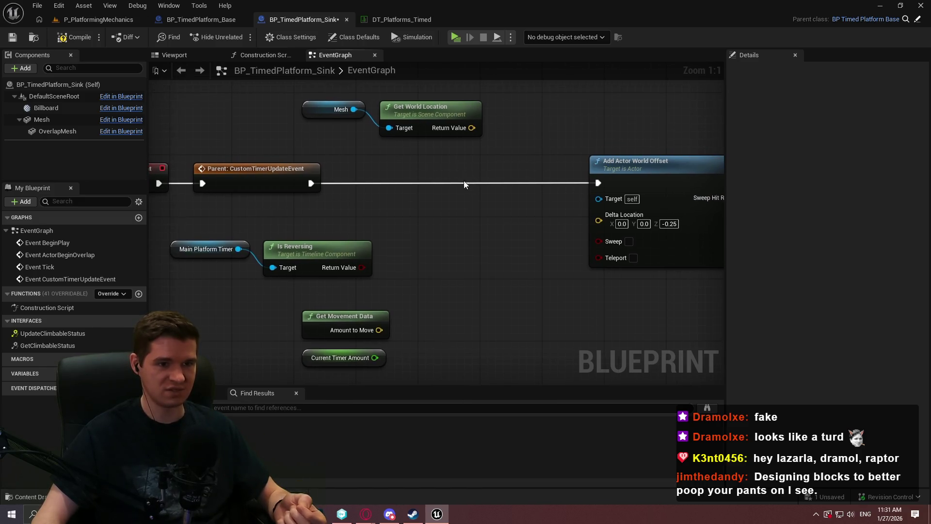
- Add another Add Actor World Offset node and a Pivot Offset node from the action menu
{"action": "right_click", "coordinate": [406, 193]}
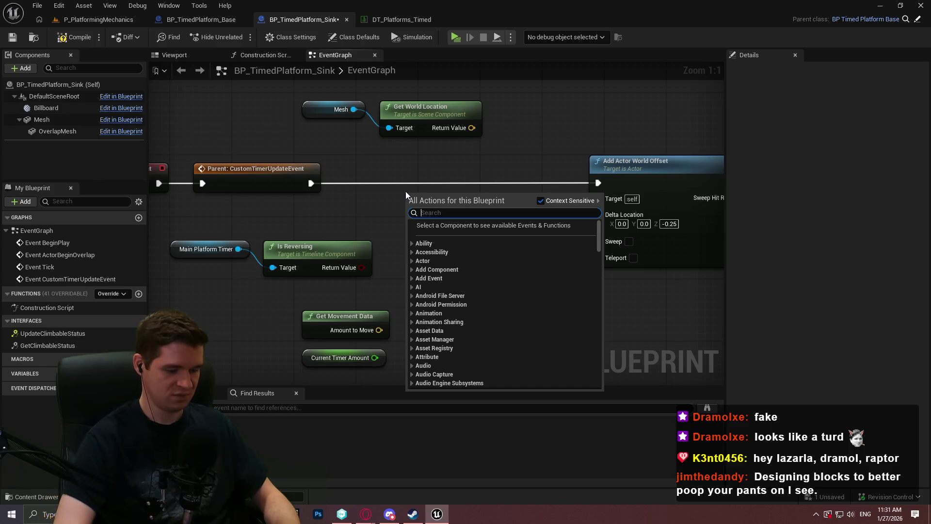
{"action": "type", "text": "world offset"}
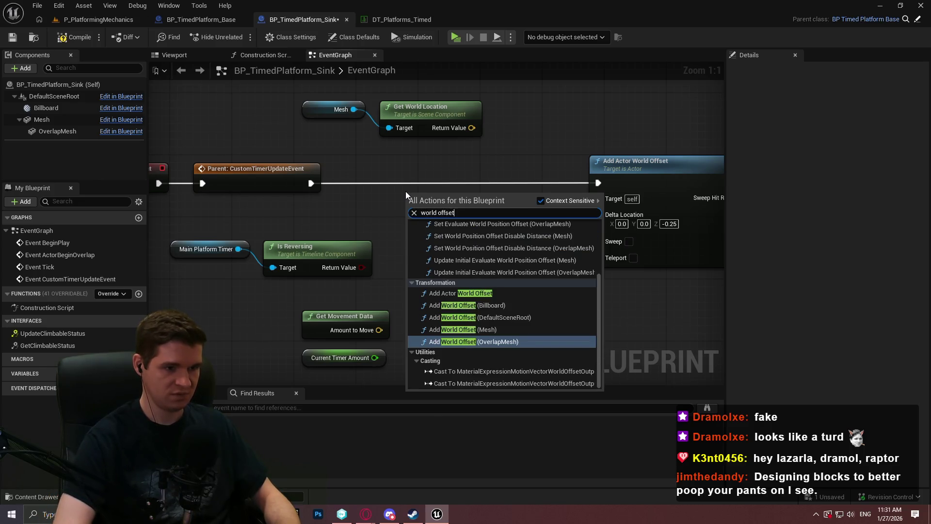
{"action": "left_click", "coordinate": [595, 294]}
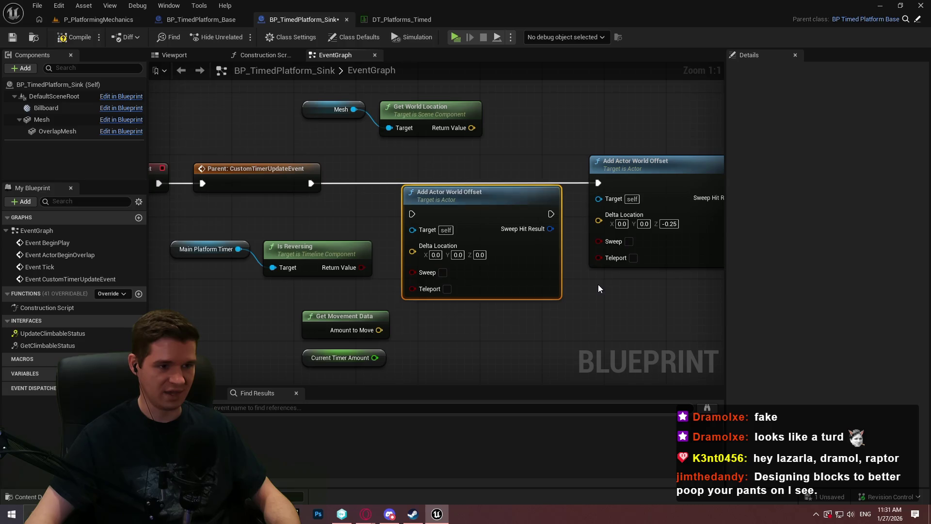
{"action": "left_click_drag", "start_coordinate": [506, 320], "coordinate": [432, 215]}
{"action": "right_click", "coordinate": [432, 216]}
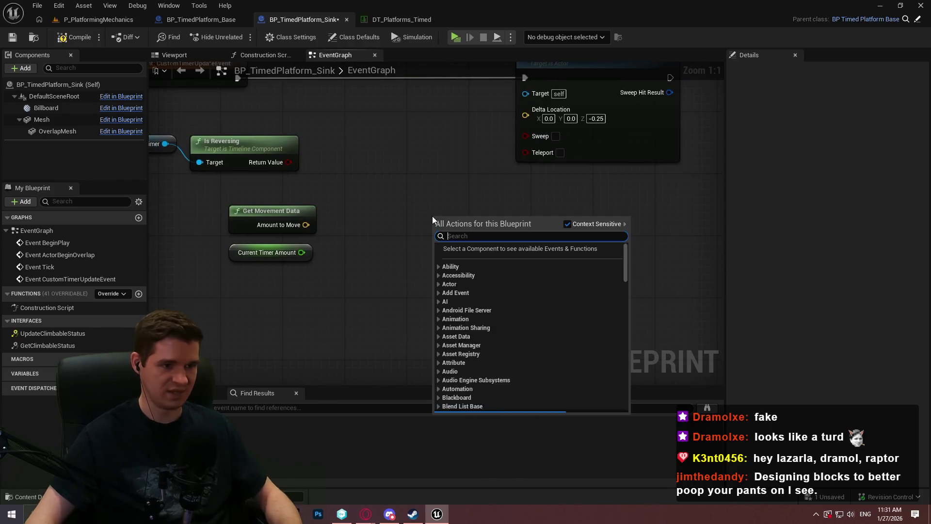
{"action": "type", "text": "actor offset"}
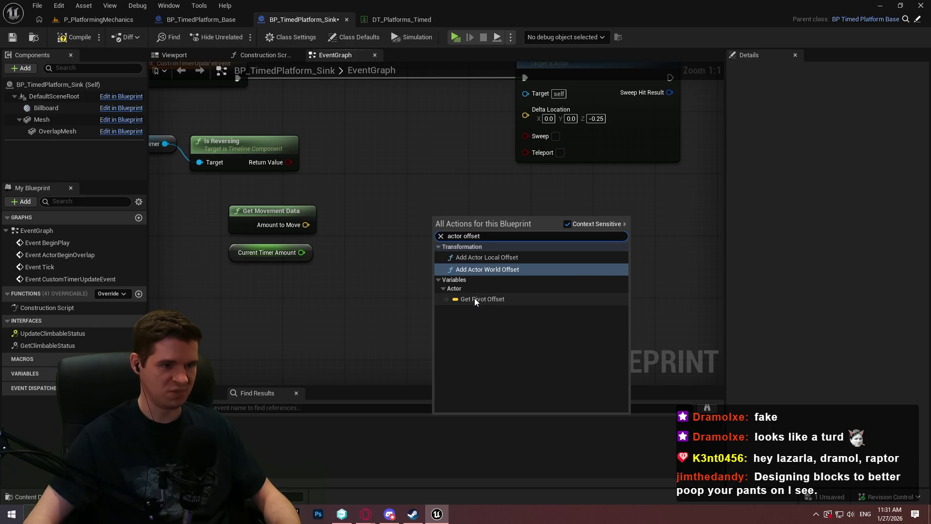
{"action": "left_click", "coordinate": [474, 299]}
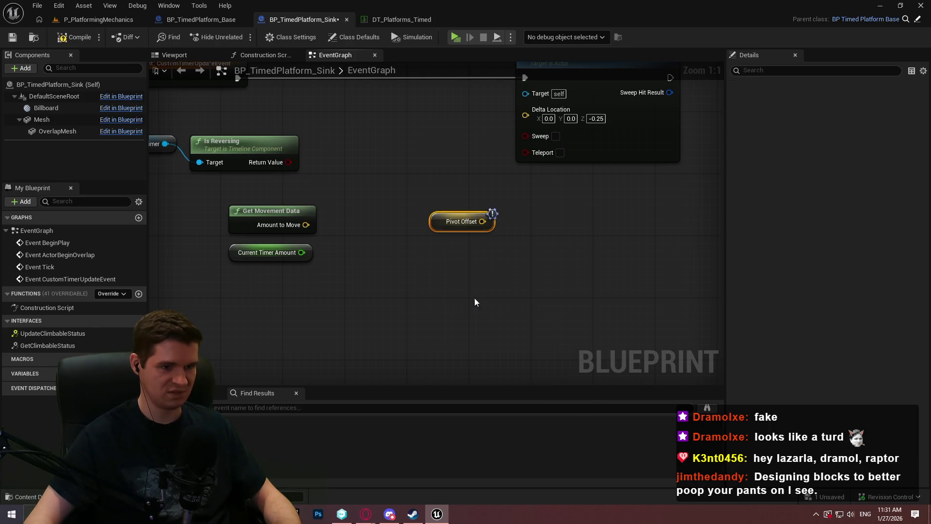
- Delete the stray Pivot Offset node and browse 'offset' actions without adding one
{"action": "scroll", "coordinate": [507, 234], "scroll_direction": "down", "scroll_amount": 1}
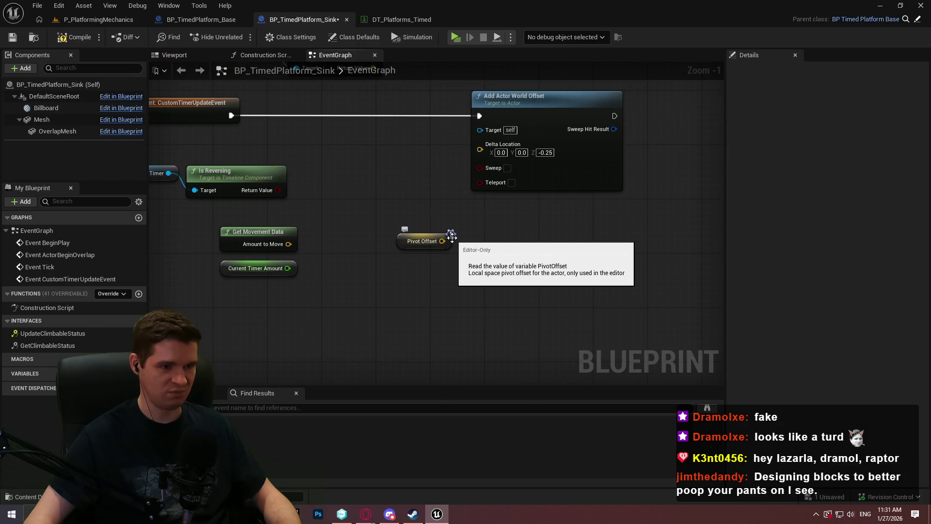
{"action": "left_click", "coordinate": [405, 245]}
{"action": "key", "text": "Delete"}
{"action": "right_click", "coordinate": [407, 236]}
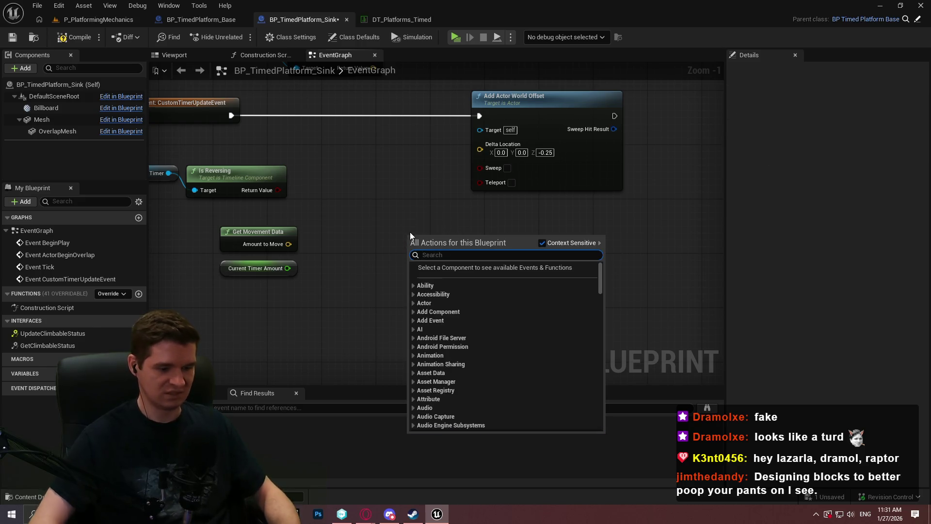
{"action": "type", "text": "offset"}
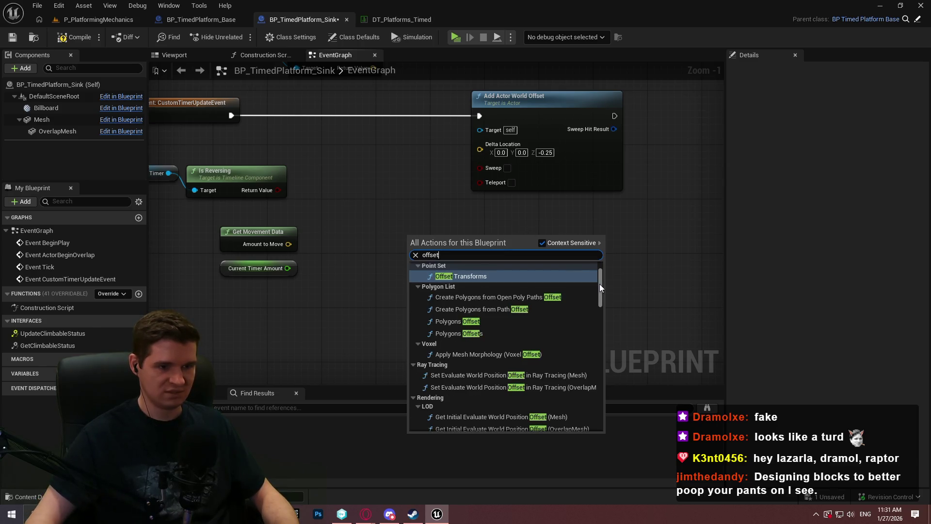
{"action": "mouse_move", "coordinate": [600, 284]}
{"action": "left_mouse_down"}
{"action": "mouse_move", "coordinate": [604, 363]}
{"action": "mouse_move", "coordinate": [592, 438]}
{"action": "mouse_move", "coordinate": [600, 224]}
{"action": "left_mouse_up"}
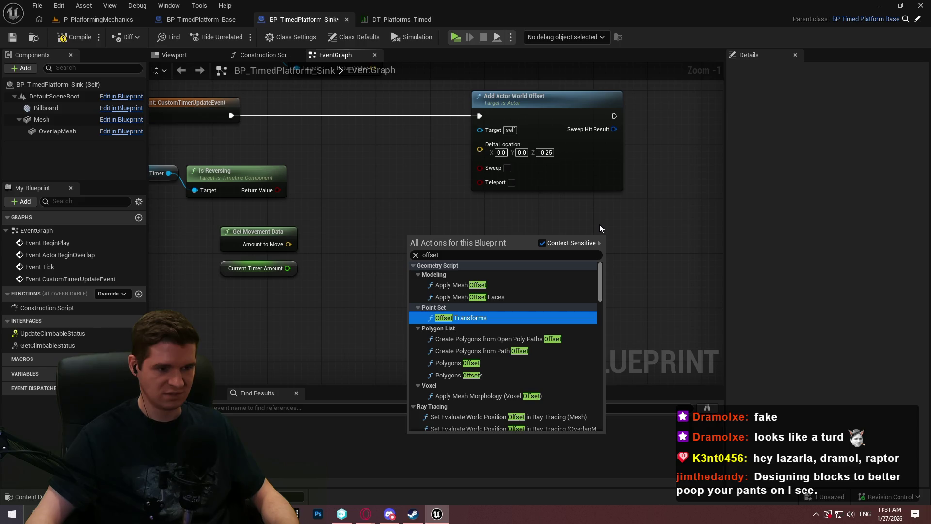
{"action": "left_click", "coordinate": [601, 222]}
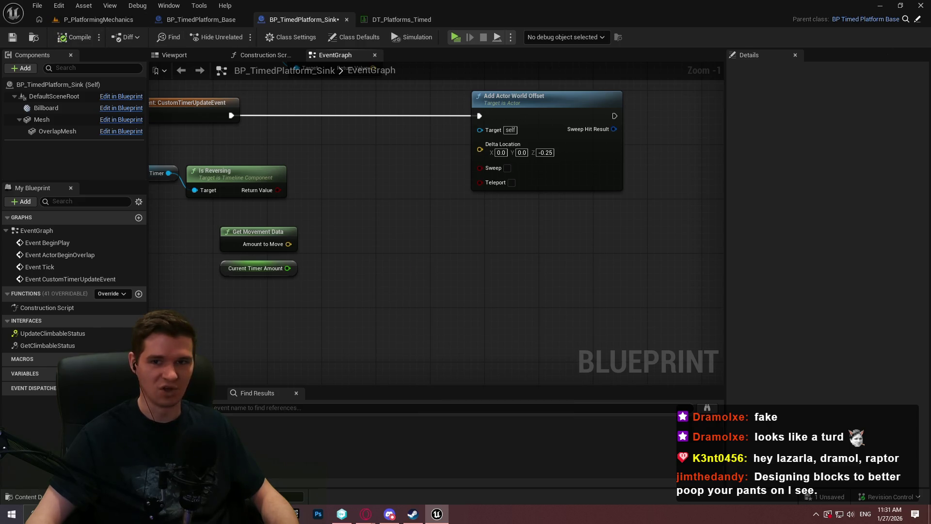
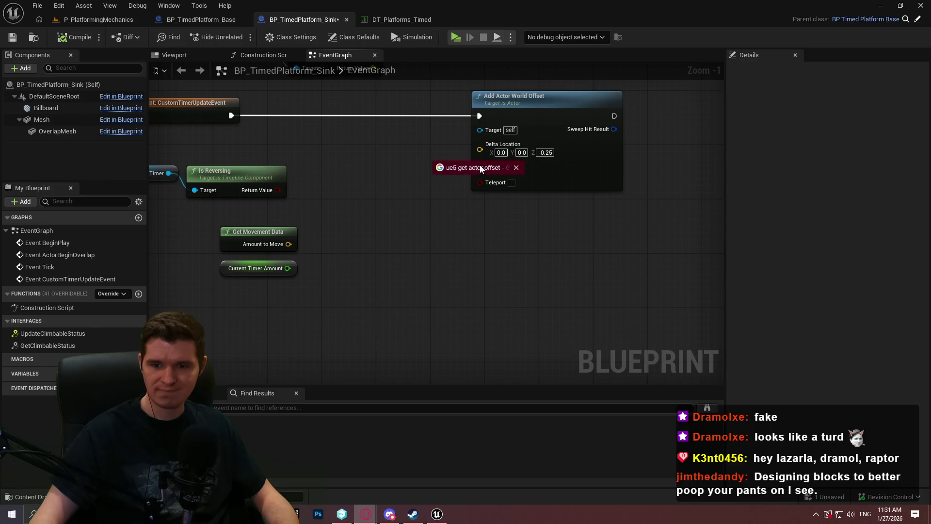
- Read a forum thread on offsets from an actor's location, then return to the editor
{"action": "left_click", "coordinate": [481, 168]}
{"action": "scroll", "coordinate": [508, 164], "scroll_direction": "down", "scroll_amount": 5}
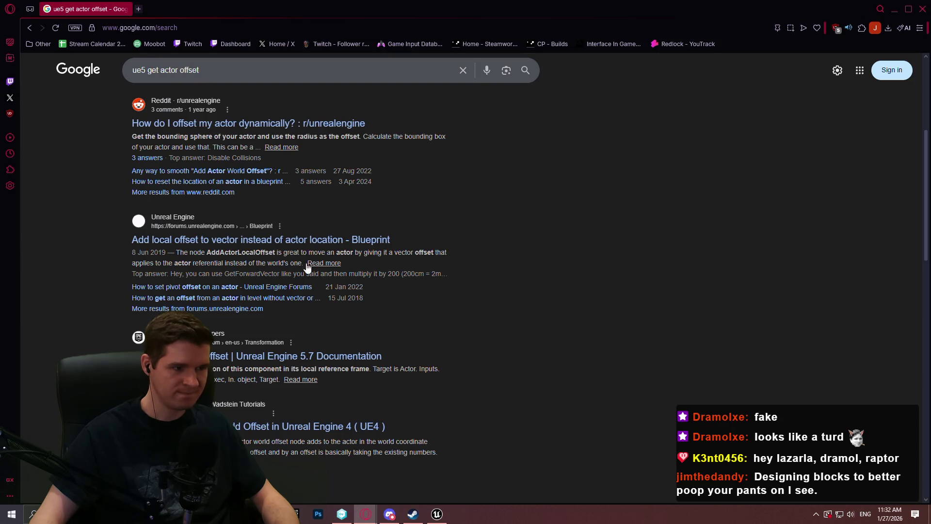
{"action": "left_click", "coordinate": [279, 298]}
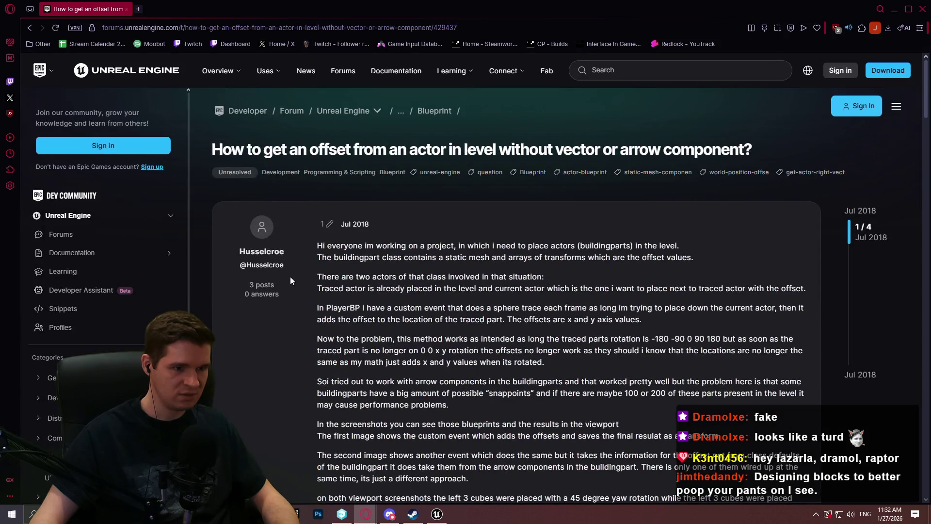
{"action": "scroll", "coordinate": [290, 277], "scroll_direction": "down", "scroll_amount": 2}
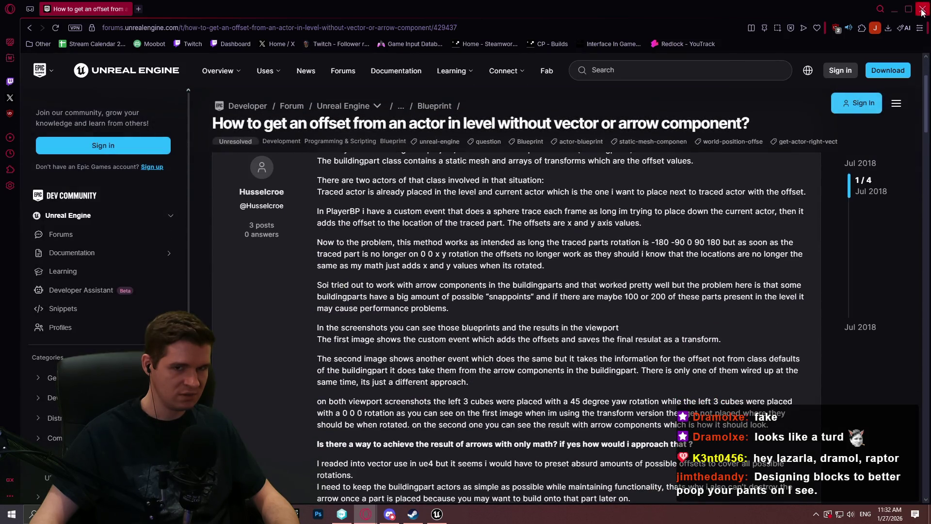
{"action": "left_click", "coordinate": [923, 9]}
- Add a Print String node after Add Actor World Offset and expand its advanced pins
{"action": "left_click_drag", "start_coordinate": [477, 238], "coordinate": [563, 251]}
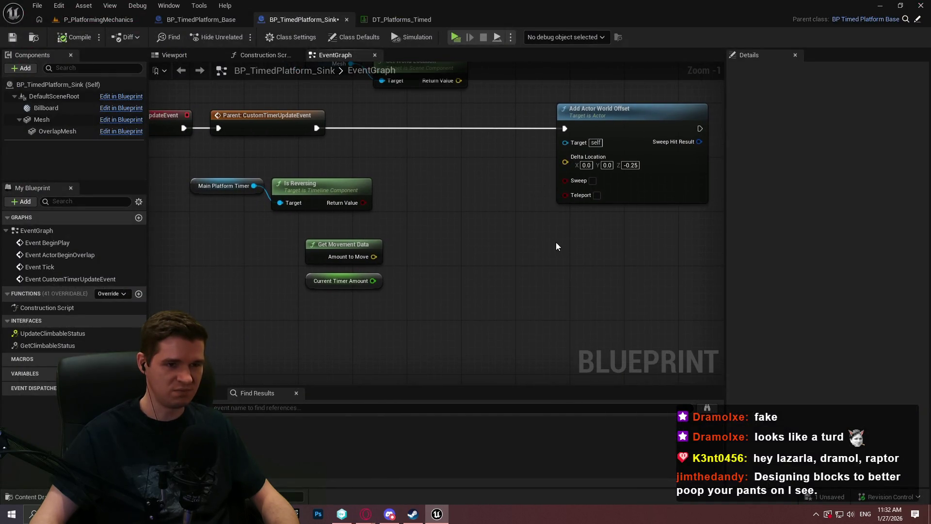
{"action": "left_click_drag", "start_coordinate": [556, 245], "coordinate": [377, 249]}
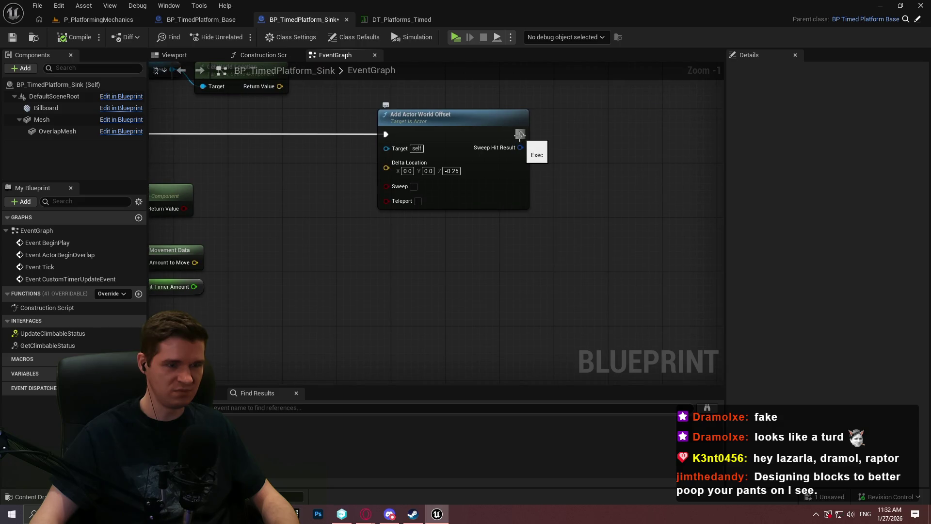
{"action": "left_click_drag", "start_coordinate": [523, 135], "coordinate": [575, 128]}
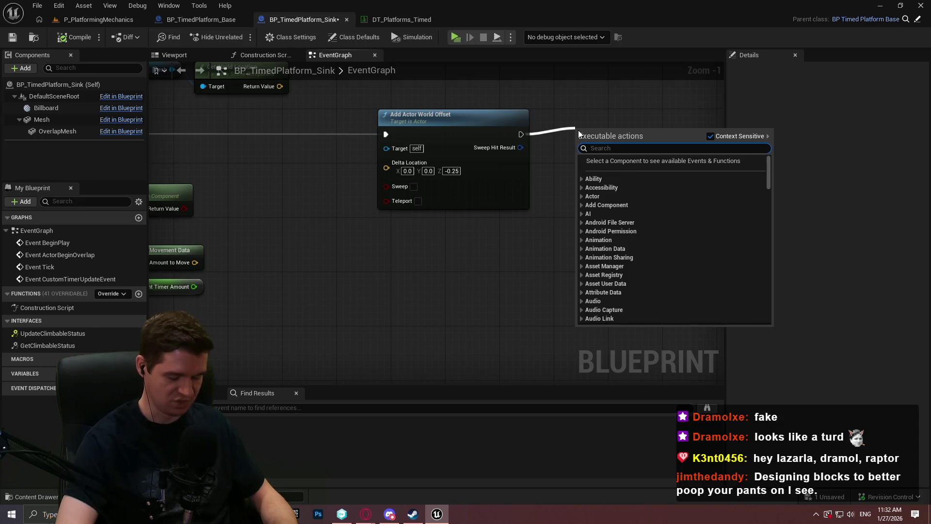
{"action": "type", "text": "print"}
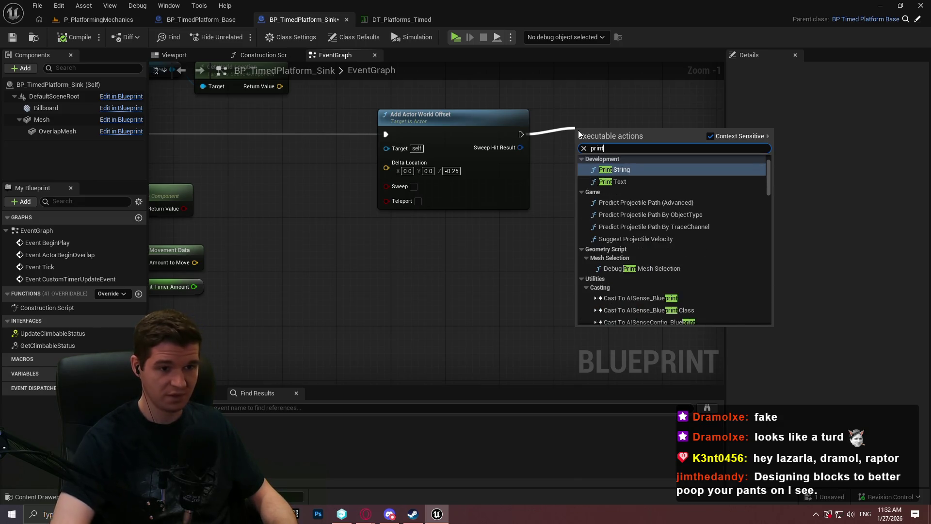
{"action": "key", "text": "Return"}
{"action": "left_click_drag", "start_coordinate": [579, 130], "coordinate": [664, 133]}
{"action": "mouse_move", "coordinate": [692, 181]}
{"action": "left_mouse_down"}
{"action": "mouse_move", "coordinate": [463, 200]}
{"action": "mouse_move", "coordinate": [583, 181]}
{"action": "left_mouse_up"}
{"action": "left_click", "coordinate": [476, 202]}
{"action": "left_click", "coordinate": [445, 159]}
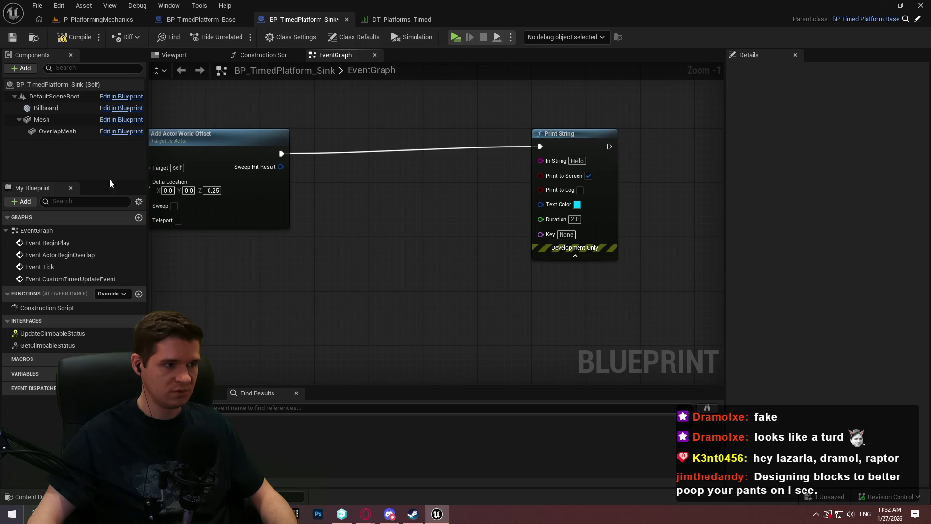
- Add a Get Actor Location node to the graph
{"action": "right_click", "coordinate": [263, 301]}
{"action": "type", "text": "get world locat"}
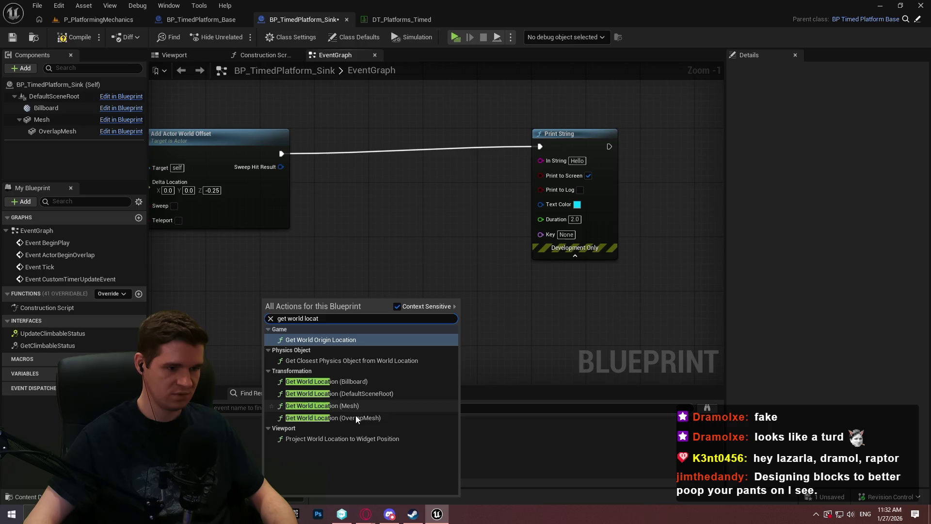
{"action": "key", "text": "ctrl+a"}
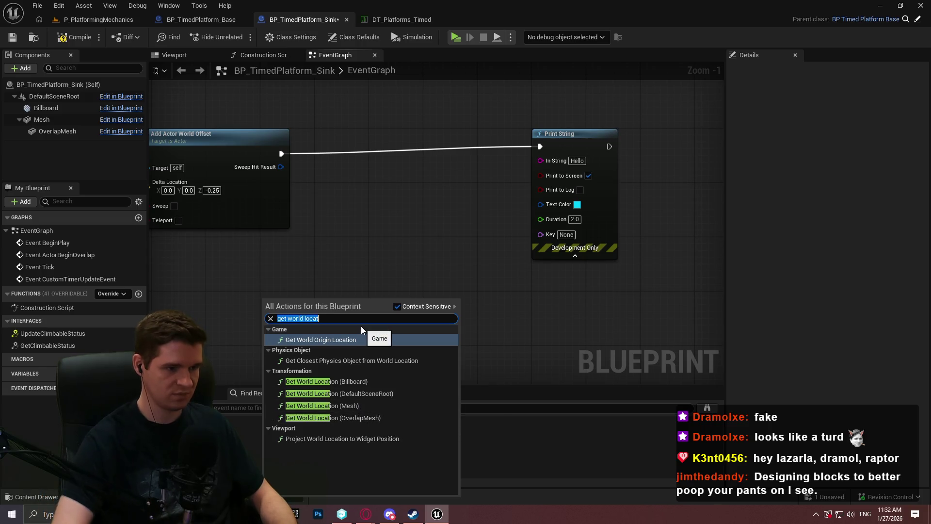
{"action": "type", "text": "get actor lopca"}
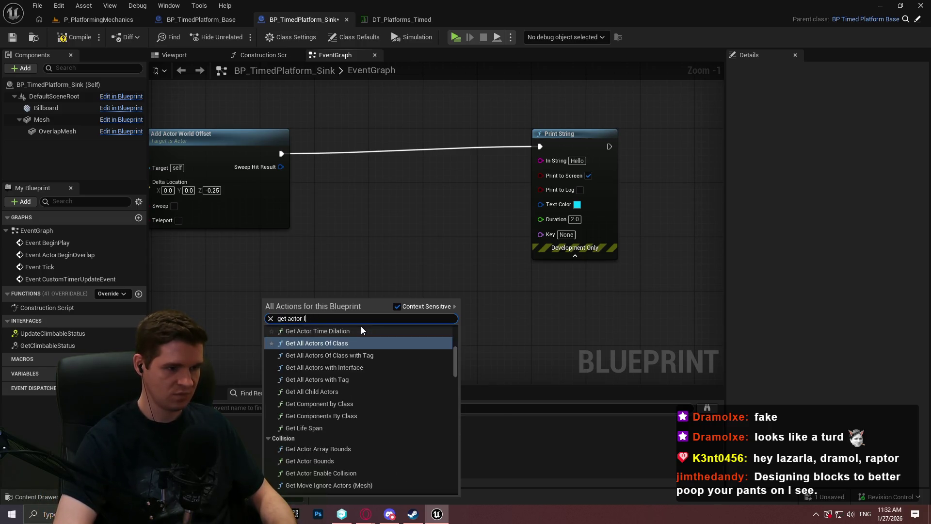
{"action": "key", "text": "BackSpace"}
{"action": "key", "text": "BackSpace"}
{"action": "key", "text": "BackSpace"}
{"action": "type", "text": "locat"}
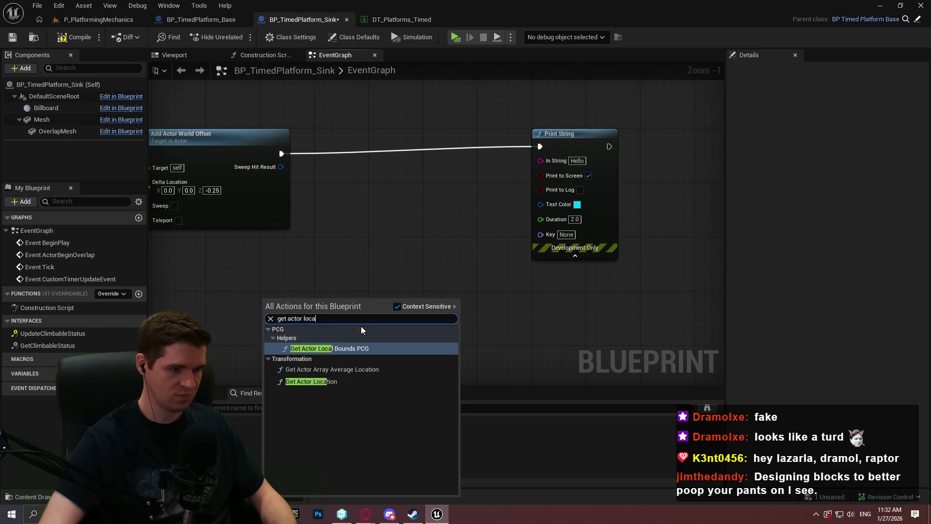
{"action": "left_click", "coordinate": [332, 352]}
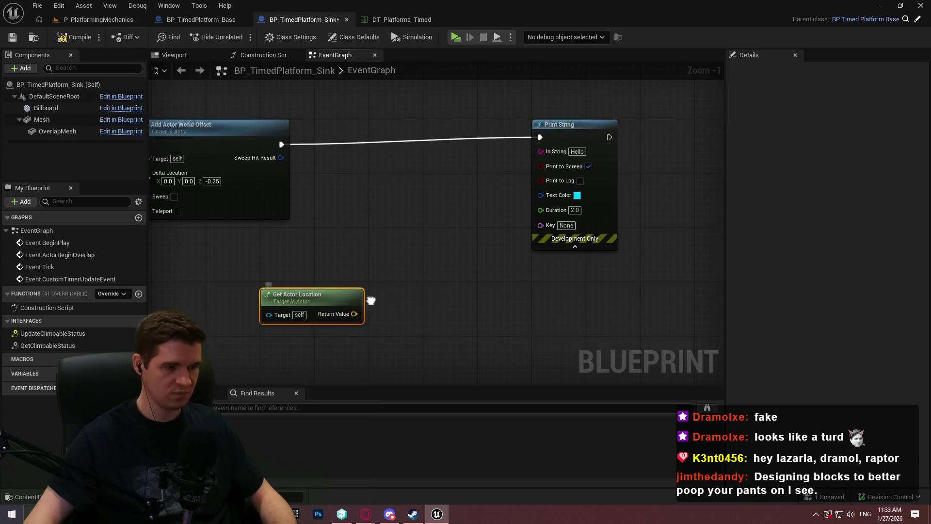
- Add a Mesh reference with a Get World Location node
{"action": "mouse_move", "coordinate": [42, 120]}
{"action": "left_mouse_down"}
{"action": "mouse_move", "coordinate": [298, 298]}
{"action": "mouse_move", "coordinate": [379, 287]}
{"action": "left_mouse_up"}
{"action": "type", "text": "get world locat"}
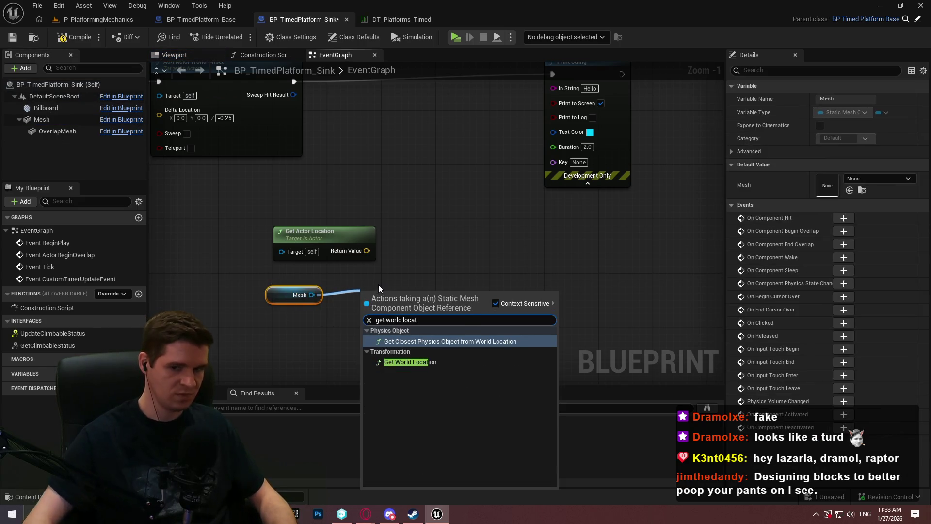
{"action": "left_click", "coordinate": [410, 361]}
- Compute Distance (Vector) between actor and mesh world locations and print the result
{"action": "left_click_drag", "start_coordinate": [366, 251], "coordinate": [497, 238]}
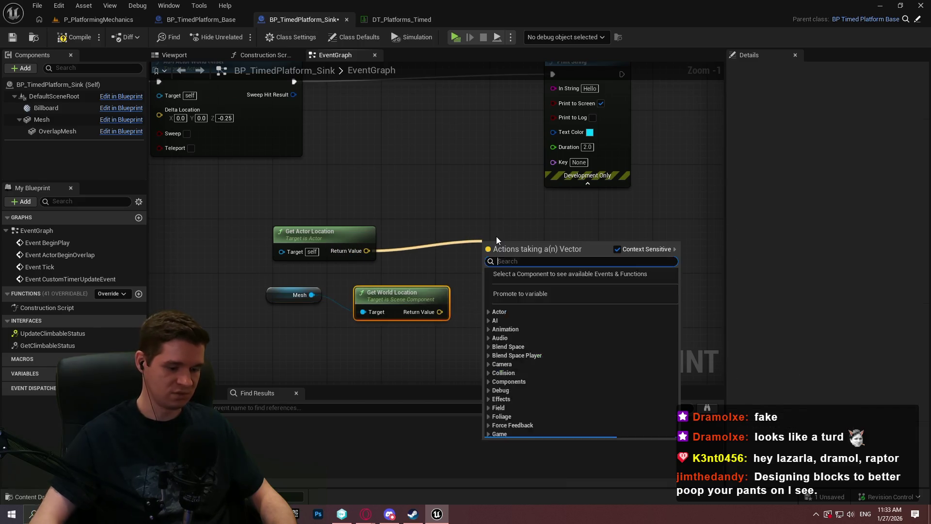
{"action": "type", "text": "dis"}
{"action": "key", "text": "Down"}
{"action": "key", "text": "Down"}
{"action": "key", "text": "Down"}
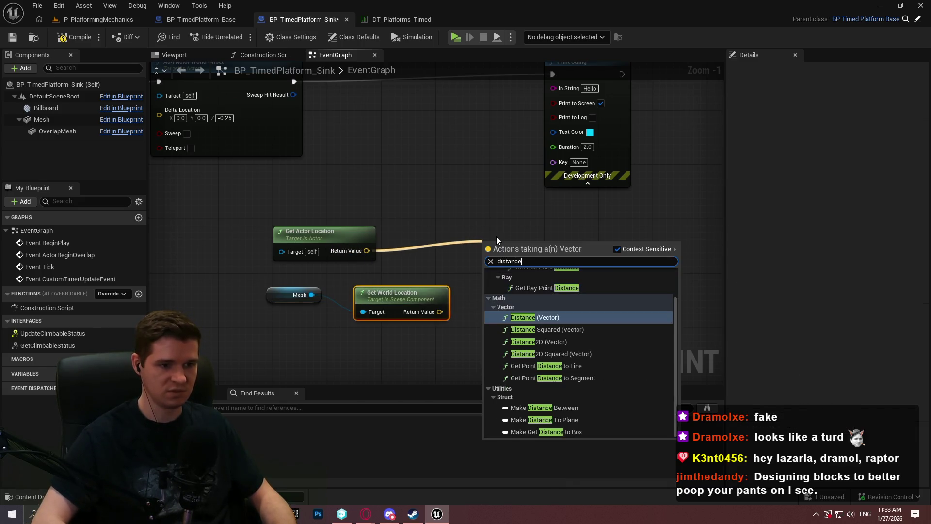
{"action": "key", "text": "Return"}
{"action": "left_click_drag", "start_coordinate": [486, 276], "coordinate": [439, 312]}
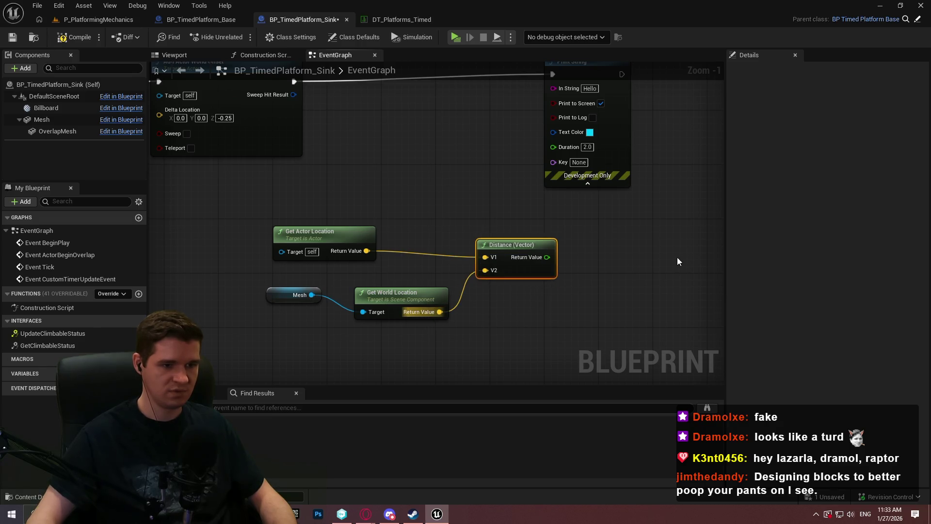
{"action": "mouse_move", "coordinate": [532, 257]}
{"action": "left_mouse_down"}
{"action": "mouse_move", "coordinate": [578, 49]}
{"action": "mouse_move", "coordinate": [558, 243]}
{"action": "left_mouse_up"}
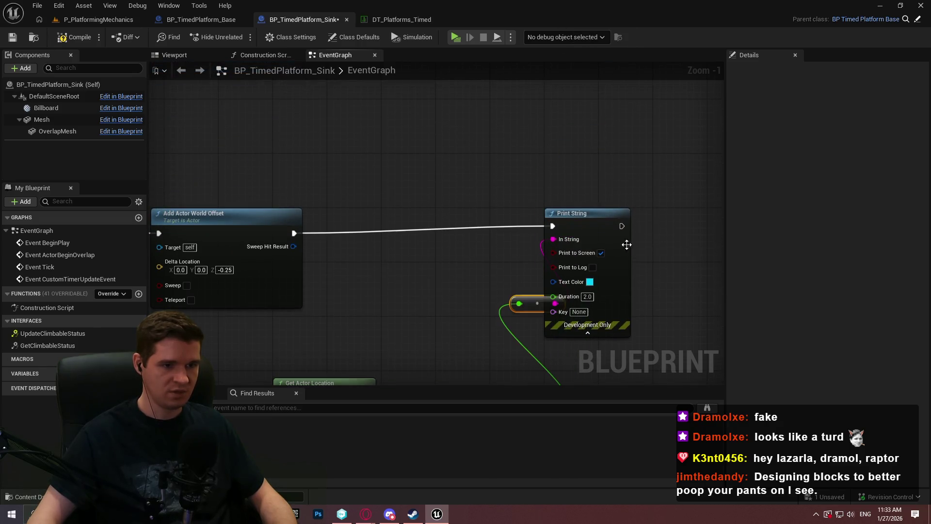
{"action": "left_click", "coordinate": [86, 20]}
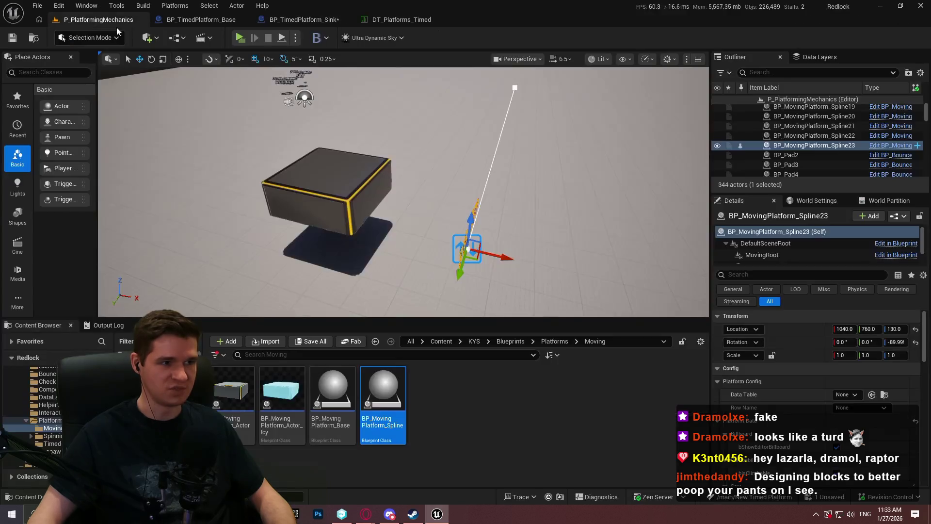
{"action": "left_click", "coordinate": [240, 38]}
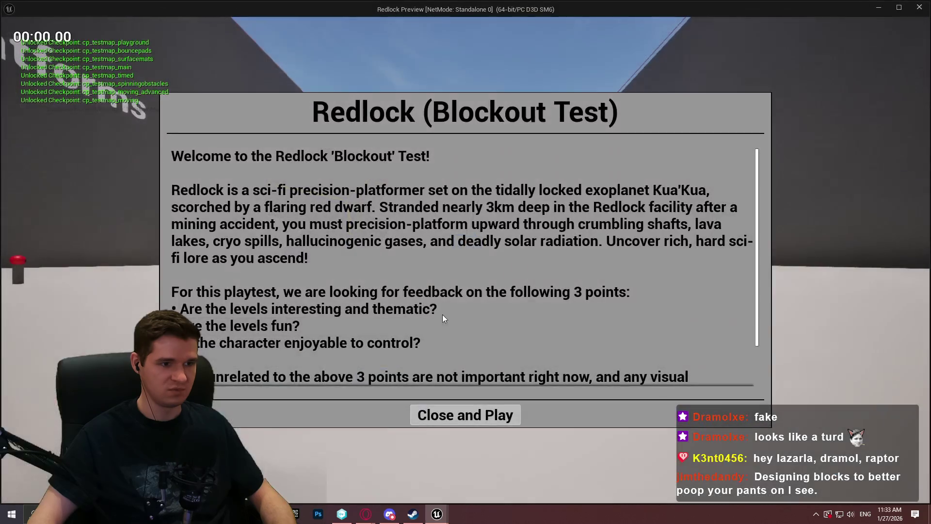
{"action": "left_click", "coordinate": [458, 414]}
{"action": "key", "text": "w"}
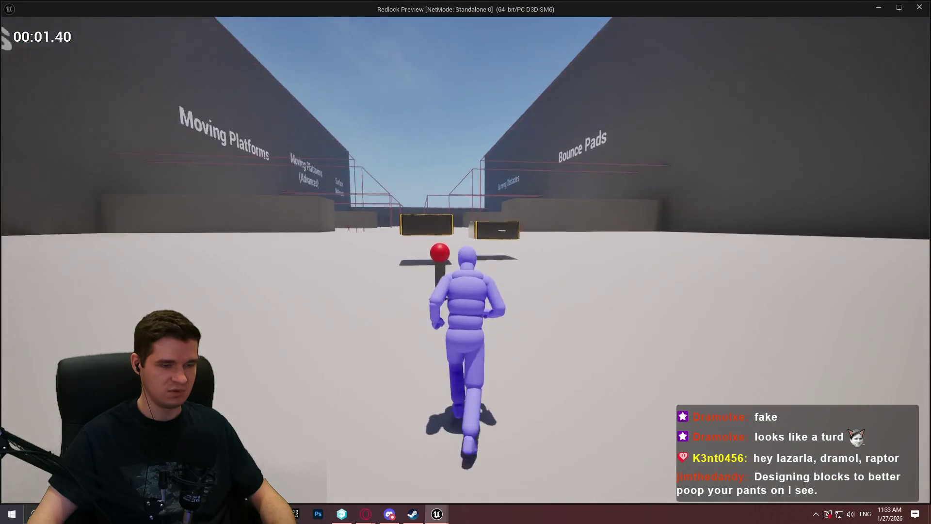
{"action": "key", "text": "space"}
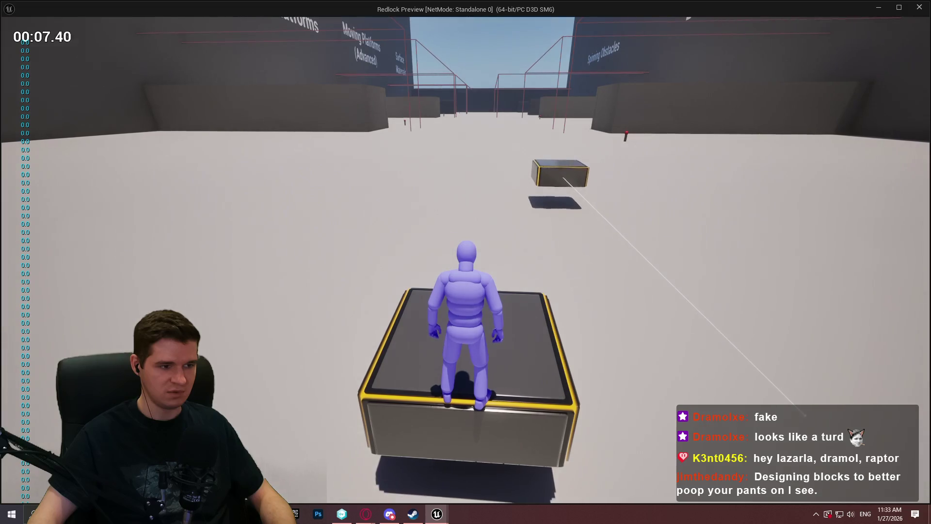
{"action": "key", "text": "Escape"}
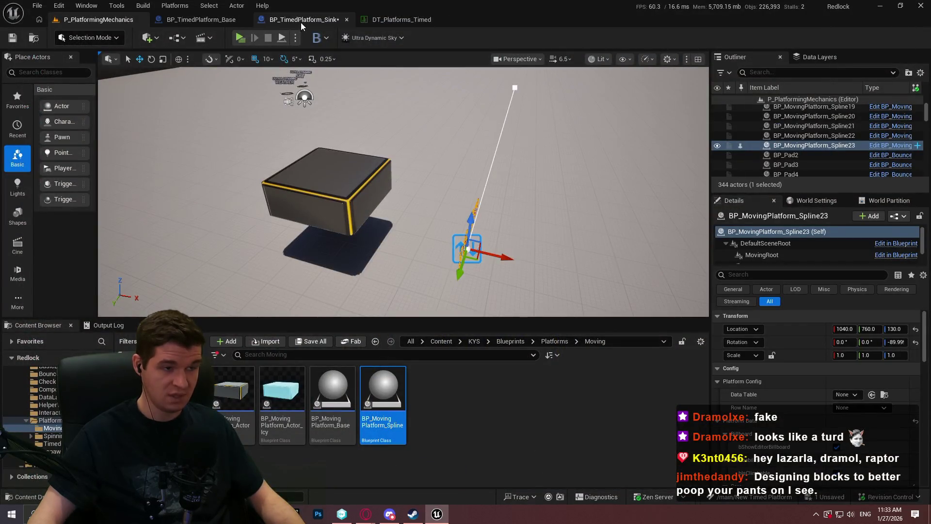
- In BP_TimedPlatform_Sink, add a Mesh Add World Offset node with Delta Location Z of -0.25
{"action": "left_click", "coordinate": [301, 22]}
{"action": "left_click_drag", "start_coordinate": [444, 154], "coordinate": [421, 135]}
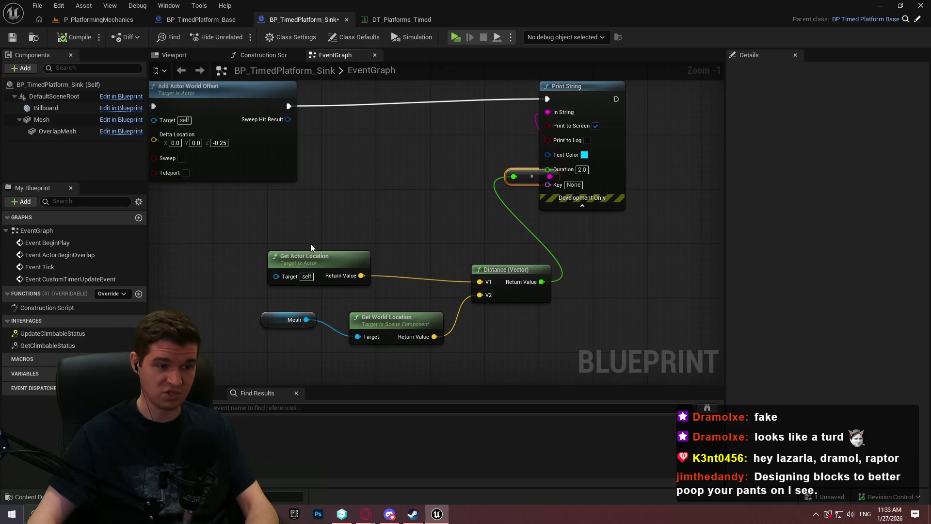
{"action": "left_click_drag", "start_coordinate": [358, 221], "coordinate": [463, 212]}
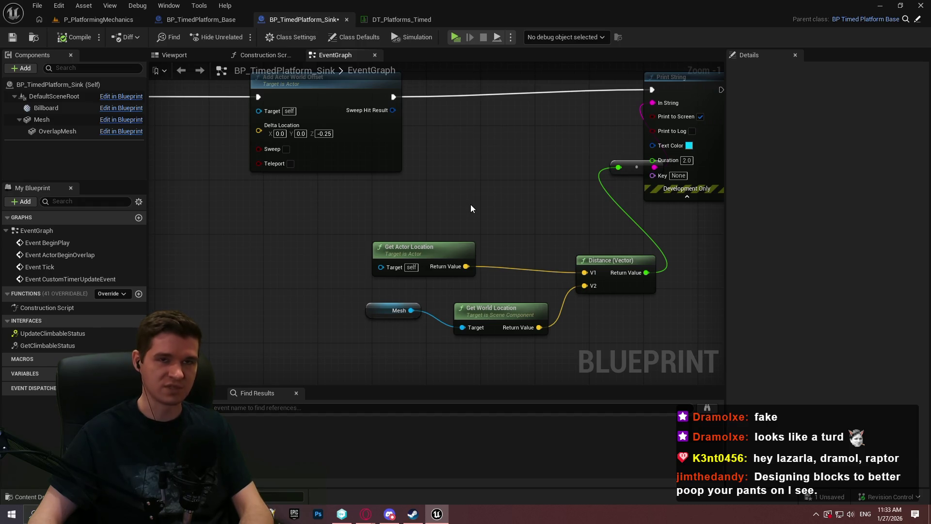
{"action": "mouse_move", "coordinate": [471, 205]}
{"action": "left_mouse_down"}
{"action": "mouse_move", "coordinate": [565, 207]}
{"action": "mouse_move", "coordinate": [560, 244]}
{"action": "left_mouse_up"}
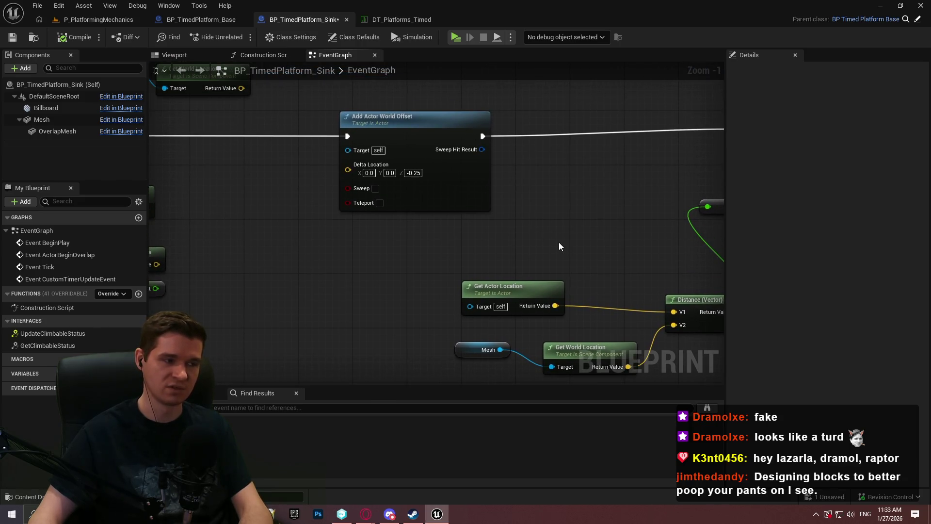
{"action": "left_click_drag", "start_coordinate": [556, 233], "coordinate": [547, 228]}
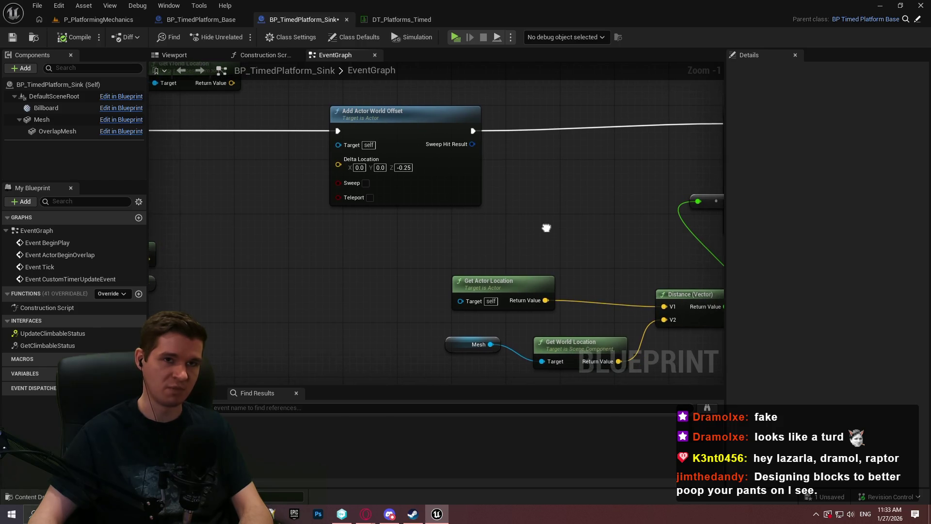
{"action": "mouse_move", "coordinate": [390, 269]}
{"action": "left_mouse_down"}
{"action": "mouse_move", "coordinate": [609, 293]}
{"action": "mouse_move", "coordinate": [371, 252]}
{"action": "left_mouse_up"}
{"action": "mouse_move", "coordinate": [80, 119]}
{"action": "left_mouse_down"}
{"action": "mouse_move", "coordinate": [385, 249]}
{"action": "mouse_move", "coordinate": [441, 253]}
{"action": "left_mouse_up"}
{"action": "type", "text": "add"}
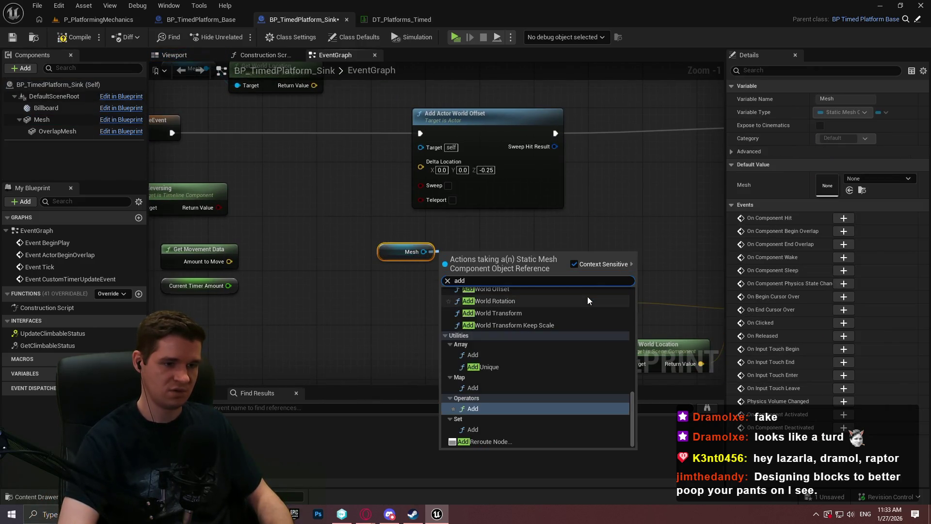
{"action": "type", "text": " world"}
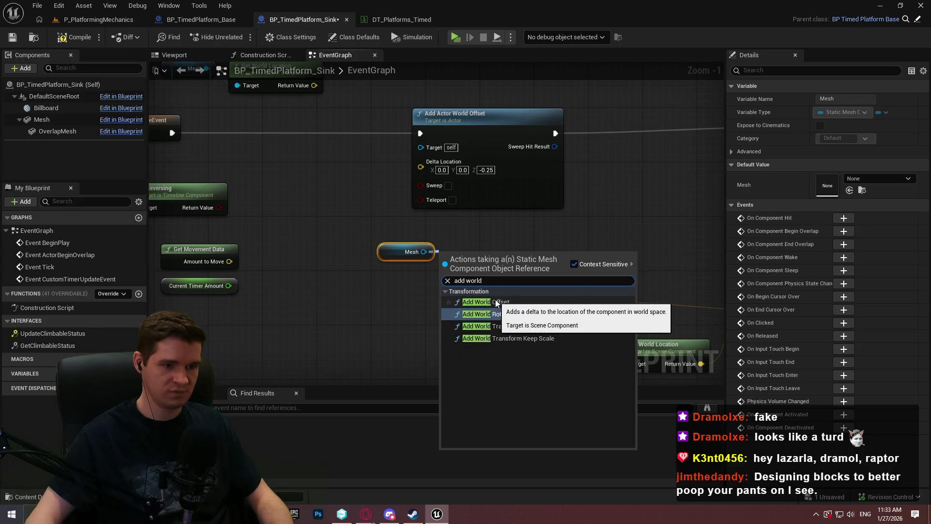
{"action": "left_click", "coordinate": [493, 303]}
{"action": "mouse_move", "coordinate": [441, 307]}
{"action": "left_mouse_down"}
{"action": "mouse_move", "coordinate": [322, 299]}
{"action": "mouse_move", "coordinate": [303, 286]}
{"action": "mouse_move", "coordinate": [313, 291]}
{"action": "left_mouse_up"}
{"action": "left_click", "coordinate": [504, 311]}
{"action": "double_click", "coordinate": [506, 311]}
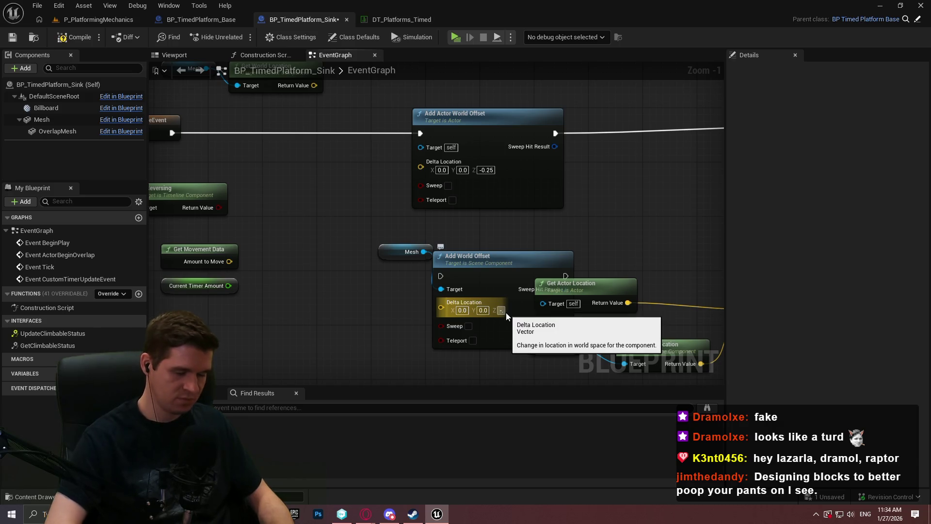
{"action": "type", "text": "-0.25"}
- Position Add World Offset by the timer event and chain Print String after it
{"action": "mouse_move", "coordinate": [461, 252]}
{"action": "left_mouse_down"}
{"action": "mouse_move", "coordinate": [472, 248]}
{"action": "mouse_move", "coordinate": [372, 238]}
{"action": "left_mouse_up"}
{"action": "left_click", "coordinate": [537, 257]}
{"action": "left_click_drag", "start_coordinate": [538, 258], "coordinate": [644, 275]}
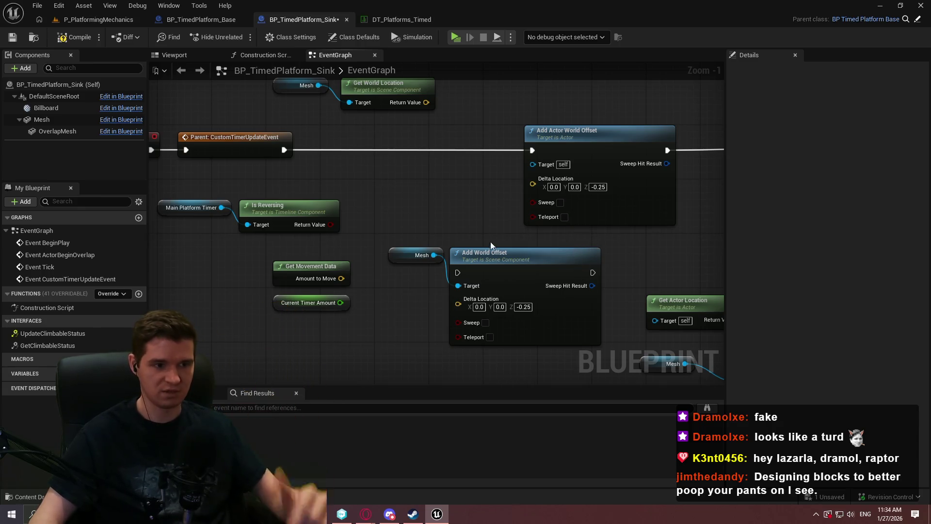
{"action": "mouse_move", "coordinate": [455, 276]}
{"action": "left_mouse_down"}
{"action": "mouse_move", "coordinate": [296, 161]}
{"action": "mouse_move", "coordinate": [423, 158]}
{"action": "mouse_move", "coordinate": [465, 251]}
{"action": "mouse_move", "coordinate": [275, 150]}
{"action": "mouse_move", "coordinate": [283, 150]}
{"action": "left_mouse_up"}
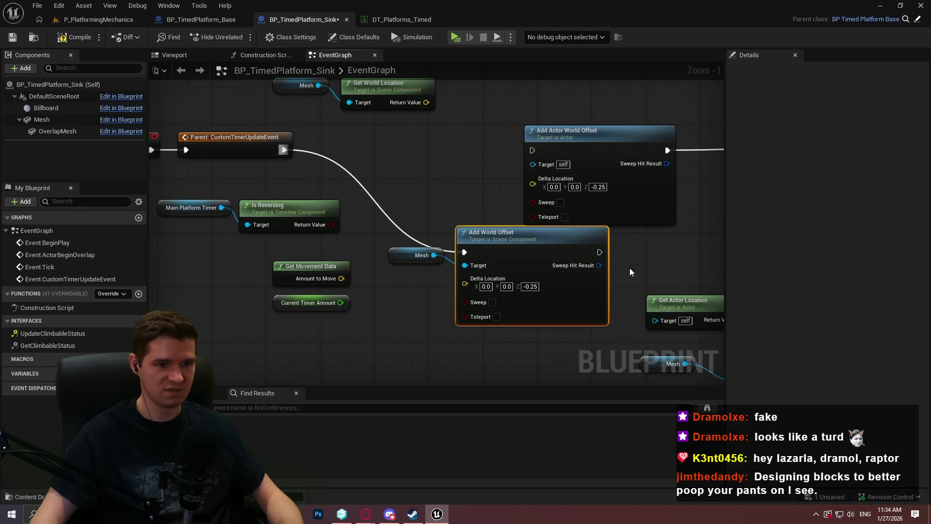
{"action": "mouse_move", "coordinate": [597, 248]}
{"action": "left_mouse_down"}
{"action": "mouse_move", "coordinate": [869, 177]}
{"action": "mouse_move", "coordinate": [607, 153]}
{"action": "mouse_move", "coordinate": [621, 143]}
{"action": "left_mouse_up"}
{"action": "left_click", "coordinate": [451, 35]}
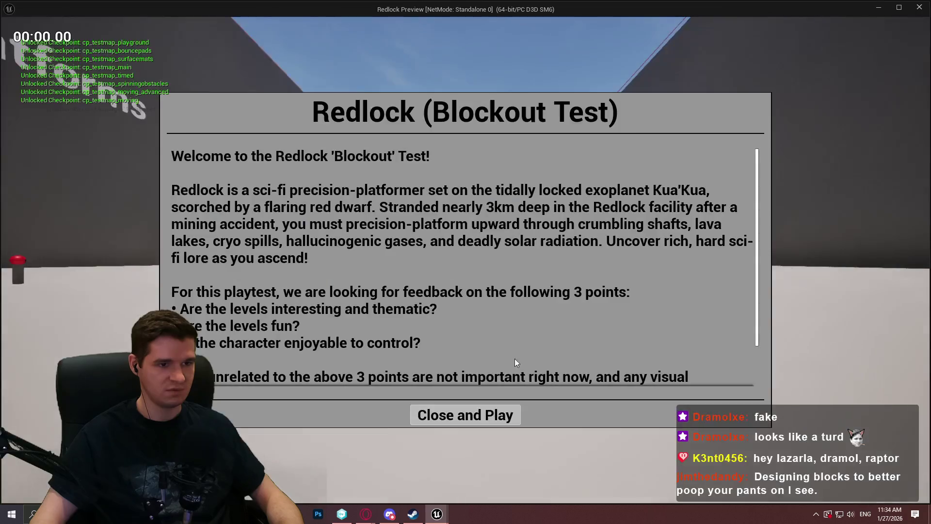
{"action": "left_click", "coordinate": [499, 416]}
{"action": "key", "text": "w"}
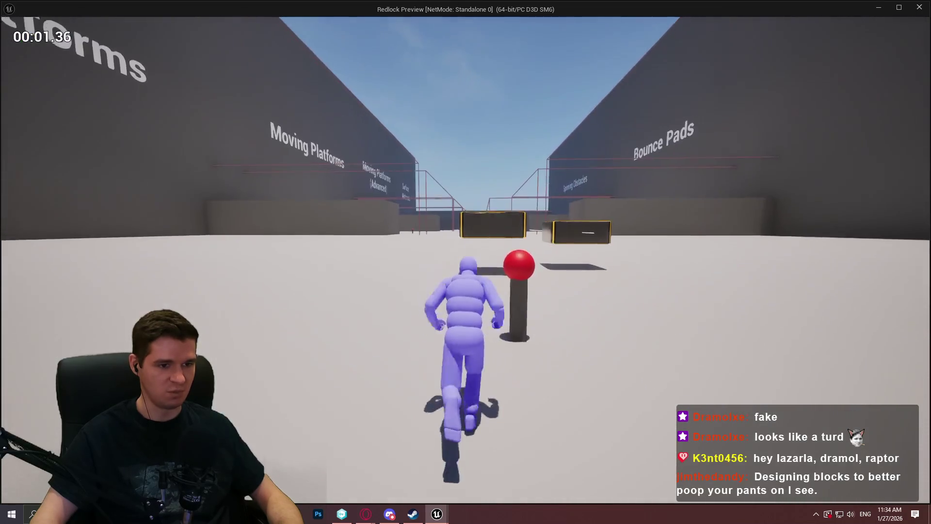
{"action": "key", "text": "space"}
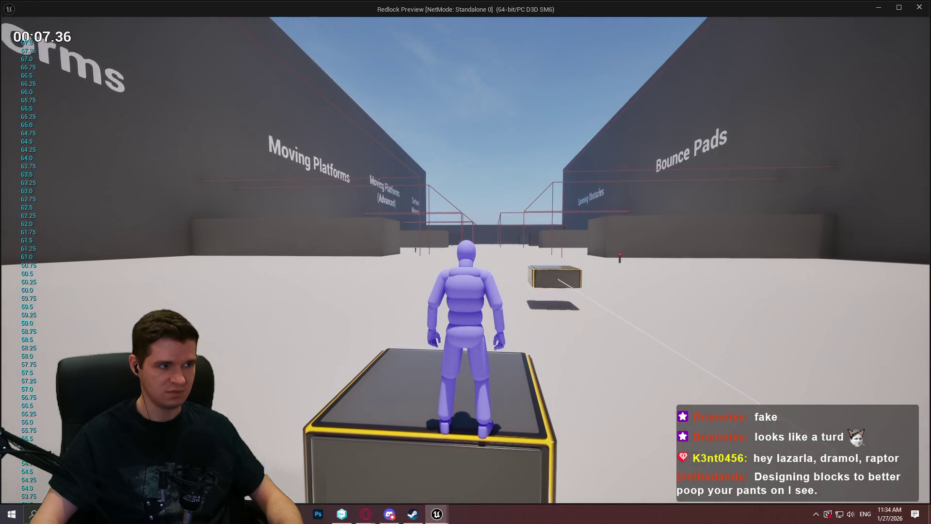
{"action": "key", "text": "w"}
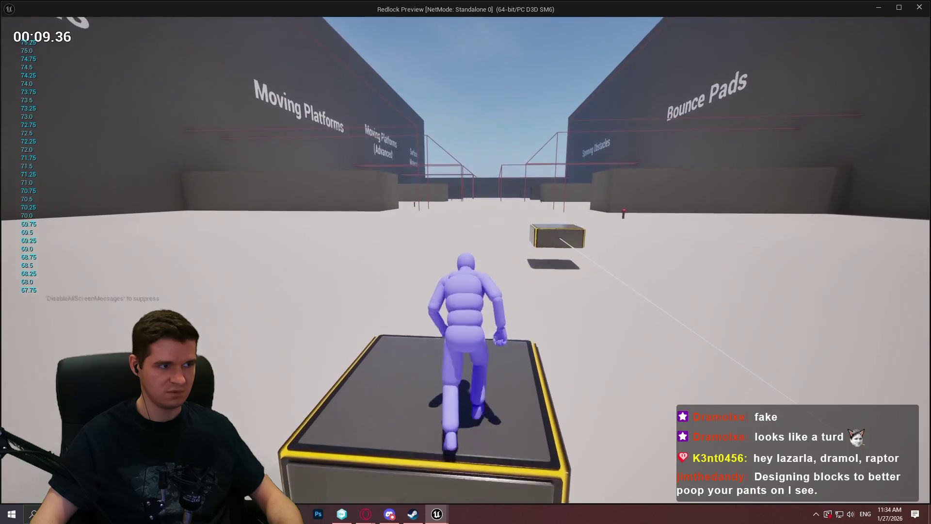
{"action": "key", "text": "s"}
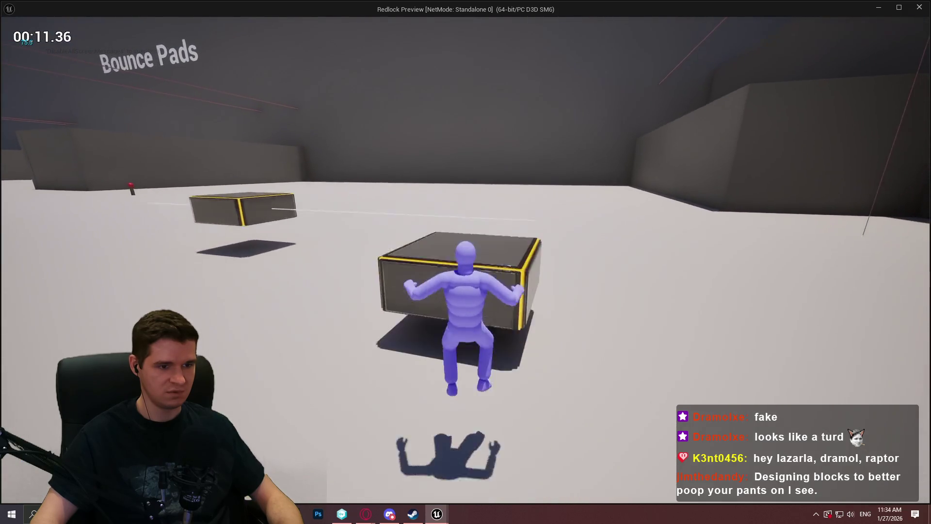
{"action": "key", "text": "w"}
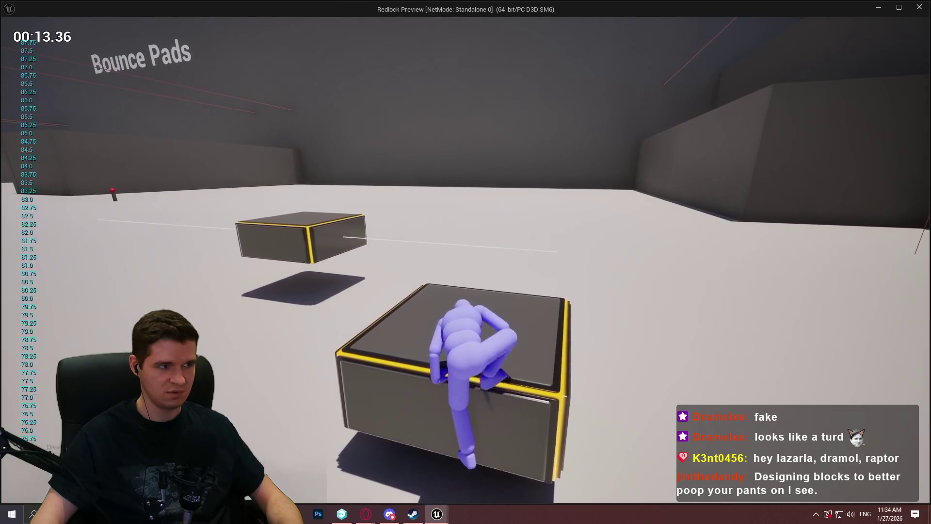
{"action": "key", "text": "Escape"}
- Divide Amount to Move by an integer 300, then switch to the P_PlatformingMechanics level
{"action": "scroll", "coordinate": [595, 261], "scroll_direction": "down", "scroll_amount": 1}
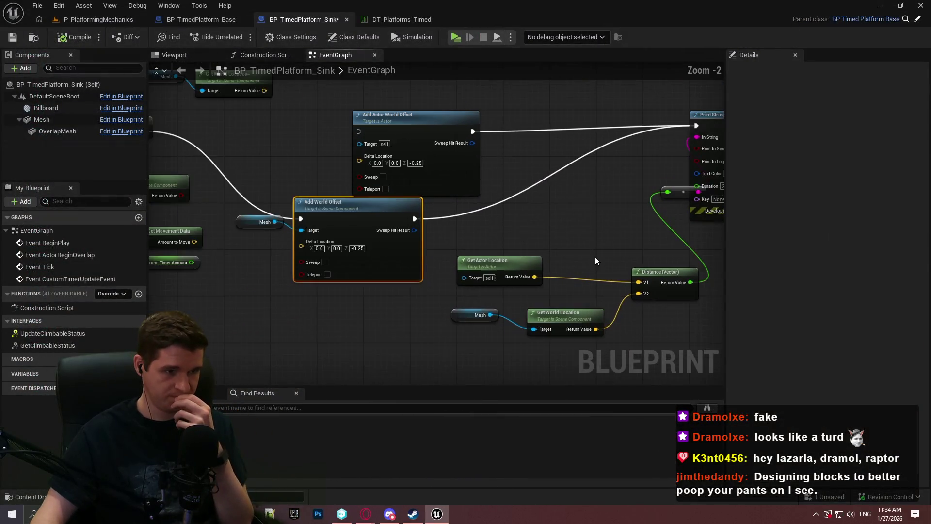
{"action": "left_click_drag", "start_coordinate": [442, 300], "coordinate": [572, 261]}
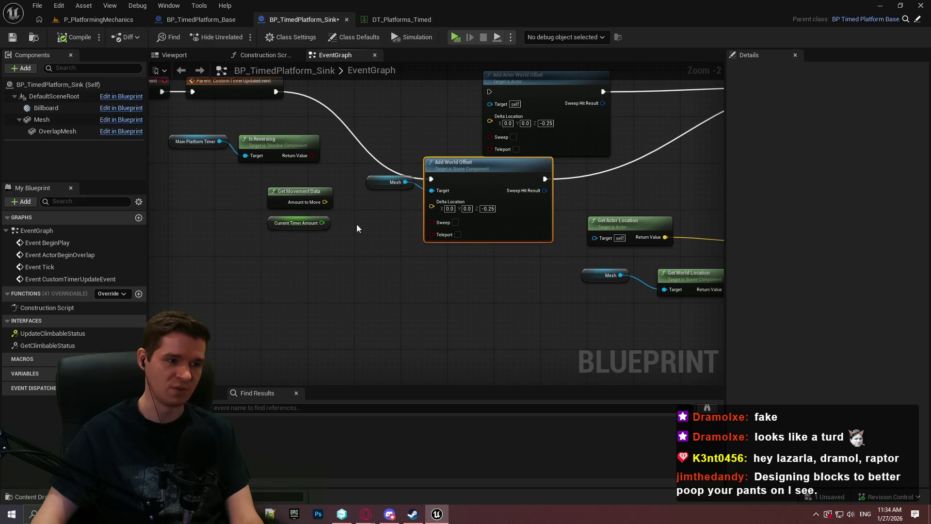
{"action": "mouse_move", "coordinate": [307, 193]}
{"action": "left_mouse_down"}
{"action": "mouse_move", "coordinate": [295, 275]}
{"action": "mouse_move", "coordinate": [331, 289]}
{"action": "mouse_move", "coordinate": [335, 275]}
{"action": "left_mouse_up"}
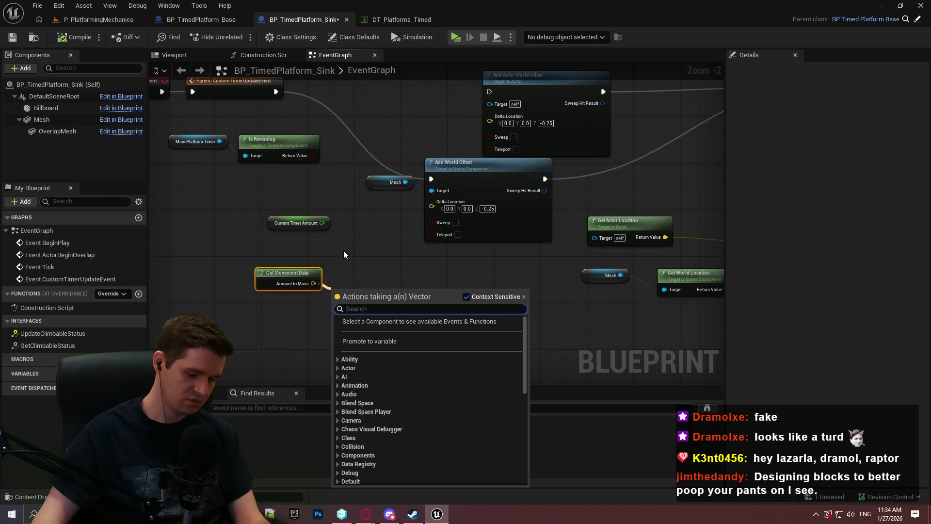
{"action": "type", "text": "/"}
{"action": "left_click", "coordinate": [383, 341]}
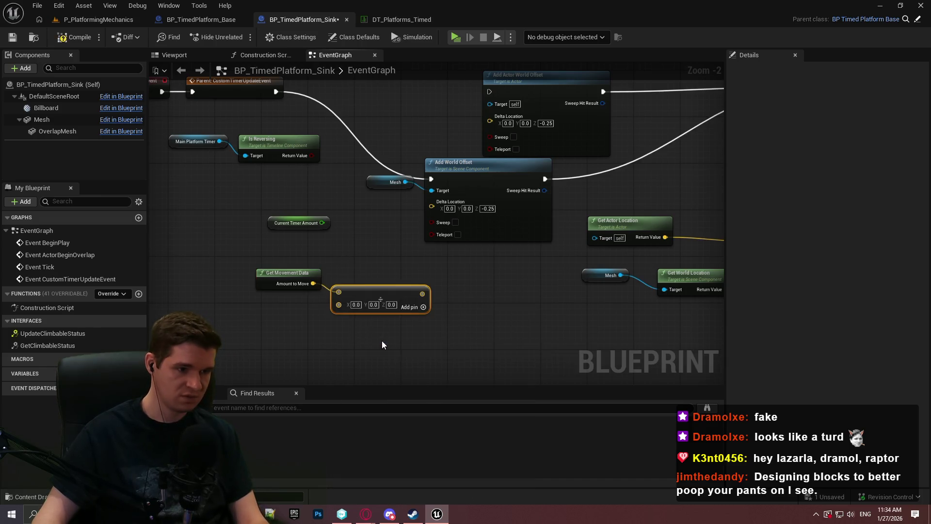
{"action": "right_click", "coordinate": [338, 304]}
{"action": "left_click", "coordinate": [371, 246]}
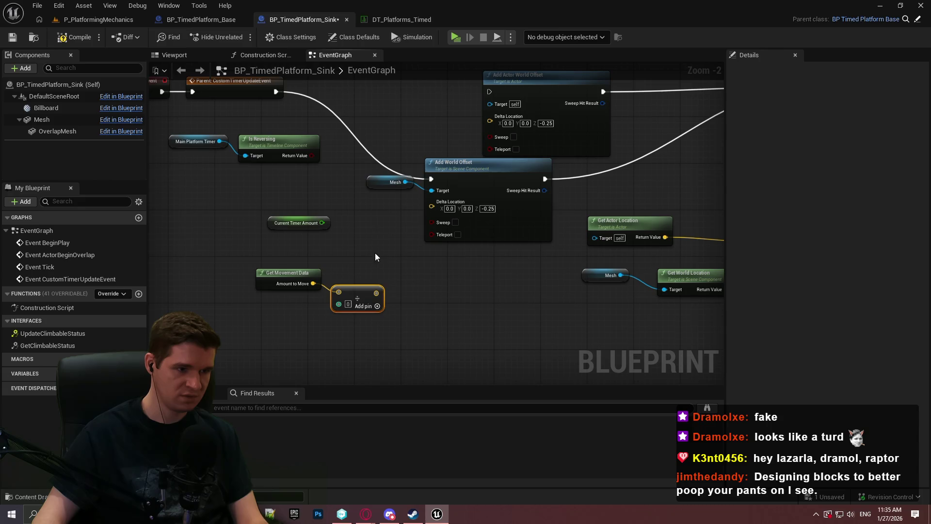
{"action": "left_click", "coordinate": [348, 305]}
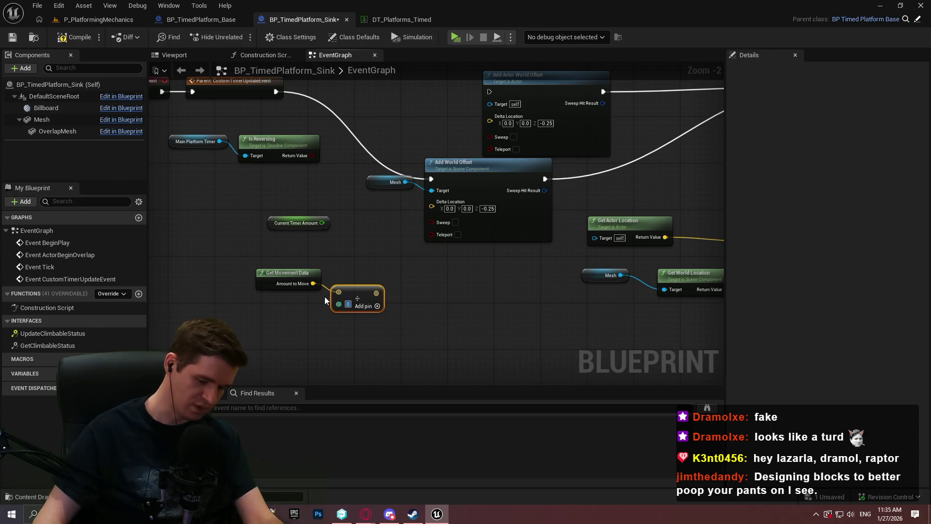
{"action": "type", "text": "300"}
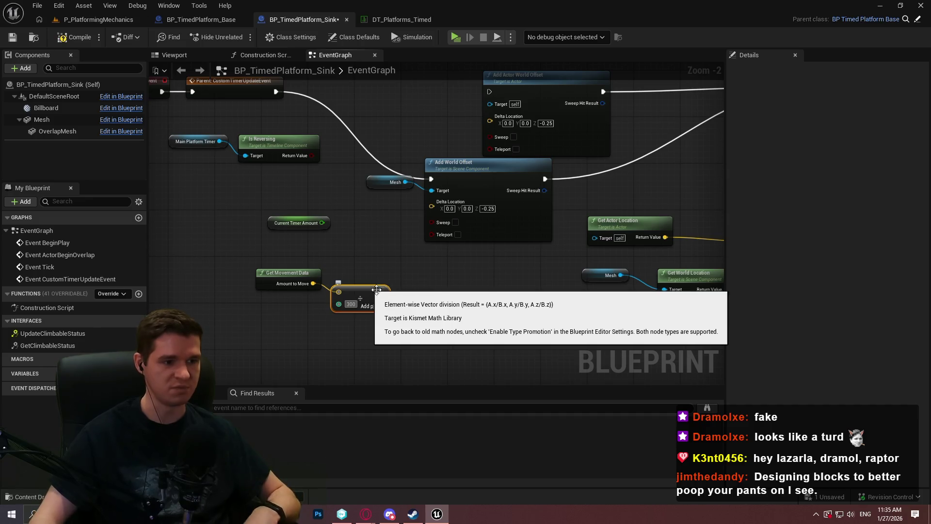
{"action": "left_click", "coordinate": [368, 241]}
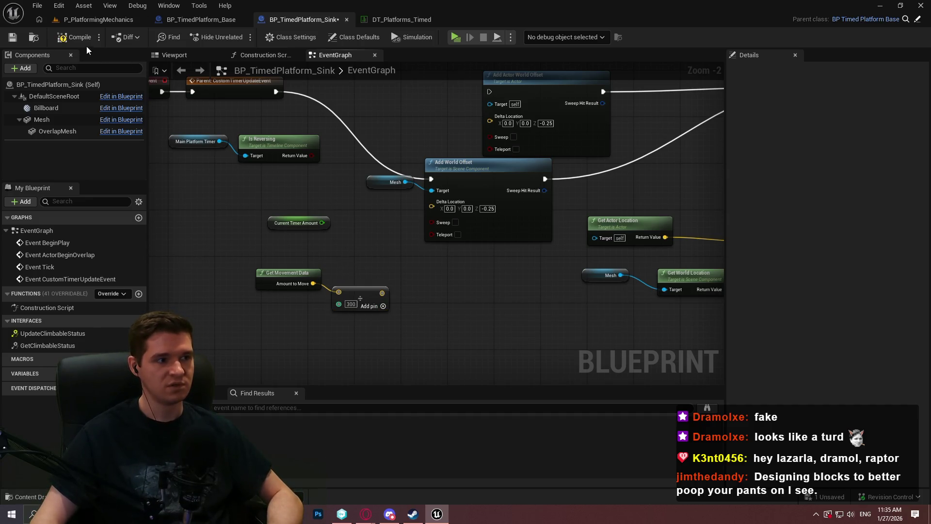
{"action": "left_click", "coordinate": [77, 20]}
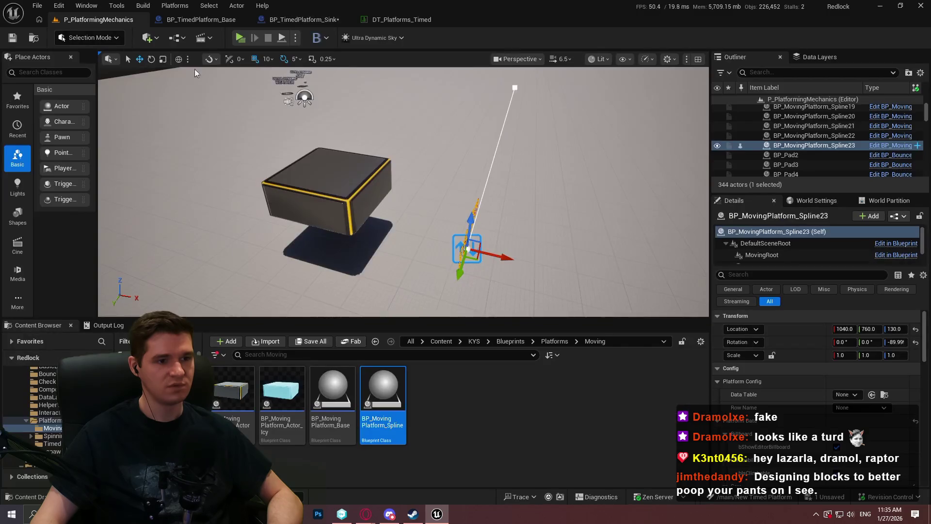
- Select the sink platform and expand its TimerData: RespawnTimer 2.0, PlatformTimer 5.0
{"action": "left_click", "coordinate": [347, 161]}
{"action": "scroll", "coordinate": [776, 360], "scroll_direction": "down", "scroll_amount": 5}
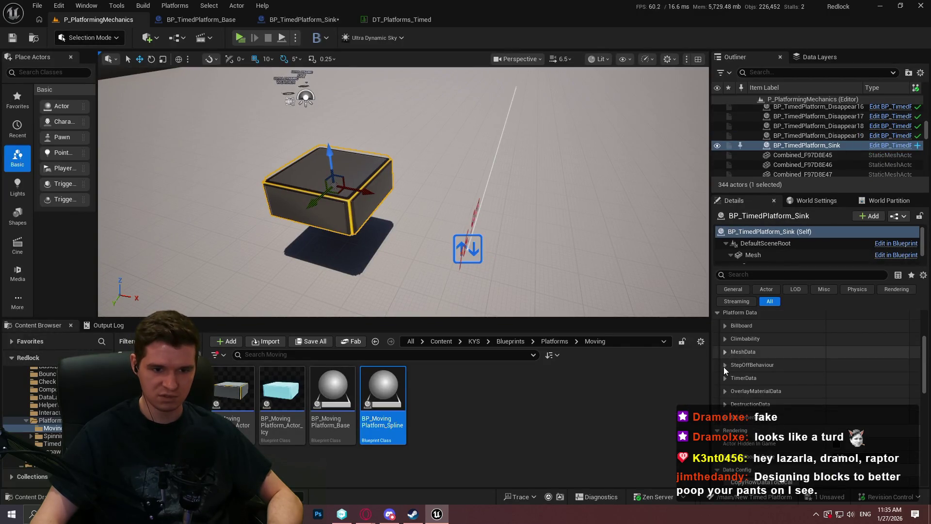
{"action": "left_click", "coordinate": [725, 379]}
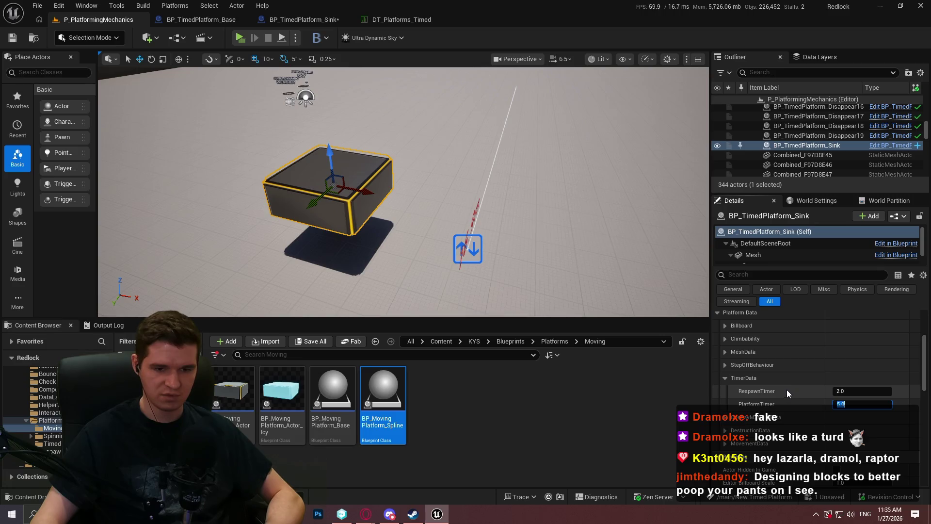
- Back in the BP_TimedPlatform_Sink graph, add a Get Timer Data node
{"action": "left_click", "coordinate": [309, 23]}
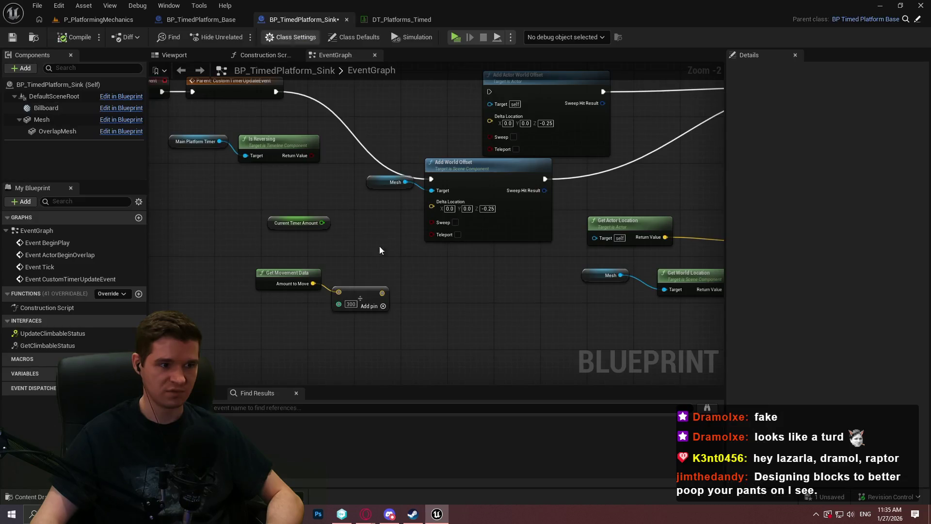
{"action": "scroll", "coordinate": [488, 216], "scroll_direction": "up", "scroll_amount": 3}
{"action": "right_click", "coordinate": [274, 258]}
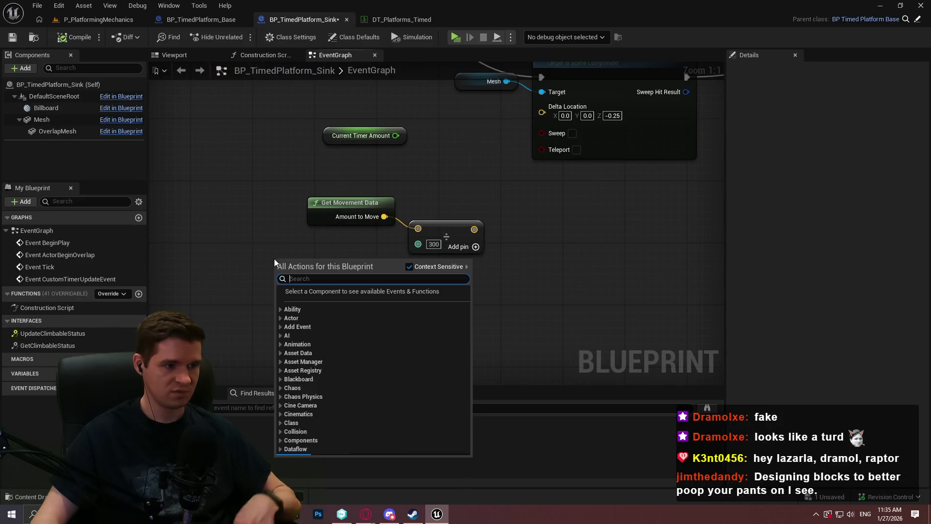
{"action": "type", "text": "timer"}
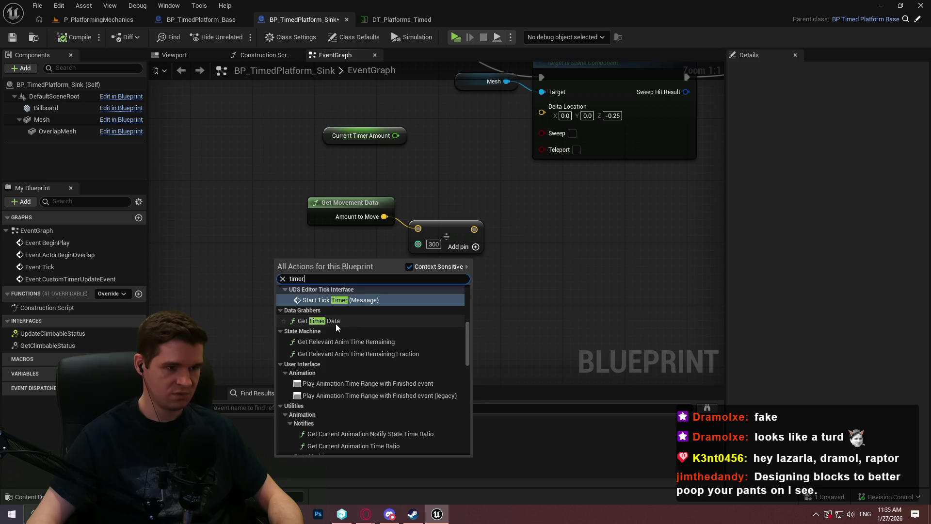
{"action": "left_click", "coordinate": [318, 321]}
{"action": "mouse_move", "coordinate": [310, 267]}
{"action": "left_mouse_down"}
{"action": "mouse_move", "coordinate": [228, 280]}
{"action": "mouse_move", "coordinate": [343, 230]}
{"action": "mouse_move", "coordinate": [345, 261]}
{"action": "mouse_move", "coordinate": [331, 263]}
{"action": "left_mouse_up"}
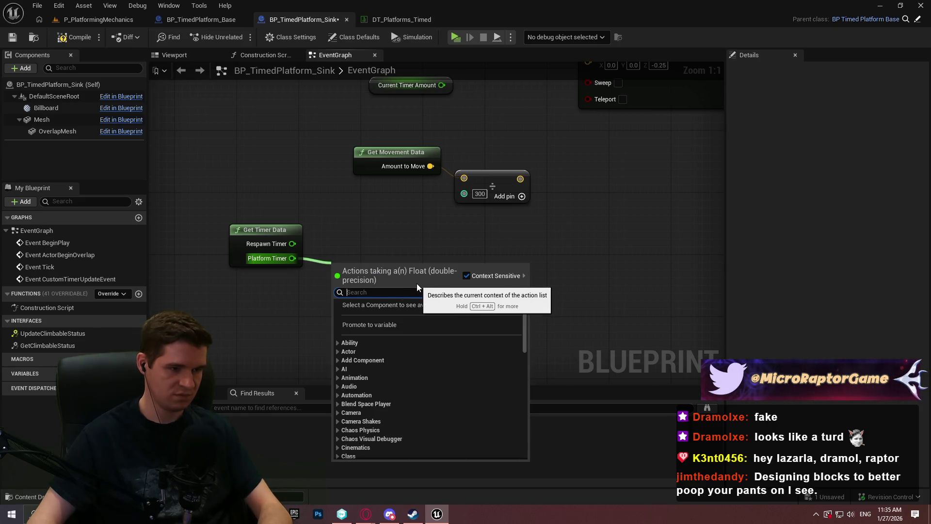
- Multiply Platform Timer by an integer 100
{"action": "type", "text": "*"}
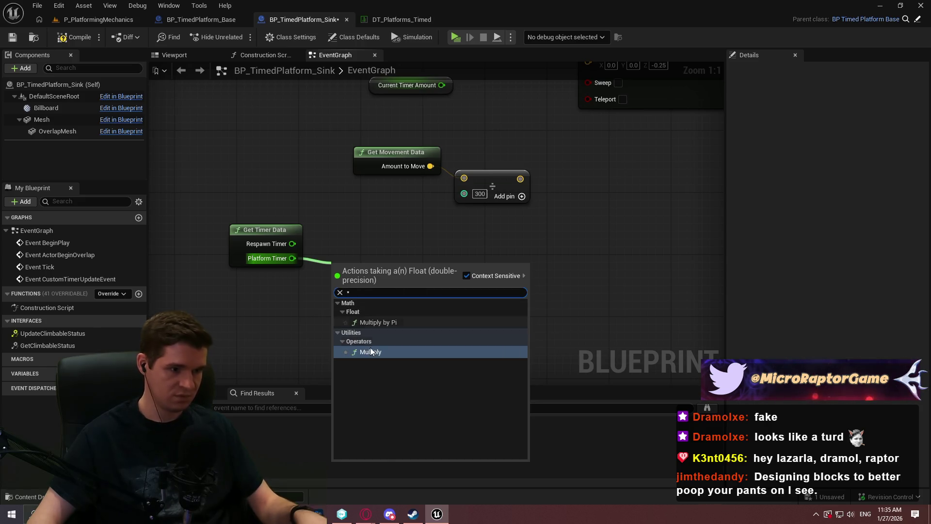
{"action": "left_click", "coordinate": [372, 335]}
{"action": "right_click", "coordinate": [342, 288]}
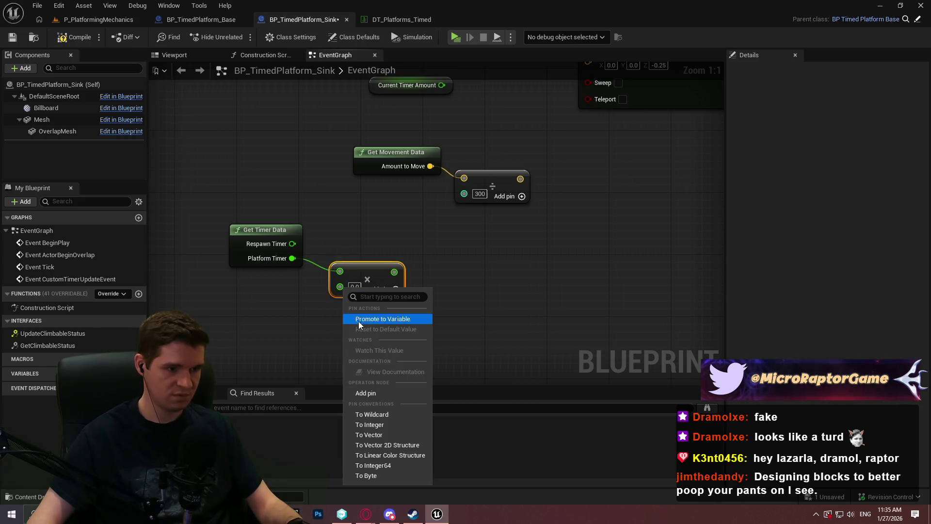
{"action": "left_click", "coordinate": [377, 425]}
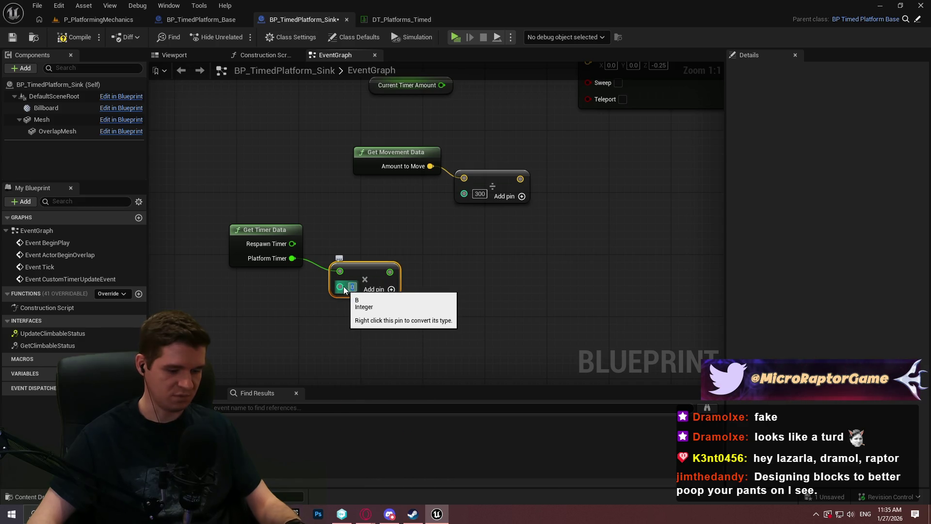
{"action": "type", "text": "100"}
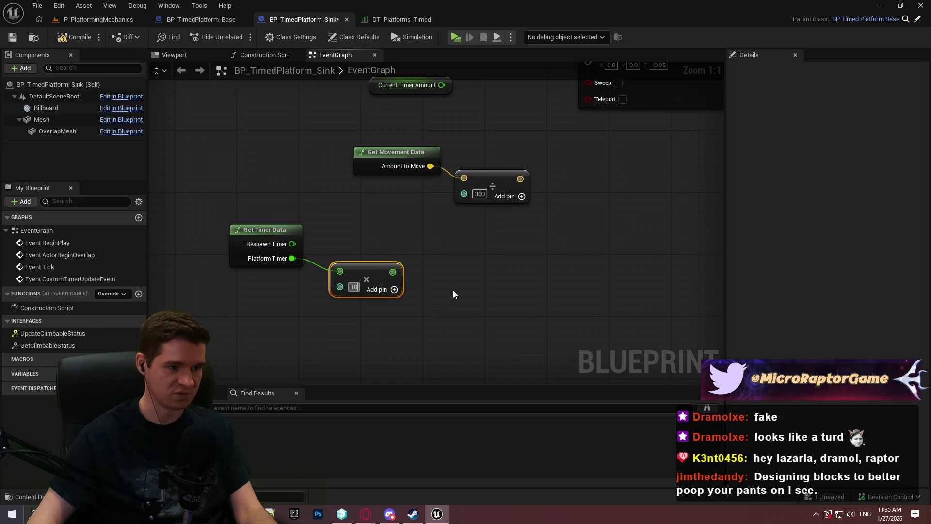
{"action": "left_click", "coordinate": [407, 272]}
{"action": "mouse_move", "coordinate": [431, 241]}
{"action": "left_mouse_down"}
{"action": "mouse_move", "coordinate": [465, 196]}
{"action": "mouse_move", "coordinate": [438, 204]}
{"action": "left_mouse_up"}
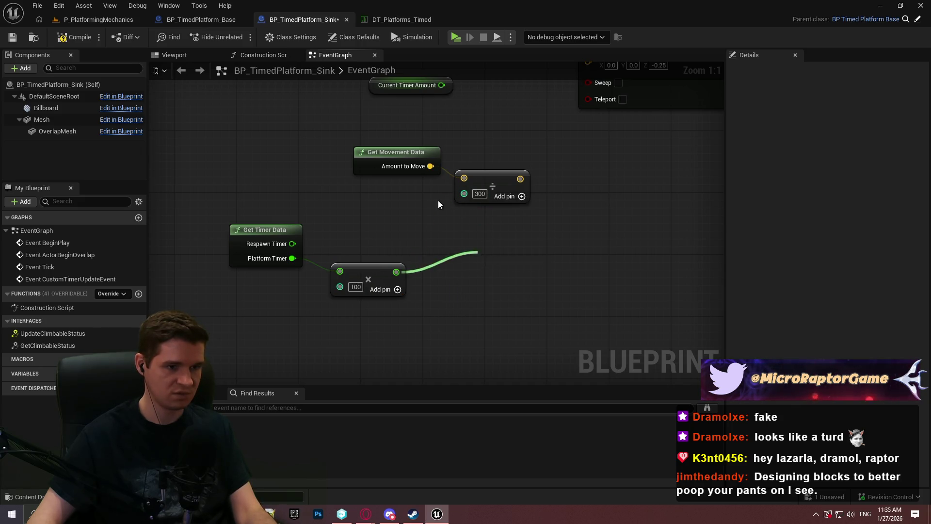
- Convert the Divide's divisor to float and feed Platform Timer × 100 into it
{"action": "right_click", "coordinate": [469, 197]}
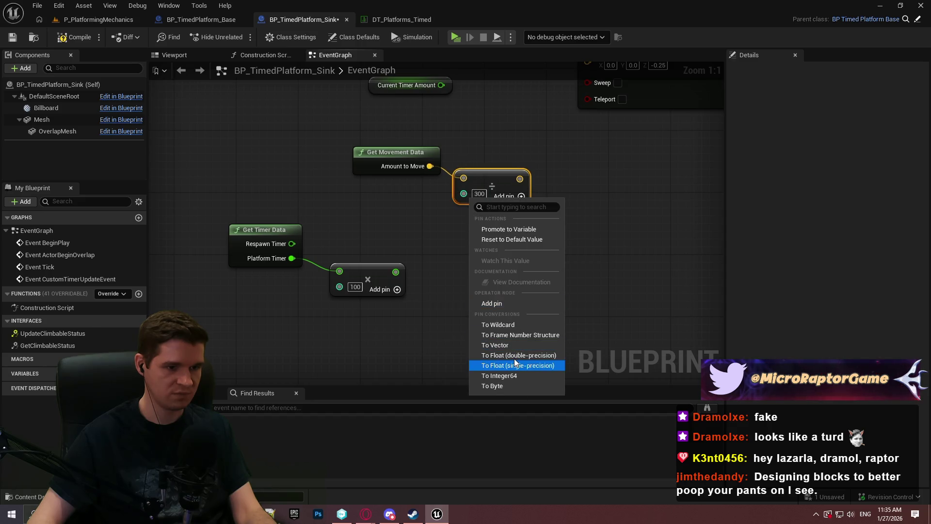
{"action": "left_click", "coordinate": [514, 355]}
{"action": "left_click_drag", "start_coordinate": [396, 271], "coordinate": [463, 192]}
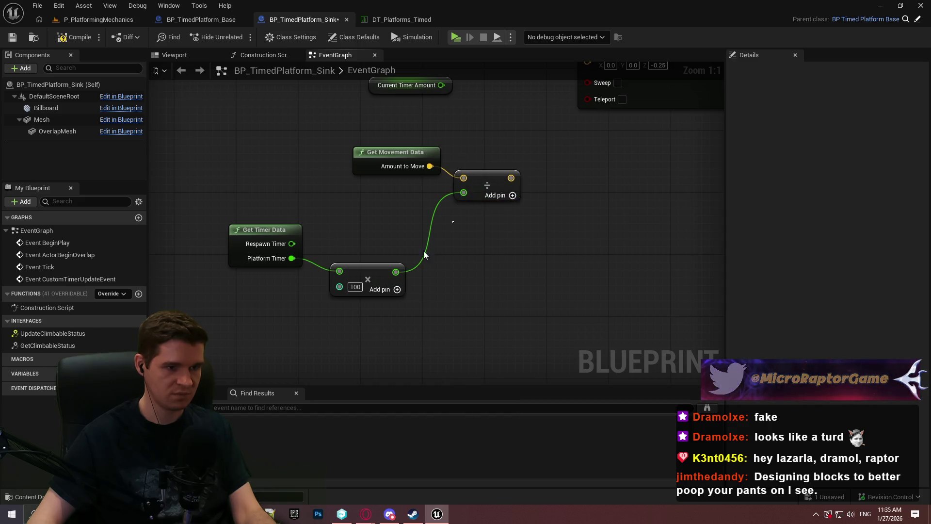
{"action": "left_click_drag", "start_coordinate": [389, 267], "coordinate": [421, 197]}
{"action": "mouse_move", "coordinate": [288, 233]}
{"action": "left_mouse_down"}
{"action": "mouse_move", "coordinate": [326, 193]}
{"action": "mouse_move", "coordinate": [325, 208]}
{"action": "left_mouse_up"}
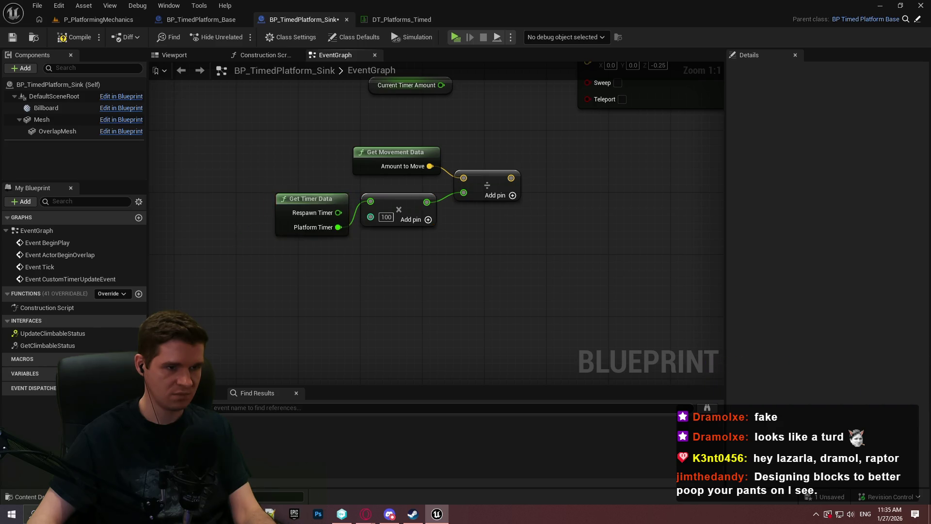
- Move Main Platform Timer and Is Reversing below the timer math nodes
{"action": "mouse_move", "coordinate": [556, 210]}
{"action": "left_mouse_down"}
{"action": "mouse_move", "coordinate": [553, 305]}
{"action": "mouse_move", "coordinate": [354, 255]}
{"action": "mouse_move", "coordinate": [676, 301]}
{"action": "mouse_move", "coordinate": [669, 306]}
{"action": "left_mouse_up"}
{"action": "scroll", "coordinate": [498, 275], "scroll_direction": "down", "scroll_amount": 1}
{"action": "scroll", "coordinate": [431, 281], "scroll_direction": "down", "scroll_amount": 1}
{"action": "mouse_move", "coordinate": [394, 165]}
{"action": "left_mouse_down"}
{"action": "mouse_move", "coordinate": [453, 415]}
{"action": "mouse_move", "coordinate": [445, 246]}
{"action": "left_mouse_up"}
{"action": "scroll", "coordinate": [472, 267], "scroll_direction": "up", "scroll_amount": 1}
{"action": "left_click_drag", "start_coordinate": [413, 345], "coordinate": [539, 328]}
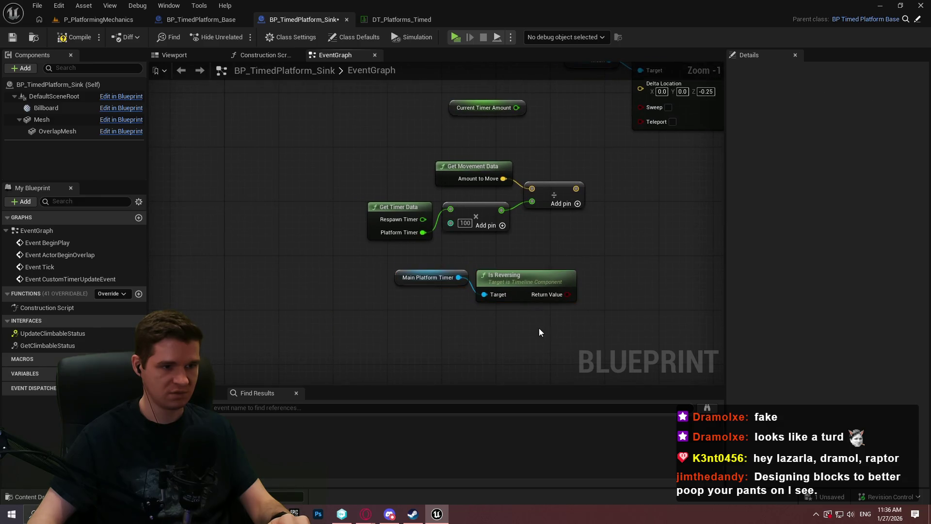
{"action": "left_click_drag", "start_coordinate": [509, 284], "coordinate": [339, 290]}
{"action": "left_click_drag", "start_coordinate": [477, 319], "coordinate": [213, 284]}
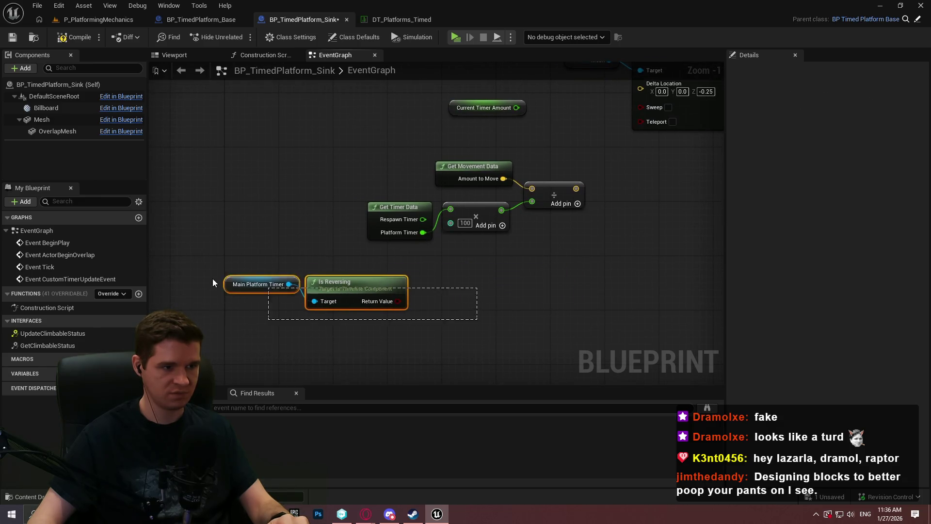
{"action": "mouse_move", "coordinate": [387, 289]}
{"action": "left_mouse_down"}
{"action": "mouse_move", "coordinate": [391, 277]}
{"action": "mouse_move", "coordinate": [508, 266]}
{"action": "left_mouse_up"}
- Add a Multiply after the Divide with an integer second input
{"action": "left_click", "coordinate": [390, 212]}
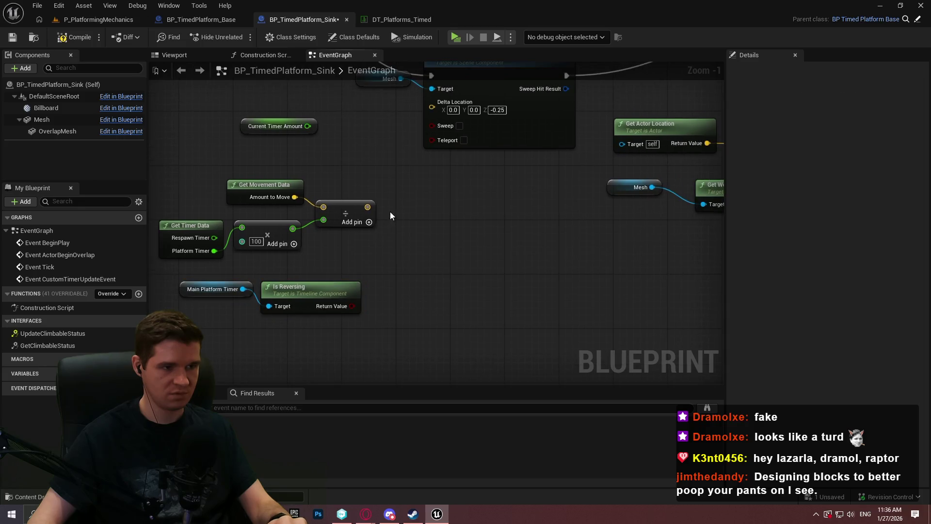
{"action": "left_click_drag", "start_coordinate": [405, 202], "coordinate": [406, 208]}
{"action": "type", "text": "multiply"}
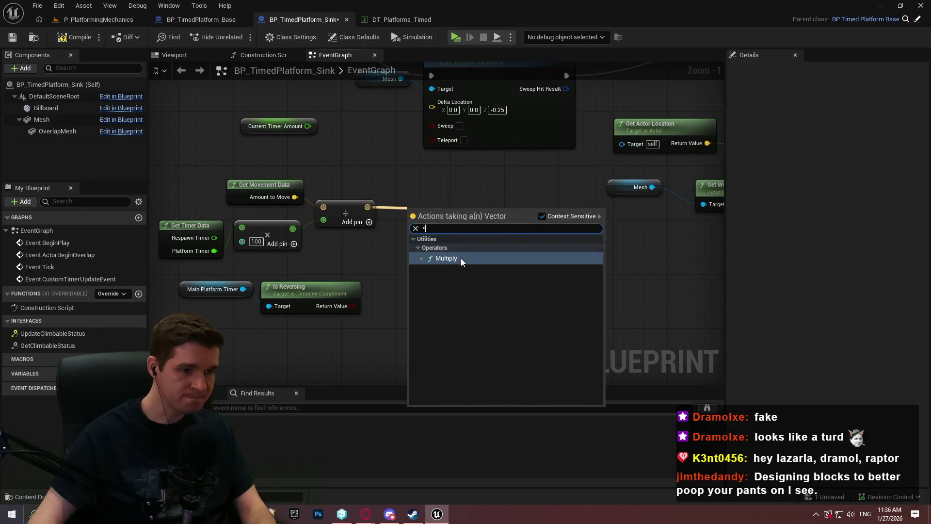
{"action": "left_click", "coordinate": [461, 258]}
{"action": "right_click", "coordinate": [416, 228]}
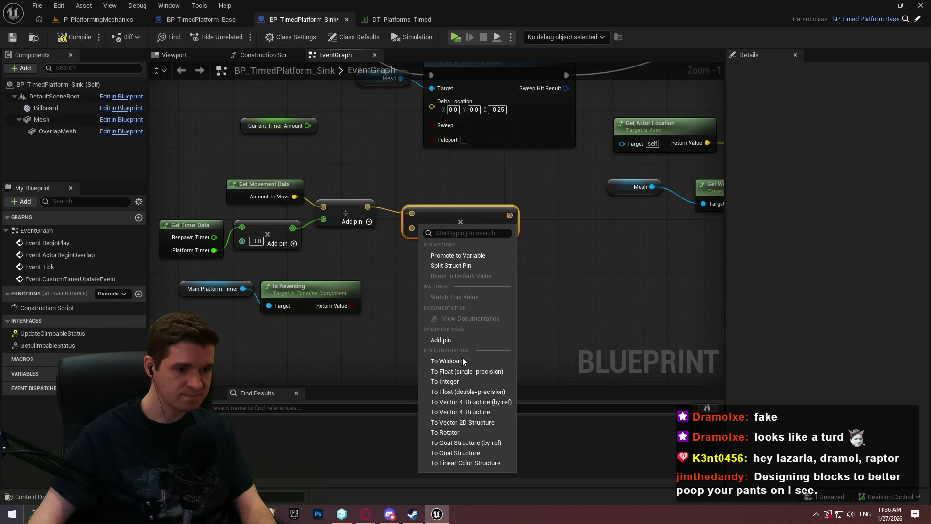
{"action": "left_click", "coordinate": [461, 383]}
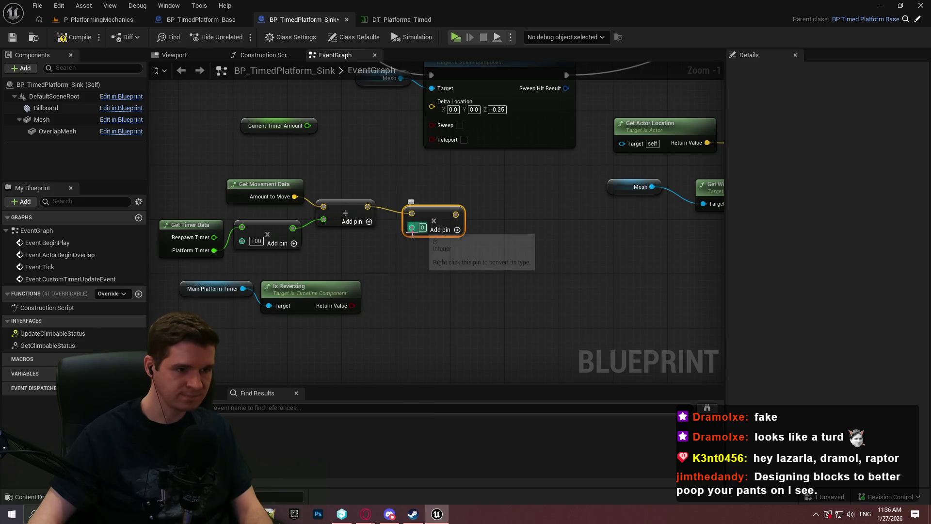
- Feed the Multiply from a Select (False -1, True 1) indexed by Is Reversing
{"action": "left_click_drag", "start_coordinate": [413, 235], "coordinate": [415, 272]}
{"action": "type", "text": "select"}
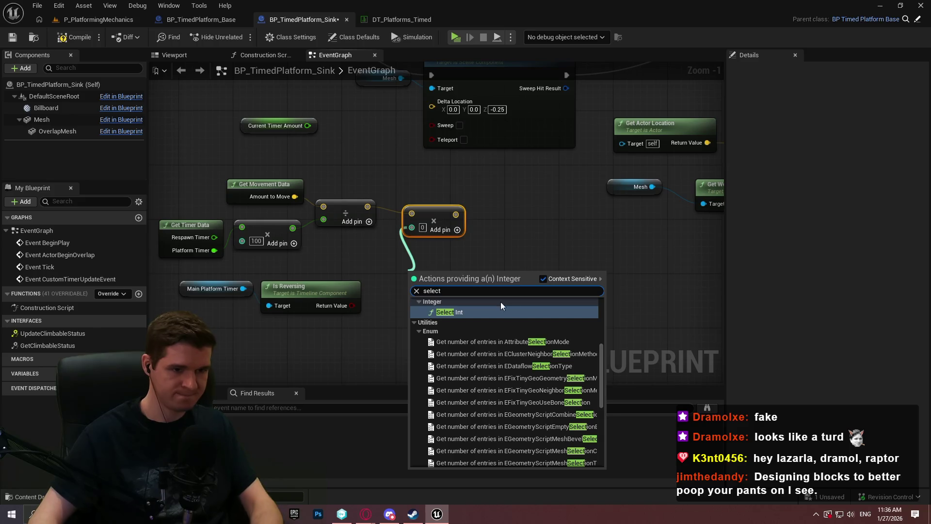
{"action": "left_click_drag", "start_coordinate": [602, 350], "coordinate": [610, 468]}
{"action": "left_click", "coordinate": [490, 458]}
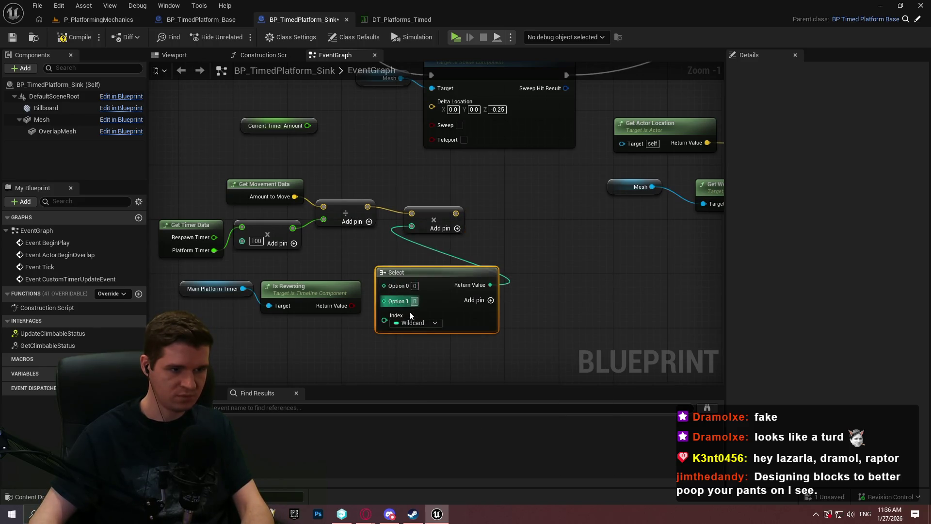
{"action": "left_click", "coordinate": [418, 323]}
{"action": "left_click_drag", "start_coordinate": [382, 321], "coordinate": [351, 305]}
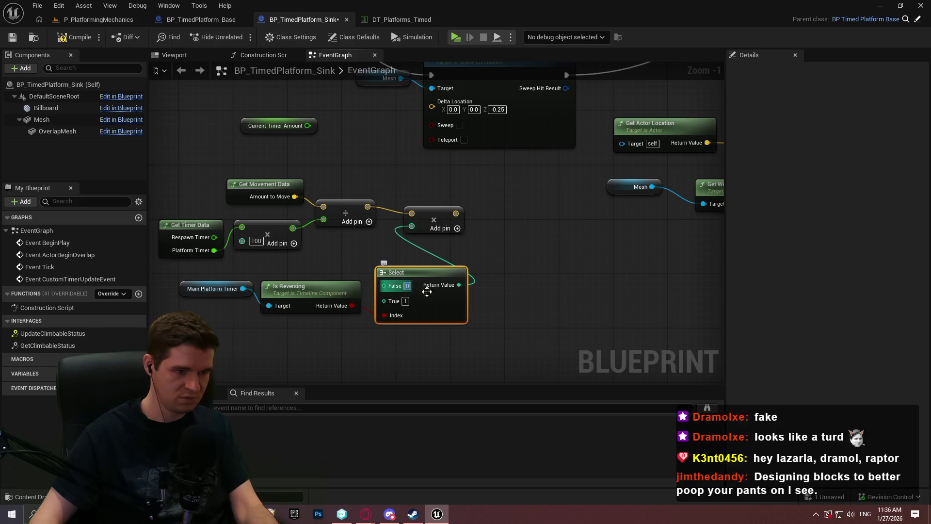
- Wire the multiplied result into Add World Offset's Delta Location, then show the level
{"action": "left_click_drag", "start_coordinate": [293, 285], "coordinate": [309, 304]}
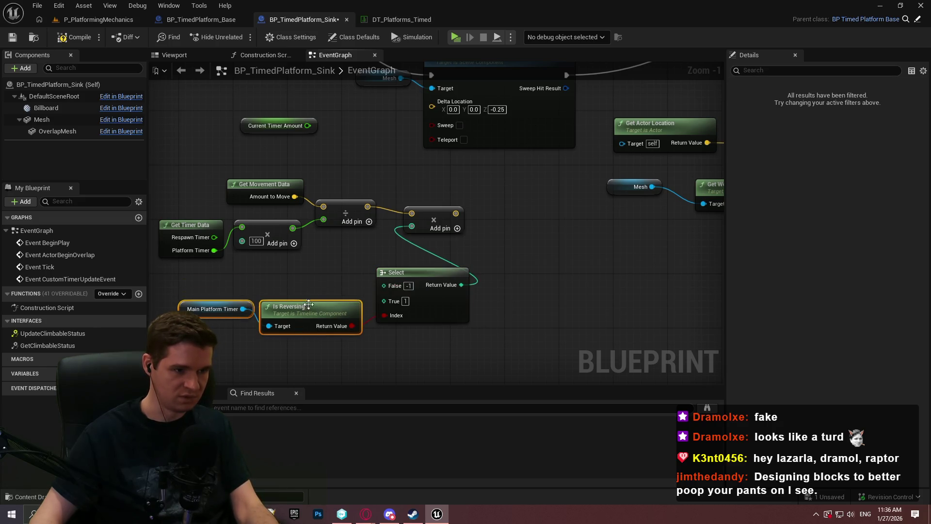
{"action": "mouse_move", "coordinate": [456, 214]}
{"action": "left_mouse_down"}
{"action": "mouse_move", "coordinate": [446, 199]}
{"action": "mouse_move", "coordinate": [444, 378]}
{"action": "mouse_move", "coordinate": [439, 313]}
{"action": "mouse_move", "coordinate": [463, 229]}
{"action": "mouse_move", "coordinate": [339, 271]}
{"action": "mouse_move", "coordinate": [388, 310]}
{"action": "mouse_move", "coordinate": [253, 304]}
{"action": "mouse_move", "coordinate": [526, 272]}
{"action": "mouse_move", "coordinate": [297, 191]}
{"action": "left_mouse_up"}
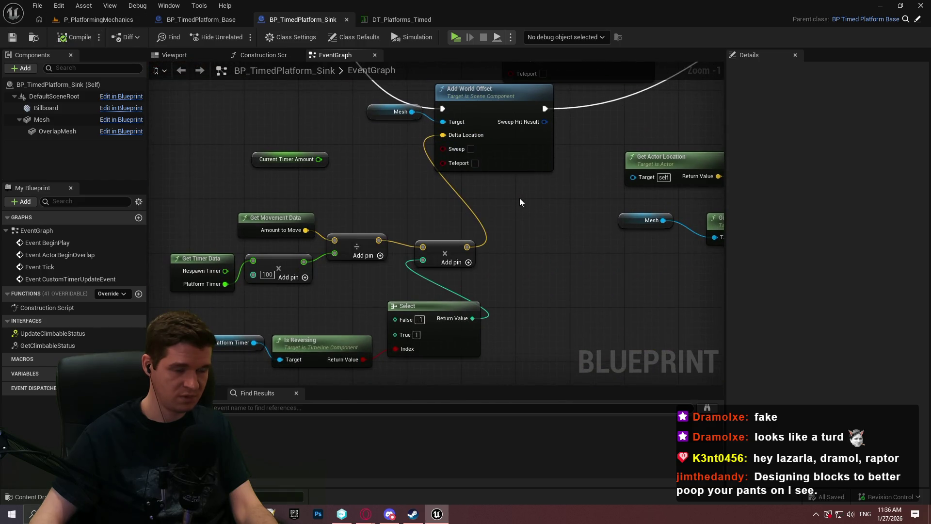
{"action": "mouse_move", "coordinate": [520, 198]}
{"action": "left_mouse_down"}
{"action": "mouse_move", "coordinate": [269, 289]}
{"action": "mouse_move", "coordinate": [156, 287]}
{"action": "mouse_move", "coordinate": [470, 247]}
{"action": "mouse_move", "coordinate": [511, 196]}
{"action": "mouse_move", "coordinate": [489, 299]}
{"action": "left_mouse_up"}
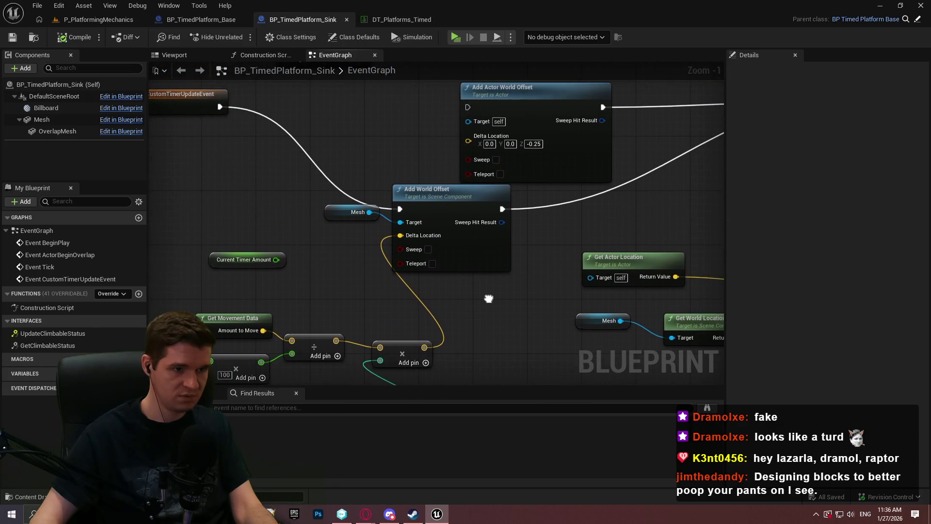
{"action": "left_click", "coordinate": [72, 21]}
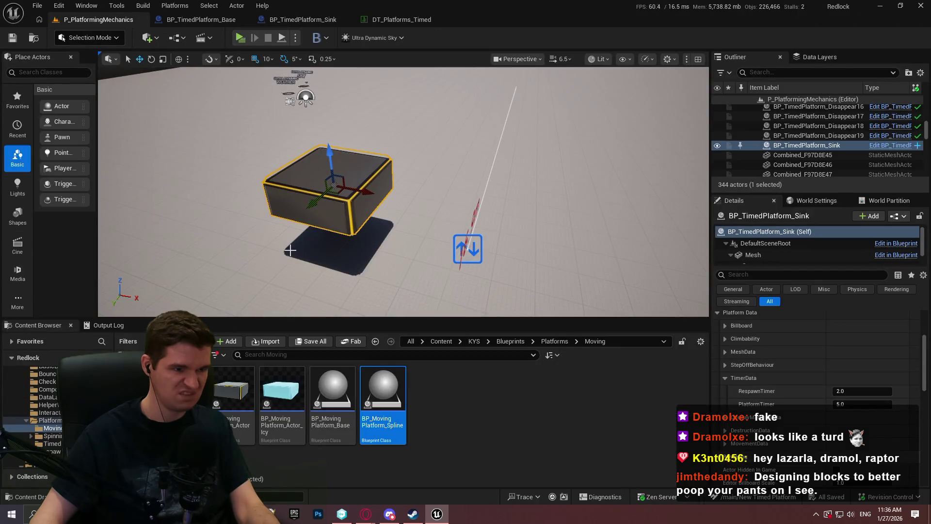
- Start a fullscreen Play From Here session in the level
{"action": "right_click", "coordinate": [266, 275]}
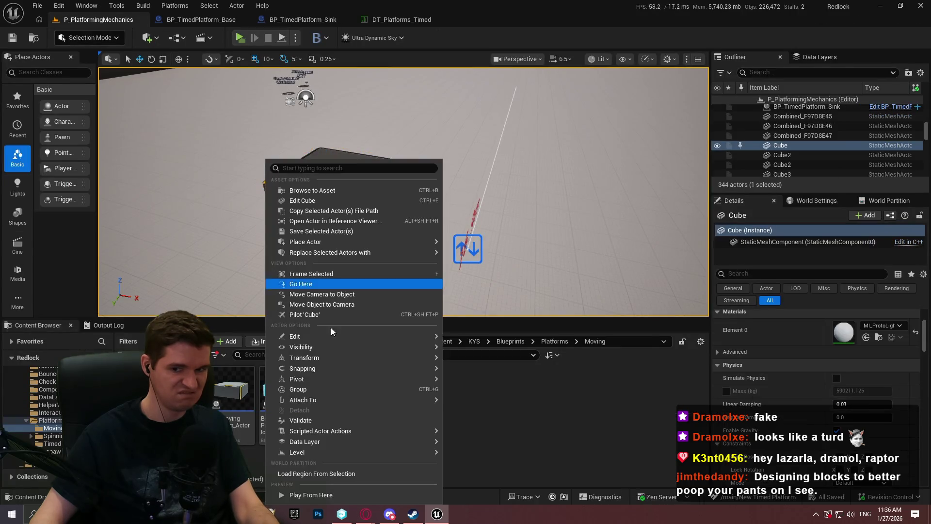
{"action": "left_click", "coordinate": [333, 497]}
{"action": "left_click", "coordinate": [404, 272]}
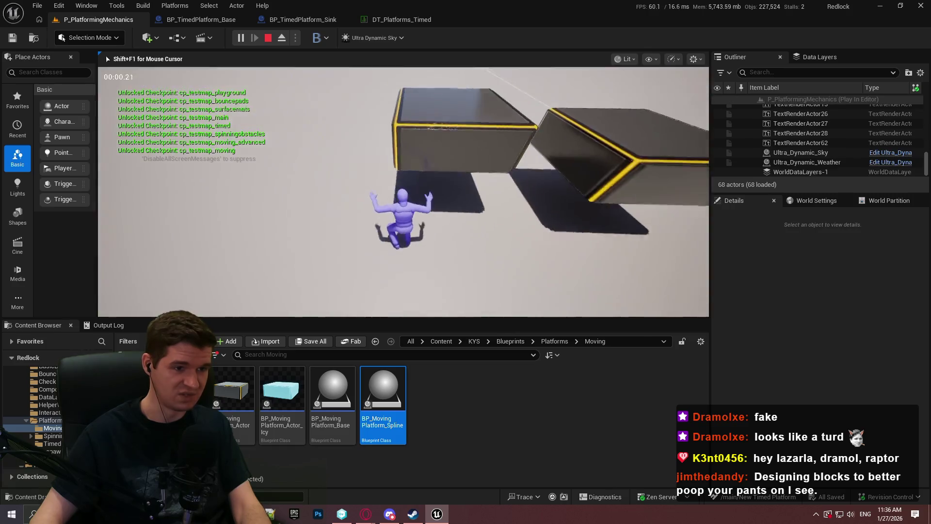
{"action": "key", "text": "F11"}
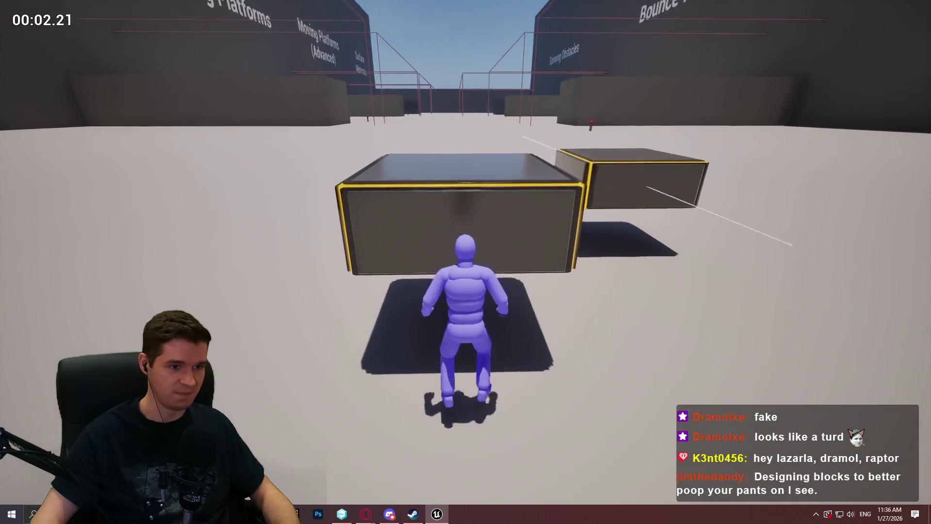
- Walk and climb across the blocks to the yellow-edged platform, then stop playing
{"action": "key", "text": "space"}
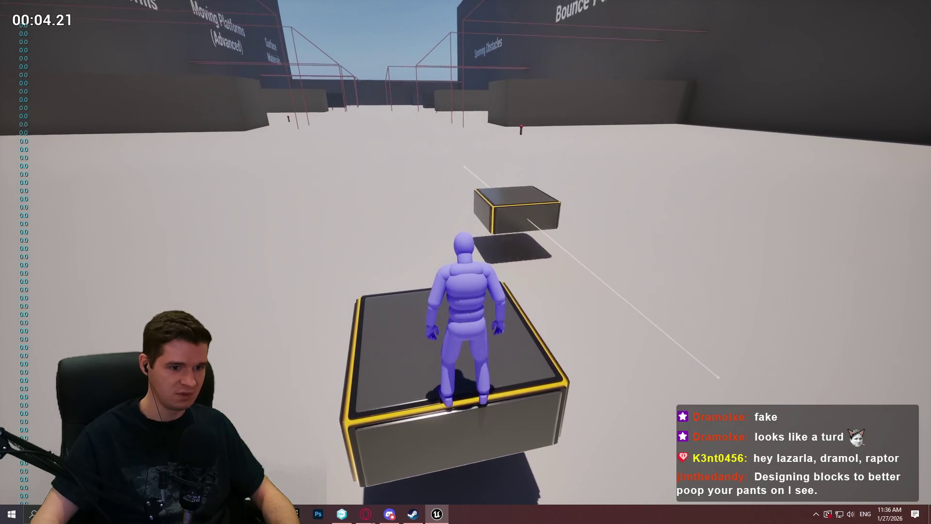
{"action": "key", "text": "w"}
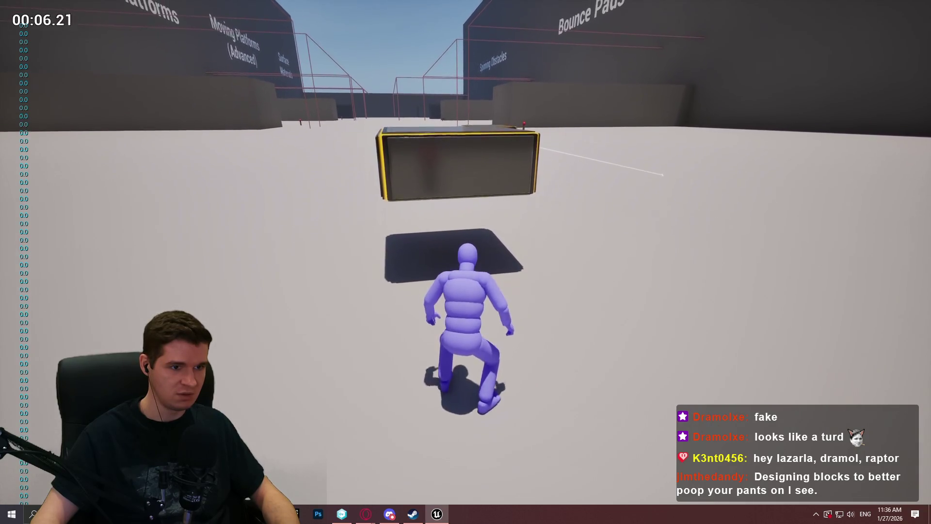
{"action": "key", "text": "space"}
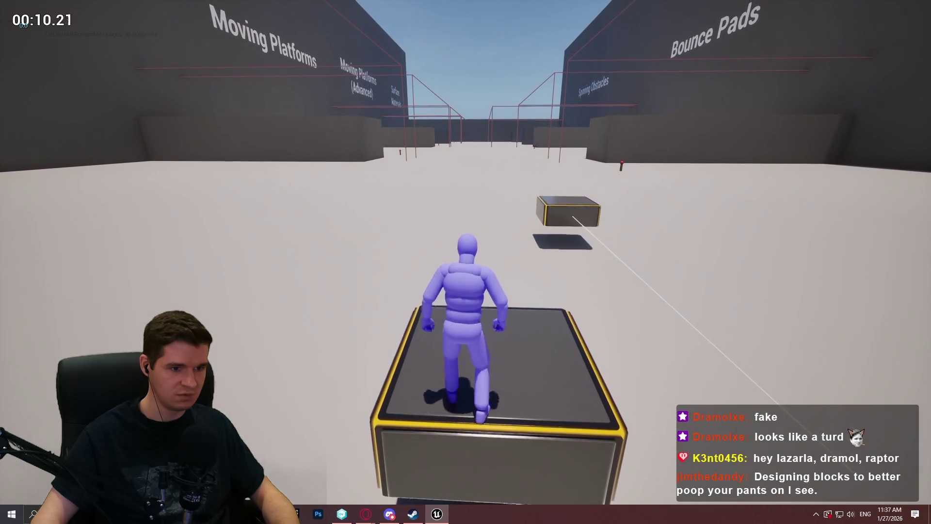
{"action": "key", "text": "w"}
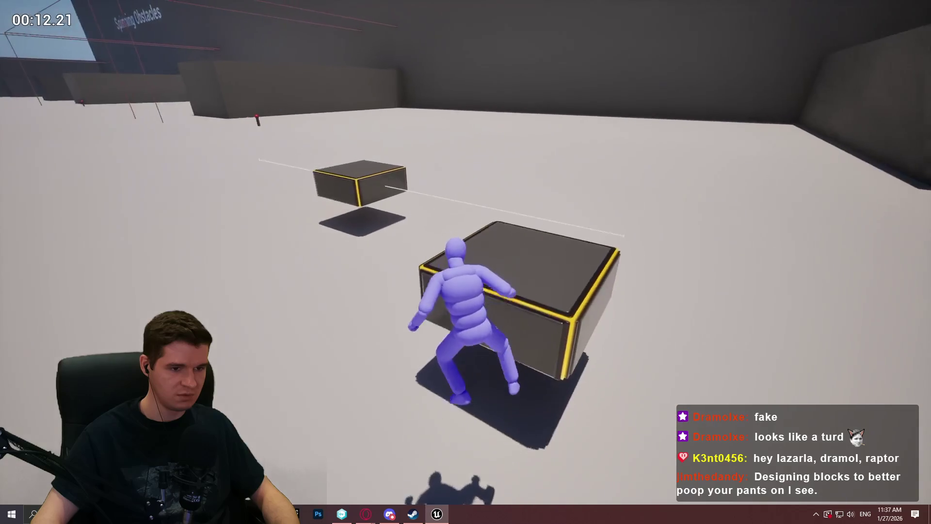
{"action": "key", "text": "w"}
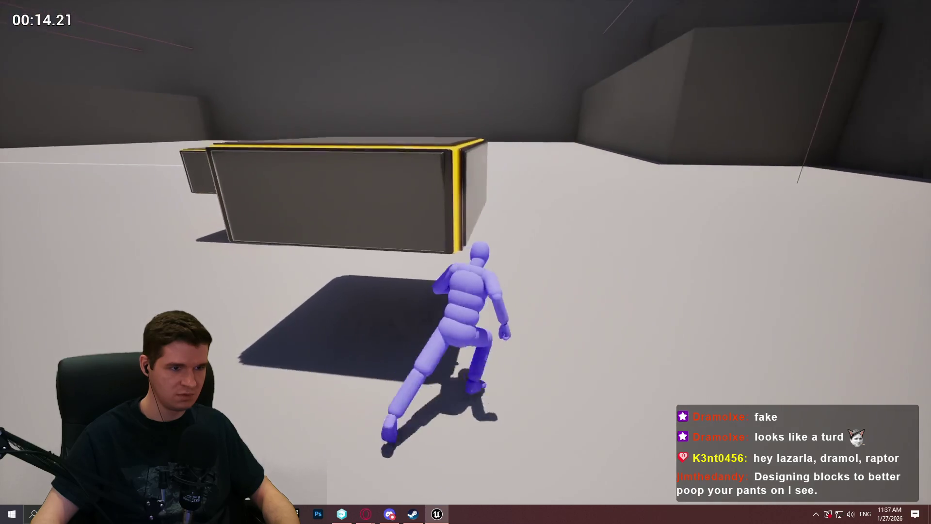
{"action": "key", "text": "w"}
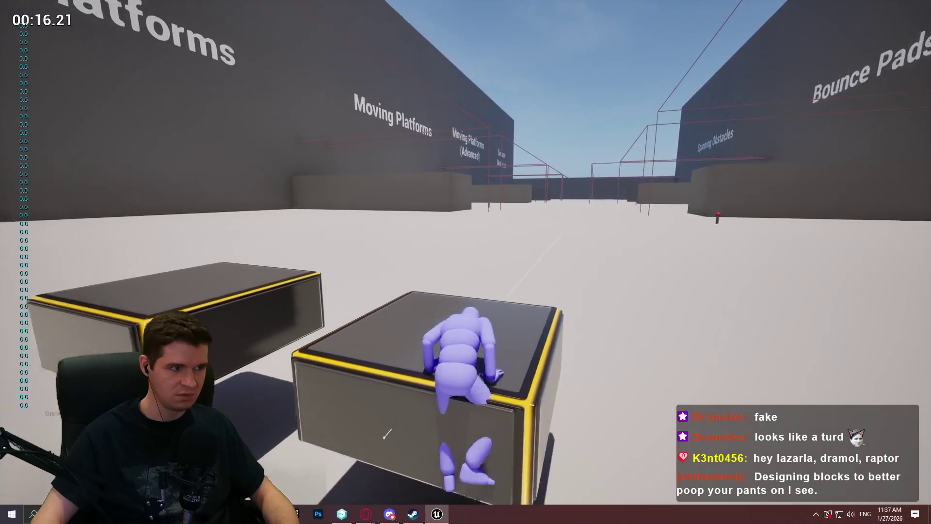
{"action": "key", "text": "Escape"}
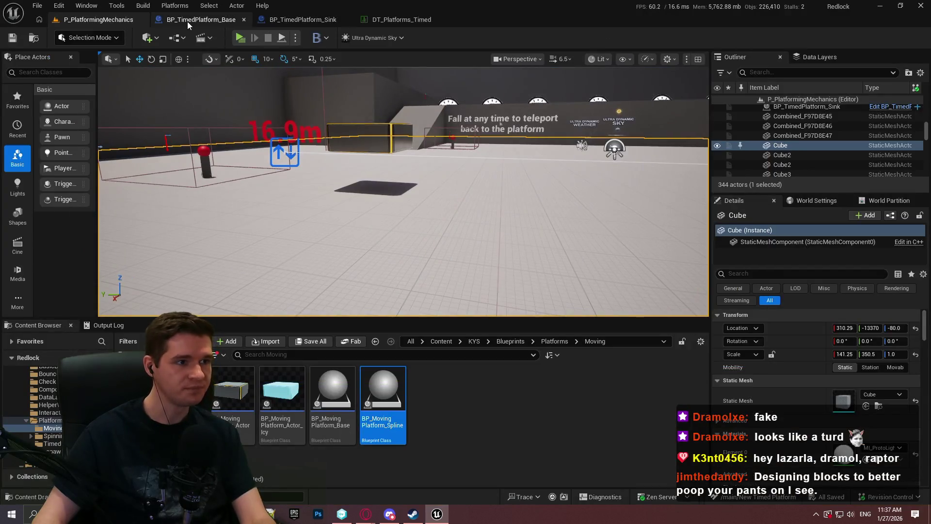
- Return to the BP_TimedPlatform_Sink event graph
{"action": "left_click", "coordinate": [187, 21]}
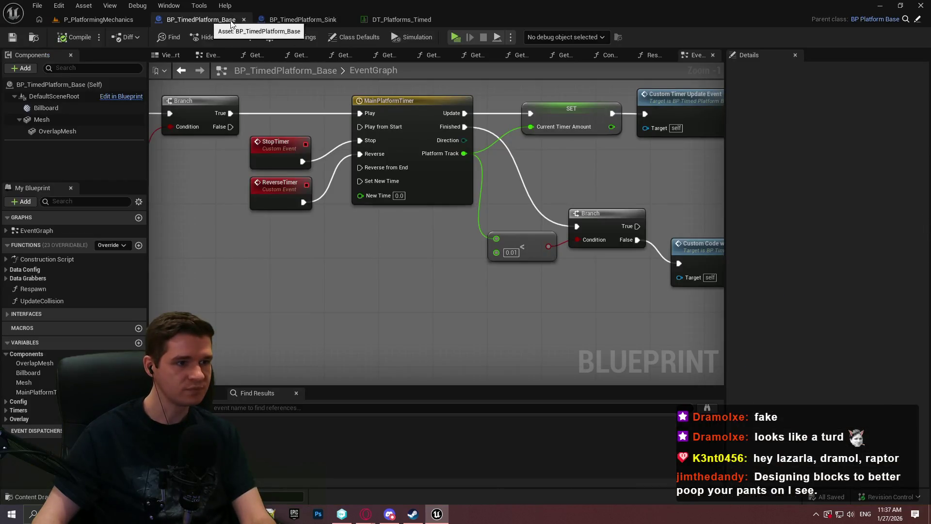
{"action": "left_click", "coordinate": [291, 19]}
{"action": "scroll", "coordinate": [368, 248], "scroll_direction": "up", "scroll_amount": 2}
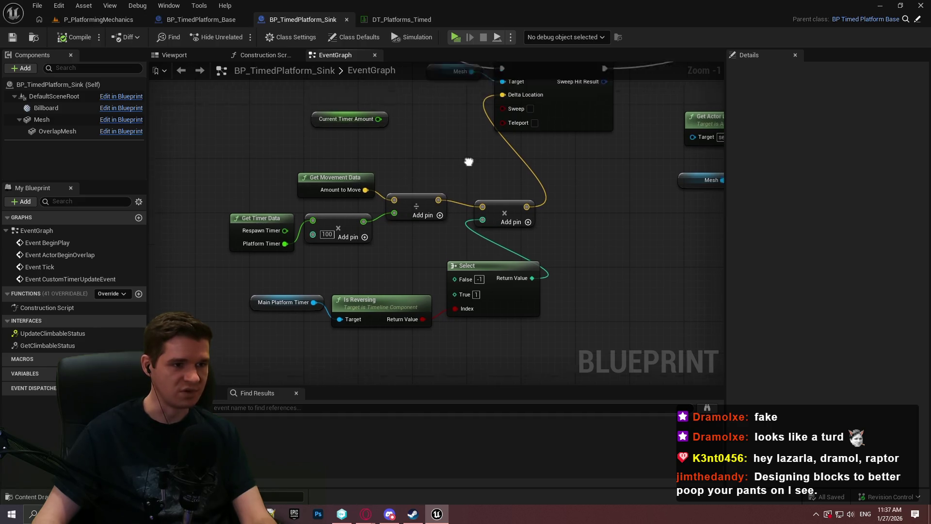
- Select the sink platform, fly the view near it, and right-click the adjacent floor block
{"action": "left_click", "coordinate": [97, 19]}
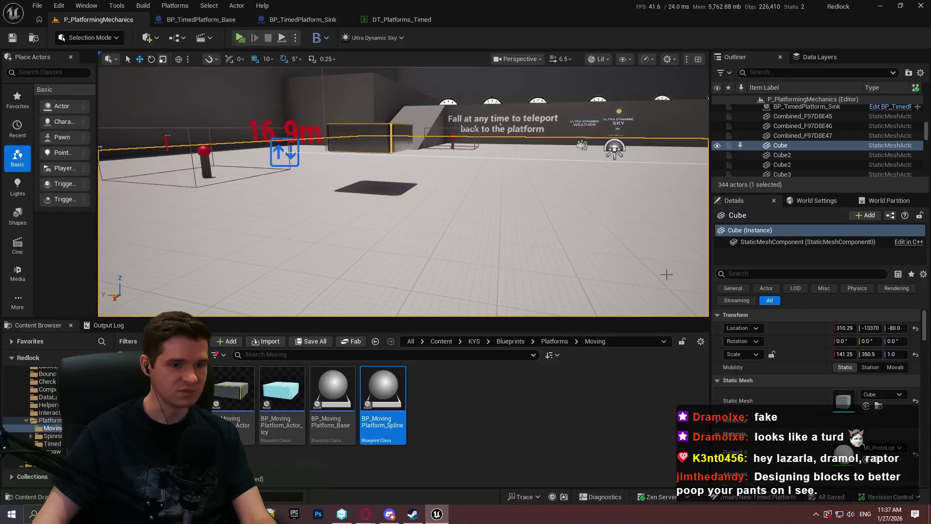
{"action": "left_click", "coordinate": [340, 144]}
{"action": "scroll", "coordinate": [764, 401], "scroll_direction": "down", "scroll_amount": 4}
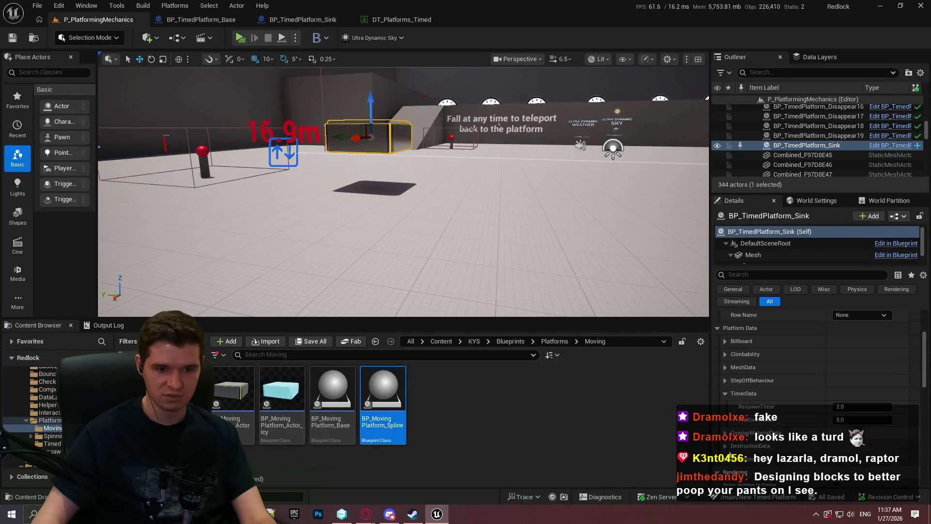
{"action": "scroll", "coordinate": [777, 426], "scroll_direction": "down", "scroll_amount": 1}
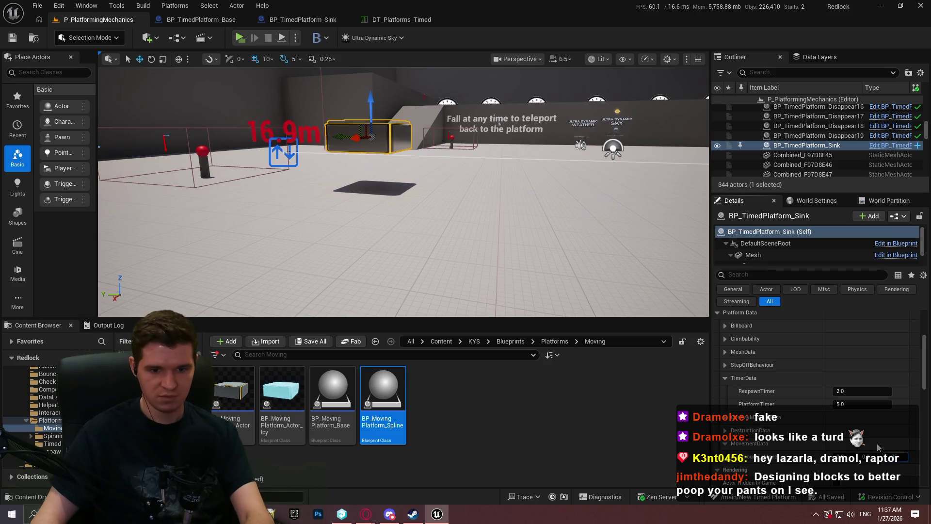
{"action": "key", "text": "Up"}
{"action": "key", "text": "Left"}
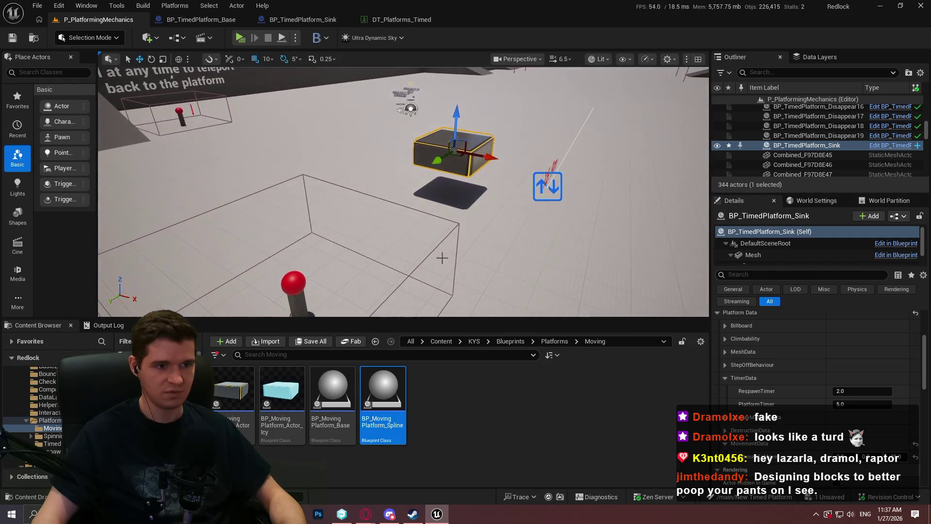
{"action": "right_click", "coordinate": [480, 160]}
- Play from beside the platform, jump onto the sinking platform, then stop the session
{"action": "left_click", "coordinate": [525, 491]}
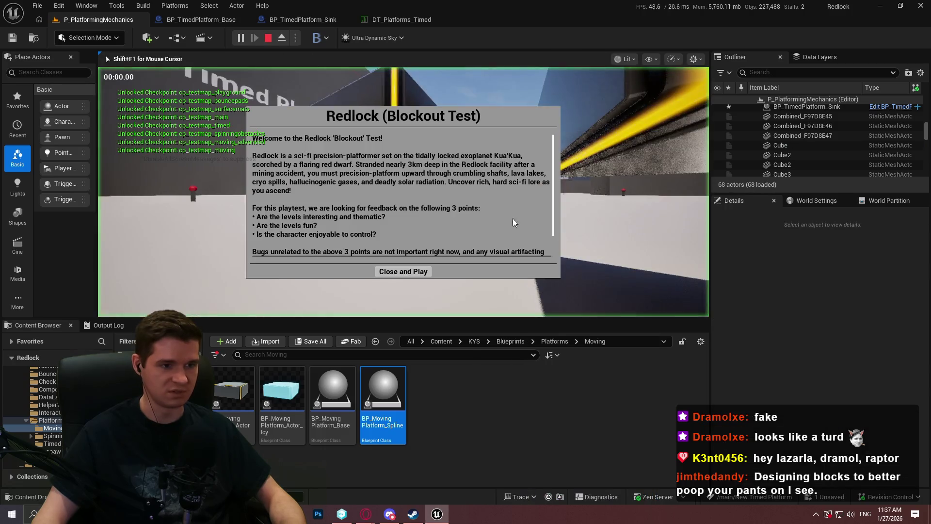
{"action": "left_click", "coordinate": [409, 275]}
{"action": "key", "text": "w"}
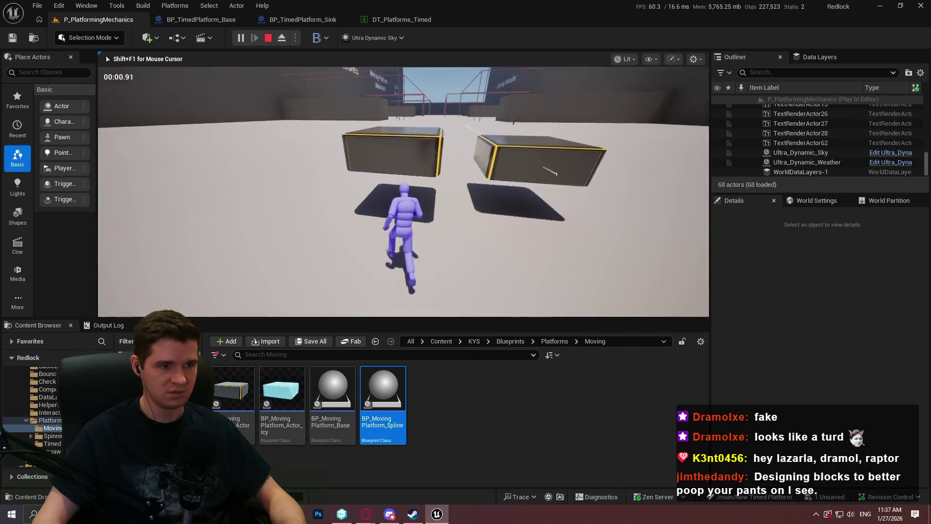
{"action": "key", "text": "space"}
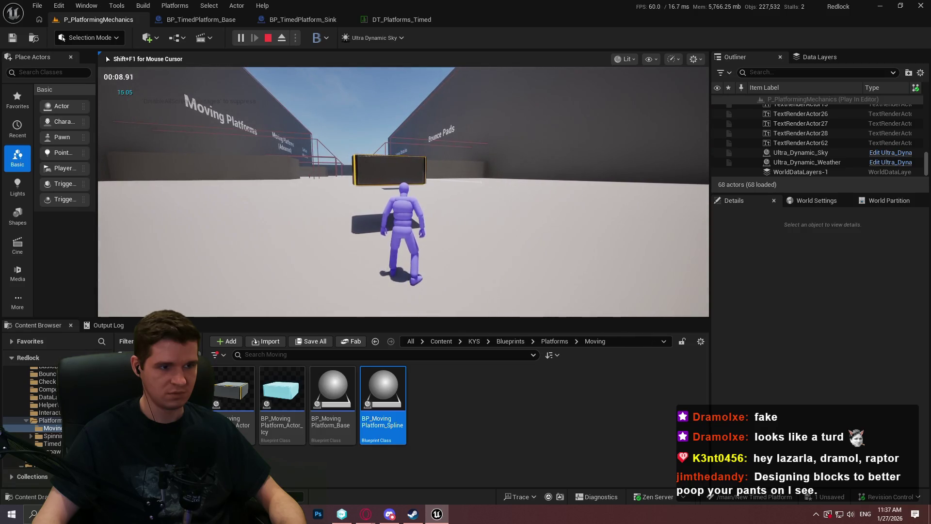
{"action": "key", "text": "Escape"}
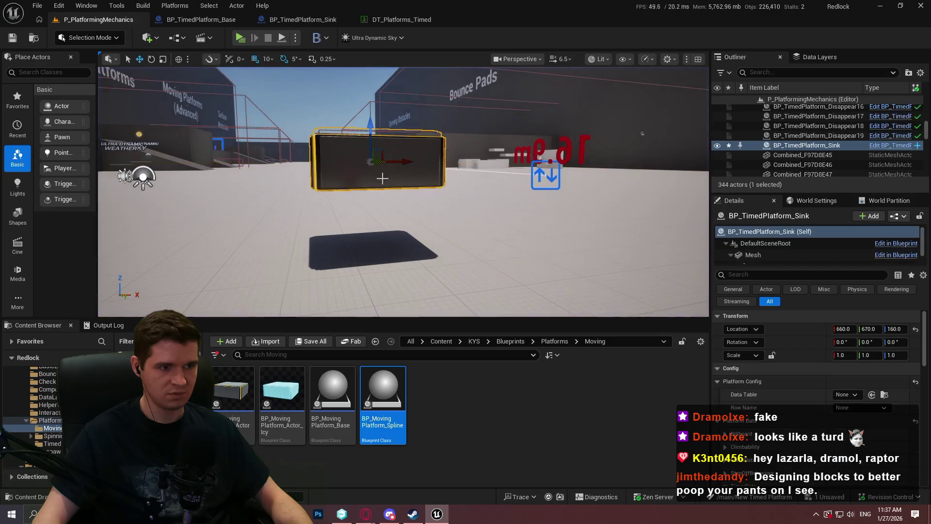
- Set the sink platform's StepOffBehaviour to Reverse in the Details panel
{"action": "scroll", "coordinate": [752, 346], "scroll_direction": "down", "scroll_amount": 3}
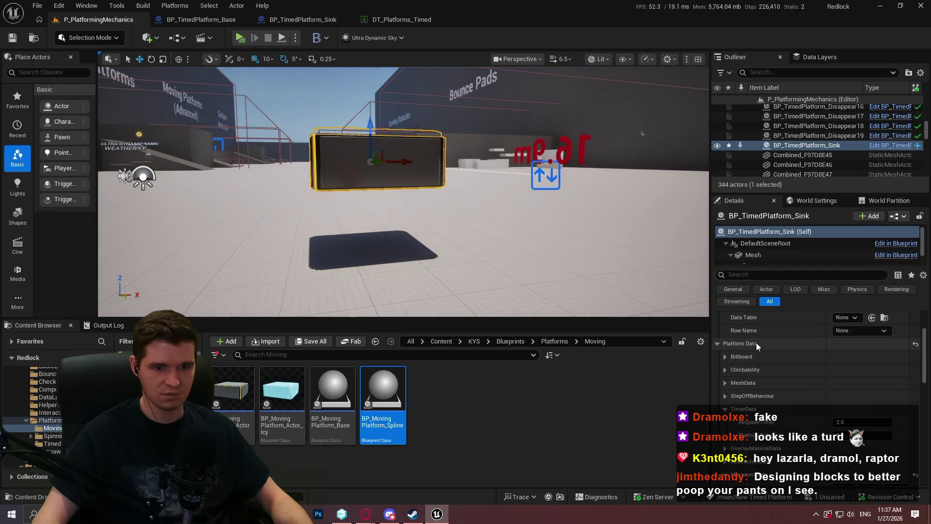
{"action": "left_click", "coordinate": [725, 396]}
{"action": "scroll", "coordinate": [849, 382], "scroll_direction": "down", "scroll_amount": 1}
{"action": "left_click", "coordinate": [851, 379]}
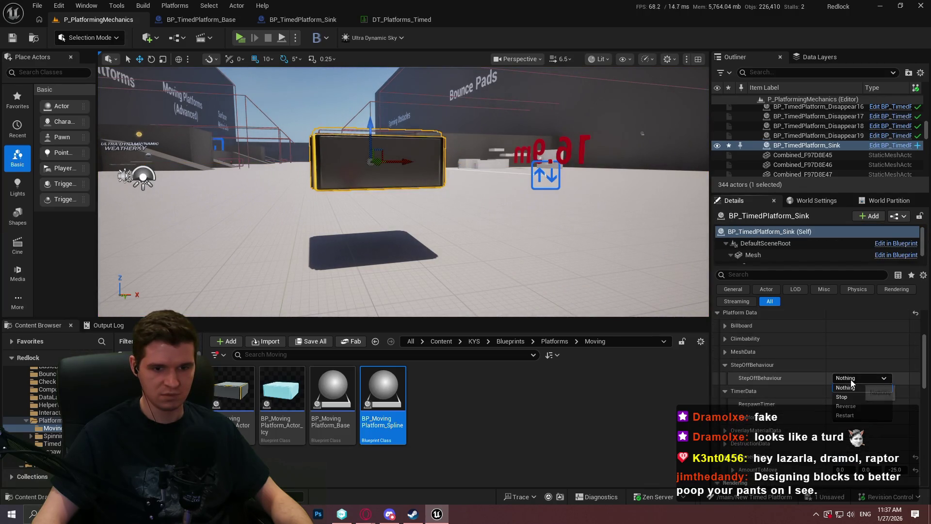
{"action": "left_click", "coordinate": [866, 406]}
- Play from beside the platform, jump onto it and off again, then end the session
{"action": "right_click", "coordinate": [405, 208]}
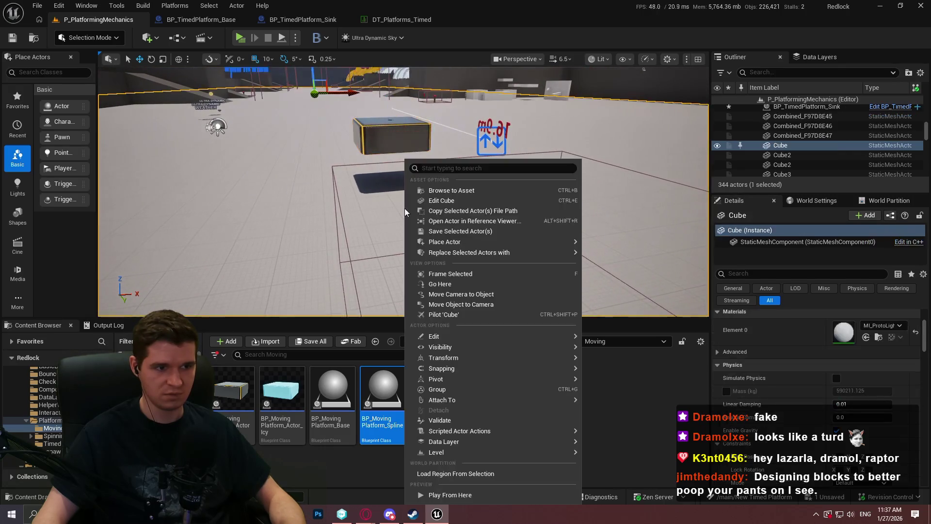
{"action": "left_click", "coordinate": [501, 496]}
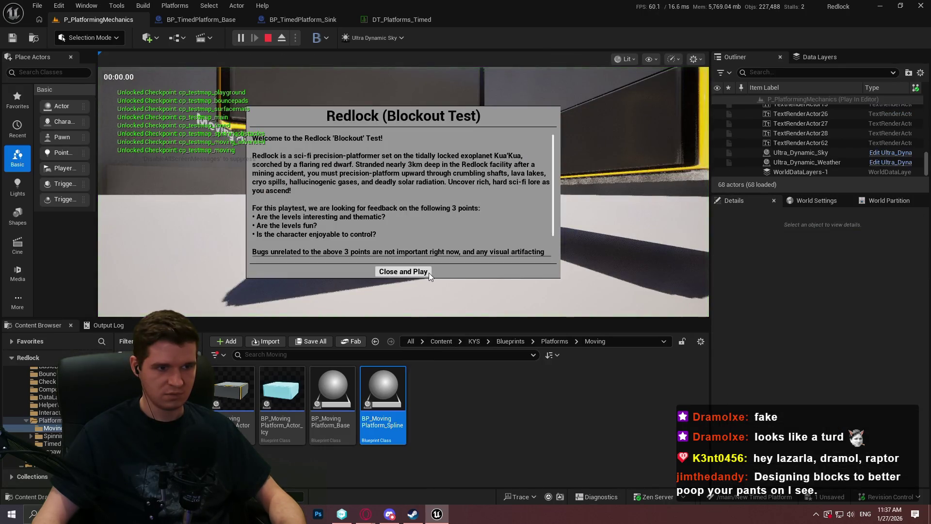
{"action": "left_click", "coordinate": [429, 272]}
{"action": "key", "text": "w"}
{"action": "key", "text": "space"}
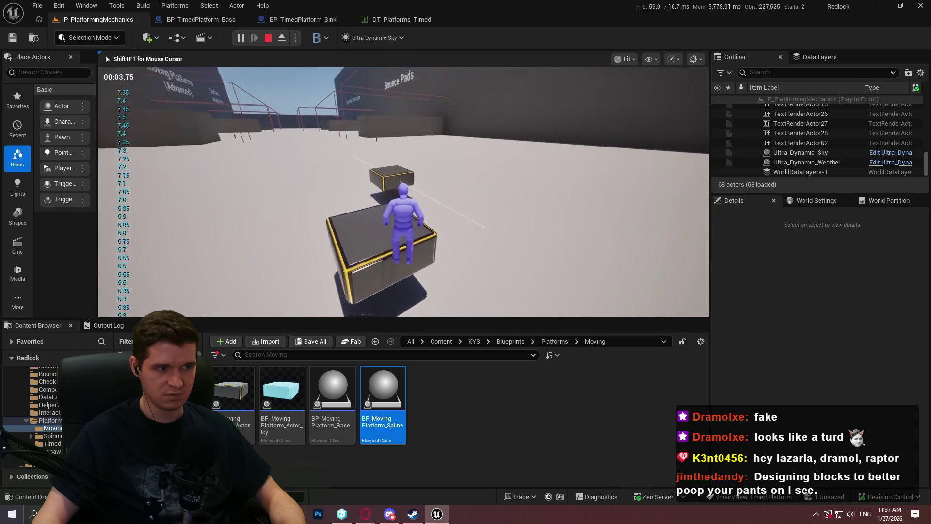
{"action": "key", "text": "space"}
{"action": "key", "text": "w"}
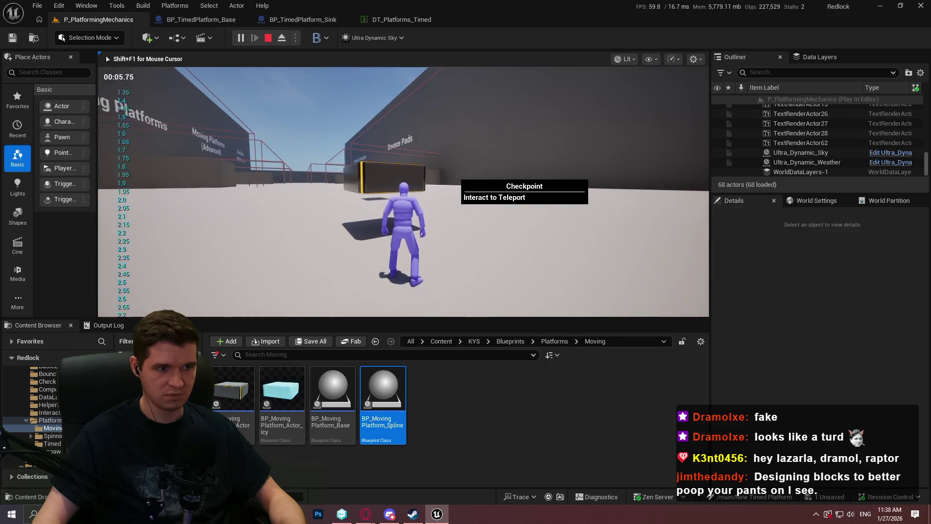
{"action": "key", "text": "Escape"}
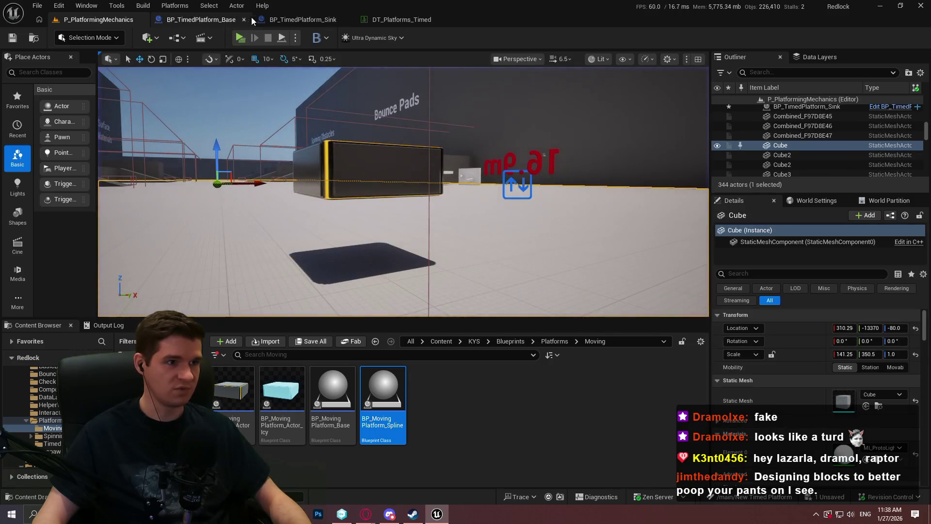
{"action": "left_click", "coordinate": [293, 20]}
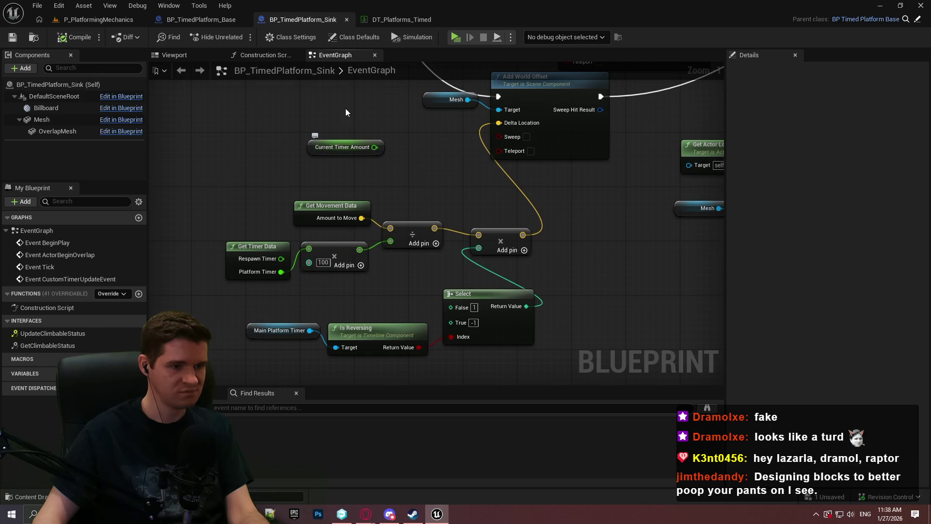
{"action": "left_click", "coordinate": [105, 20]}
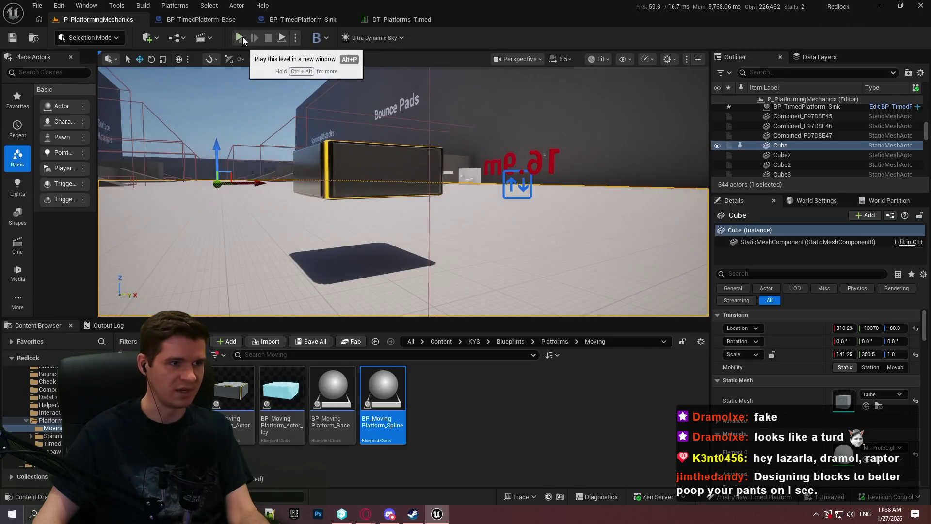
{"action": "left_click", "coordinate": [282, 38]}
{"action": "left_click", "coordinate": [478, 415]}
{"action": "key", "text": "w"}
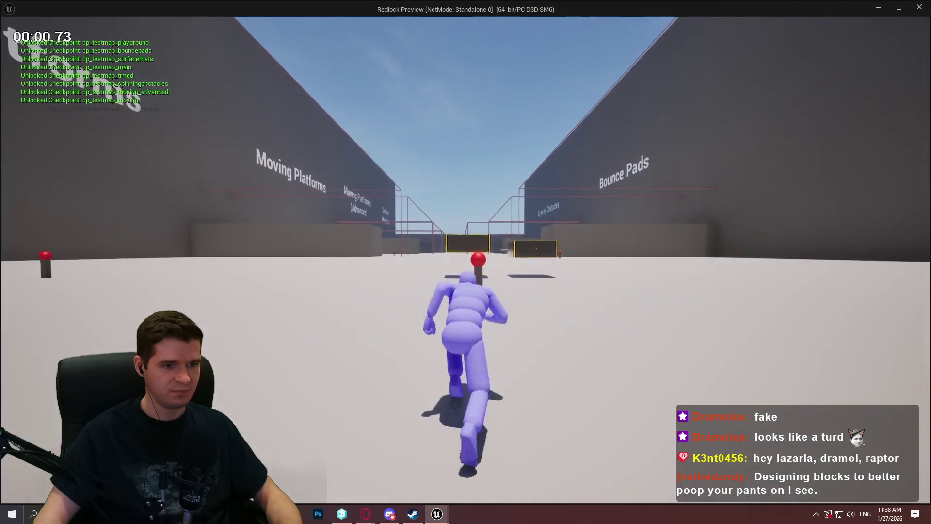
{"action": "key", "text": "space"}
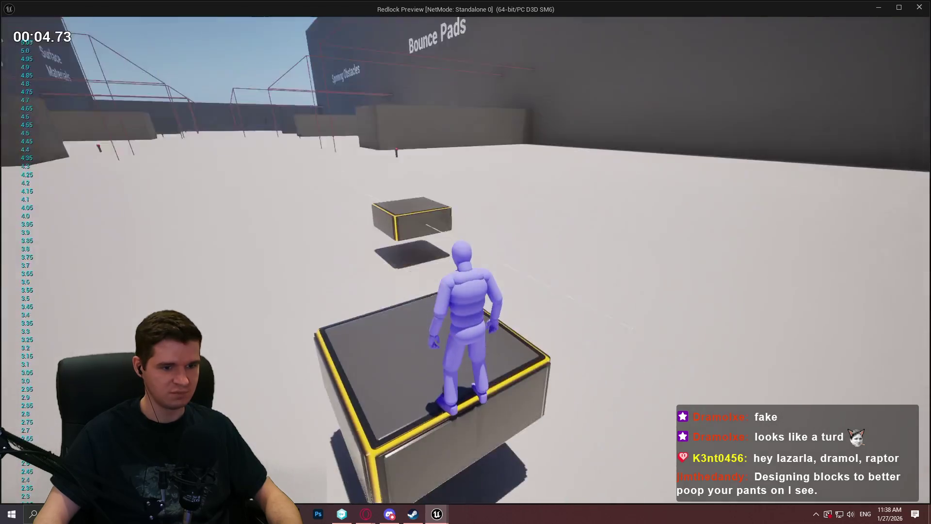
{"action": "key", "text": "s"}
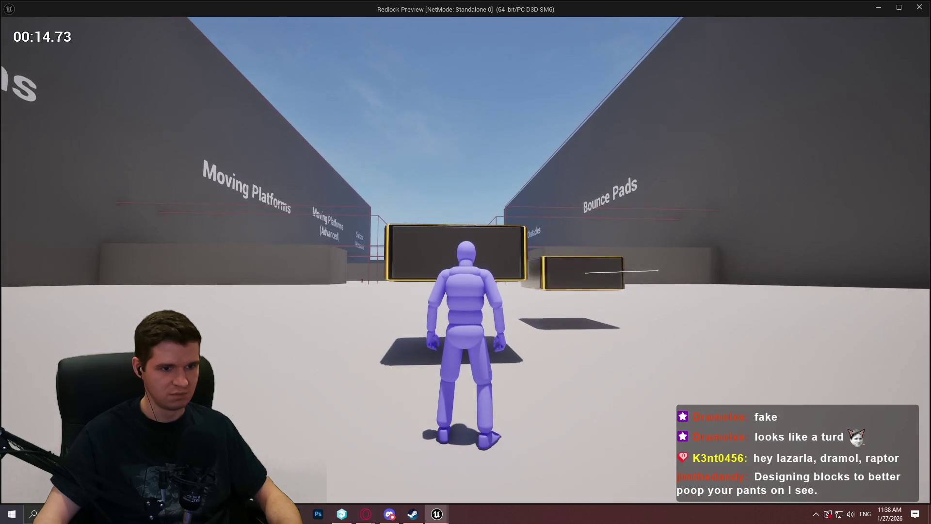
{"action": "key", "text": "Escape"}
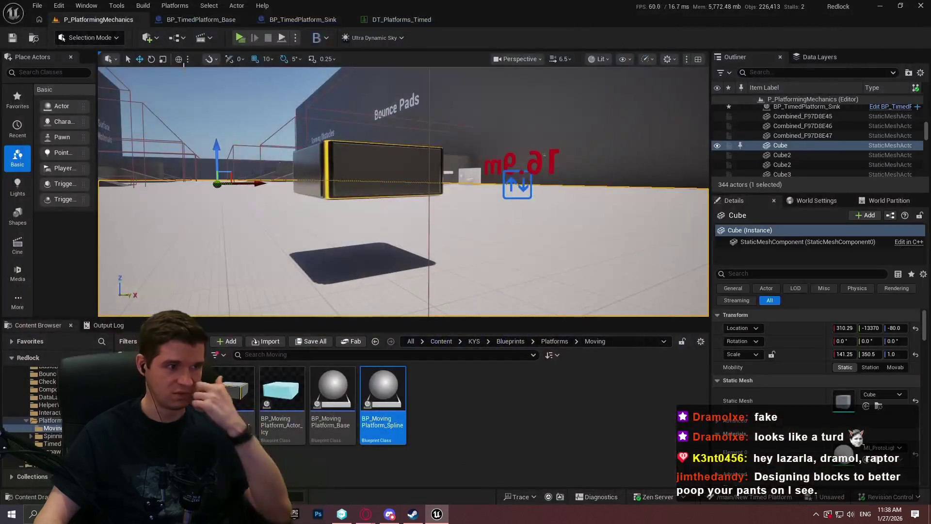
{"action": "left_click", "coordinate": [368, 170]}
{"action": "scroll", "coordinate": [873, 436], "scroll_direction": "down", "scroll_amount": 5}
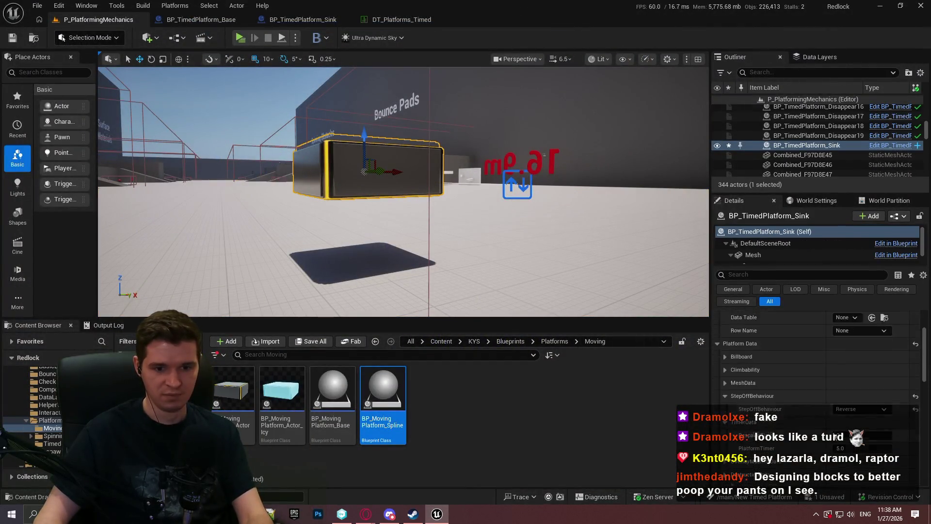
{"action": "scroll", "coordinate": [872, 435], "scroll_direction": "down", "scroll_amount": 2}
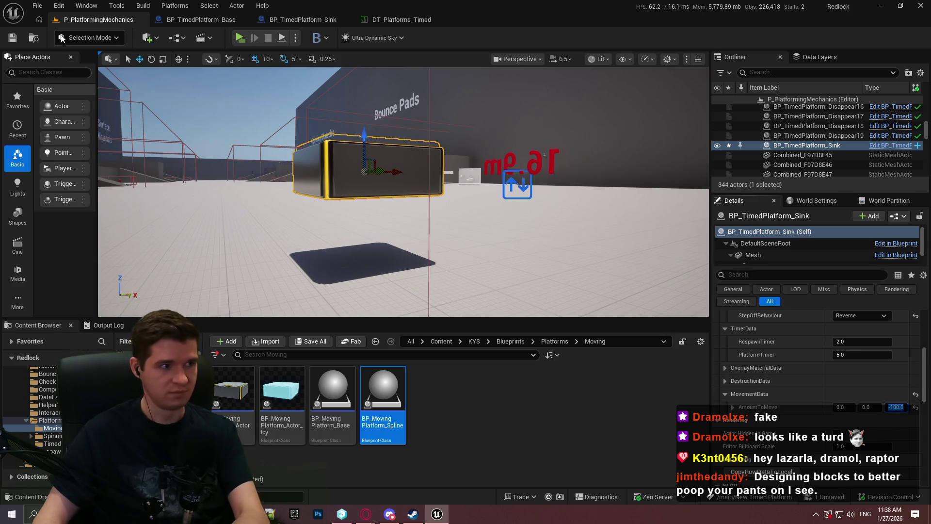
{"action": "key", "text": "alt+p"}
{"action": "left_click", "coordinate": [438, 408]}
{"action": "key", "text": "w"}
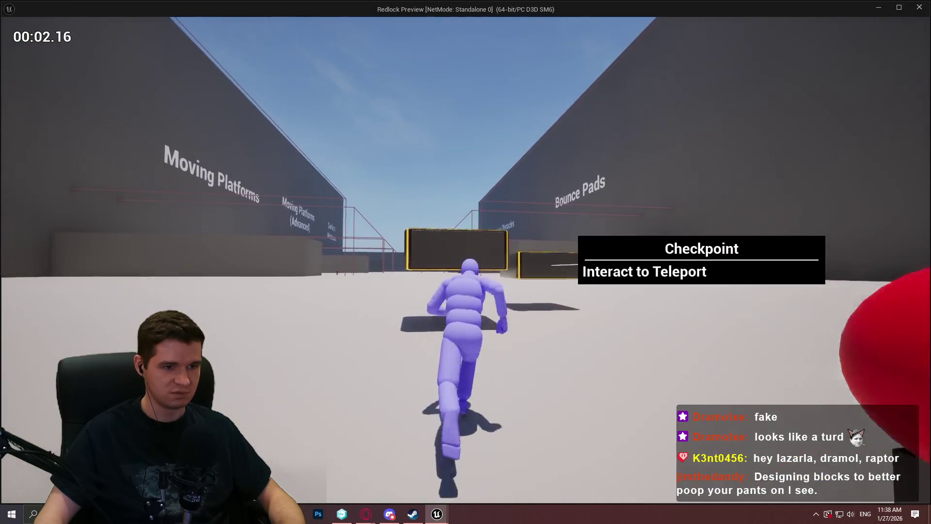
{"action": "key", "text": "space"}
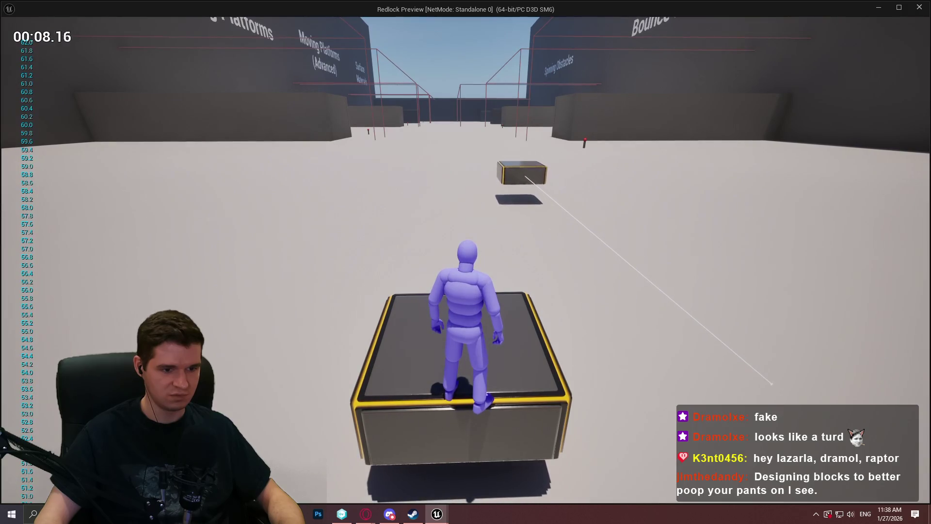
{"action": "key", "text": "w"}
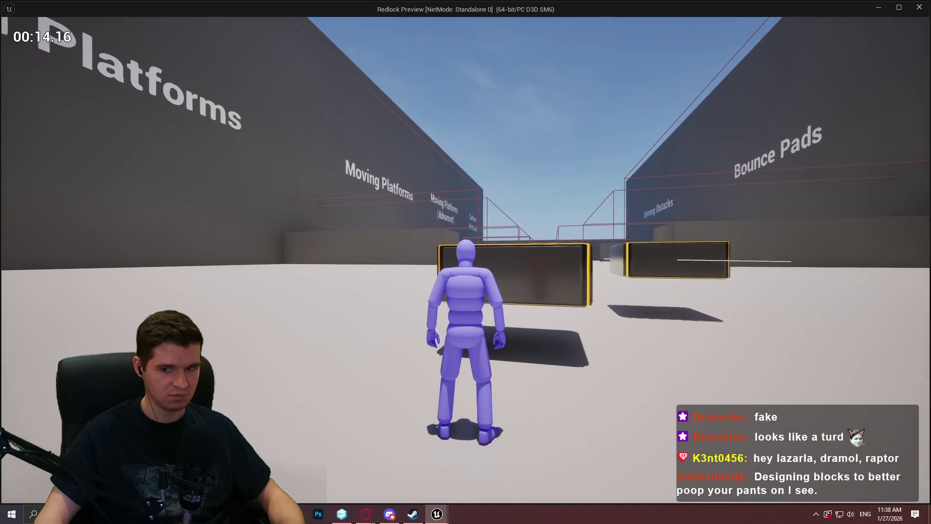
{"action": "key", "text": "w"}
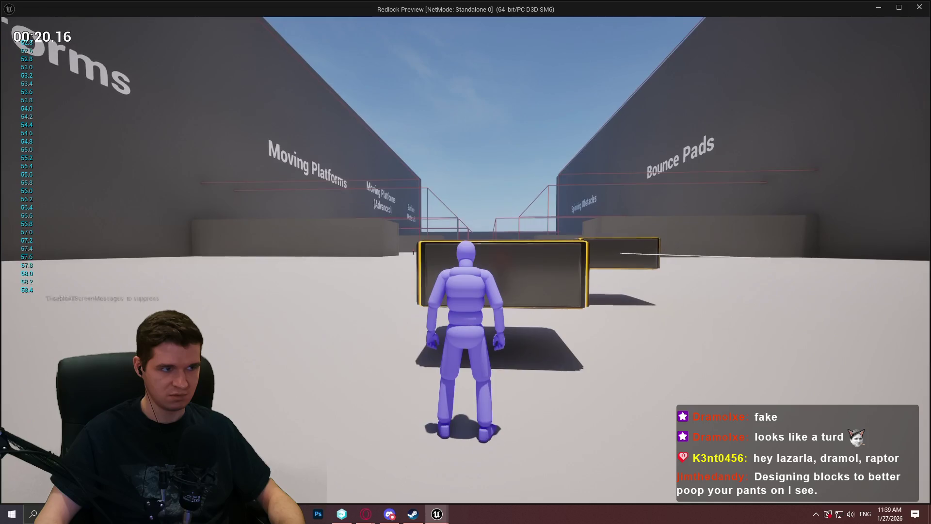
{"action": "key", "text": "w"}
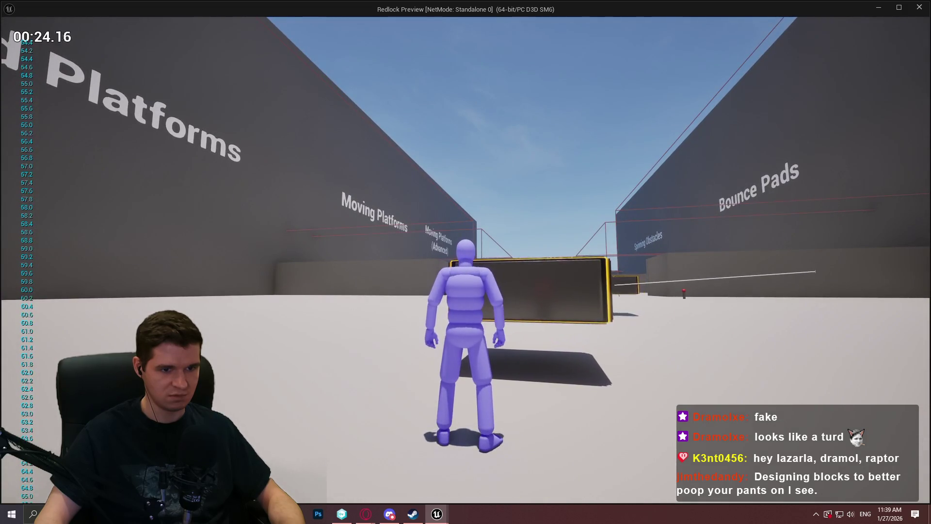
{"action": "key", "text": "w"}
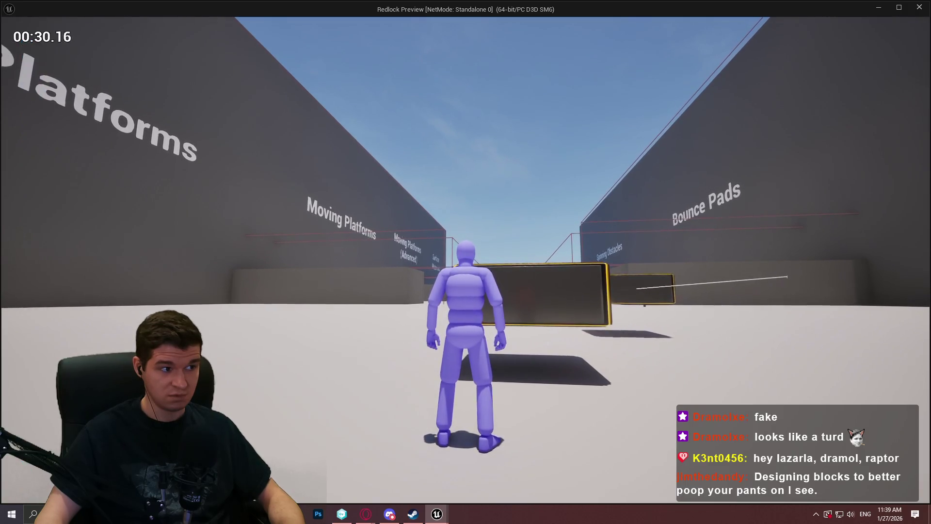
{"action": "key", "text": "Escape"}
- In BP_TimedPlatform_Sink's graph, select the timer and movement math nodes and shift them left
{"action": "left_click", "coordinate": [304, 22]}
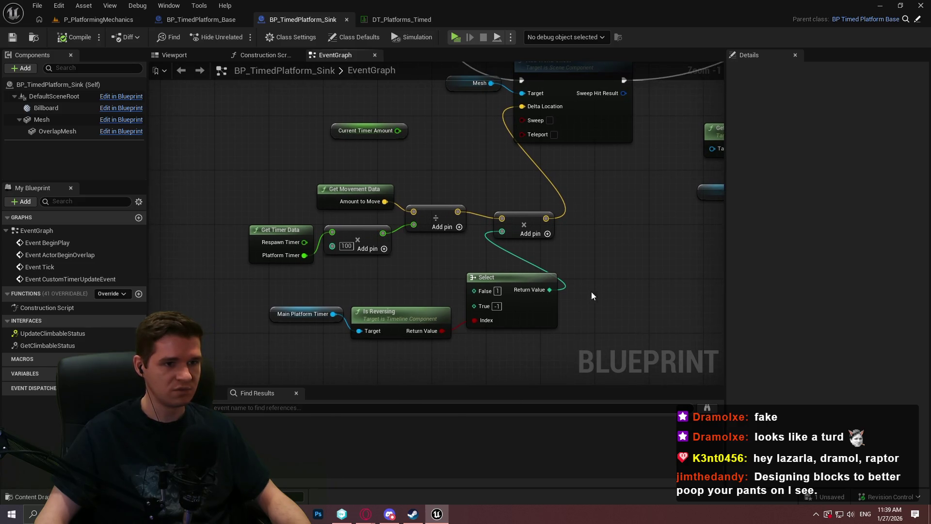
{"action": "scroll", "coordinate": [592, 296], "scroll_direction": "down", "scroll_amount": 1}
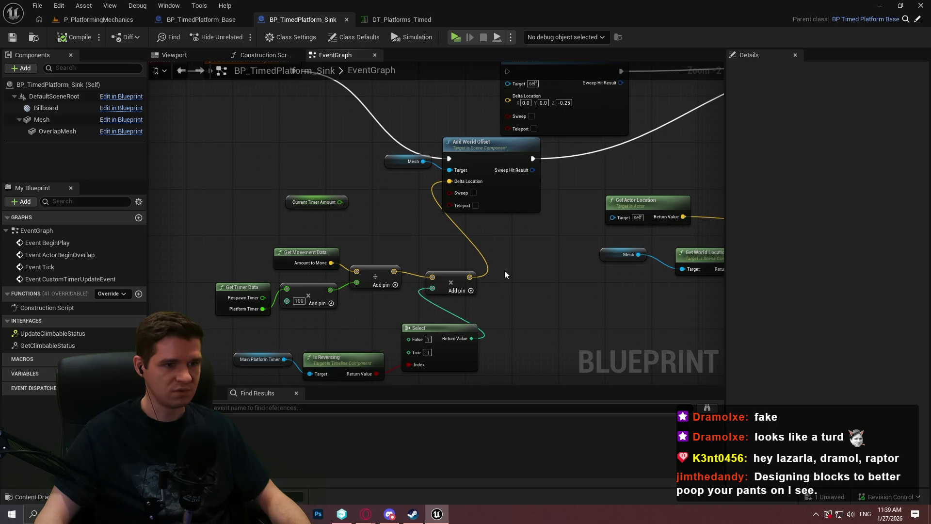
{"action": "left_click_drag", "start_coordinate": [505, 269], "coordinate": [582, 178]}
{"action": "left_click_drag", "start_coordinate": [575, 303], "coordinate": [310, 160]}
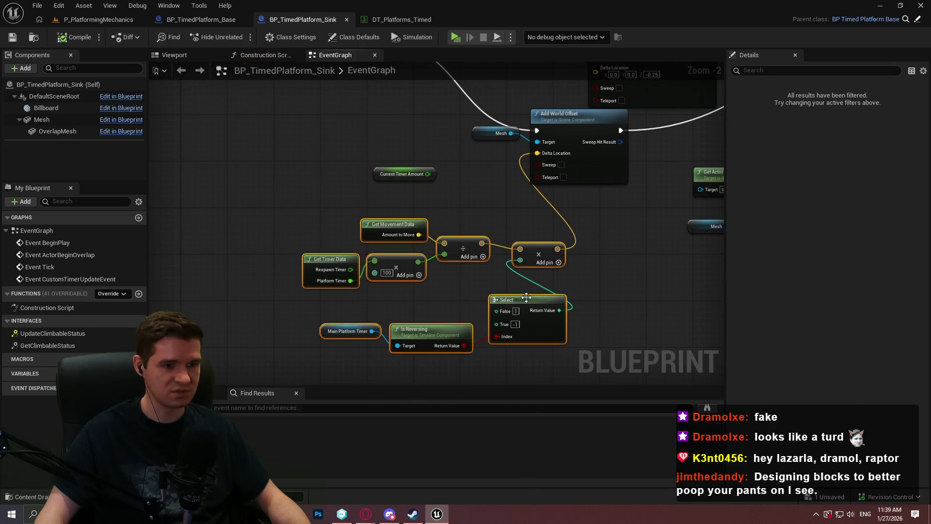
{"action": "mouse_move", "coordinate": [527, 301]}
{"action": "left_mouse_down"}
{"action": "mouse_move", "coordinate": [407, 253]}
{"action": "mouse_move", "coordinate": [405, 278]}
{"action": "left_mouse_up"}
{"action": "left_click", "coordinate": [496, 249]}
- Move the Main Platform Timer, Is Reversing and Select nodes further left, then return to P_PlatformingMechanics
{"action": "scroll", "coordinate": [496, 250], "scroll_direction": "up", "scroll_amount": 2}
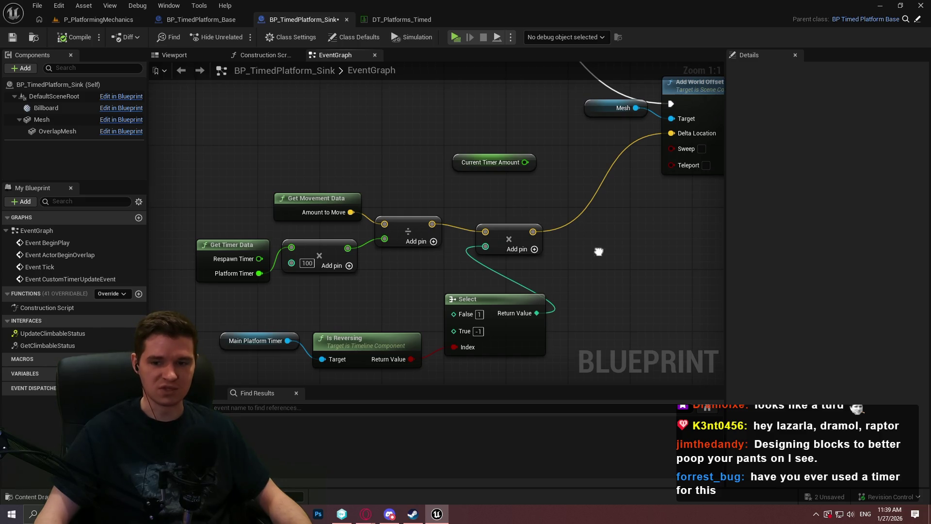
{"action": "mouse_move", "coordinate": [548, 369]}
{"action": "left_mouse_down"}
{"action": "mouse_move", "coordinate": [616, 308]}
{"action": "mouse_move", "coordinate": [291, 283]}
{"action": "left_mouse_up"}
{"action": "left_click_drag", "start_coordinate": [571, 277], "coordinate": [507, 277]}
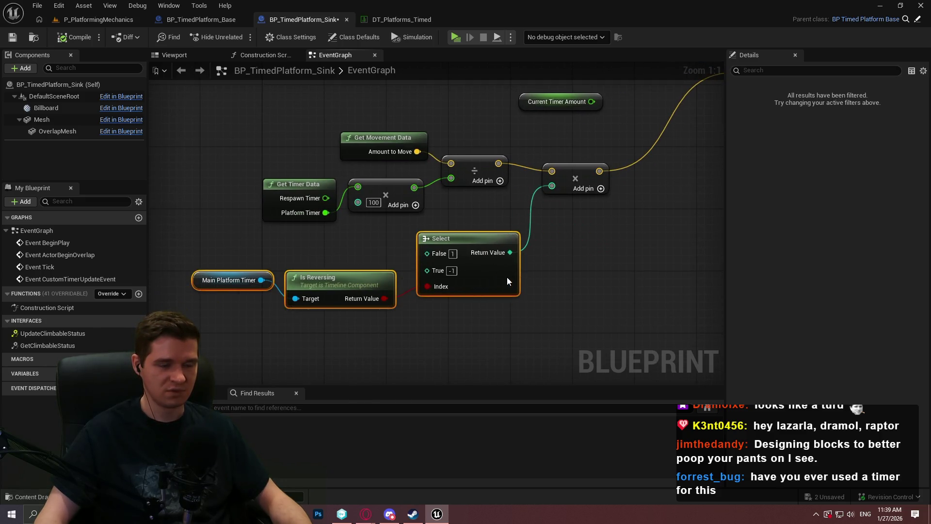
{"action": "left_click_drag", "start_coordinate": [610, 283], "coordinate": [575, 294]}
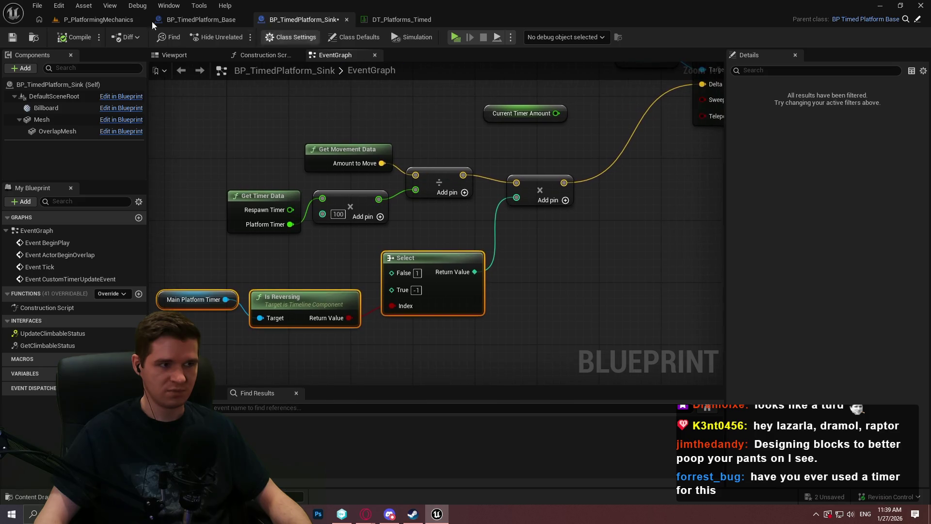
{"action": "left_click", "coordinate": [91, 18]}
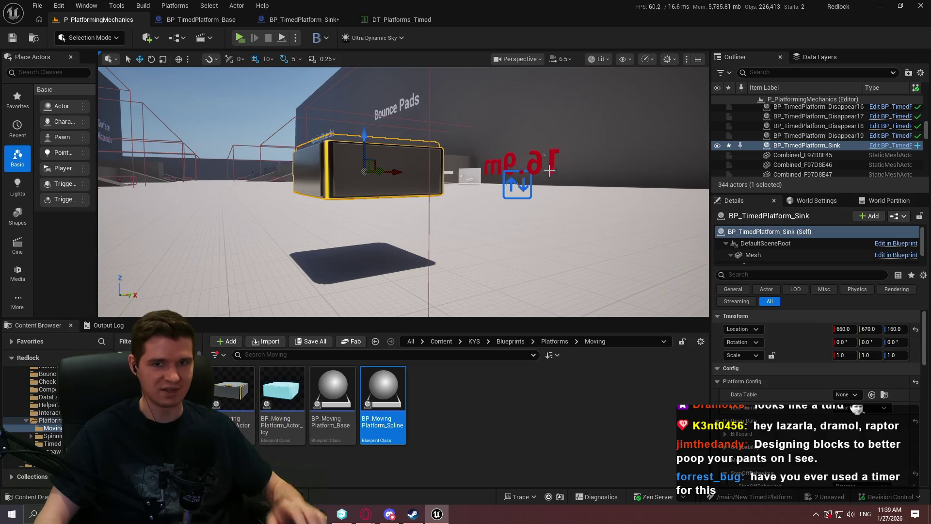
{"action": "mouse_move", "coordinate": [451, 147]}
{"action": "left_mouse_down"}
{"action": "mouse_move", "coordinate": [412, 150]}
{"action": "mouse_move", "coordinate": [363, 208]}
{"action": "left_mouse_up"}
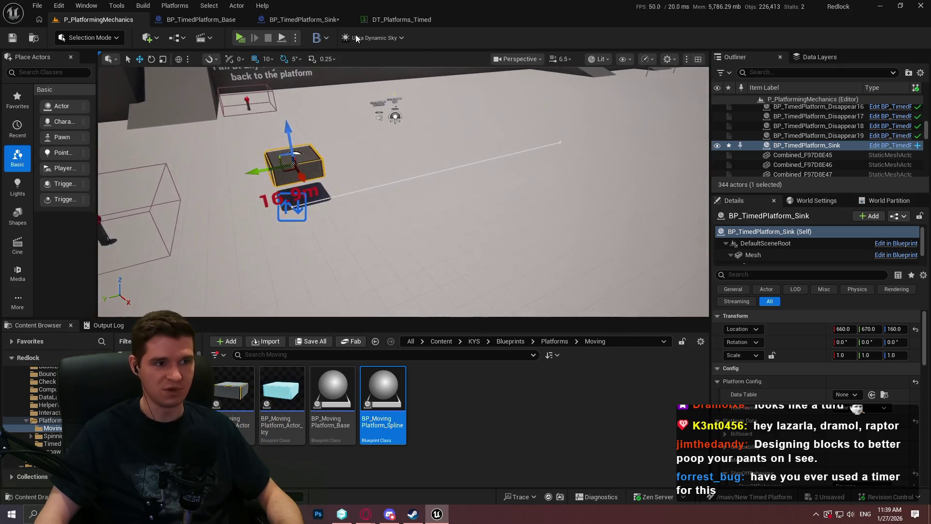
{"action": "left_click", "coordinate": [247, 39]}
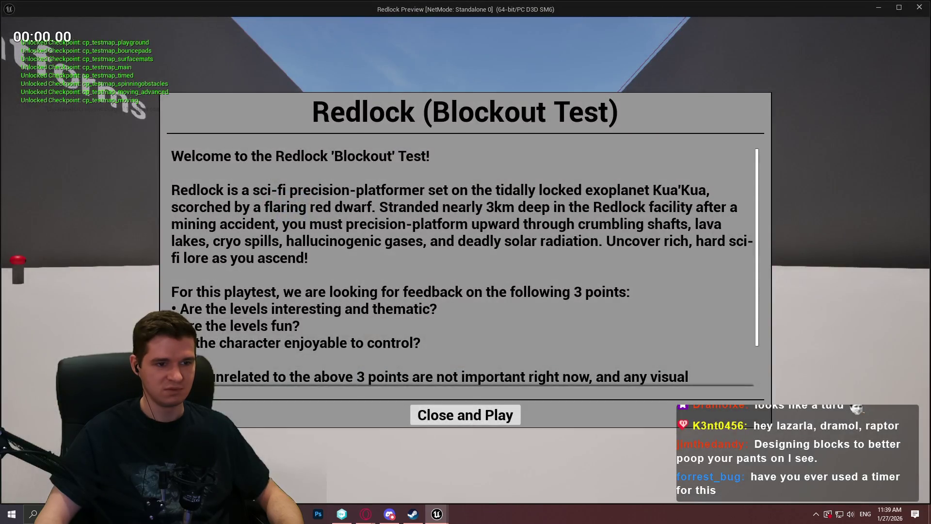
{"action": "left_click", "coordinate": [473, 418]}
{"action": "key", "text": "w"}
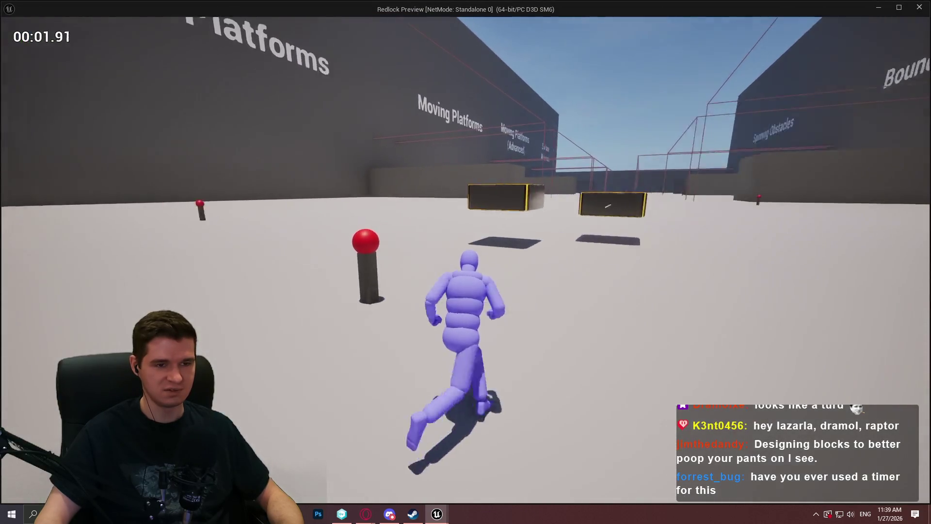
{"action": "key", "text": "w"}
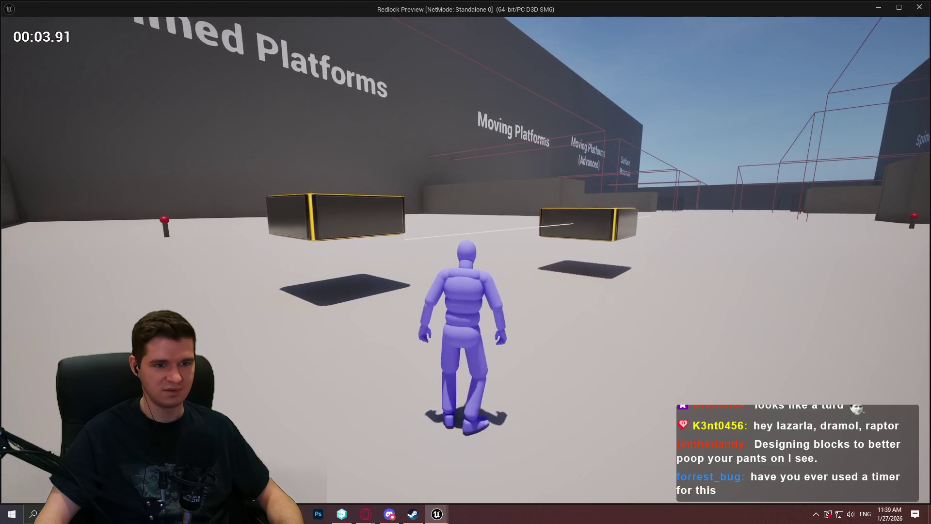
{"action": "key", "text": "w"}
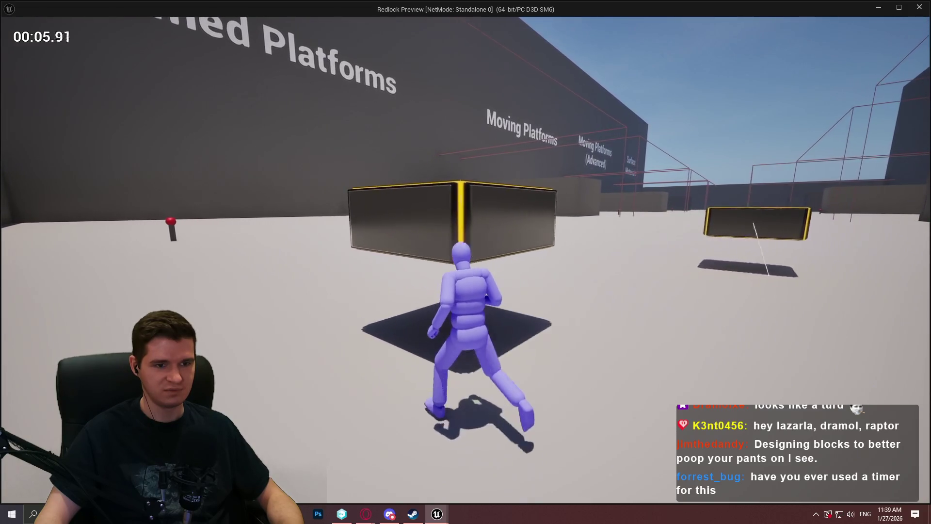
{"action": "key", "text": "w"}
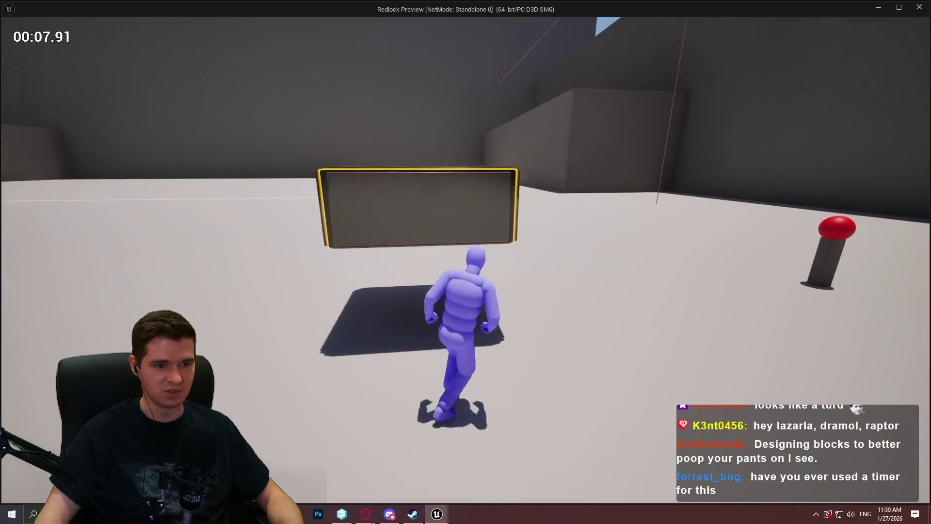
{"action": "key", "text": "space"}
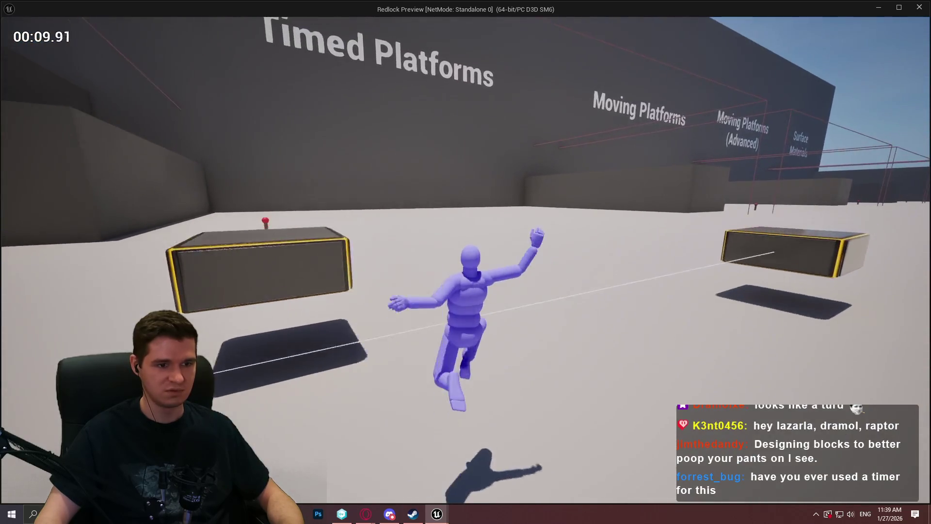
{"action": "key", "text": "space"}
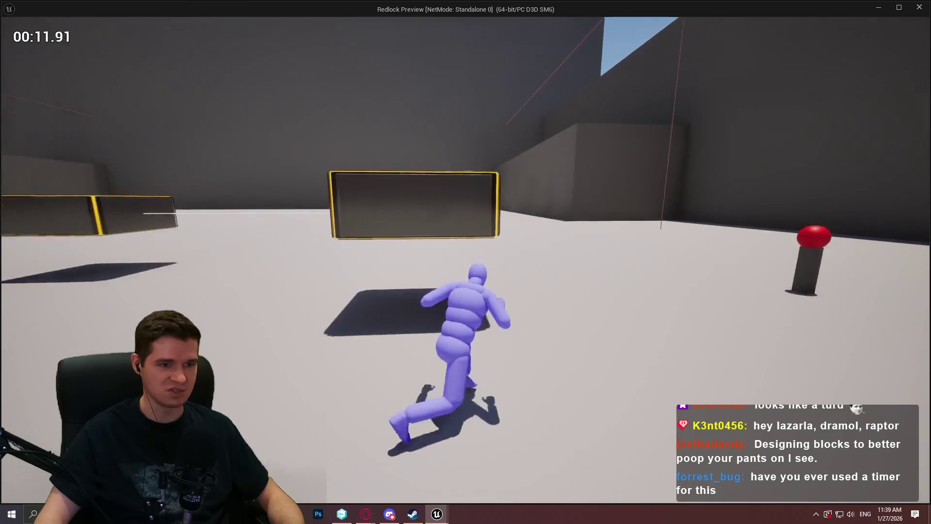
{"action": "key", "text": "space"}
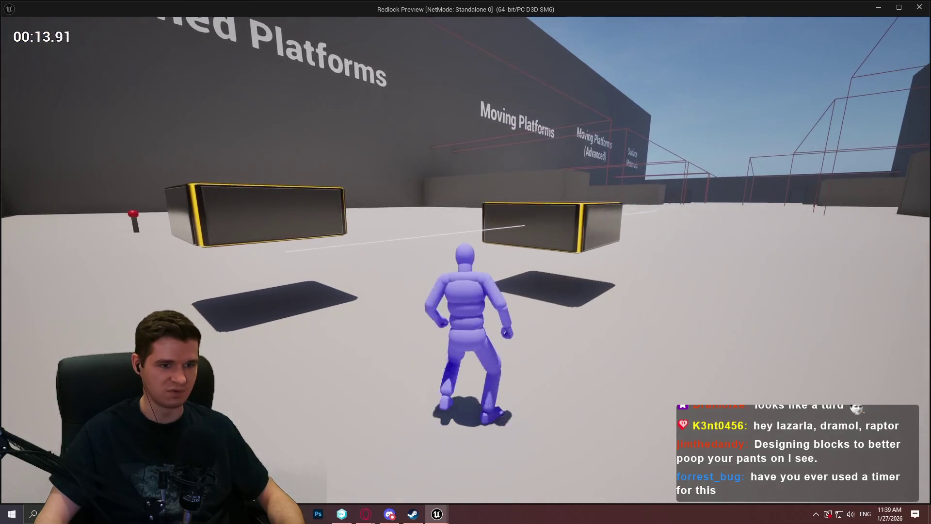
{"action": "key", "text": "w"}
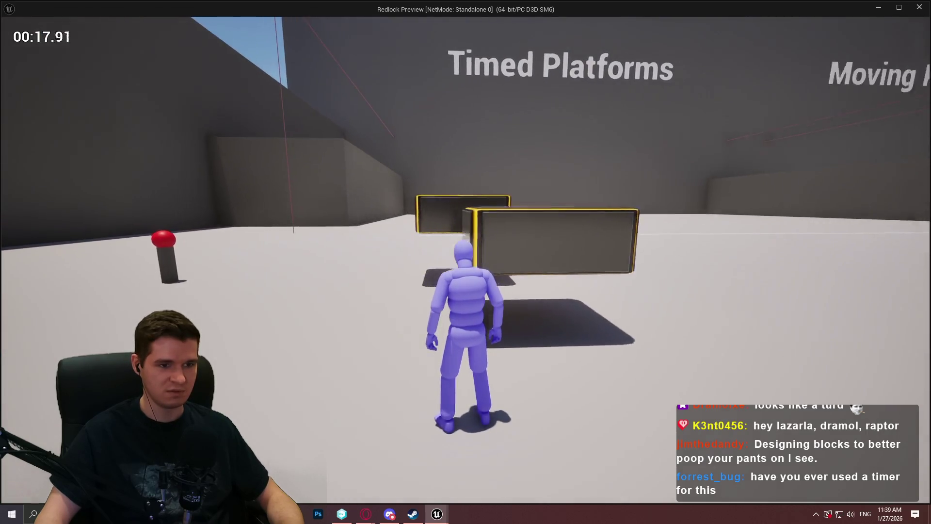
{"action": "key", "text": "w"}
{"action": "key", "text": "w"}
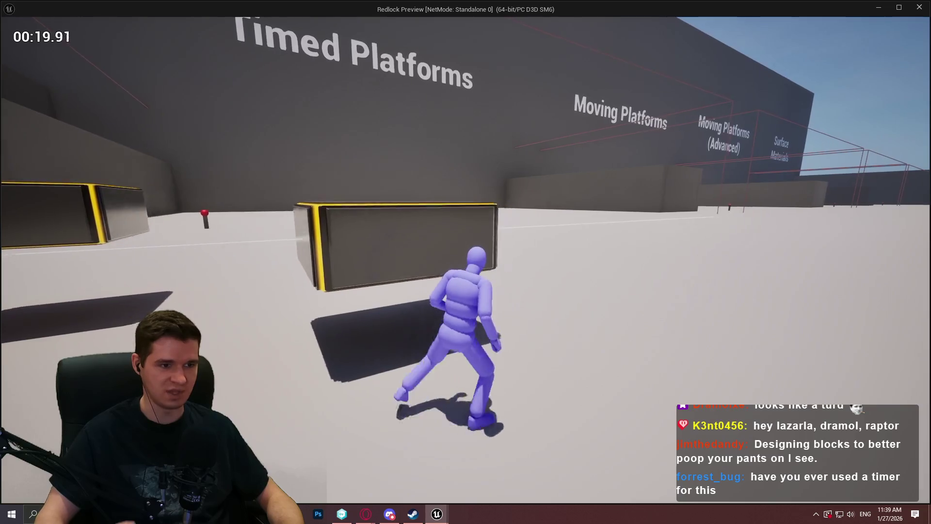
{"action": "key", "text": "d"}
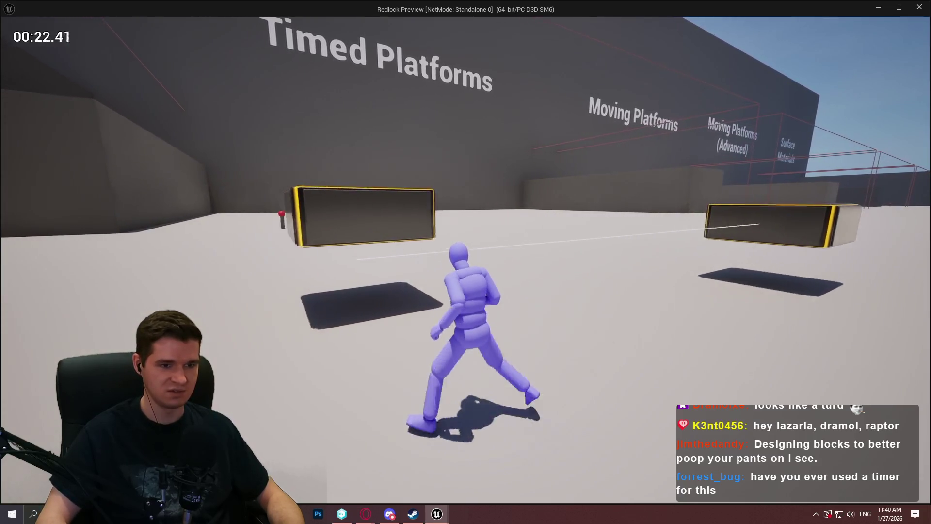
{"action": "key", "text": "w"}
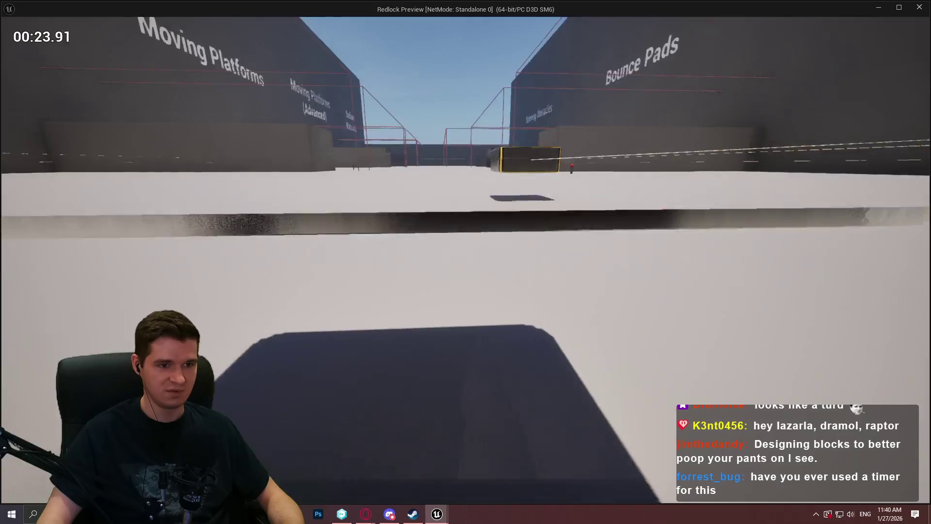
{"action": "key", "text": "w"}
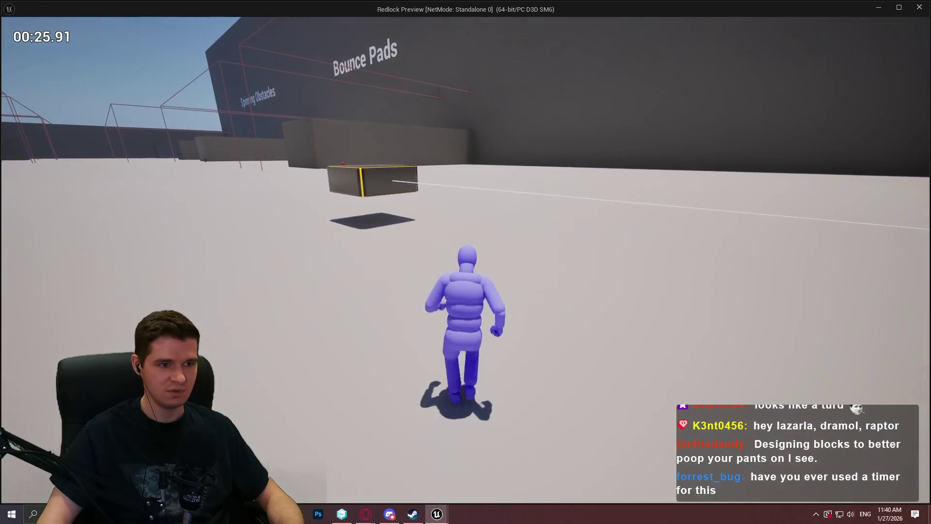
{"action": "key", "text": "Escape"}
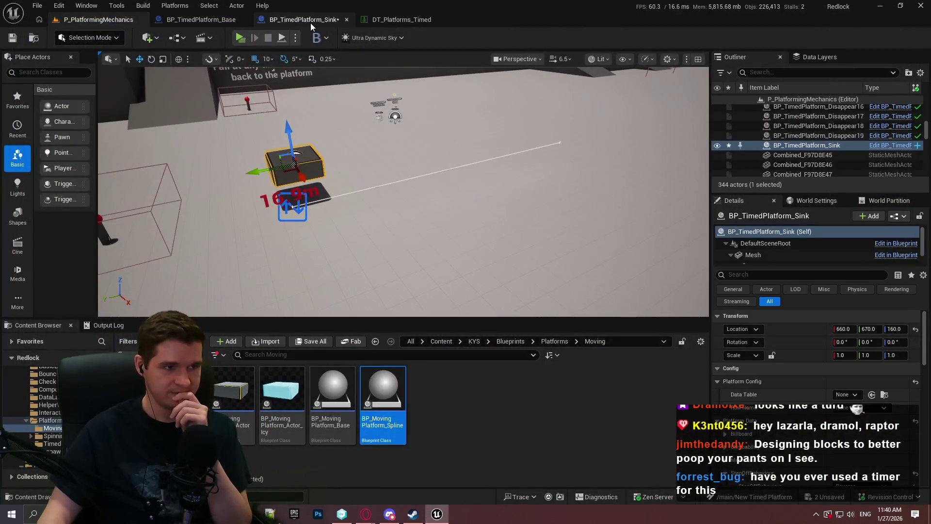
- Connect the Mesh reference to Add World Offset's Target in the Sink graph
{"action": "left_click", "coordinate": [310, 22]}
{"action": "scroll", "coordinate": [421, 263], "scroll_direction": "up", "scroll_amount": 3}
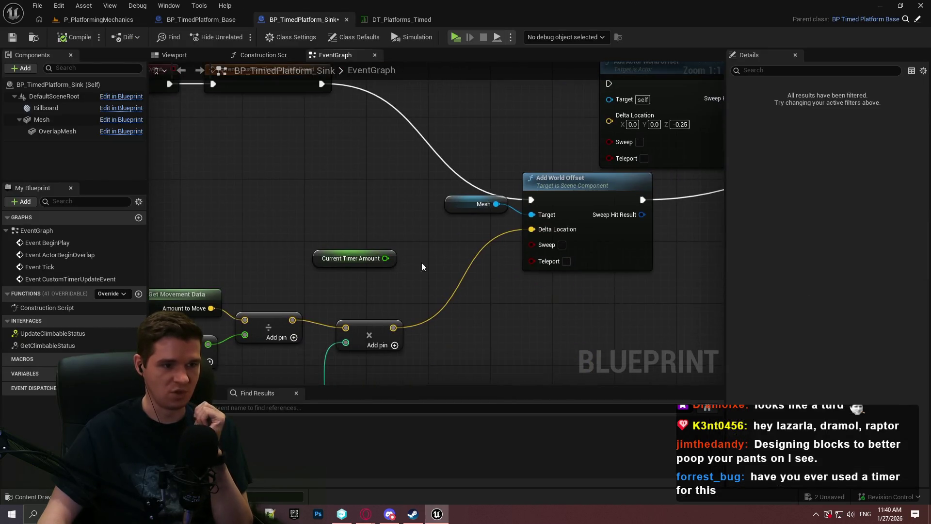
{"action": "left_click_drag", "start_coordinate": [422, 263], "coordinate": [410, 185]}
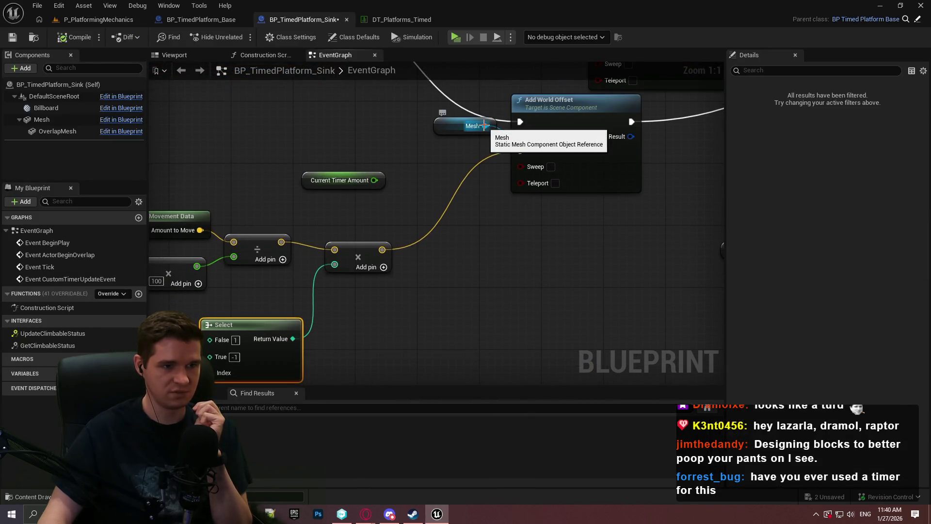
{"action": "left_click_drag", "start_coordinate": [484, 125], "coordinate": [521, 136]}
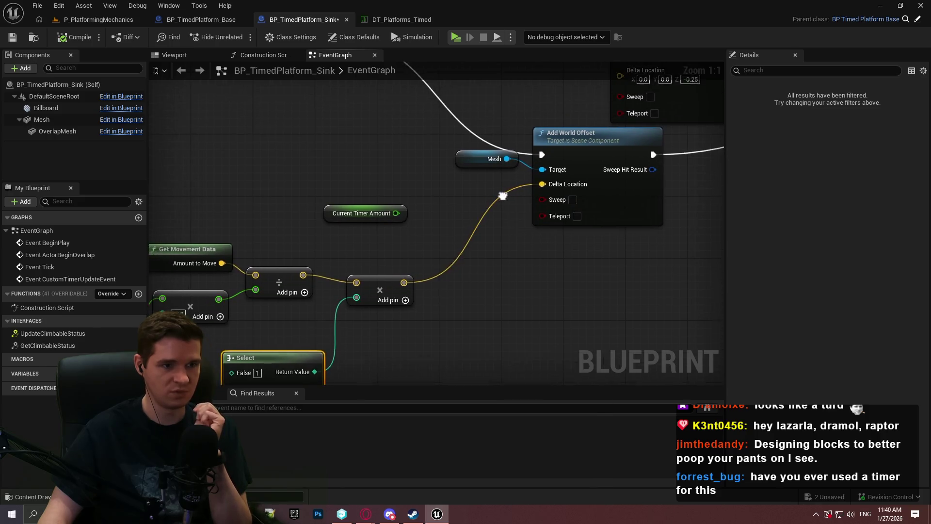
- Create an Add Local Offset node wired to the Mesh reference
{"action": "mouse_move", "coordinate": [487, 149]}
{"action": "left_mouse_down"}
{"action": "mouse_move", "coordinate": [525, 159]}
{"action": "mouse_move", "coordinate": [508, 239]}
{"action": "mouse_move", "coordinate": [538, 254]}
{"action": "left_mouse_up"}
{"action": "type", "text": "a"}
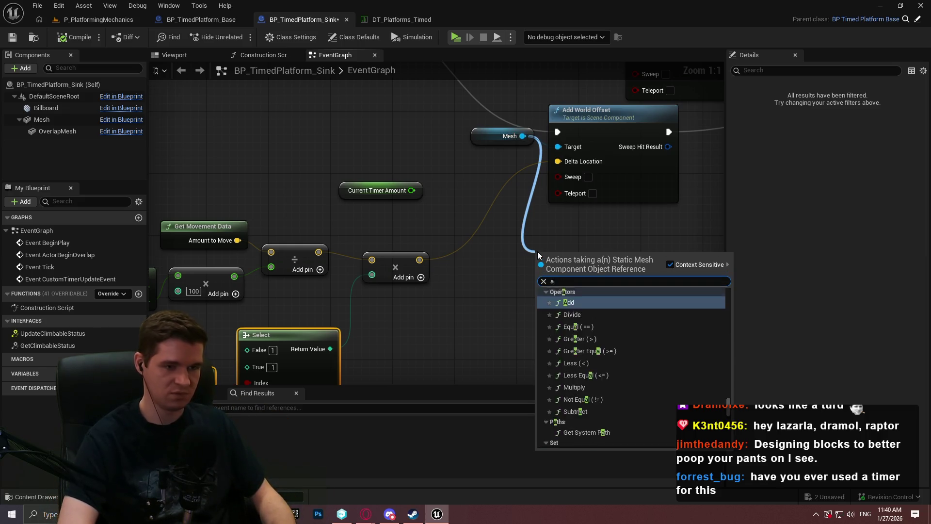
{"action": "type", "text": "dd world"}
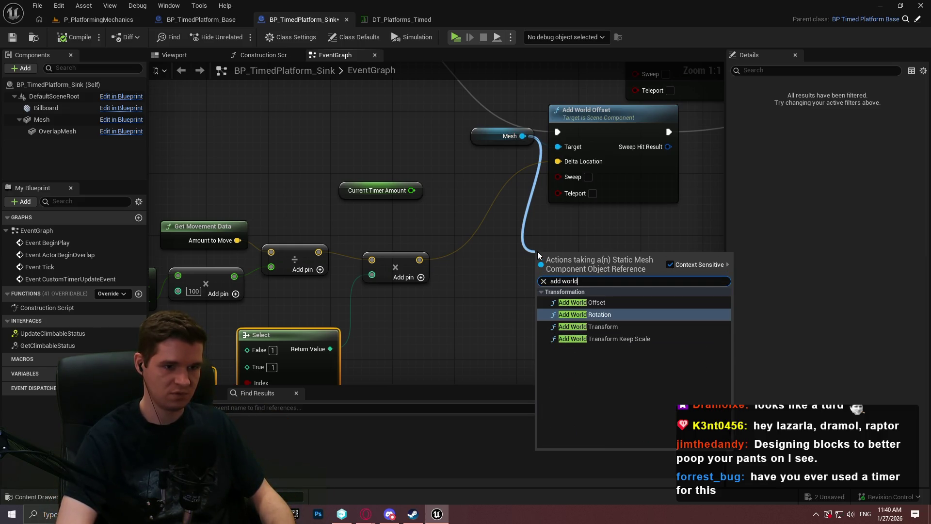
{"action": "key", "text": "BackSpace"}
{"action": "key", "text": "BackSpace"}
{"action": "key", "text": "BackSpace"}
{"action": "key", "text": "BackSpace"}
{"action": "key", "text": "BackSpace"}
{"action": "type", "text": "local"}
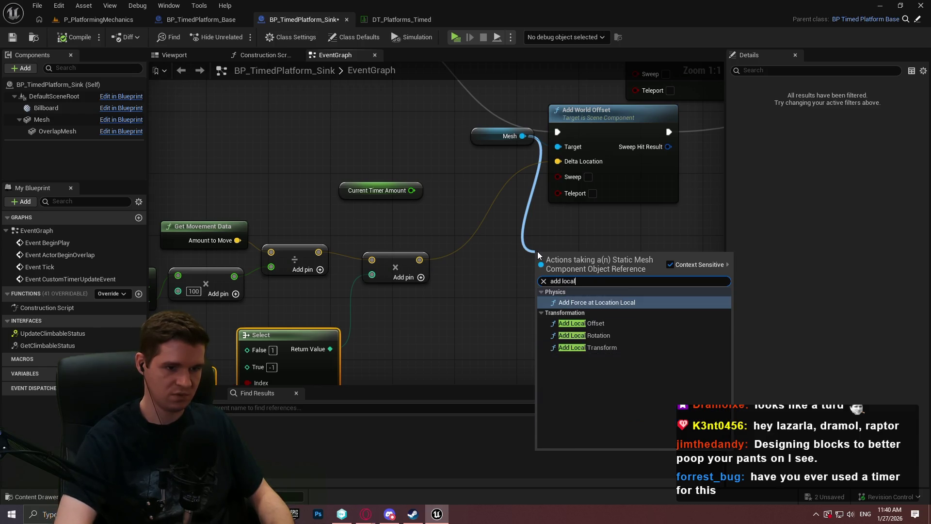
{"action": "key", "text": "Down"}
{"action": "key", "text": "Return"}
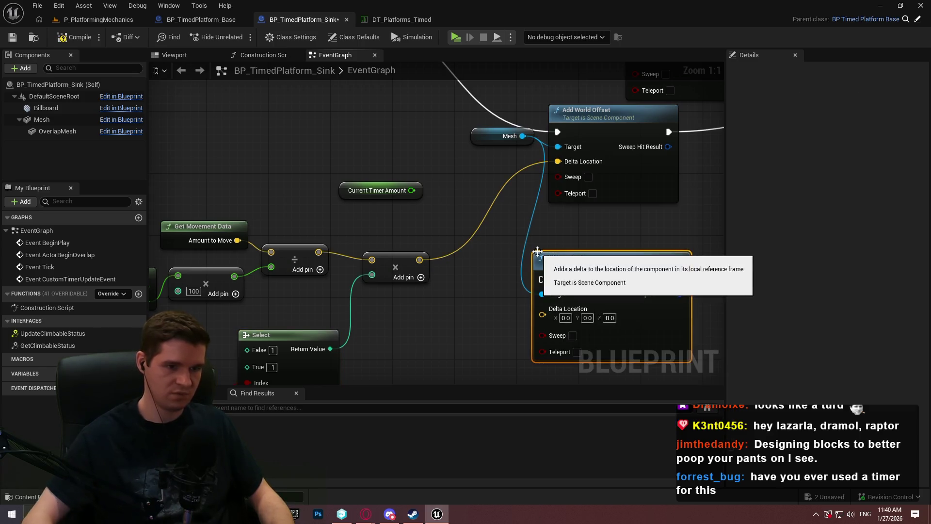
- Wire Add Local Offset between the timer update and Print String, feed Delta Location, and compile
{"action": "mouse_move", "coordinate": [539, 280]}
{"action": "left_mouse_down"}
{"action": "mouse_move", "coordinate": [413, 97]}
{"action": "mouse_move", "coordinate": [364, 226]}
{"action": "mouse_move", "coordinate": [343, 214]}
{"action": "mouse_move", "coordinate": [348, 220]}
{"action": "left_mouse_up"}
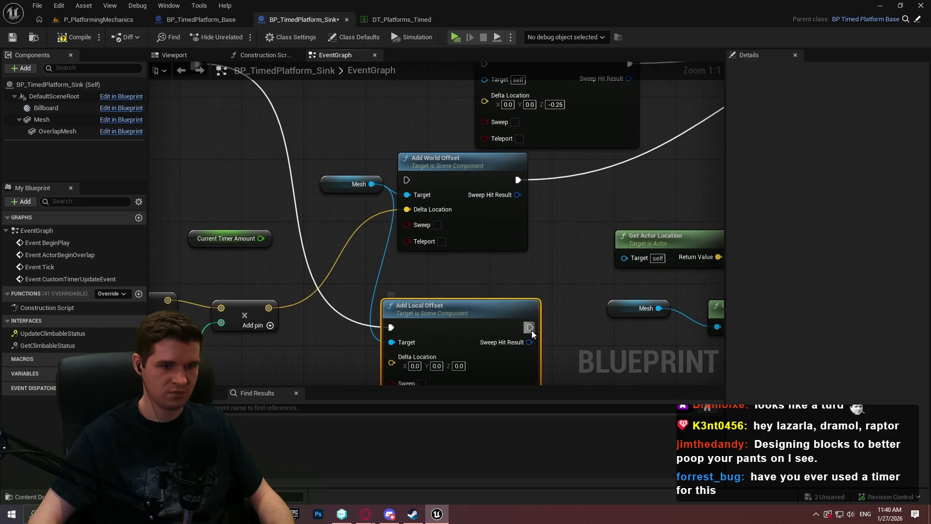
{"action": "mouse_move", "coordinate": [531, 328]}
{"action": "left_mouse_down"}
{"action": "mouse_move", "coordinate": [674, 158]}
{"action": "mouse_move", "coordinate": [757, 167]}
{"action": "mouse_move", "coordinate": [585, 167]}
{"action": "left_mouse_up"}
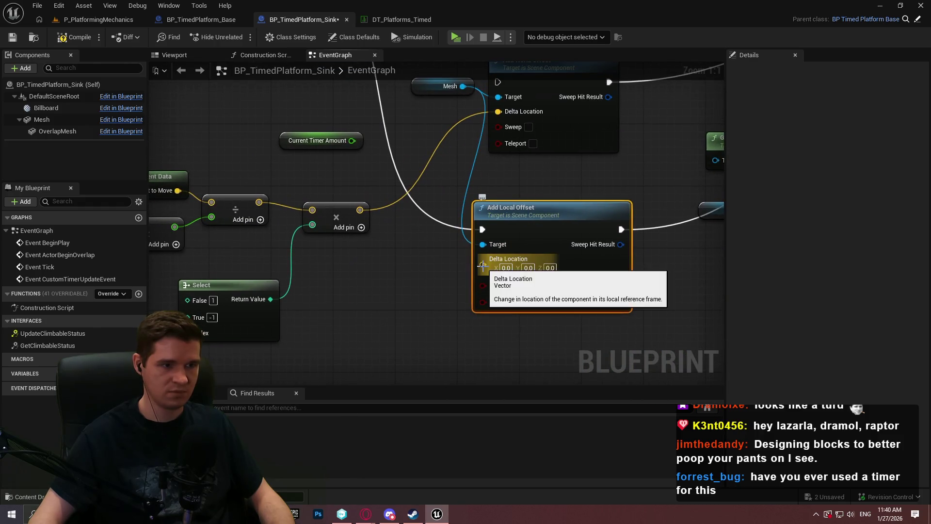
{"action": "left_click_drag", "start_coordinate": [481, 265], "coordinate": [362, 215]}
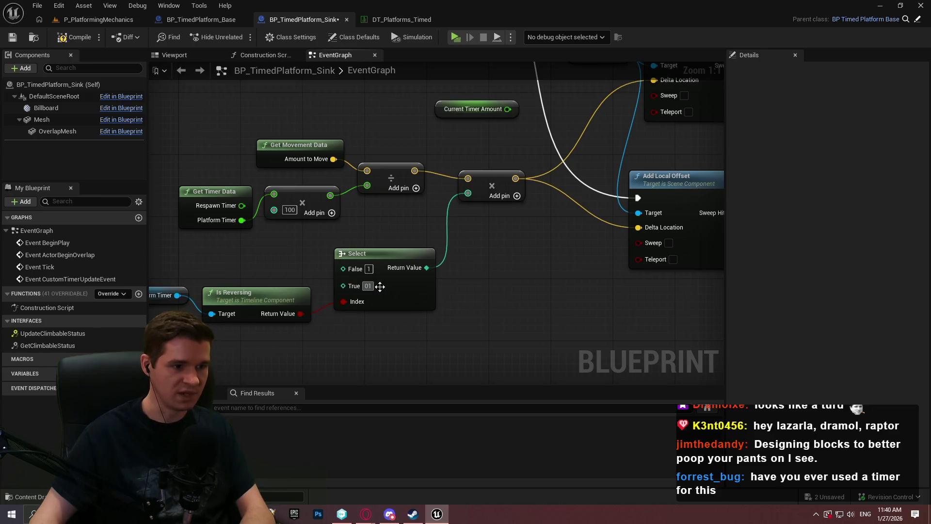
{"action": "left_click_drag", "start_coordinate": [622, 237], "coordinate": [528, 250]}
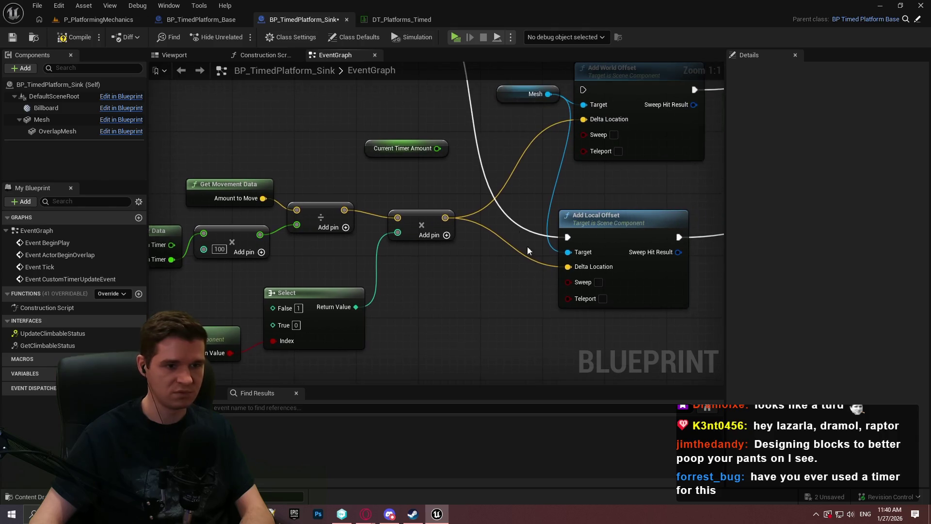
{"action": "left_click", "coordinate": [77, 41]}
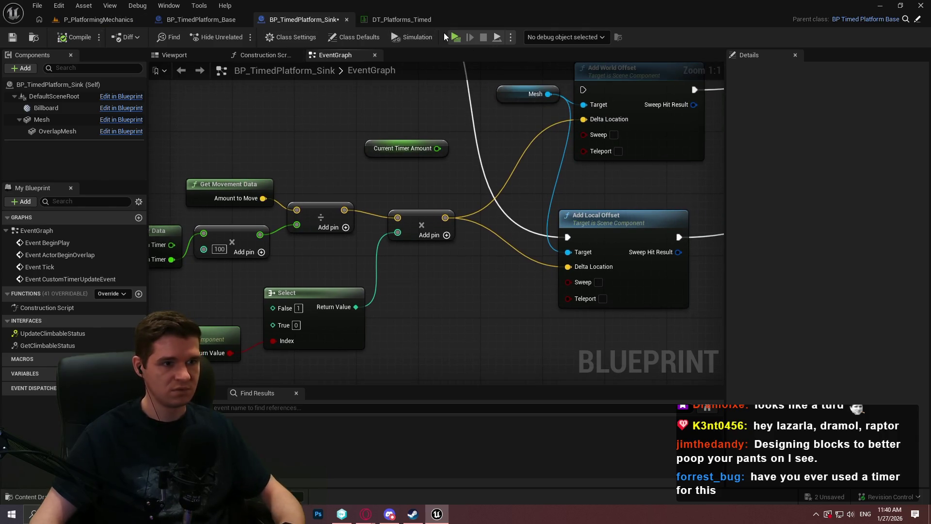
- Start a link from the Divide result near Get Timer Data, then cancel it
{"action": "left_click_drag", "start_coordinate": [376, 339], "coordinate": [508, 298]}
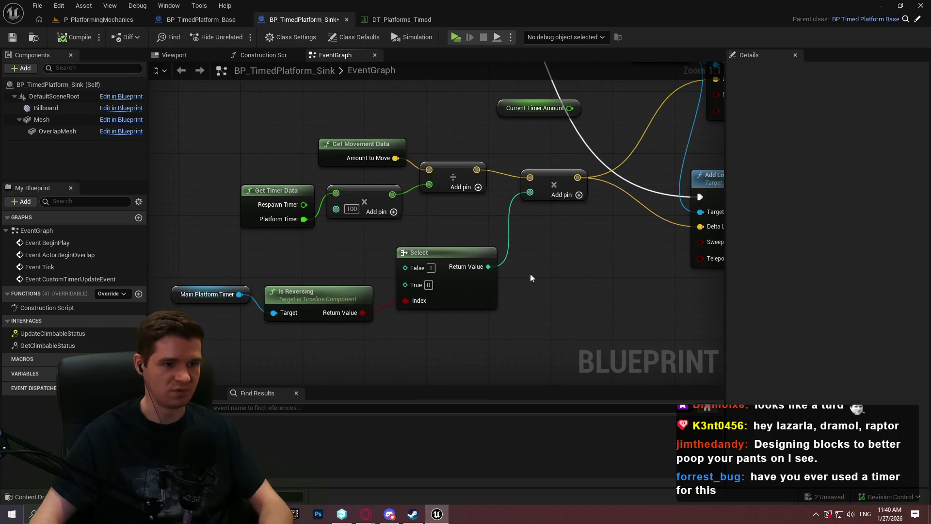
{"action": "mouse_move", "coordinate": [477, 170]}
{"action": "left_mouse_down"}
{"action": "mouse_move", "coordinate": [568, 234]}
{"action": "mouse_move", "coordinate": [501, 229]}
{"action": "mouse_move", "coordinate": [293, 250]}
{"action": "mouse_move", "coordinate": [415, 223]}
{"action": "left_mouse_up"}
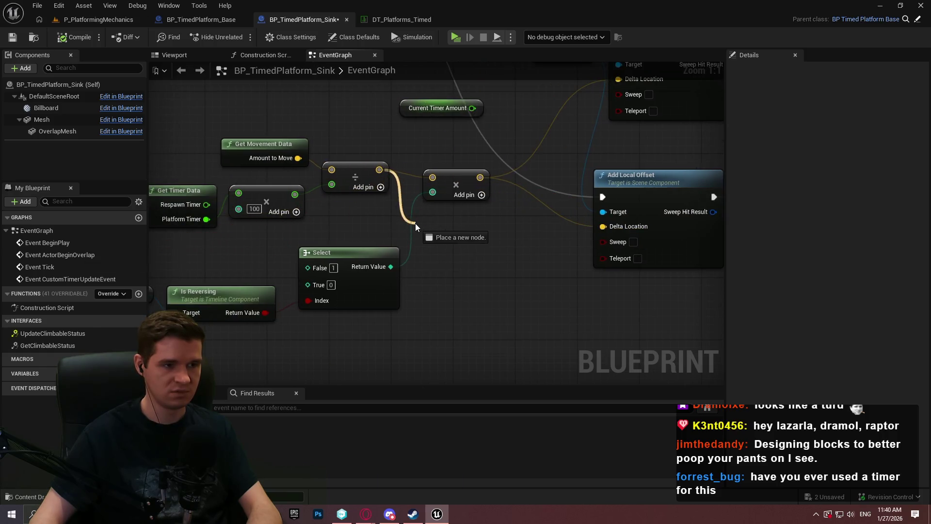
{"action": "left_click_drag", "start_coordinate": [448, 250], "coordinate": [448, 250]}
{"action": "key", "text": "Escape"}
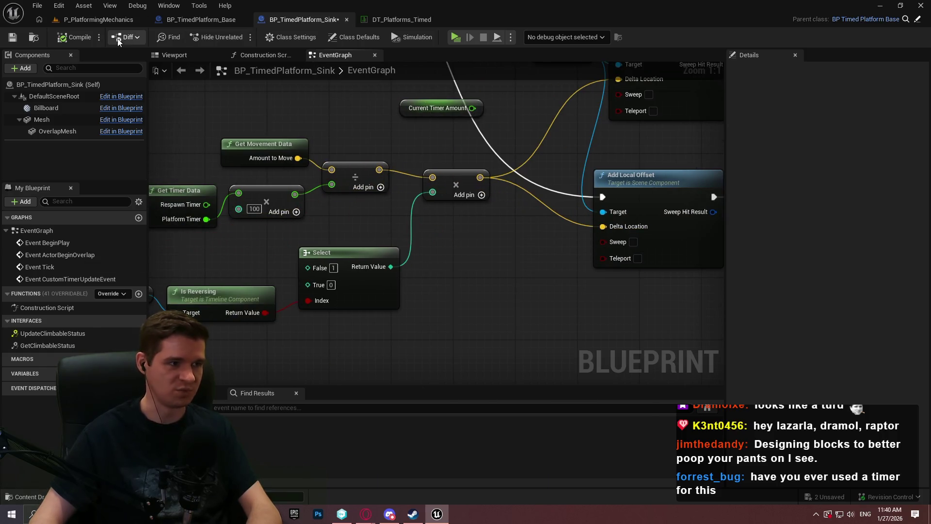
- Play the level, climb onto the timed platform twice, step off each time, then end the session
{"action": "left_click", "coordinate": [450, 41]}
{"action": "left_click", "coordinate": [466, 414]}
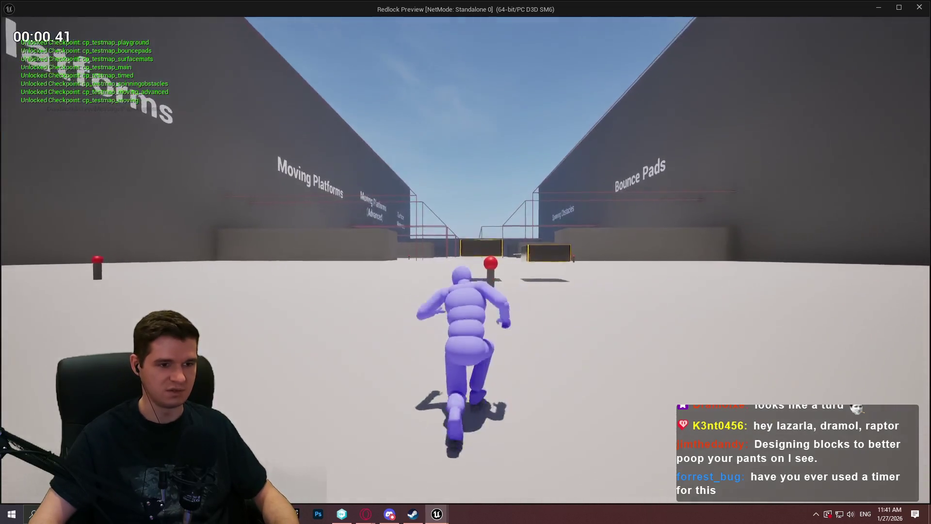
{"action": "key", "text": "w"}
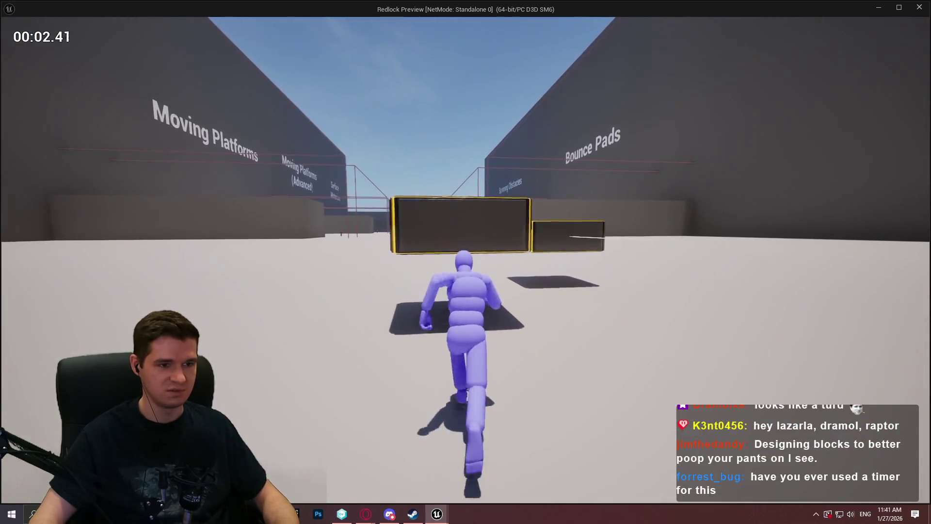
{"action": "key", "text": "space"}
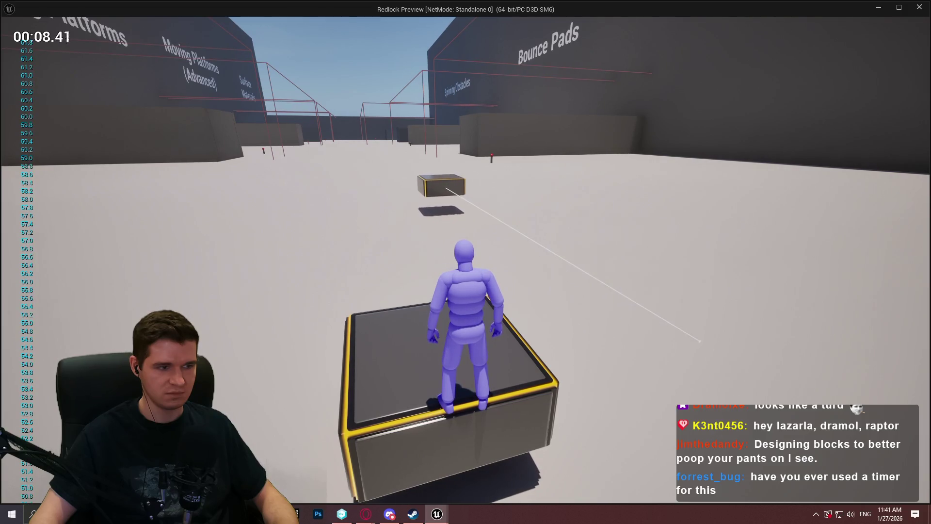
{"action": "key", "text": "s"}
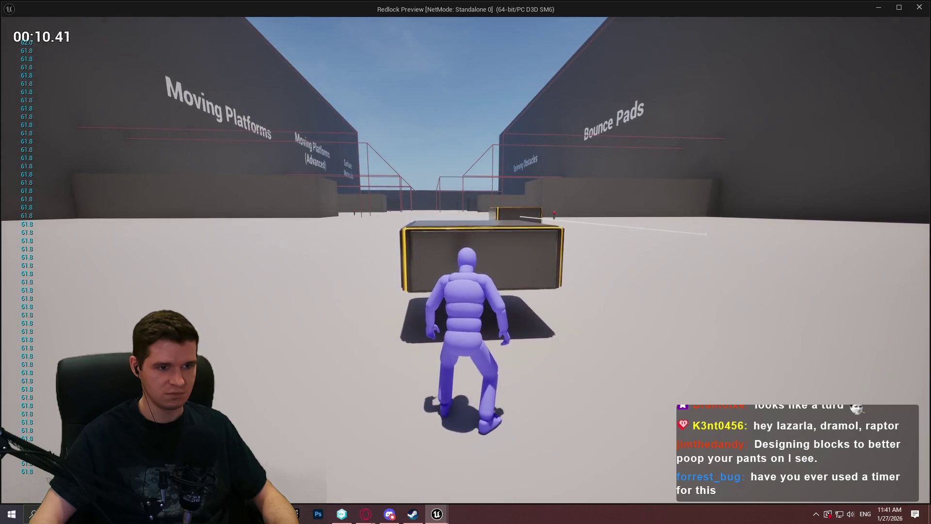
{"action": "key", "text": "w"}
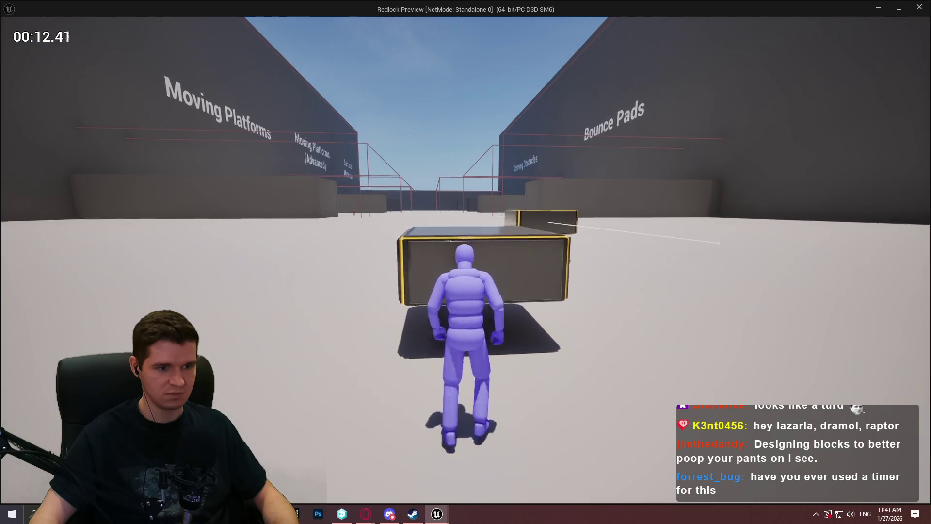
{"action": "key", "text": "space"}
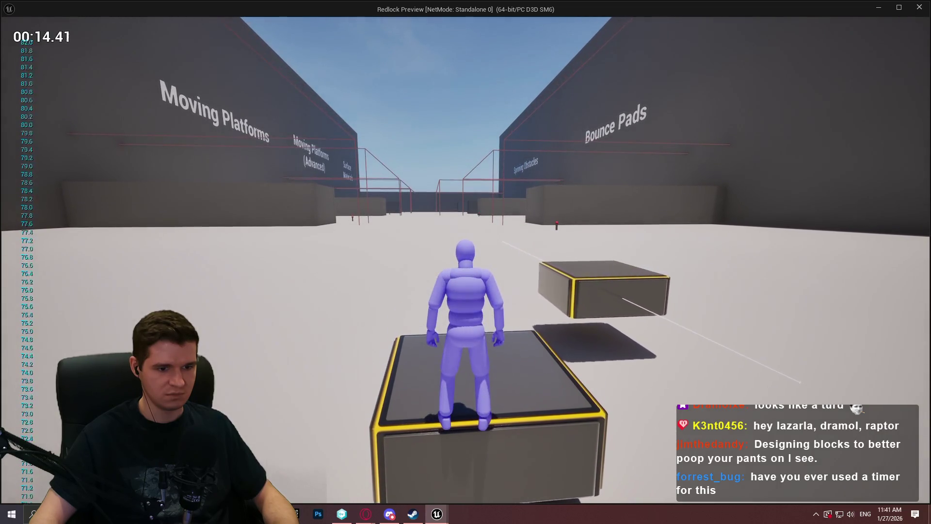
{"action": "key", "text": "w"}
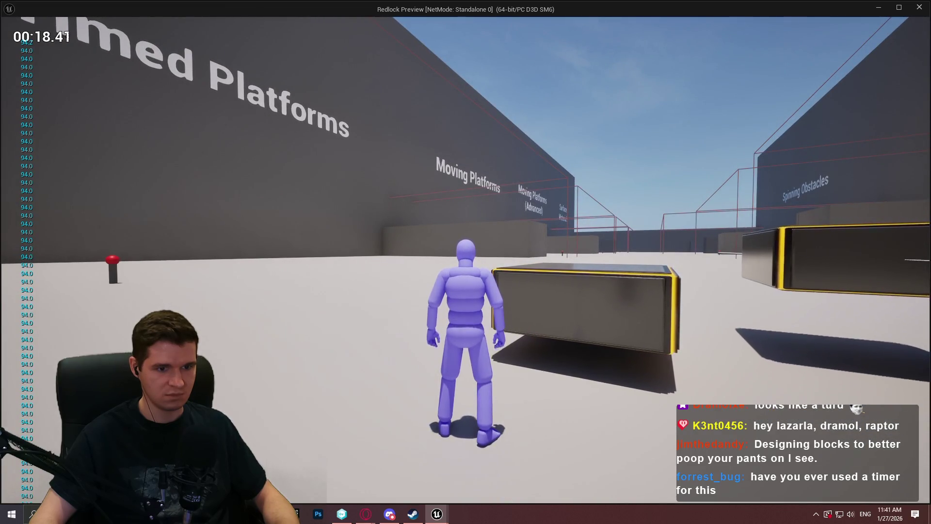
{"action": "key", "text": "Escape"}
{"action": "scroll", "coordinate": [473, 282], "scroll_direction": "down", "scroll_amount": 2}
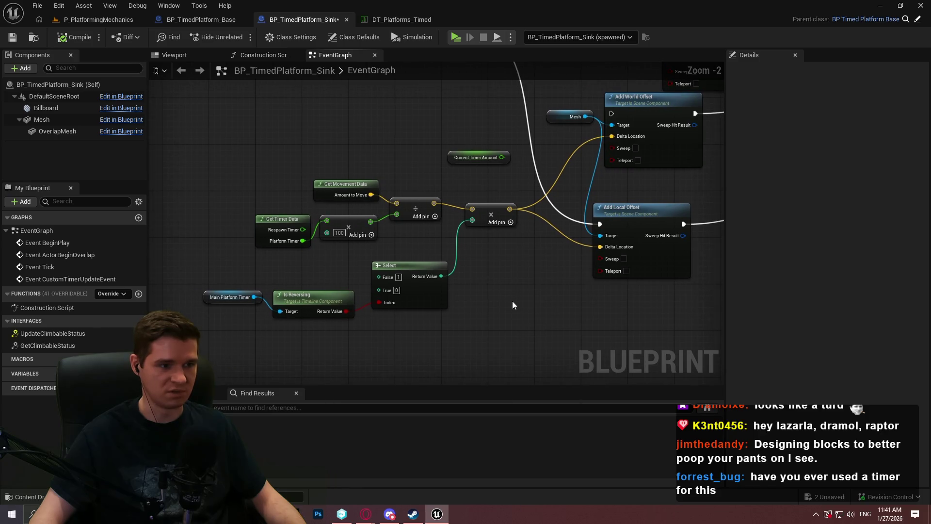
- Play from BP_TimedPlatform_Base and set its debug object to the spawned BP_TimedPlatform_Sink
{"action": "left_click", "coordinate": [197, 18]}
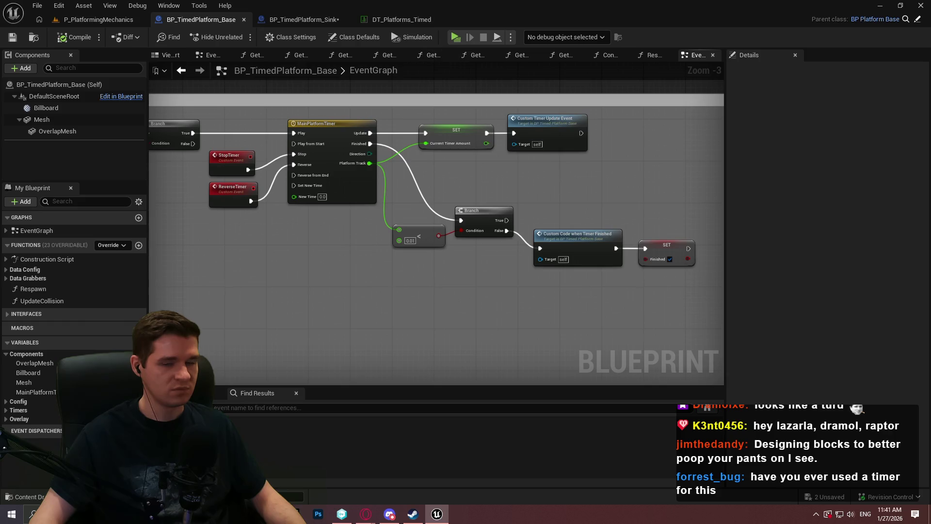
{"action": "scroll", "coordinate": [556, 200], "scroll_direction": "up", "scroll_amount": 1}
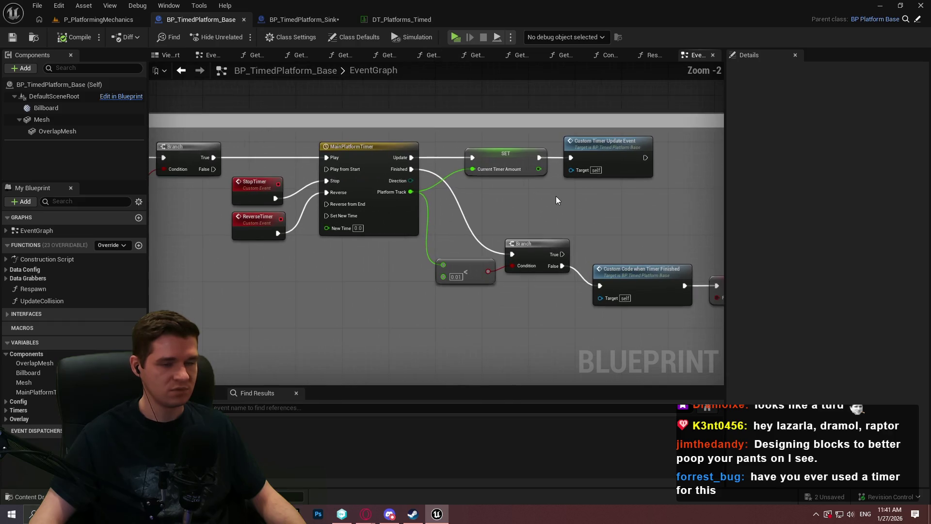
{"action": "left_click", "coordinate": [457, 37]}
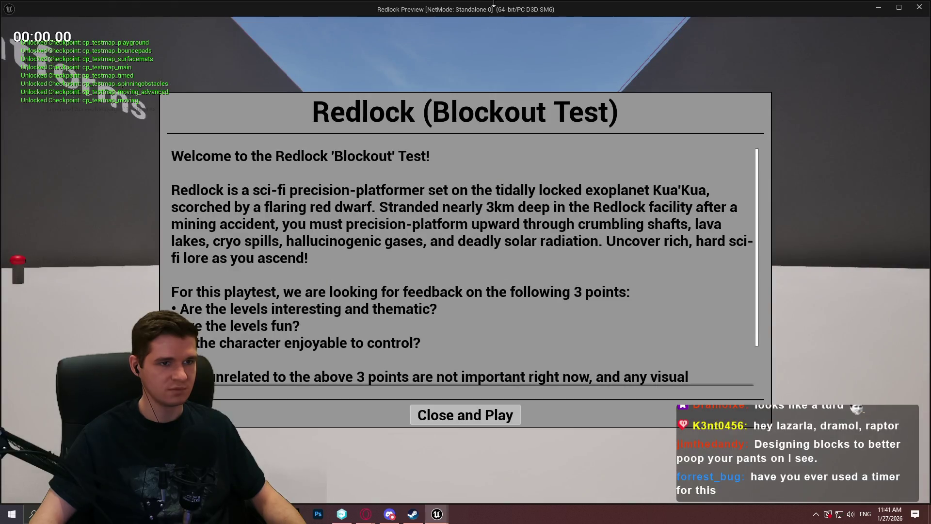
{"action": "key", "text": "alt+Tab"}
{"action": "left_click", "coordinate": [558, 37]}
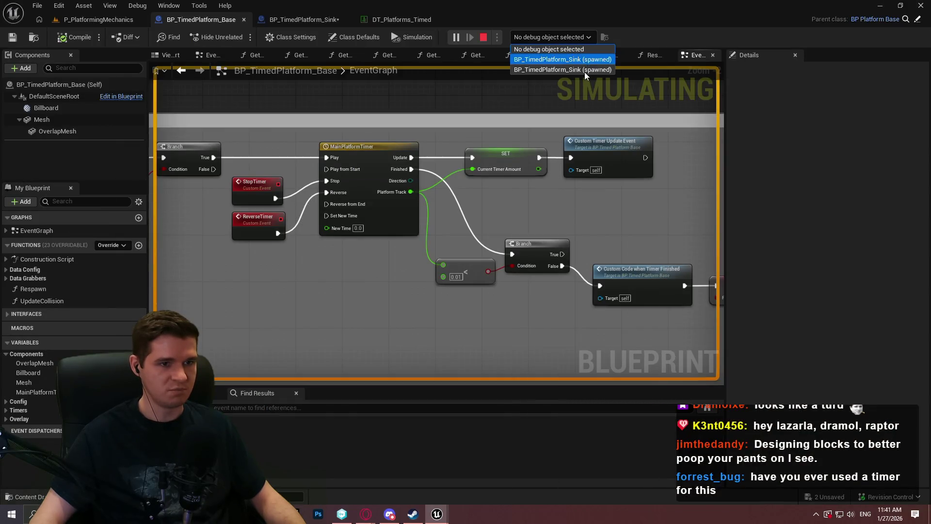
{"action": "left_click", "coordinate": [590, 54]}
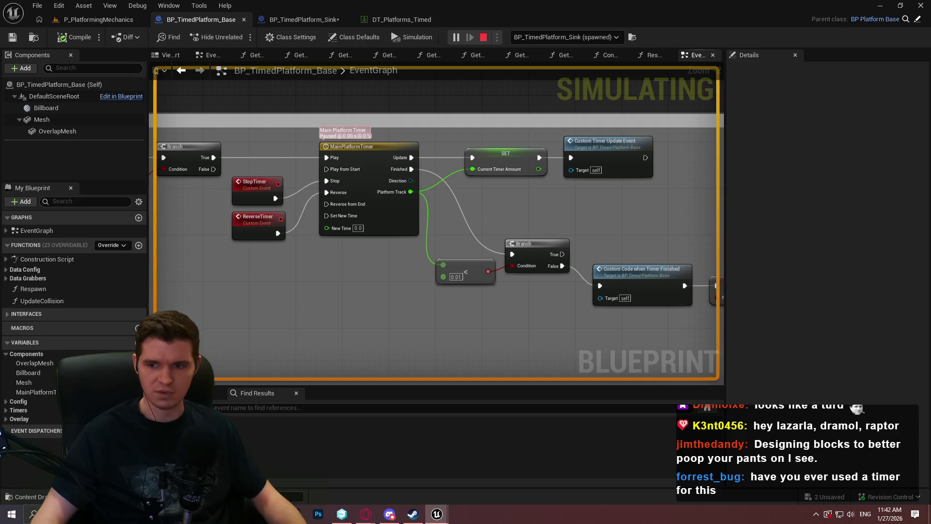
- Stop the play session and pan over the timer-finished, overlap and Set Timer by Function Name nodes
{"action": "key", "text": "Escape"}
{"action": "left_click_drag", "start_coordinate": [597, 208], "coordinate": [217, 148]}
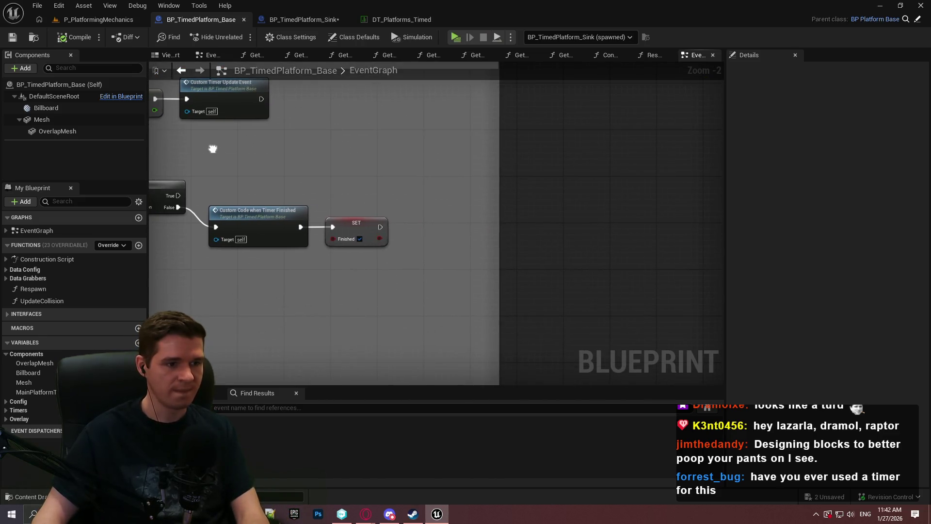
{"action": "scroll", "coordinate": [577, 193], "scroll_direction": "down", "scroll_amount": 4}
{"action": "scroll", "coordinate": [520, 165], "scroll_direction": "up", "scroll_amount": 4}
{"action": "mouse_move", "coordinate": [520, 166]}
{"action": "left_mouse_down"}
{"action": "mouse_move", "coordinate": [714, 344]}
{"action": "mouse_move", "coordinate": [597, 77]}
{"action": "left_mouse_up"}
{"action": "scroll", "coordinate": [597, 77], "scroll_direction": "down", "scroll_amount": 4}
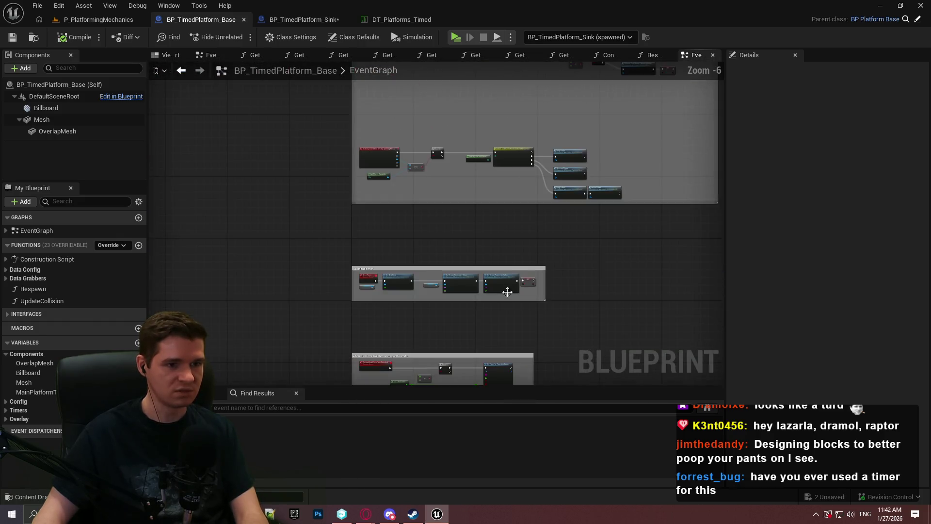
{"action": "left_click_drag", "start_coordinate": [505, 291], "coordinate": [362, 199]}
{"action": "scroll", "coordinate": [362, 199], "scroll_direction": "up", "scroll_amount": 4}
{"action": "scroll", "coordinate": [359, 247], "scroll_direction": "down", "scroll_amount": 4}
{"action": "scroll", "coordinate": [345, 155], "scroll_direction": "up", "scroll_amount": 4}
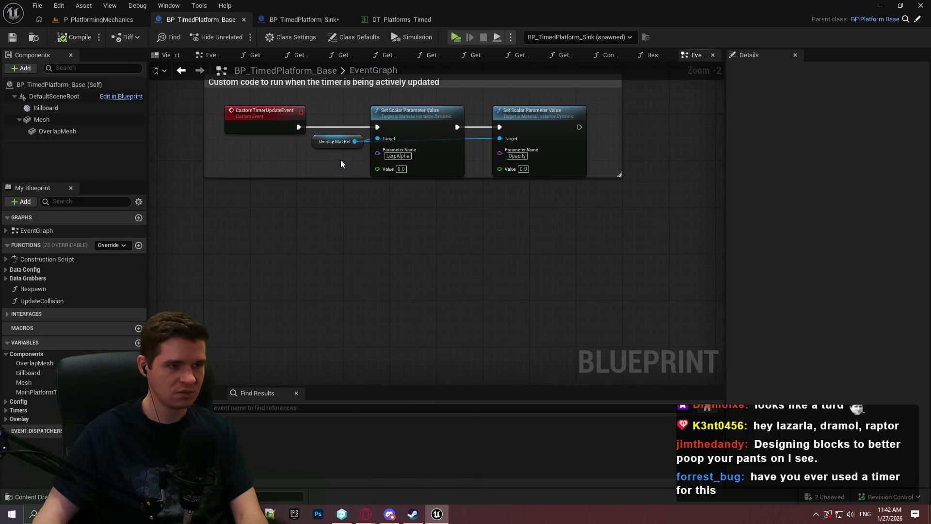
- Pan on to the reset-timer nodes, the Branch and == nodes, and the MainPlatformTimer SET node
{"action": "mouse_move", "coordinate": [319, 95]}
{"action": "left_mouse_down"}
{"action": "mouse_move", "coordinate": [323, 279]}
{"action": "mouse_move", "coordinate": [341, 288]}
{"action": "left_mouse_up"}
{"action": "scroll", "coordinate": [342, 288], "scroll_direction": "down", "scroll_amount": 2}
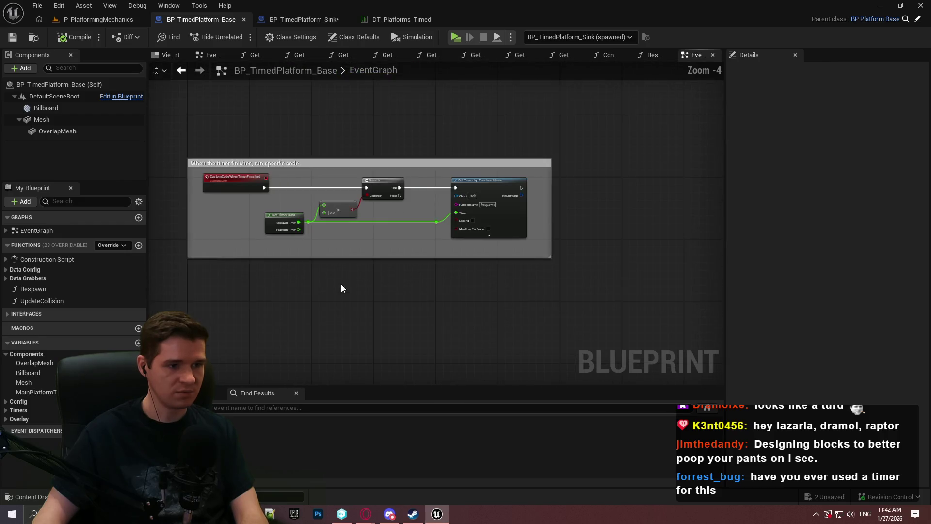
{"action": "mouse_move", "coordinate": [470, 128]}
{"action": "left_mouse_down"}
{"action": "mouse_move", "coordinate": [411, 277]}
{"action": "mouse_move", "coordinate": [416, 380]}
{"action": "left_mouse_up"}
{"action": "scroll", "coordinate": [429, 256], "scroll_direction": "up", "scroll_amount": 2}
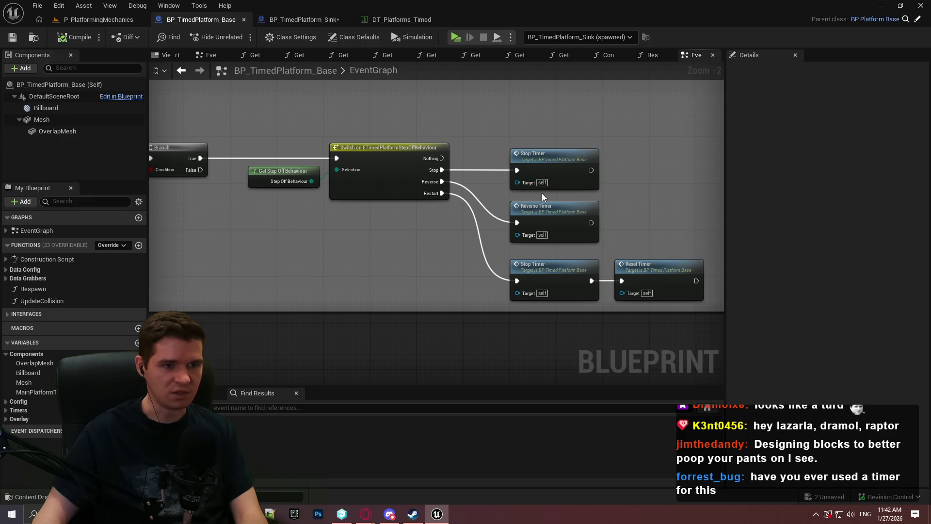
{"action": "mouse_move", "coordinate": [532, 116]}
{"action": "left_mouse_down"}
{"action": "mouse_move", "coordinate": [829, 140]}
{"action": "mouse_move", "coordinate": [512, 141]}
{"action": "mouse_move", "coordinate": [449, 228]}
{"action": "mouse_move", "coordinate": [592, 237]}
{"action": "left_mouse_up"}
{"action": "scroll", "coordinate": [394, 284], "scroll_direction": "down", "scroll_amount": 4}
{"action": "scroll", "coordinate": [387, 227], "scroll_direction": "up", "scroll_amount": 2}
{"action": "scroll", "coordinate": [387, 227], "scroll_direction": "up", "scroll_amount": 3}
{"action": "scroll", "coordinate": [596, 214], "scroll_direction": "up", "scroll_amount": 2}
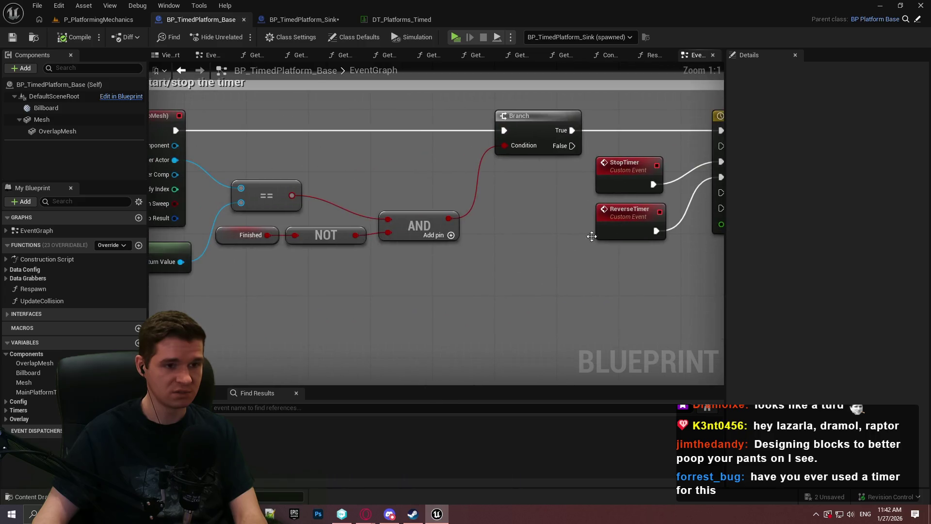
{"action": "left_click_drag", "start_coordinate": [579, 282], "coordinate": [226, 255]}
{"action": "mouse_move", "coordinate": [222, 253]}
{"action": "left_mouse_down"}
{"action": "mouse_move", "coordinate": [160, 233]}
{"action": "mouse_move", "coordinate": [149, 265]}
{"action": "left_mouse_up"}
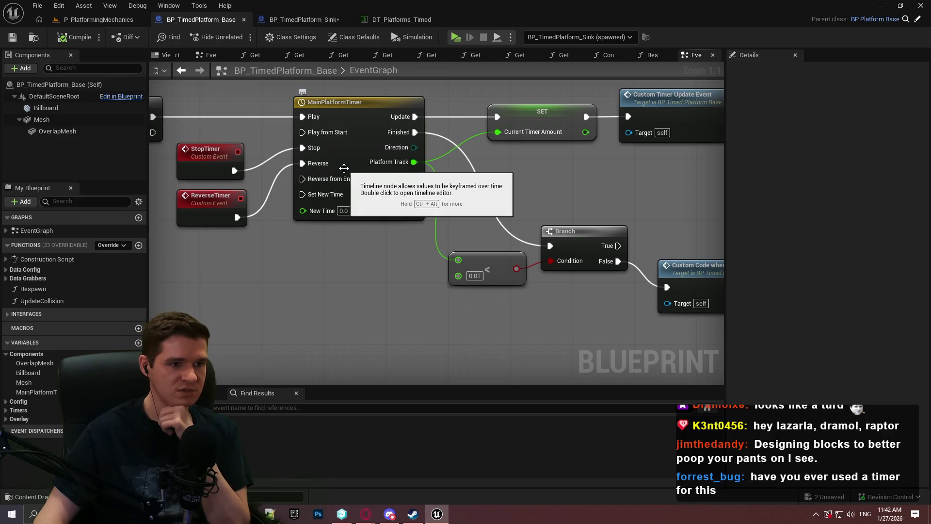
{"action": "left_click", "coordinate": [455, 40]}
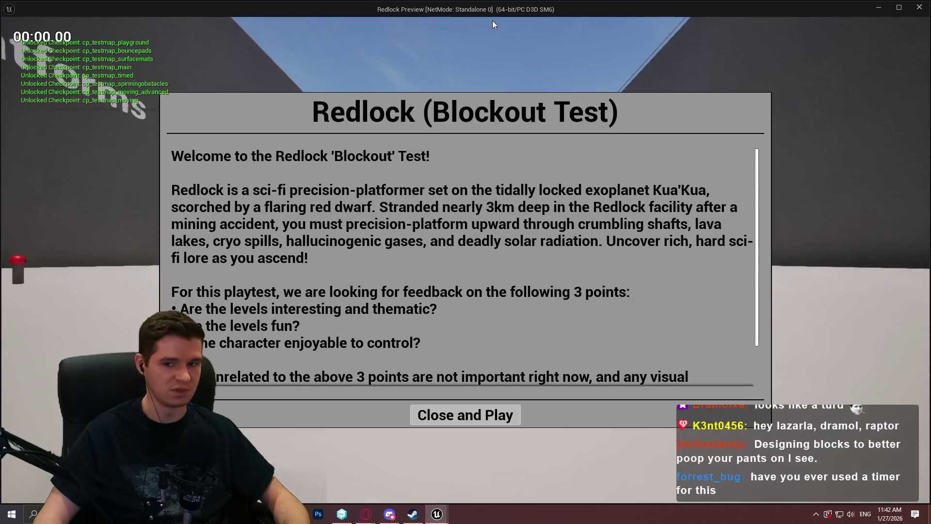
{"action": "key", "text": "super"}
{"action": "key", "text": "Escape"}
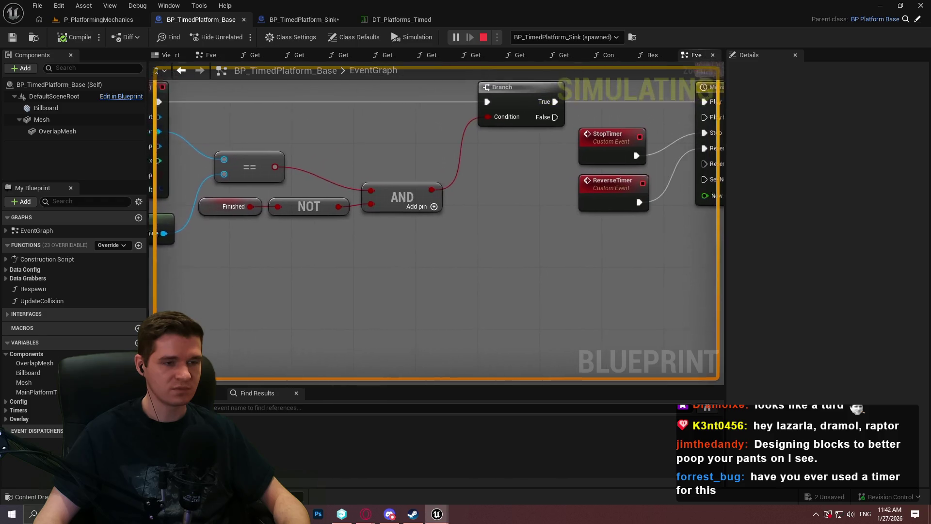
{"action": "scroll", "coordinate": [590, 300], "scroll_direction": "down", "scroll_amount": 4}
{"action": "mouse_move", "coordinate": [596, 85]}
{"action": "left_mouse_down"}
{"action": "mouse_move", "coordinate": [825, 116]}
{"action": "mouse_move", "coordinate": [679, 160]}
{"action": "mouse_move", "coordinate": [226, 243]}
{"action": "mouse_move", "coordinate": [496, 188]}
{"action": "left_mouse_up"}
{"action": "mouse_move", "coordinate": [535, 221]}
{"action": "left_mouse_down"}
{"action": "mouse_move", "coordinate": [388, 218]}
{"action": "mouse_move", "coordinate": [443, 210]}
{"action": "mouse_move", "coordinate": [425, 250]}
{"action": "mouse_move", "coordinate": [340, 218]}
{"action": "mouse_move", "coordinate": [340, 210]}
{"action": "mouse_move", "coordinate": [434, 248]}
{"action": "mouse_move", "coordinate": [430, 257]}
{"action": "mouse_move", "coordinate": [728, 228]}
{"action": "mouse_move", "coordinate": [863, 313]}
{"action": "left_mouse_up"}
{"action": "scroll", "coordinate": [443, 210], "scroll_direction": "down", "scroll_amount": 2}
{"action": "scroll", "coordinate": [425, 250], "scroll_direction": "up", "scroll_amount": 1}
{"action": "scroll", "coordinate": [339, 219], "scroll_direction": "up", "scroll_amount": 1}
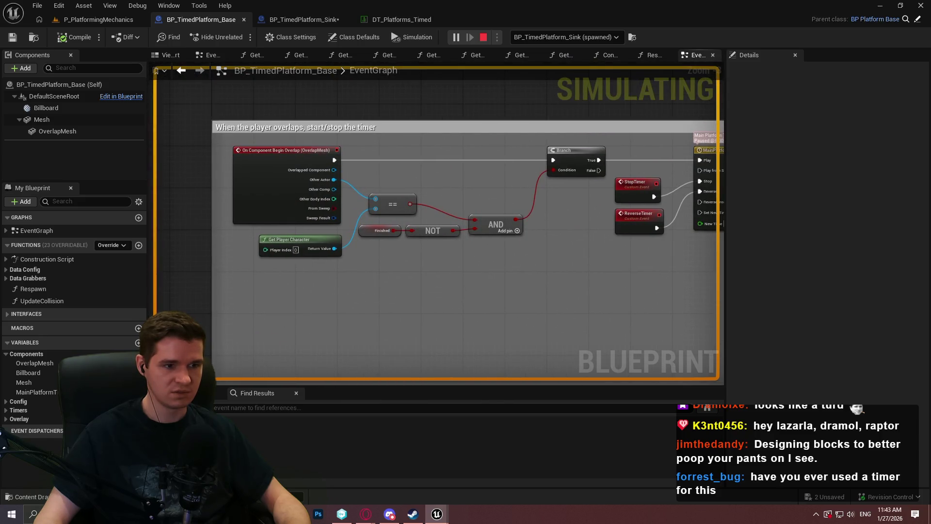
{"action": "mouse_move", "coordinate": [631, 218]}
{"action": "left_mouse_down"}
{"action": "mouse_move", "coordinate": [466, 291]}
{"action": "mouse_move", "coordinate": [414, 230]}
{"action": "mouse_move", "coordinate": [324, 243]}
{"action": "left_mouse_up"}
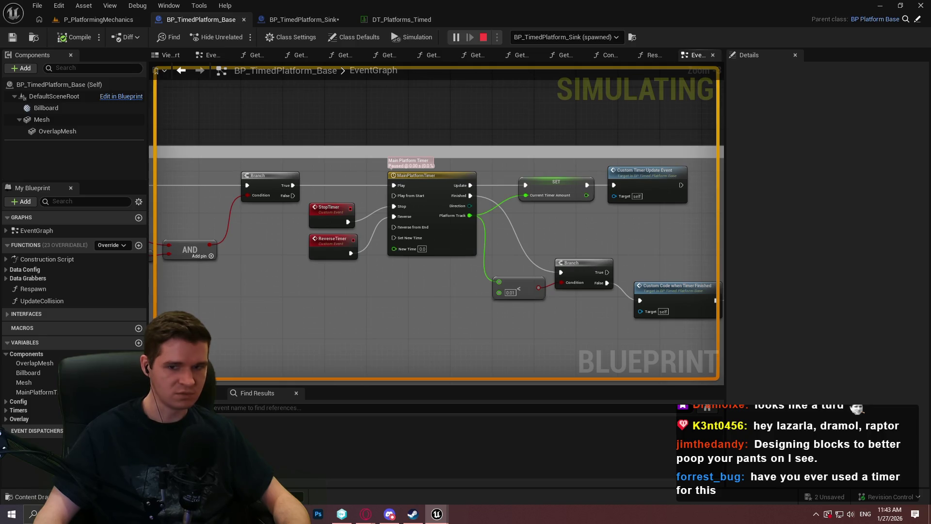
{"action": "key", "text": "Escape"}
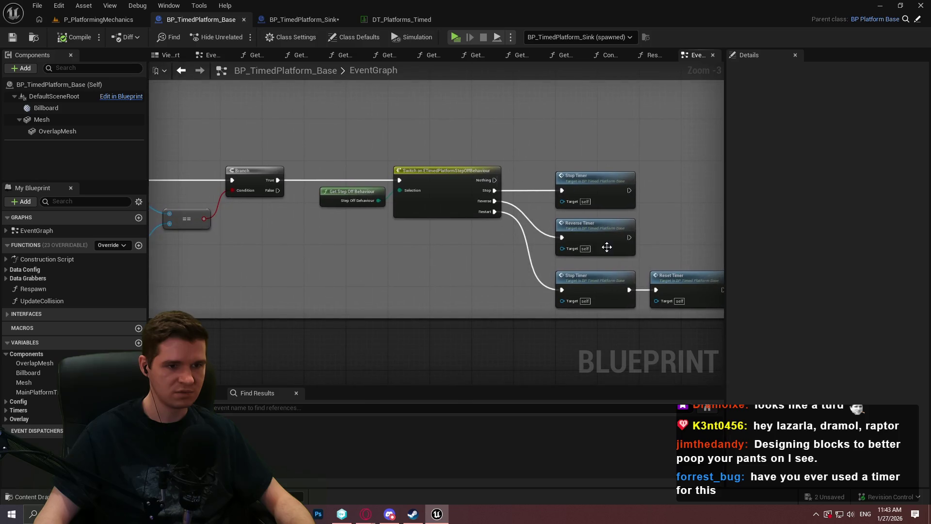
- Jump to the ReverseTimer event and list all references to the StopTimer event
{"action": "double_click", "coordinate": [596, 228]}
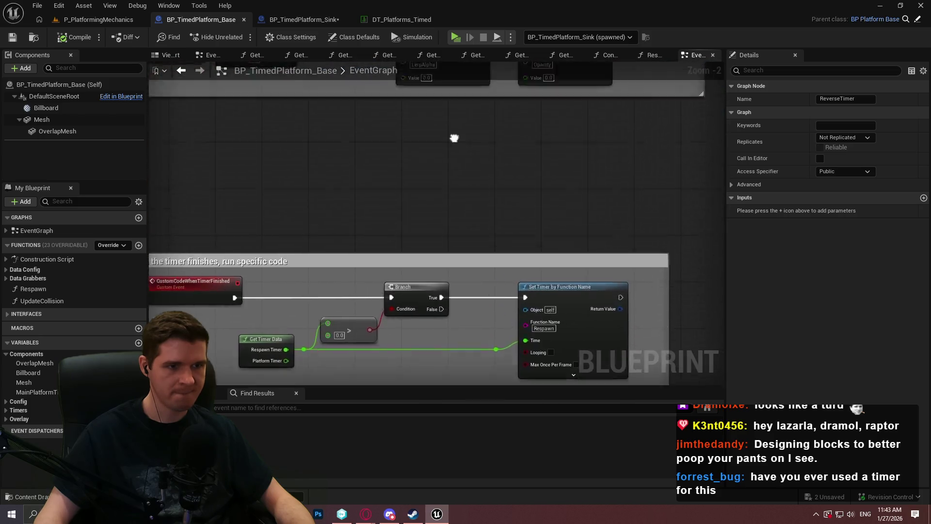
{"action": "scroll", "coordinate": [530, 162], "scroll_direction": "down", "scroll_amount": 4}
{"action": "scroll", "coordinate": [351, 280], "scroll_direction": "up", "scroll_amount": 4}
{"action": "right_click", "coordinate": [240, 270]}
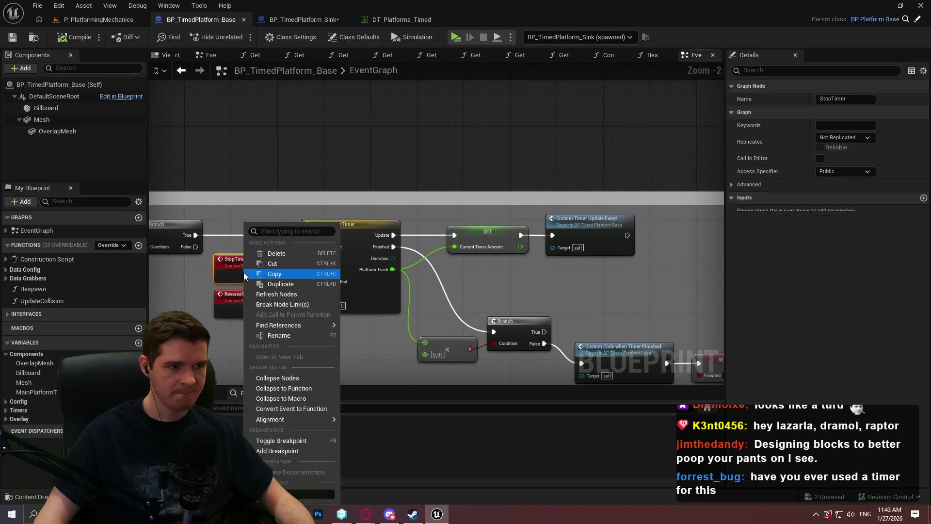
{"action": "mouse_move", "coordinate": [315, 327]}
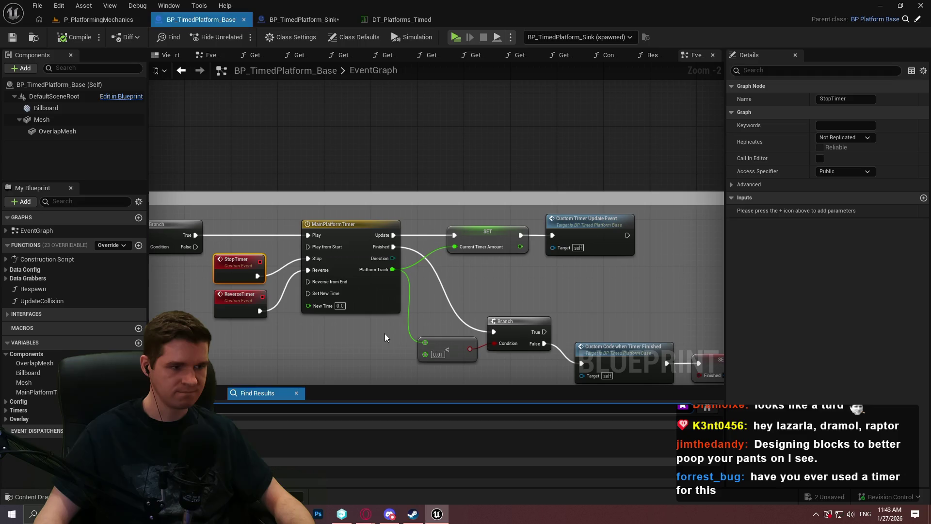
{"action": "left_click", "coordinate": [385, 339]}
- Visit each Stop Timer call, including the one in Respawn, then return to P_PlatformingMechanics
{"action": "left_click", "coordinate": [436, 443]}
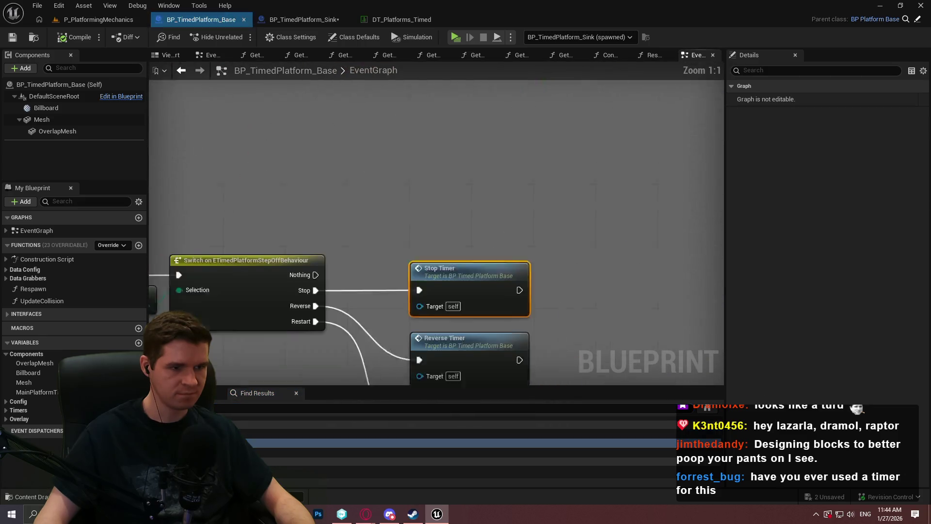
{"action": "left_click", "coordinate": [436, 452]}
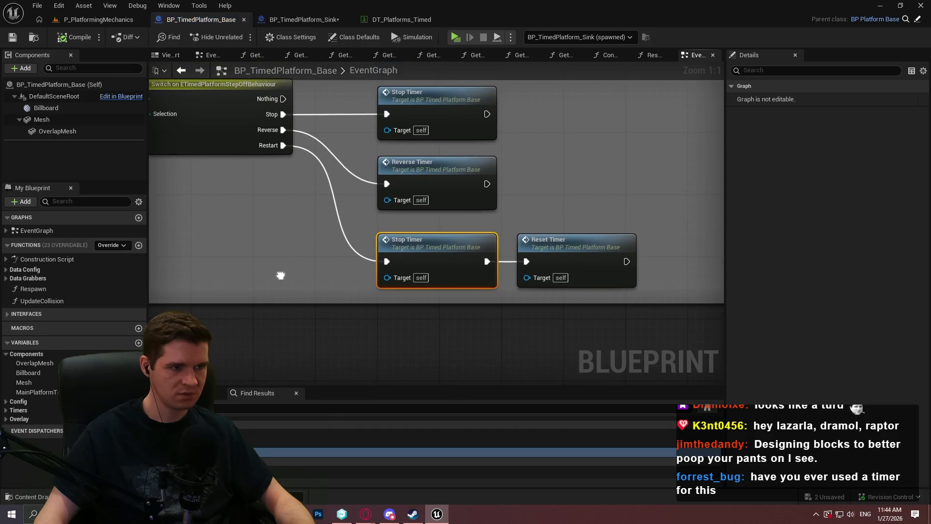
{"action": "left_click_drag", "start_coordinate": [281, 274], "coordinate": [362, 312]}
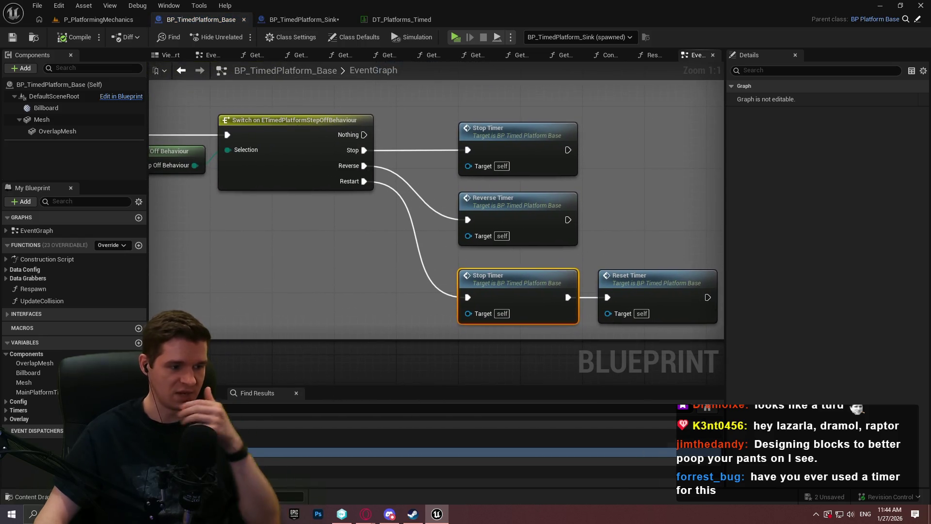
{"action": "left_click", "coordinate": [437, 470]}
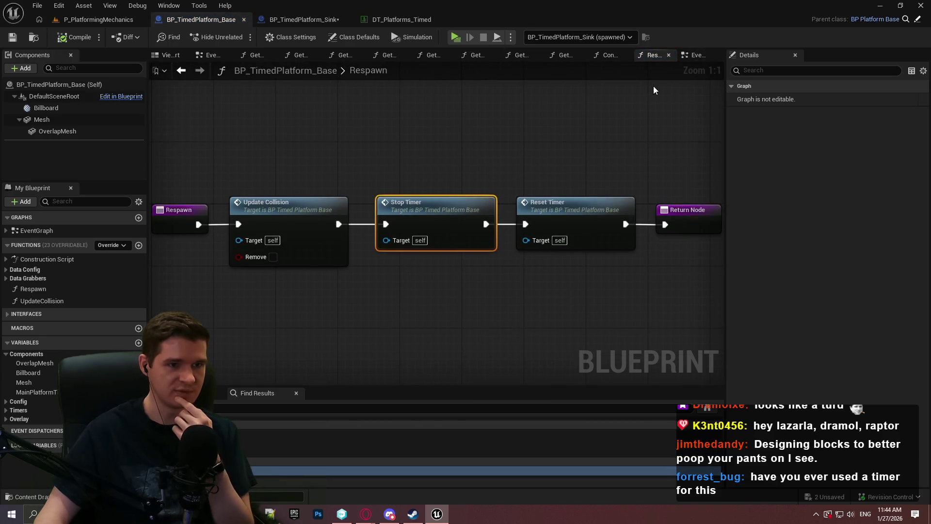
{"action": "left_click", "coordinate": [694, 53]}
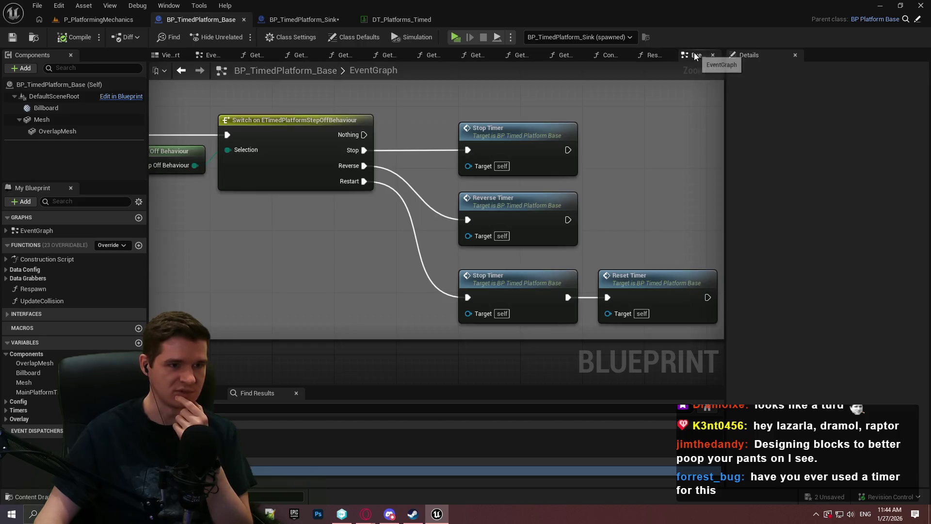
{"action": "left_click", "coordinate": [104, 22]}
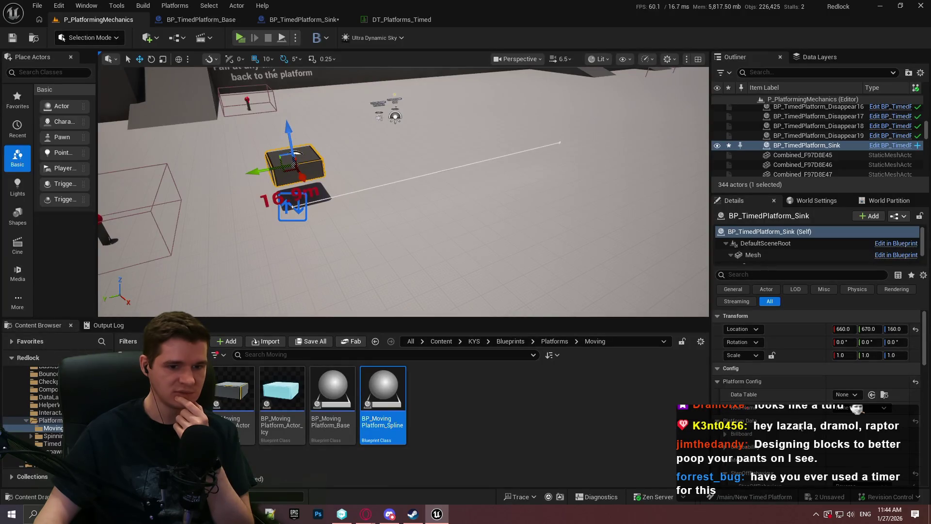
- Enable RespawnTimer on the sink platform, then play from here, jump onto it and stop
{"action": "scroll", "coordinate": [800, 428], "scroll_direction": "down", "scroll_amount": 5}
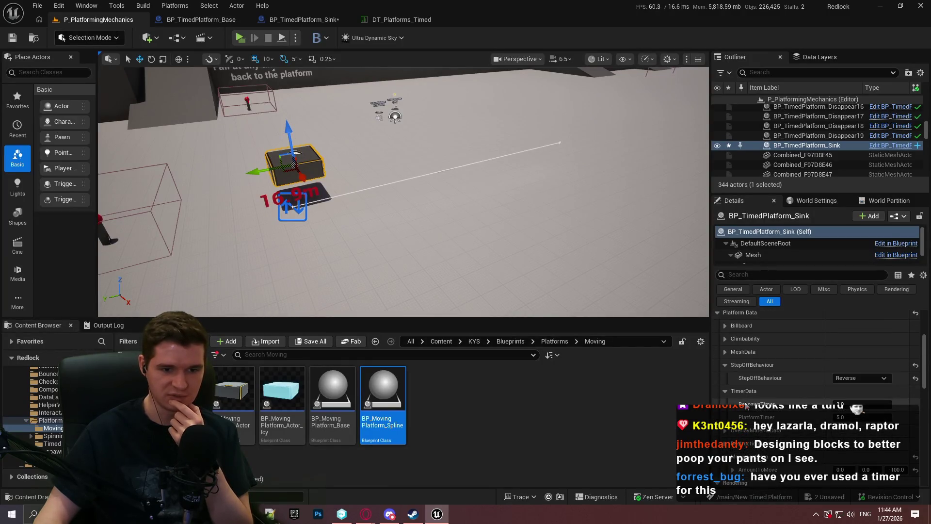
{"action": "mouse_move", "coordinate": [746, 405]}
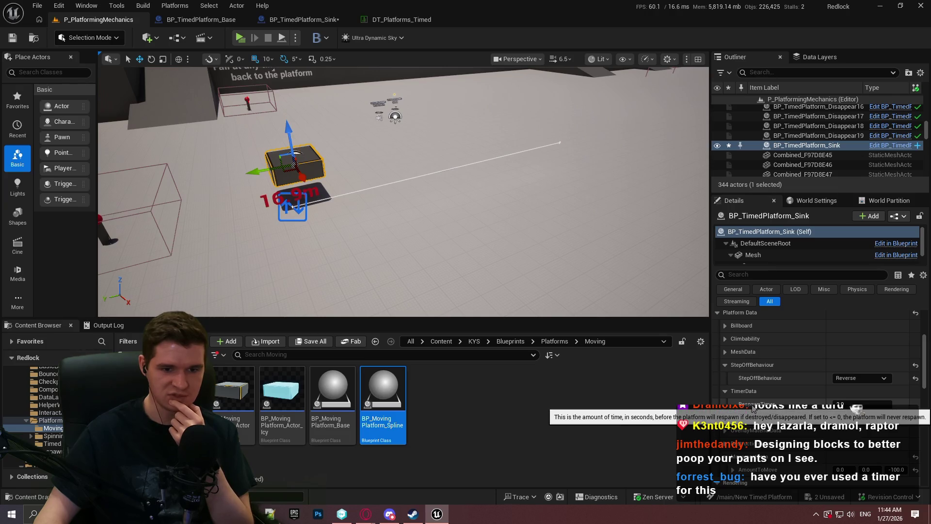
{"action": "left_click", "coordinate": [873, 404]}
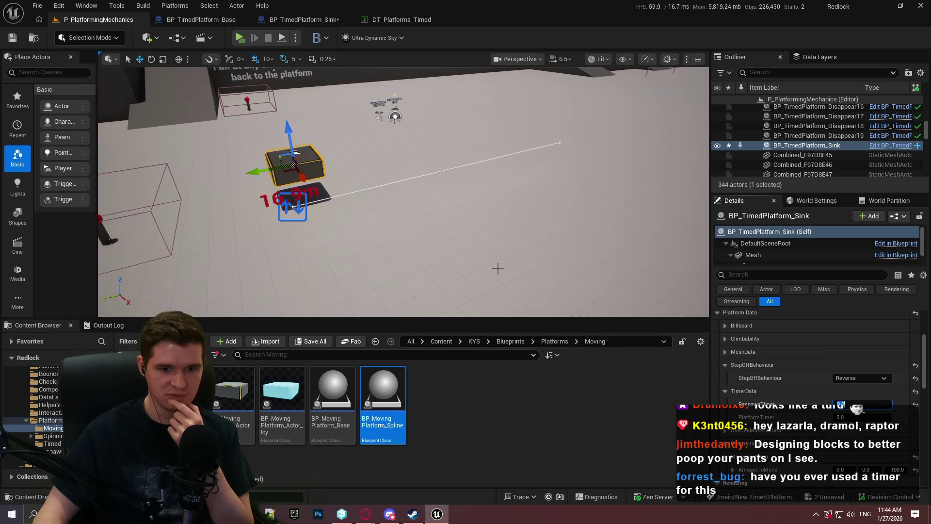
{"action": "right_click", "coordinate": [214, 148]}
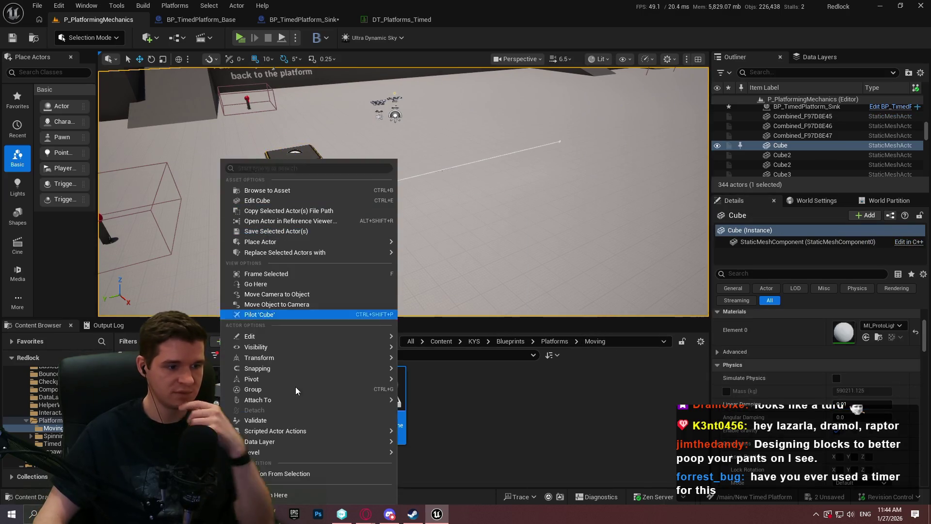
{"action": "left_click", "coordinate": [310, 494]}
{"action": "left_click", "coordinate": [415, 272]}
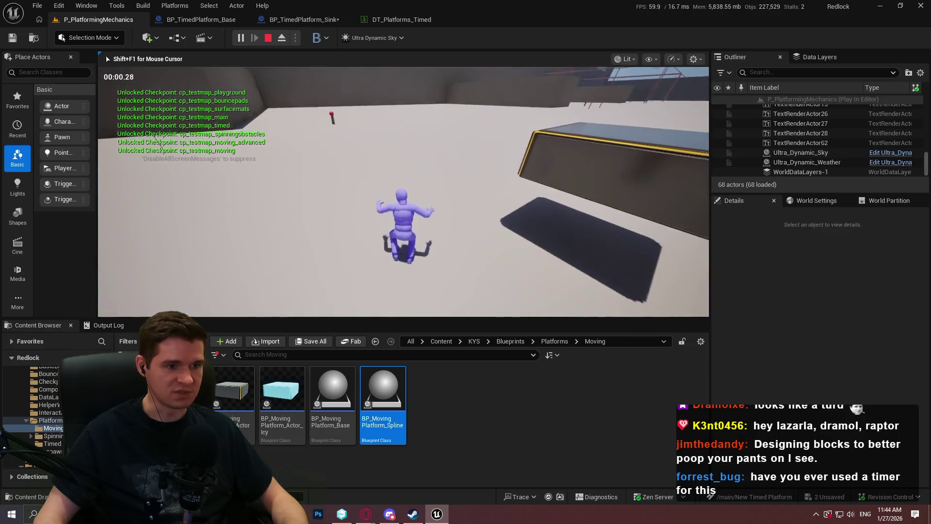
{"action": "key", "text": "space"}
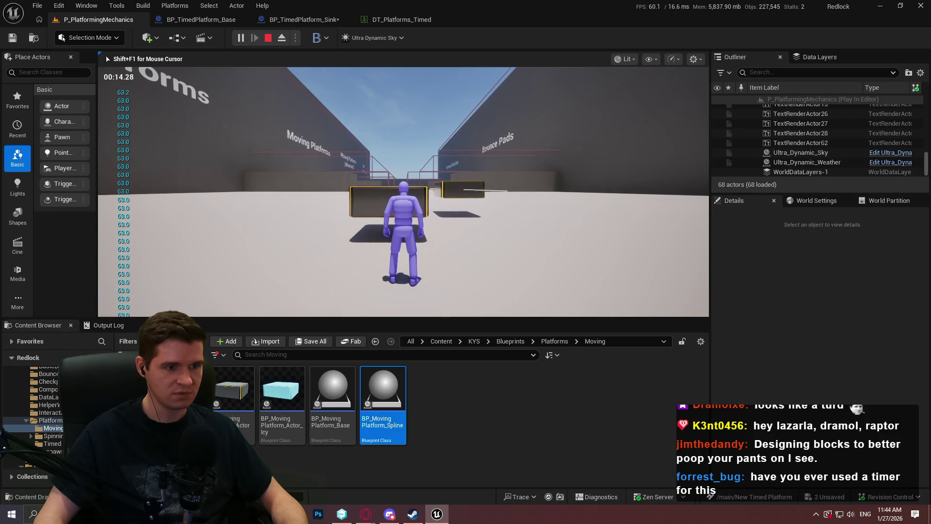
{"action": "key", "text": "Escape"}
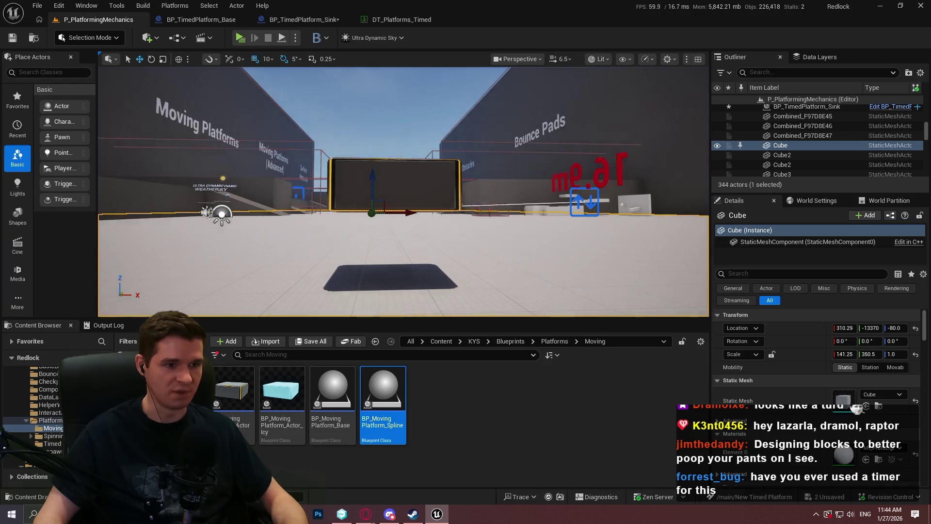
- Frame the selected cube and bring up the BP_TimedPlatform_Sink blueprint
{"action": "key", "text": "f"}
{"action": "scroll", "coordinate": [515, 210], "scroll_direction": "down", "scroll_amount": 2}
{"action": "scroll", "coordinate": [404, 191], "scroll_direction": "down", "scroll_amount": 5}
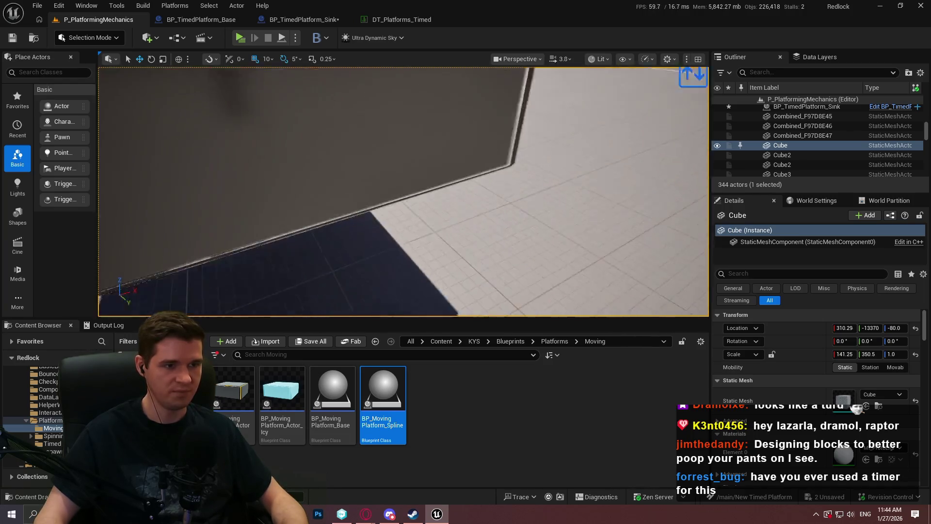
{"action": "left_click", "coordinate": [312, 20]}
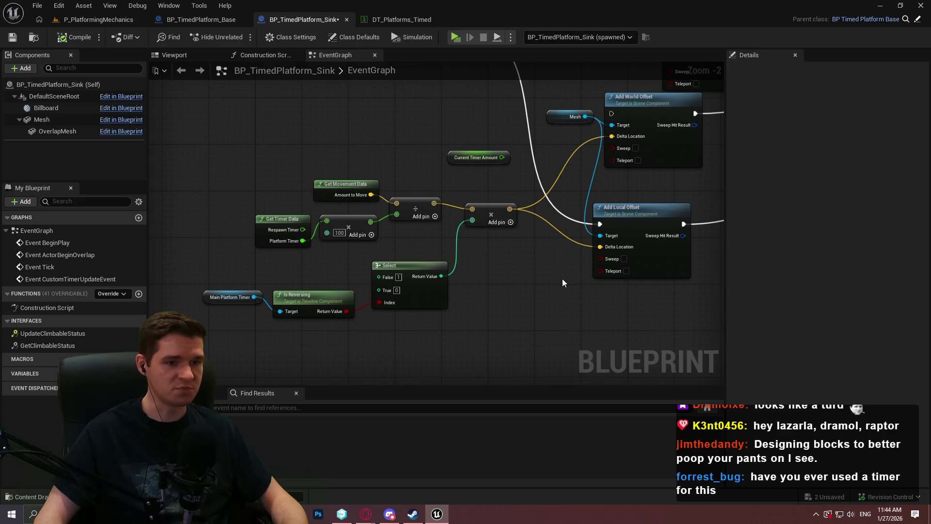
- Zoom and pan the Sink graph around the Add World and Add Local Offset nodes
{"action": "scroll", "coordinate": [563, 283], "scroll_direction": "up", "scroll_amount": 2}
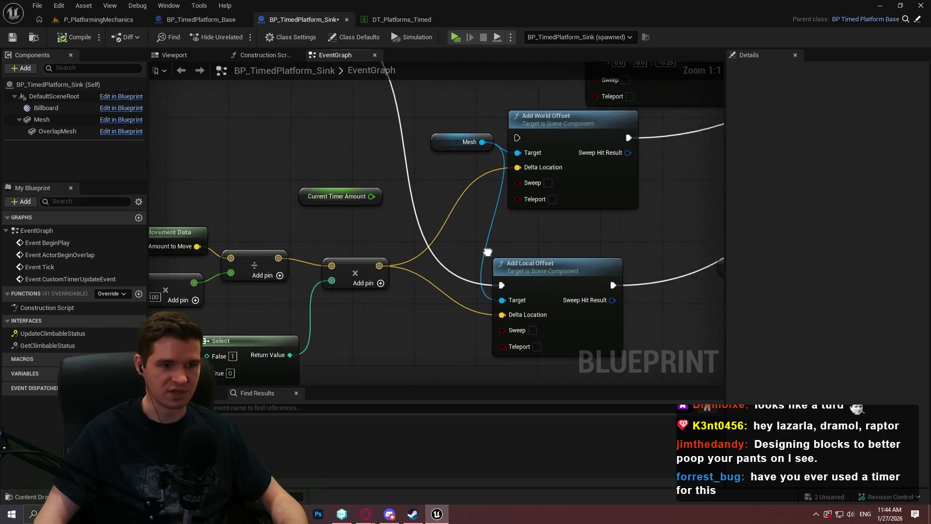
{"action": "scroll", "coordinate": [493, 252], "scroll_direction": "down", "scroll_amount": 1}
{"action": "mouse_move", "coordinate": [493, 252]}
{"action": "left_mouse_down"}
{"action": "mouse_move", "coordinate": [577, 164]}
{"action": "mouse_move", "coordinate": [528, 262]}
{"action": "mouse_move", "coordinate": [502, 172]}
{"action": "mouse_move", "coordinate": [496, 214]}
{"action": "mouse_move", "coordinate": [526, 196]}
{"action": "left_mouse_up"}
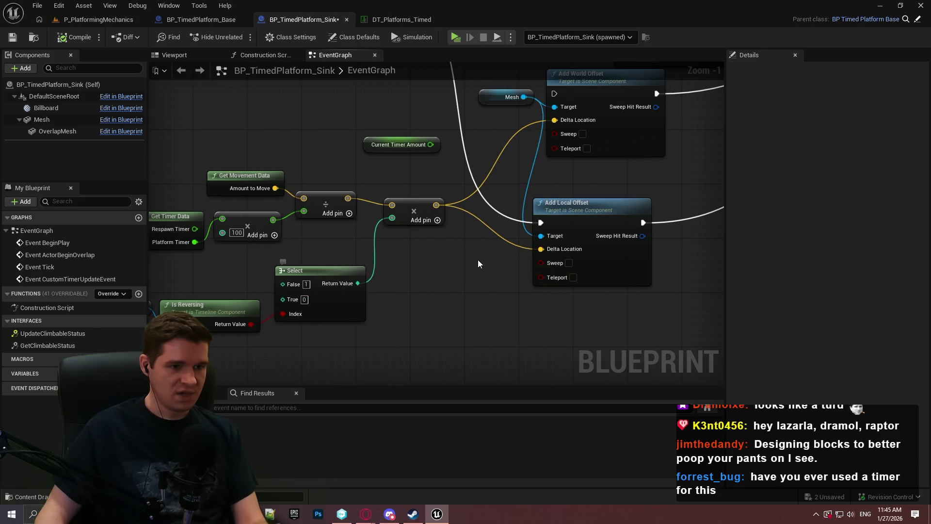
{"action": "scroll", "coordinate": [488, 269], "scroll_direction": "down", "scroll_amount": 1}
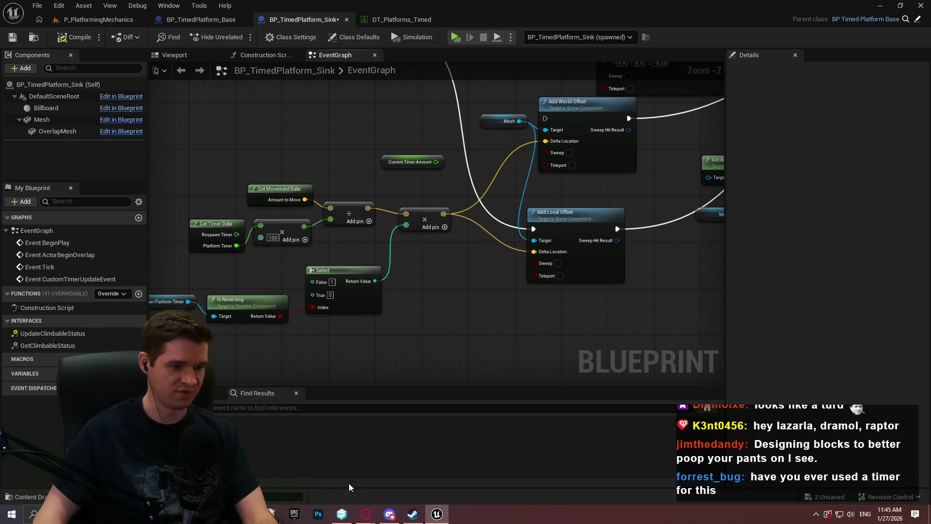
- Check the Timed platforms knowledge base page, then select the platform box back in the level
{"action": "mouse_move", "coordinate": [368, 517]}
{"action": "left_click", "coordinate": [421, 486]}
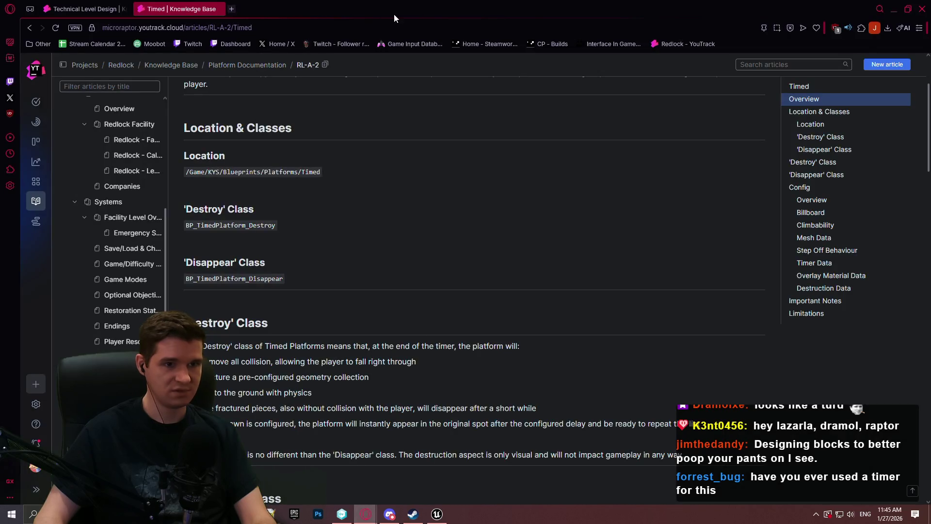
{"action": "left_click", "coordinate": [894, 10]}
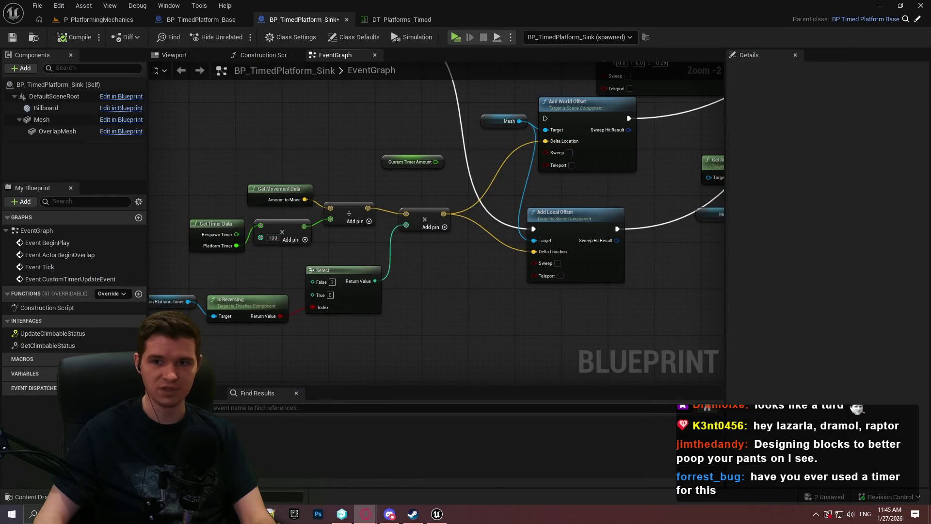
{"action": "type", "text": "ue45"}
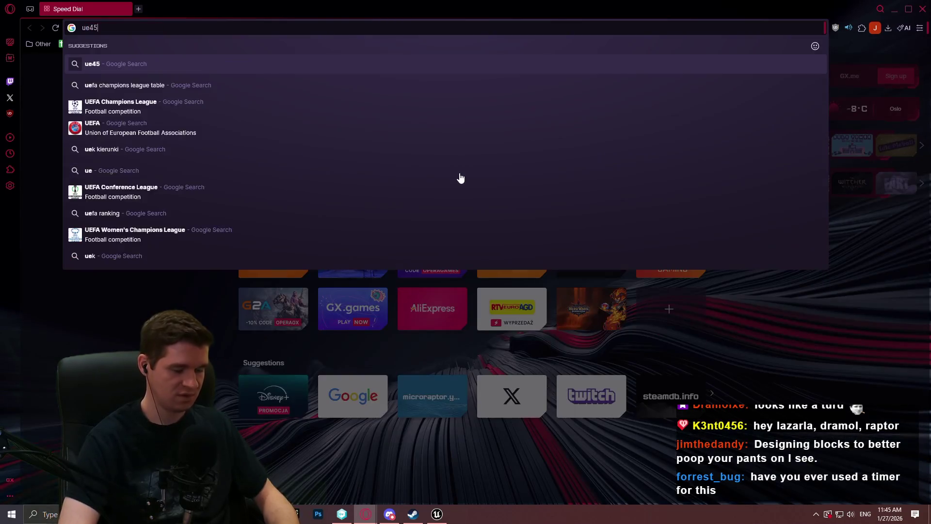
{"action": "key", "text": "alt+Tab"}
{"action": "left_click", "coordinate": [459, 177]}
{"action": "left_click", "coordinate": [532, 174]}
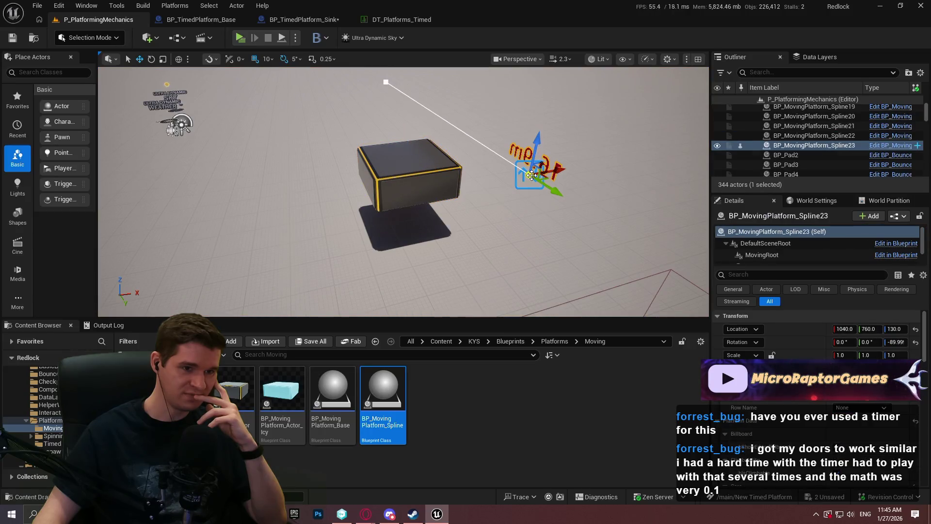
{"action": "left_click_drag", "start_coordinate": [481, 103], "coordinate": [482, 104]}
{"action": "left_click", "coordinate": [237, 39]}
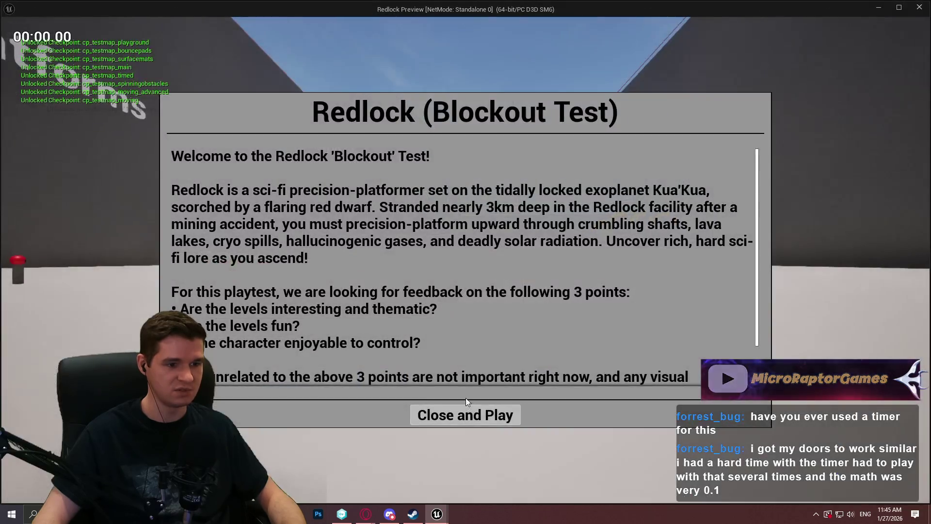
{"action": "key", "text": "w"}
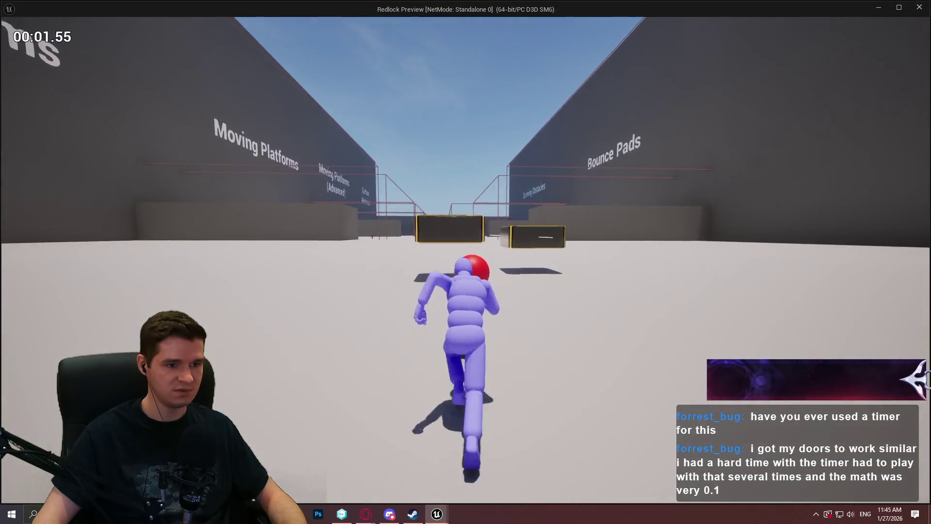
{"action": "key", "text": "w"}
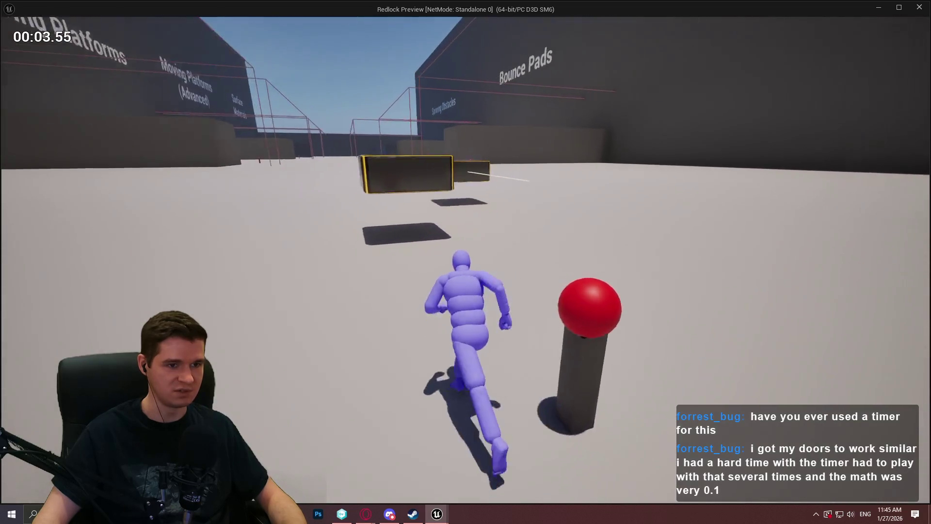
{"action": "key", "text": "w"}
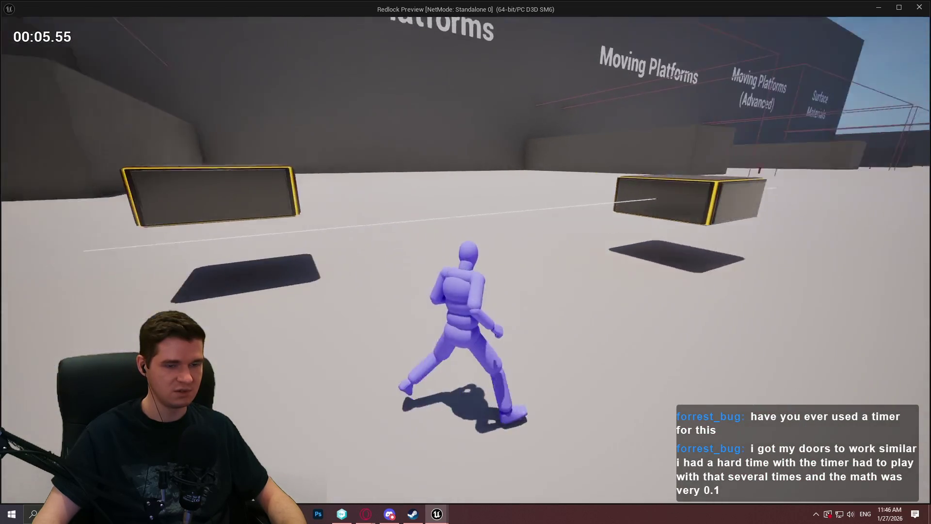
{"action": "key", "text": "w"}
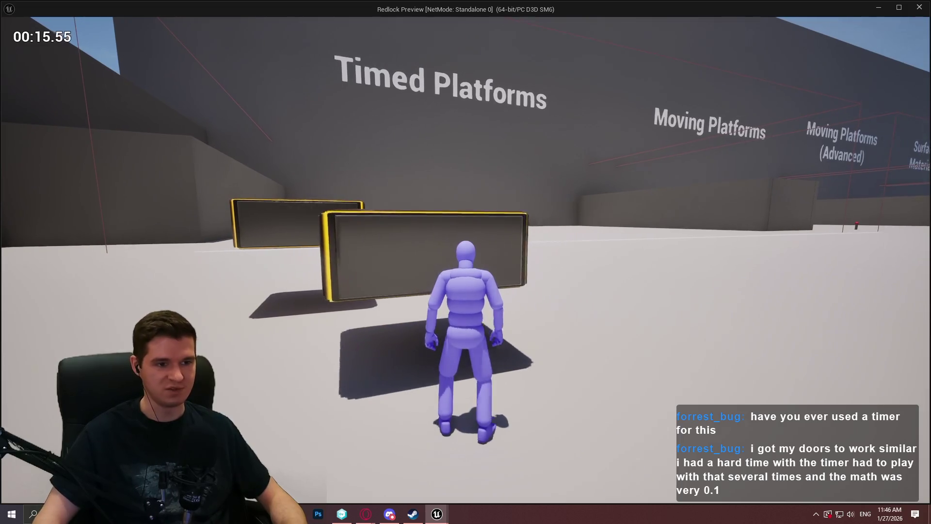
{"action": "key", "text": "a"}
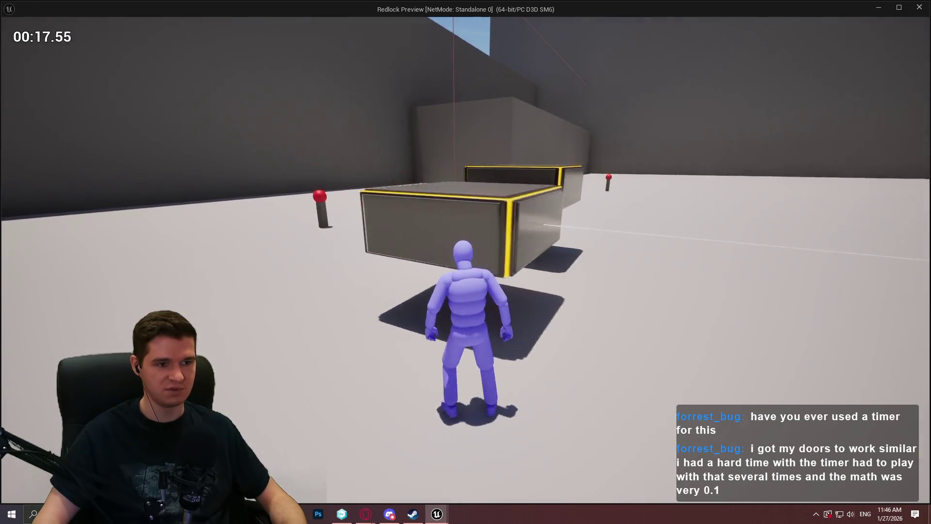
{"action": "key", "text": "w"}
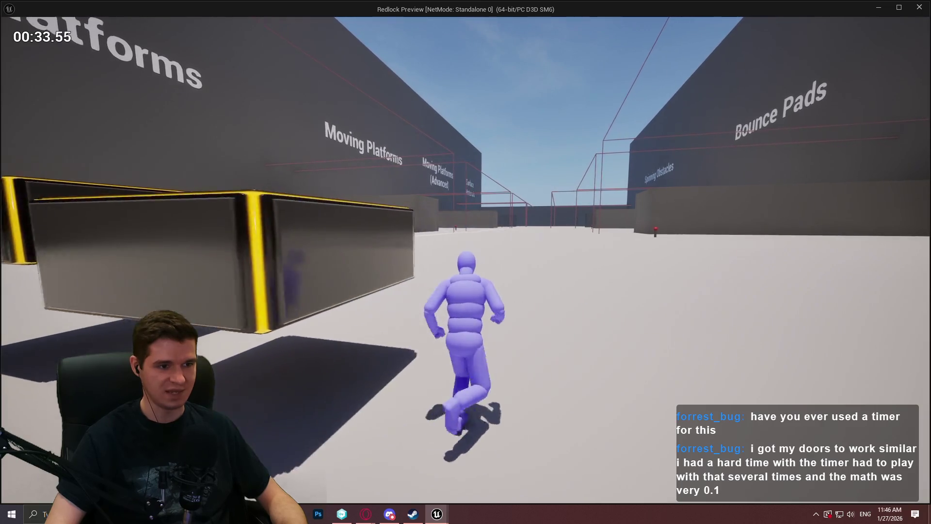
- Close the standalone game preview and switch to the 'ue5 get local offset' Google results
{"action": "key", "text": "Escape"}
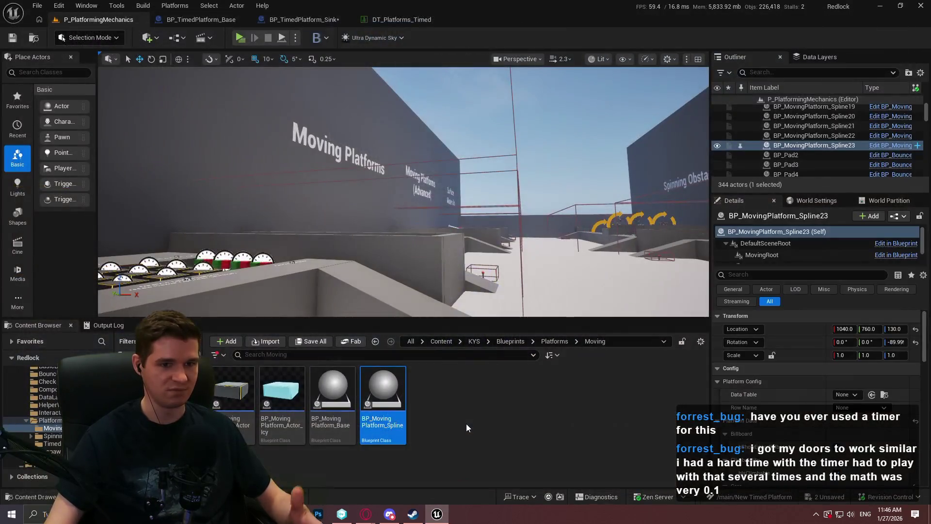
{"action": "key", "text": "alt+Tab"}
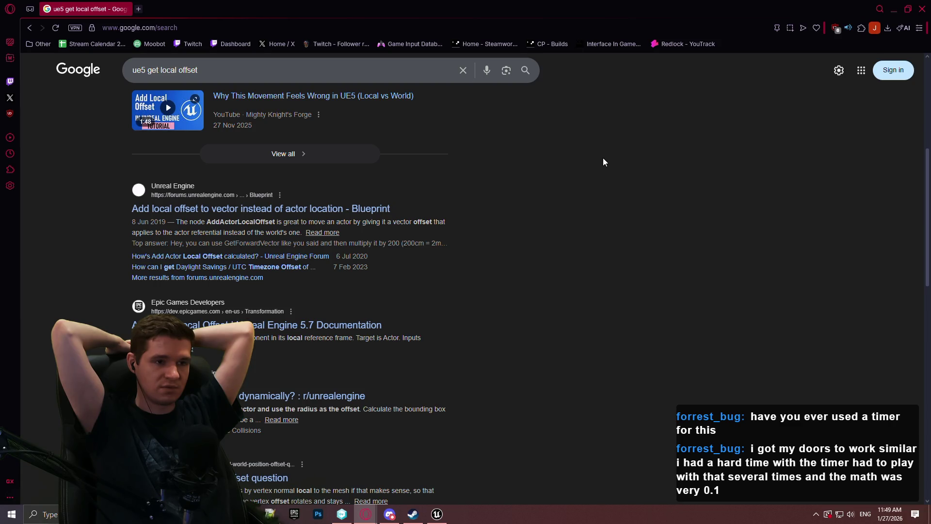
- Add an Add World Transform node from Mesh and split its Delta Transform pin
{"action": "left_click", "coordinate": [929, 4]}
{"action": "left_click", "coordinate": [334, 18]}
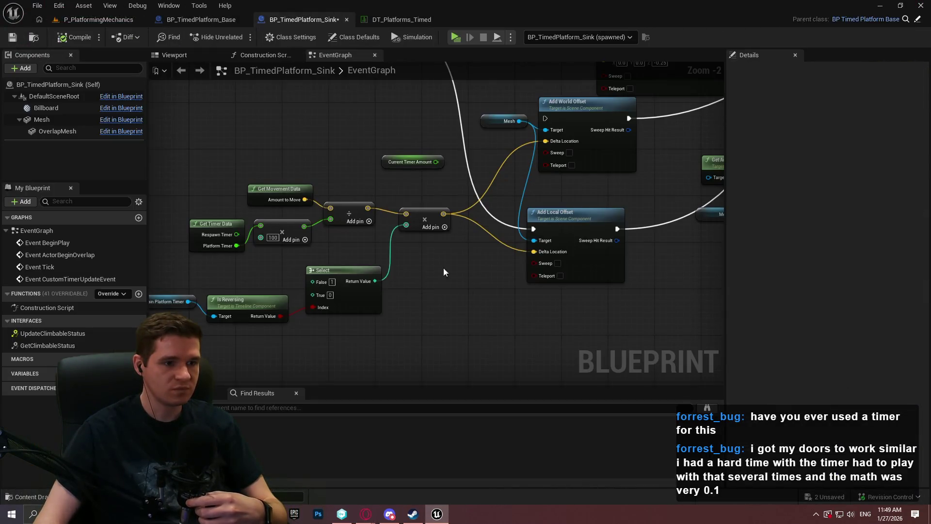
{"action": "right_click", "coordinate": [451, 282]}
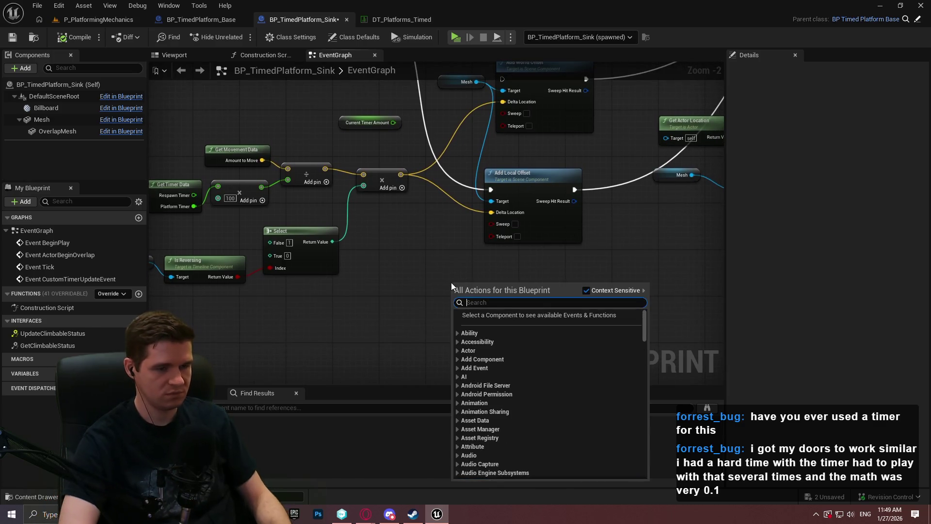
{"action": "left_click_drag", "start_coordinate": [477, 82], "coordinate": [461, 272]}
{"action": "type", "text": "add worl"}
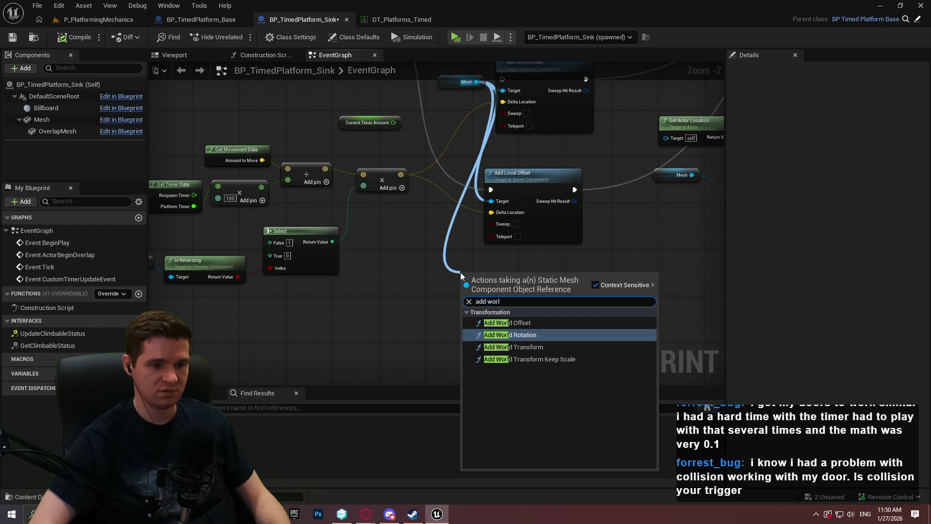
{"action": "key", "text": "Down"}
{"action": "key", "text": "Return"}
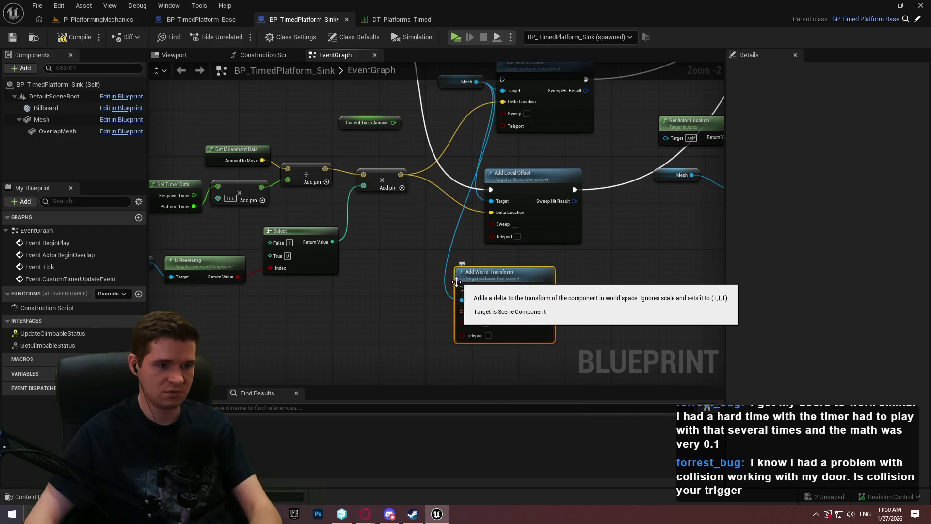
{"action": "right_click", "coordinate": [463, 311]}
{"action": "left_click", "coordinate": [485, 349]}
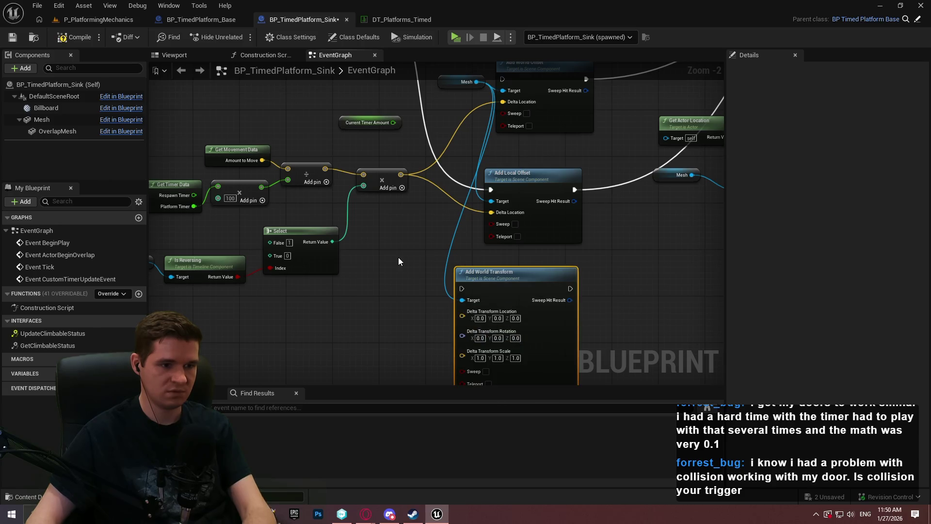
- Wire Parent: CustomTimerUpdateEvent into Add World Transform and delete Add Actor World Offset
{"action": "mouse_move", "coordinate": [398, 261]}
{"action": "left_mouse_down"}
{"action": "mouse_move", "coordinate": [436, 194]}
{"action": "mouse_move", "coordinate": [445, 272]}
{"action": "mouse_move", "coordinate": [586, 229]}
{"action": "mouse_move", "coordinate": [574, 323]}
{"action": "left_mouse_up"}
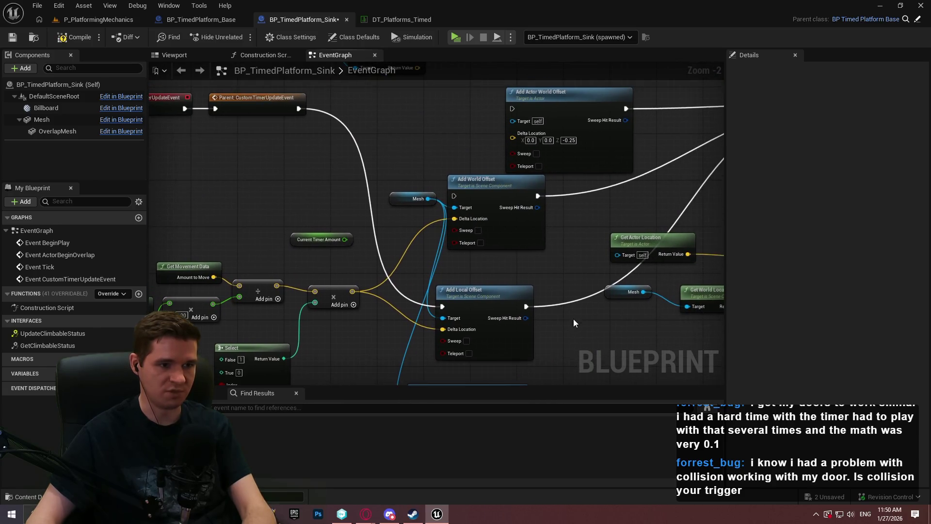
{"action": "mouse_move", "coordinate": [502, 216]}
{"action": "left_mouse_down"}
{"action": "mouse_move", "coordinate": [519, 190]}
{"action": "mouse_move", "coordinate": [388, 313]}
{"action": "left_mouse_up"}
{"action": "left_click", "coordinate": [391, 310]}
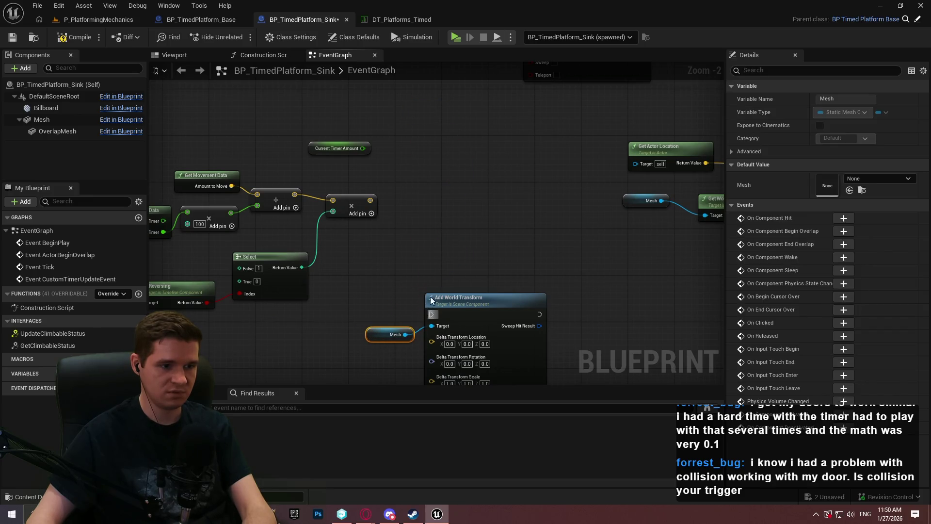
{"action": "left_click_drag", "start_coordinate": [431, 314], "coordinate": [331, 209]}
{"action": "left_click_drag", "start_coordinate": [316, 148], "coordinate": [316, 148]}
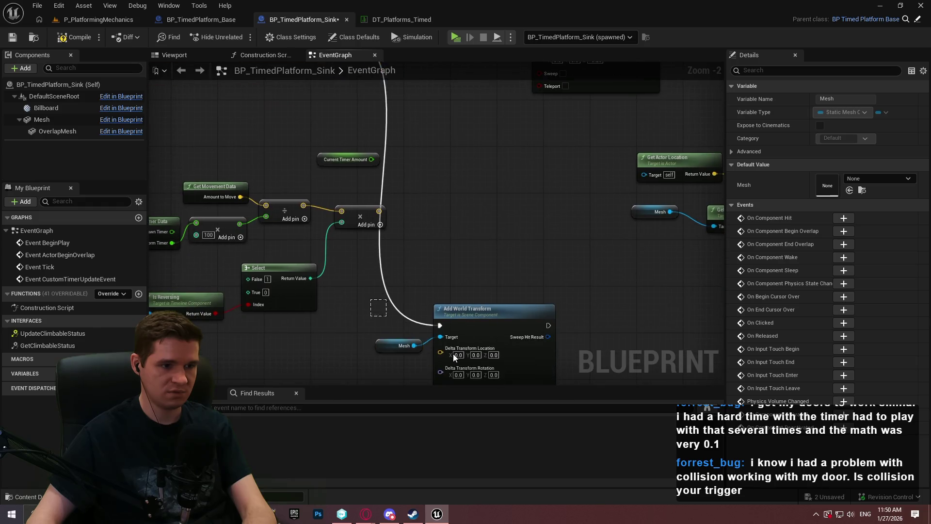
{"action": "left_click_drag", "start_coordinate": [453, 353], "coordinate": [483, 187]}
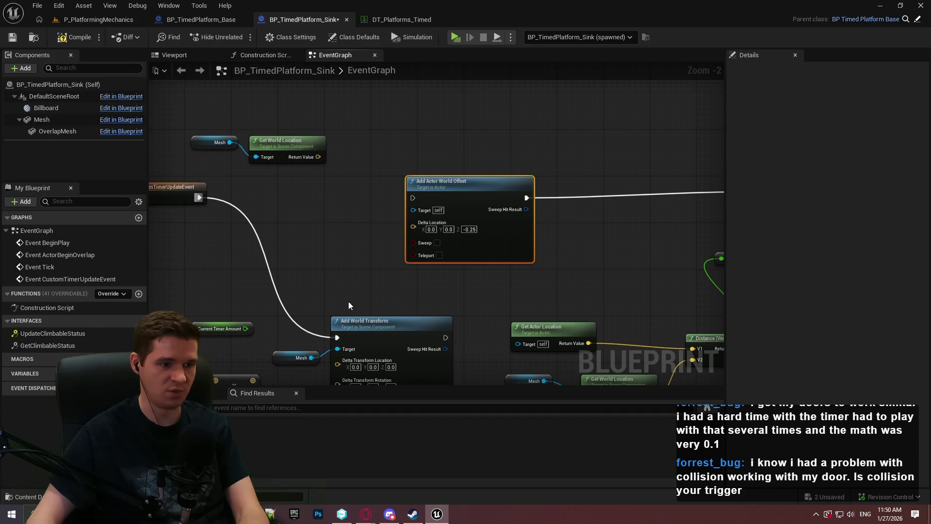
{"action": "key", "text": "Delete"}
- Move Add World Transform beside the event wire and frame it with the parent timer event
{"action": "left_click_drag", "start_coordinate": [382, 350], "coordinate": [418, 199]}
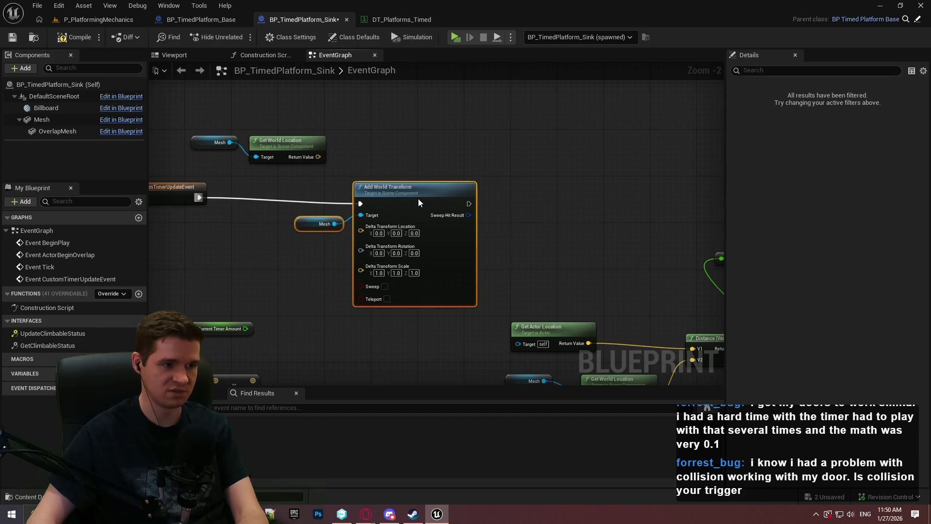
{"action": "mouse_move", "coordinate": [706, 205]}
{"action": "left_mouse_down"}
{"action": "mouse_move", "coordinate": [537, 188]}
{"action": "mouse_move", "coordinate": [452, 190]}
{"action": "mouse_move", "coordinate": [536, 176]}
{"action": "left_mouse_up"}
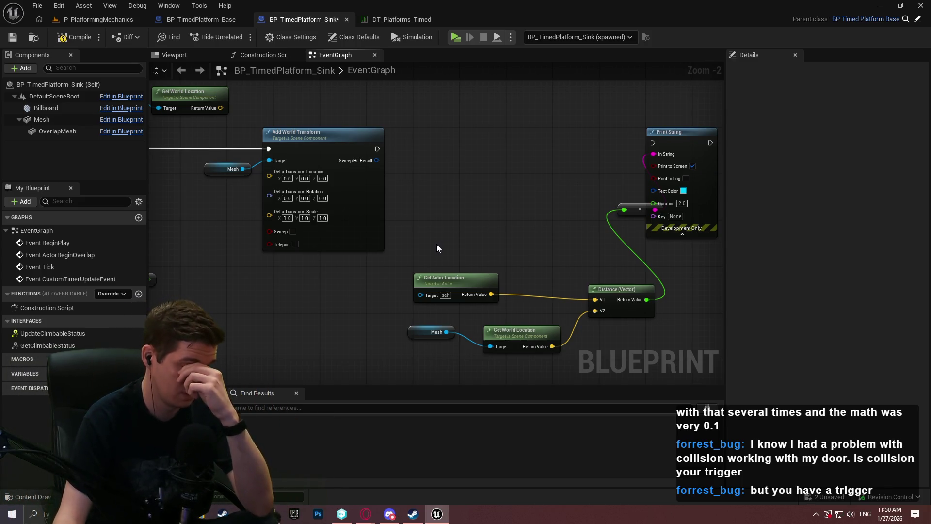
{"action": "left_click_drag", "start_coordinate": [410, 237], "coordinate": [515, 228]}
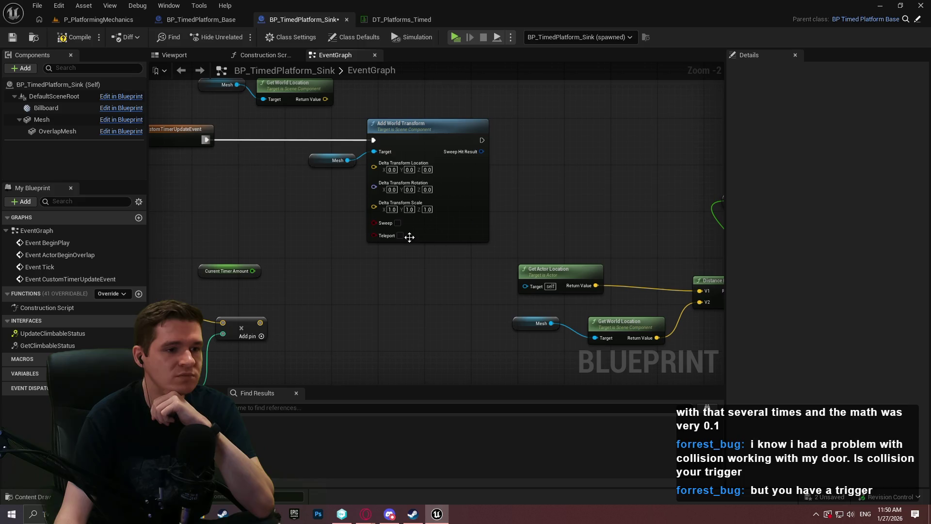
{"action": "scroll", "coordinate": [508, 260], "scroll_direction": "up", "scroll_amount": 2}
{"action": "mouse_move", "coordinate": [326, 232]}
{"action": "left_mouse_down"}
{"action": "mouse_move", "coordinate": [508, 260]}
{"action": "mouse_move", "coordinate": [516, 129]}
{"action": "mouse_move", "coordinate": [601, 116]}
{"action": "left_mouse_up"}
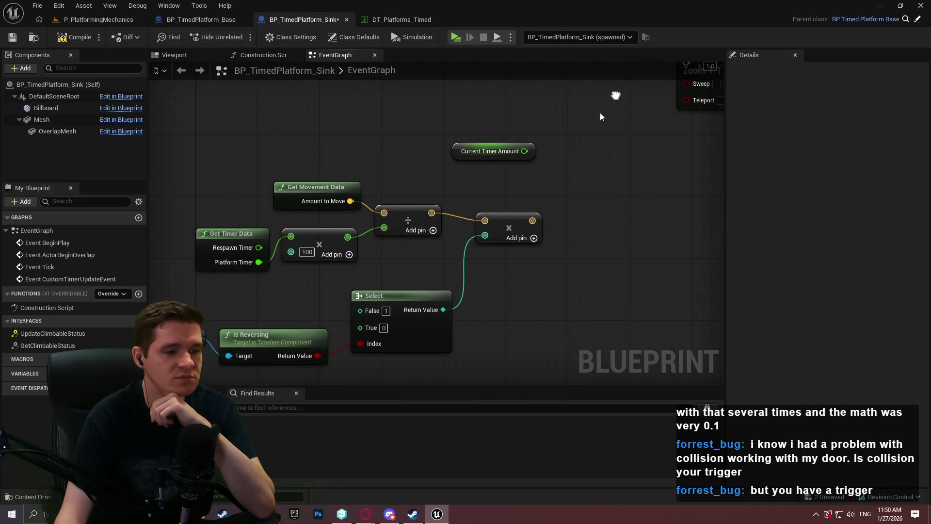
{"action": "mouse_move", "coordinate": [622, 168]}
{"action": "left_mouse_down"}
{"action": "mouse_move", "coordinate": [564, 281]}
{"action": "mouse_move", "coordinate": [507, 334]}
{"action": "mouse_move", "coordinate": [468, 347]}
{"action": "left_mouse_up"}
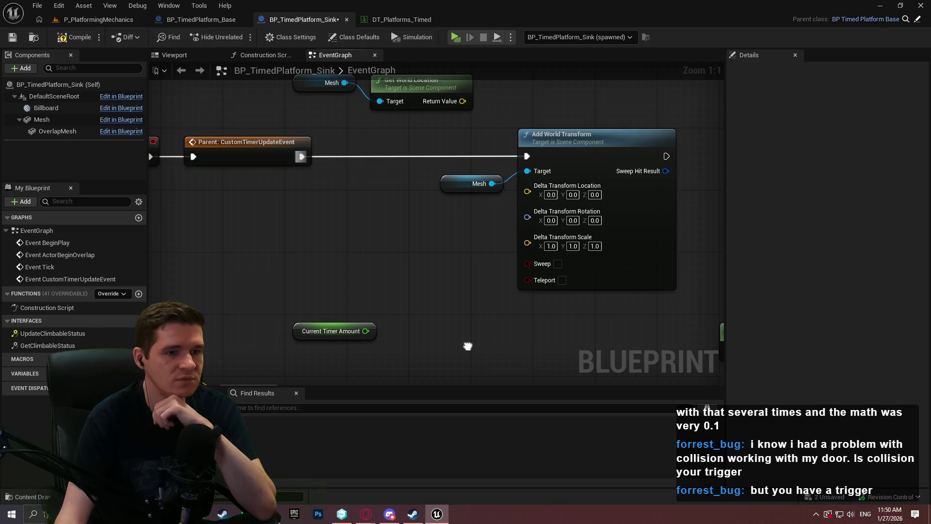
{"action": "mouse_move", "coordinate": [468, 346]}
{"action": "left_mouse_down"}
{"action": "mouse_move", "coordinate": [462, 339]}
{"action": "mouse_move", "coordinate": [458, 358]}
{"action": "left_mouse_up"}
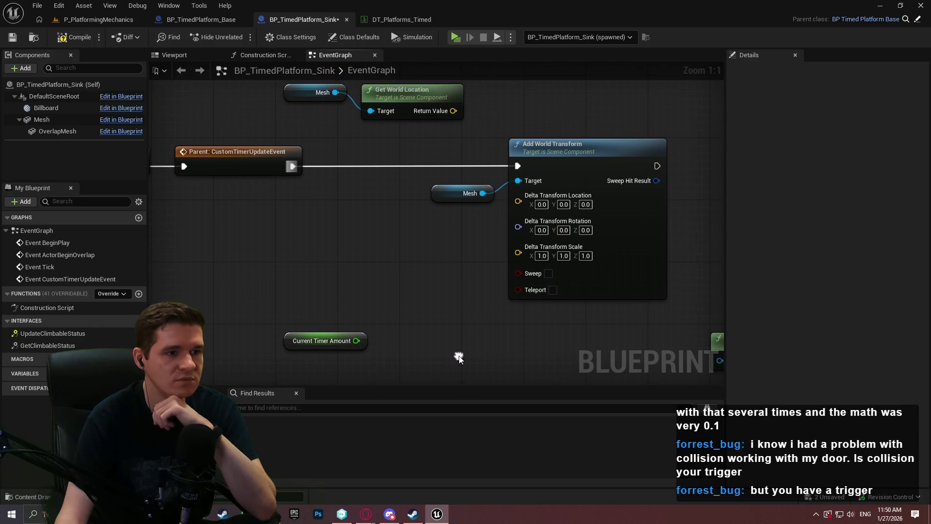
- Add Get World Location to the Multiply result with a vector Add, and set Select's True value to -1
{"action": "left_click_drag", "start_coordinate": [374, 120], "coordinate": [310, 282]}
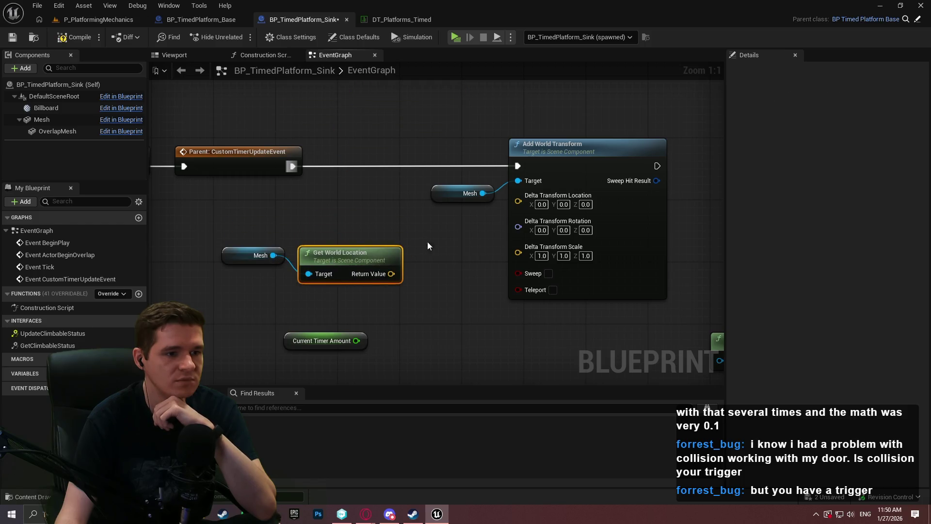
{"action": "mouse_move", "coordinate": [421, 275]}
{"action": "left_mouse_down"}
{"action": "mouse_move", "coordinate": [489, 257]}
{"action": "mouse_move", "coordinate": [481, 282]}
{"action": "mouse_move", "coordinate": [473, 275]}
{"action": "left_mouse_up"}
{"action": "type", "text": "+"}
{"action": "key", "text": "Return"}
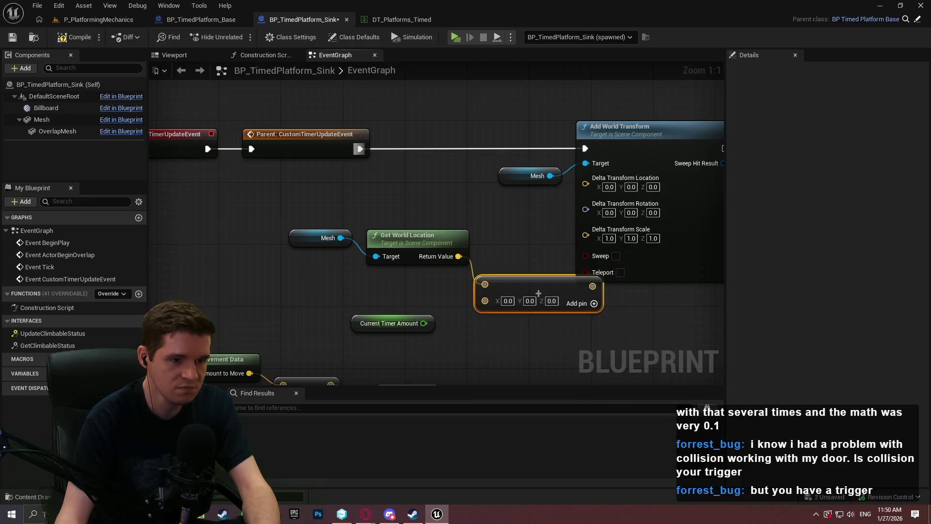
{"action": "mouse_move", "coordinate": [539, 293]}
{"action": "left_mouse_down"}
{"action": "mouse_move", "coordinate": [547, 227]}
{"action": "mouse_move", "coordinate": [441, 328]}
{"action": "left_mouse_up"}
{"action": "left_click_drag", "start_coordinate": [442, 369], "coordinate": [551, 217]}
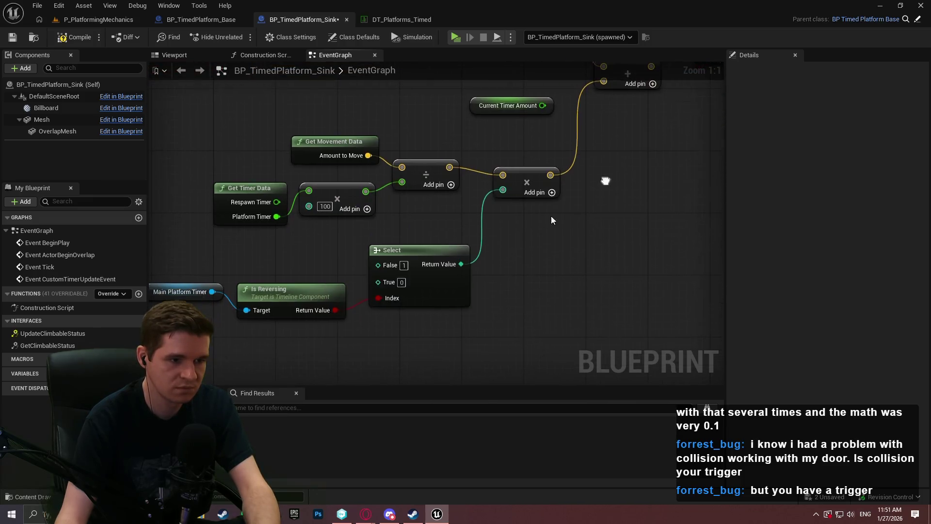
{"action": "type", "text": "-1"}
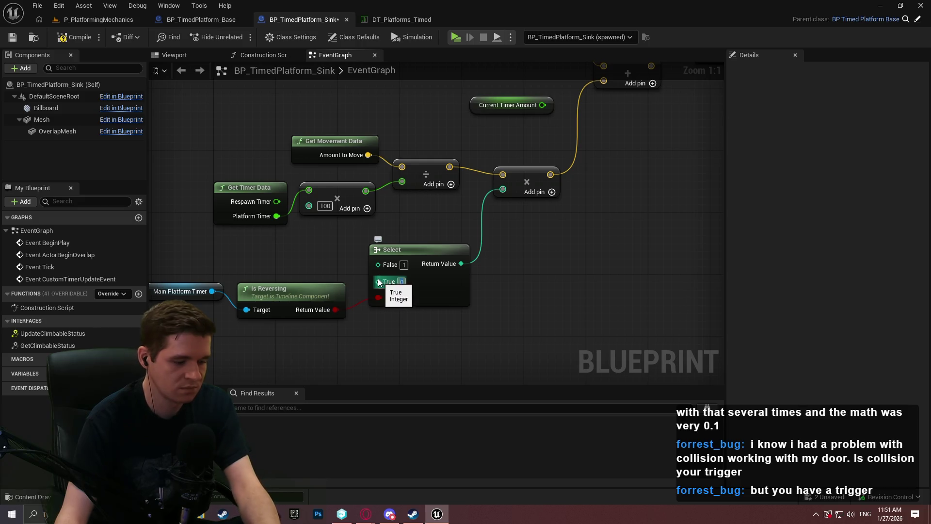
{"action": "key", "text": "Return"}
- Feed the Add result into Delta Transform Location, leaving Scale X at 1.0
{"action": "mouse_move", "coordinate": [615, 196]}
{"action": "left_mouse_down"}
{"action": "mouse_move", "coordinate": [488, 228]}
{"action": "mouse_move", "coordinate": [487, 209]}
{"action": "left_mouse_up"}
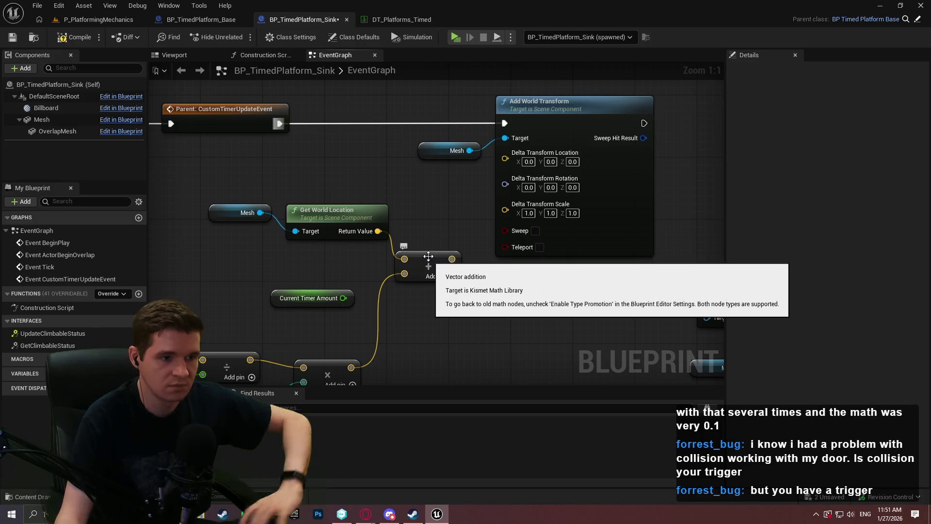
{"action": "mouse_move", "coordinate": [424, 265]}
{"action": "left_mouse_down"}
{"action": "mouse_move", "coordinate": [533, 204]}
{"action": "mouse_move", "coordinate": [598, 126]}
{"action": "mouse_move", "coordinate": [610, 126]}
{"action": "left_mouse_up"}
{"action": "left_click", "coordinate": [550, 290]}
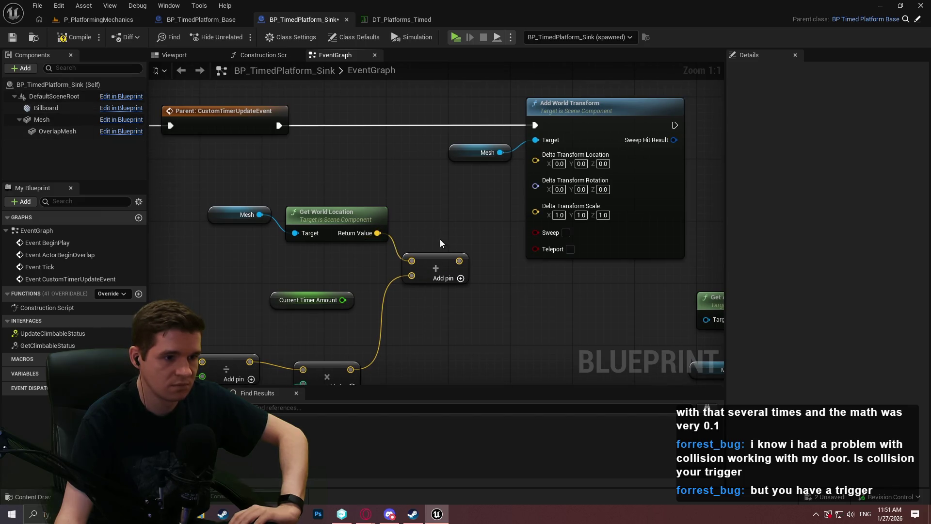
{"action": "left_click_drag", "start_coordinate": [455, 261], "coordinate": [546, 164]}
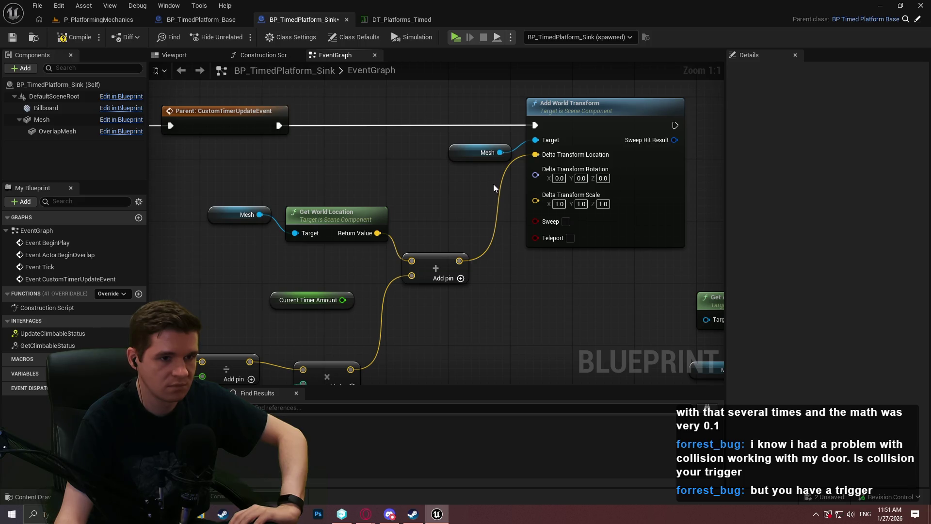
{"action": "left_click", "coordinate": [559, 204]}
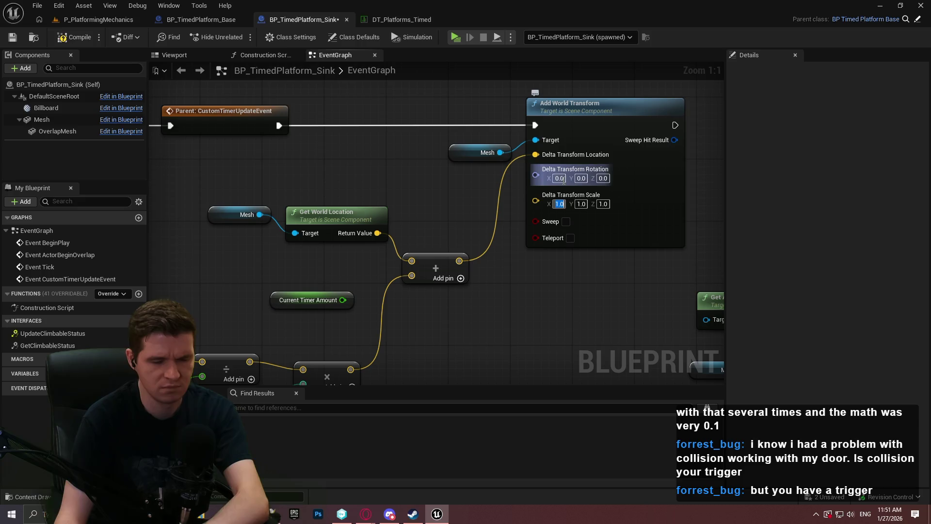
{"action": "left_click", "coordinate": [592, 295]}
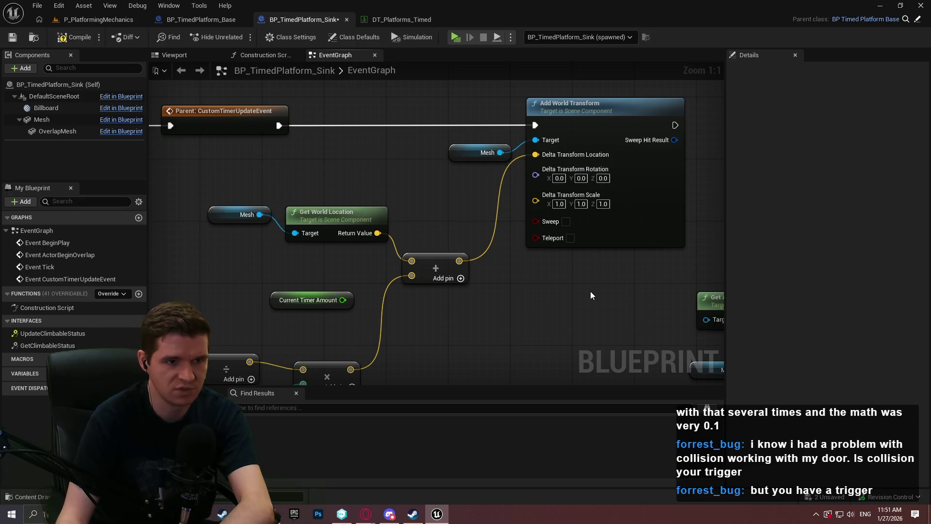
- Replace Add World Transform with a Mesh Set World Location node driven by the timer event and Add result
{"action": "mouse_move", "coordinate": [501, 153]}
{"action": "left_mouse_down"}
{"action": "mouse_move", "coordinate": [496, 224]}
{"action": "mouse_move", "coordinate": [508, 224]}
{"action": "left_mouse_up"}
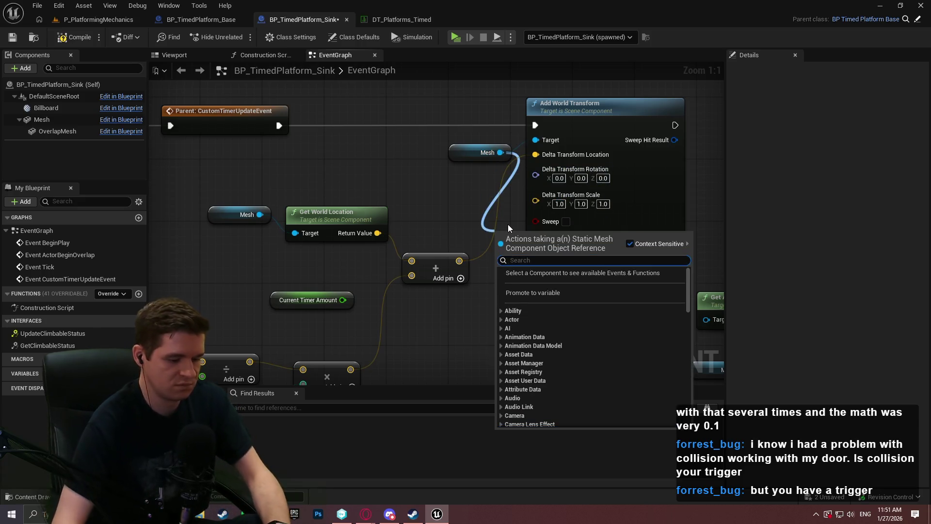
{"action": "type", "text": "set world loca"}
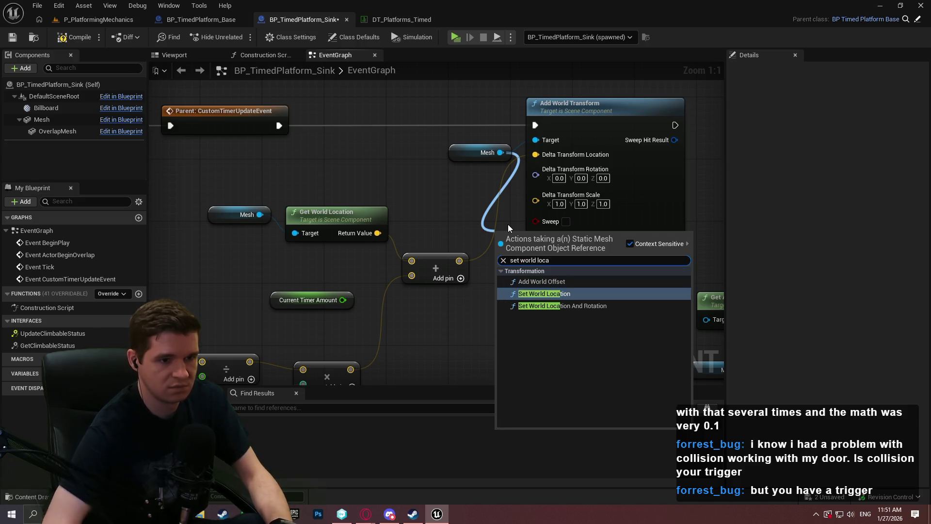
{"action": "key", "text": "Return"}
{"action": "left_click_drag", "start_coordinate": [496, 257], "coordinate": [279, 125]}
{"action": "left_click", "coordinate": [560, 119]}
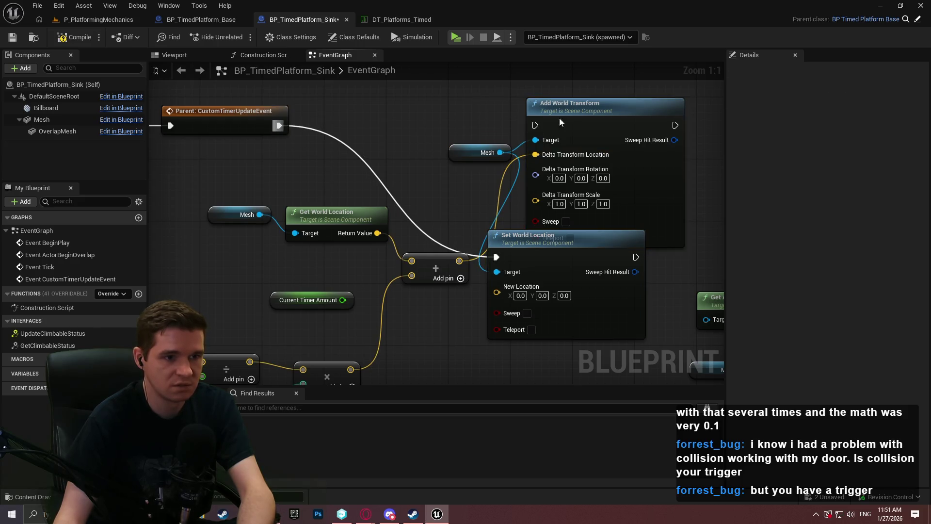
{"action": "key", "text": "Delete"}
{"action": "left_click_drag", "start_coordinate": [531, 248], "coordinate": [593, 117]}
{"action": "mouse_move", "coordinate": [560, 160]}
{"action": "left_mouse_down"}
{"action": "mouse_move", "coordinate": [455, 249]}
{"action": "mouse_move", "coordinate": [459, 261]}
{"action": "left_mouse_up"}
{"action": "left_click_drag", "start_coordinate": [256, 131], "coordinate": [275, 97]}
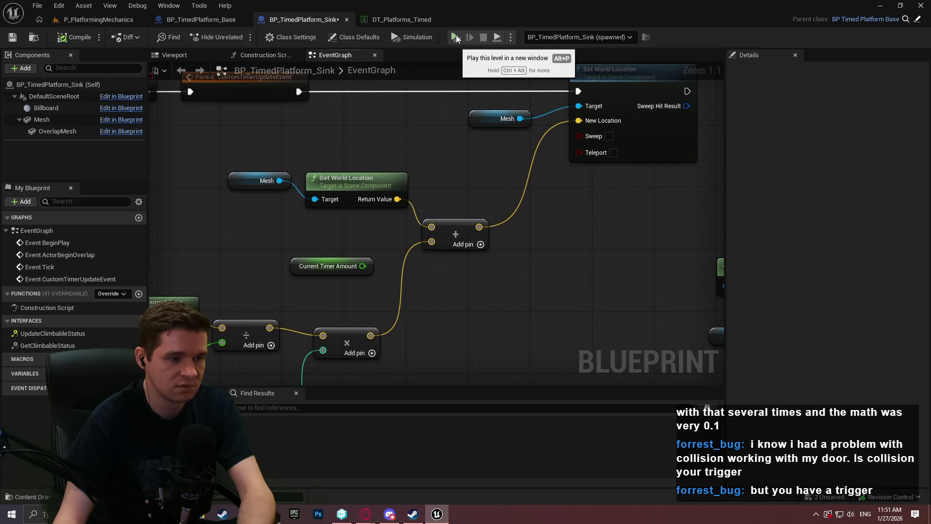
- Run a standalone play test and walk the character onto and off the yellow-edged sink platform
{"action": "left_click", "coordinate": [455, 37]}
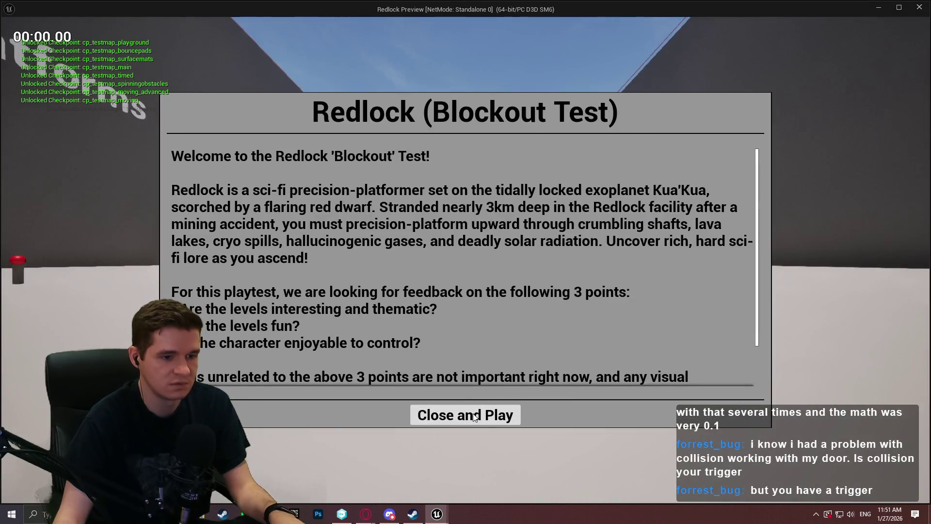
{"action": "left_click", "coordinate": [466, 415]}
{"action": "key", "text": "w"}
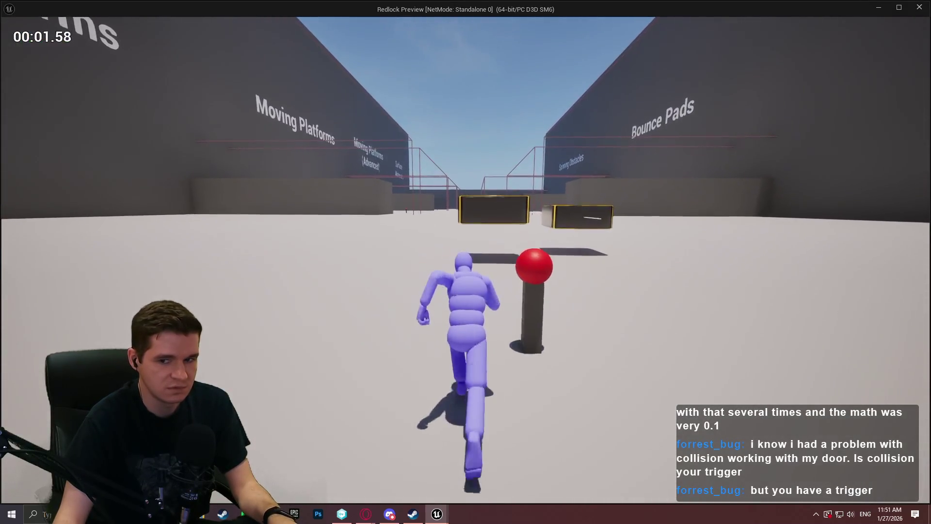
{"action": "key", "text": "space"}
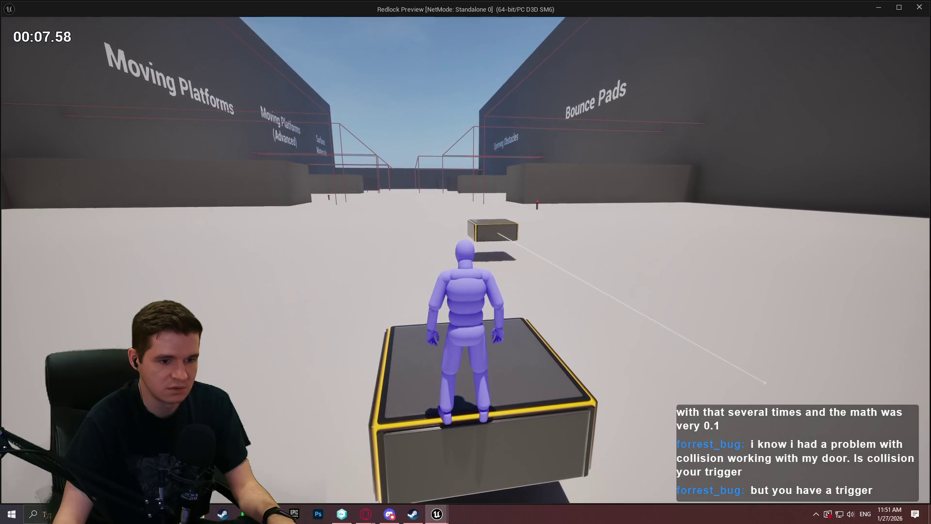
{"action": "key", "text": "w"}
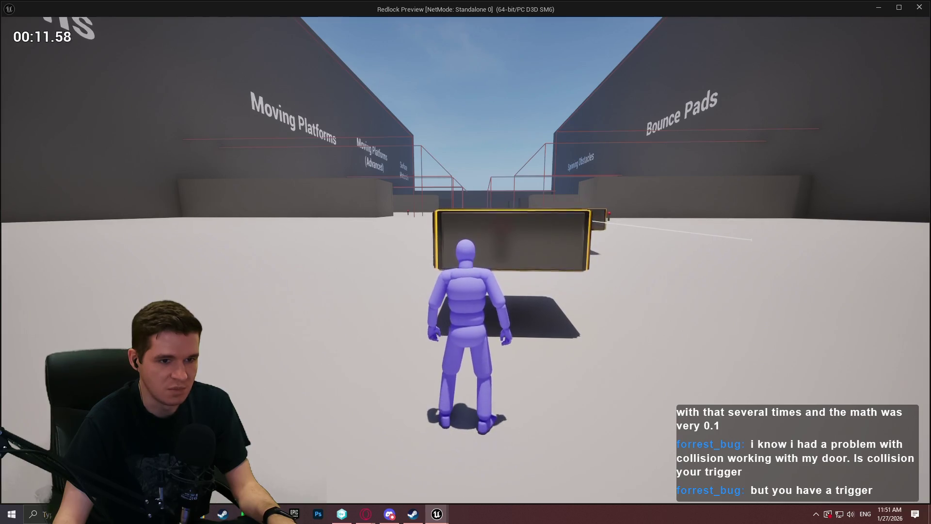
- Close the preview and select the placed BP_TimedPlatform_Sink in the P_PlatformingMechanics level
{"action": "key", "text": "Escape"}
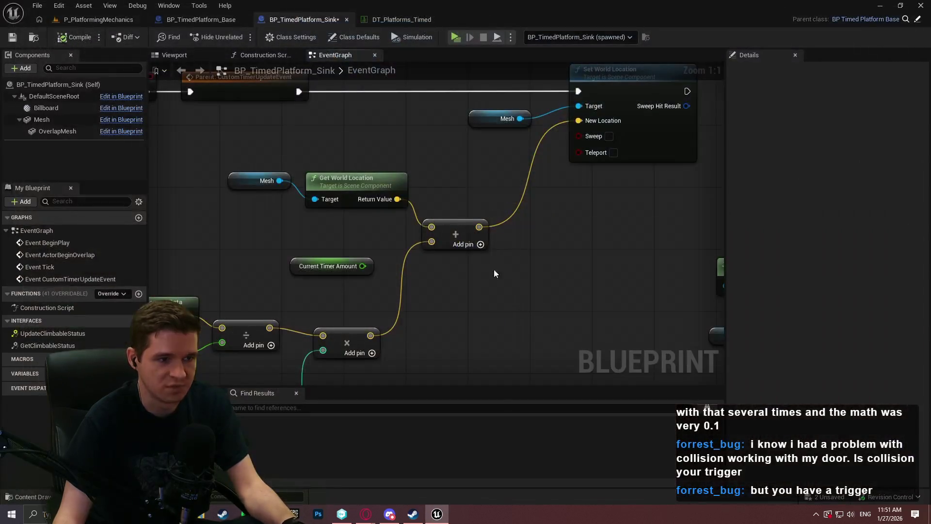
{"action": "left_click", "coordinate": [92, 20]}
{"action": "key", "text": "f"}
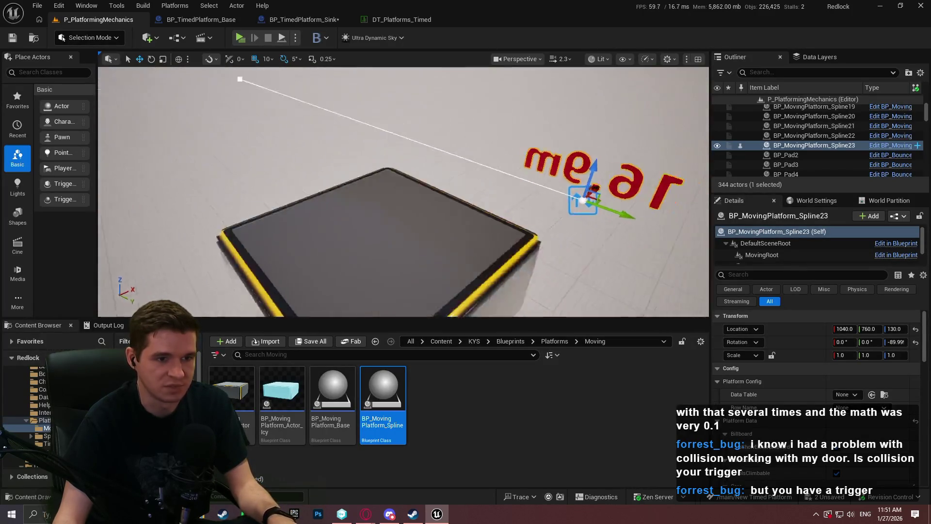
{"action": "left_click", "coordinate": [482, 175]}
{"action": "scroll", "coordinate": [767, 426], "scroll_direction": "down", "scroll_amount": 1}
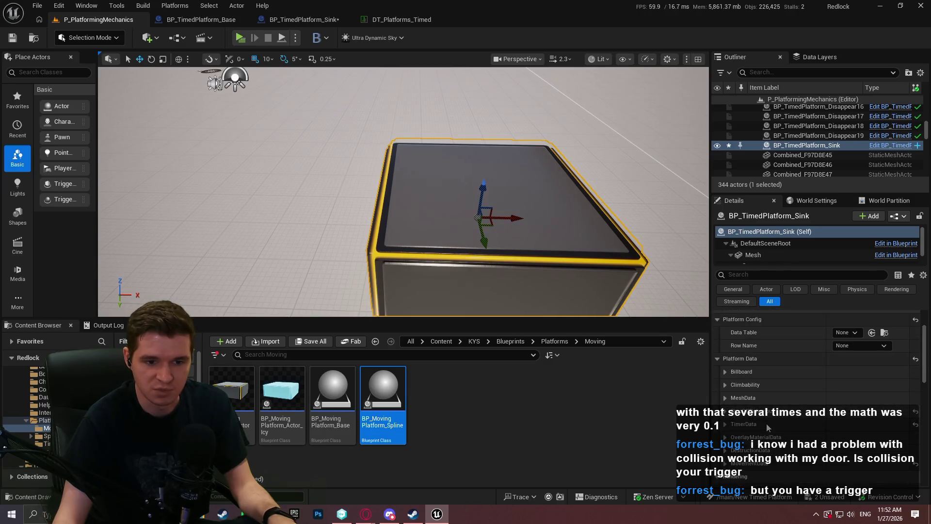
{"action": "scroll", "coordinate": [804, 426], "scroll_direction": "down", "scroll_amount": 3}
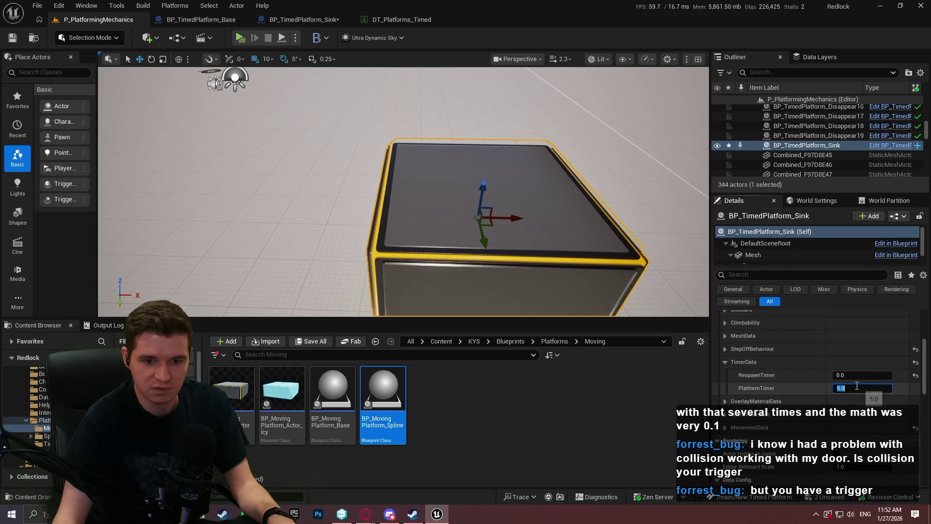
{"action": "scroll", "coordinate": [467, 243], "scroll_direction": "down", "scroll_amount": 5}
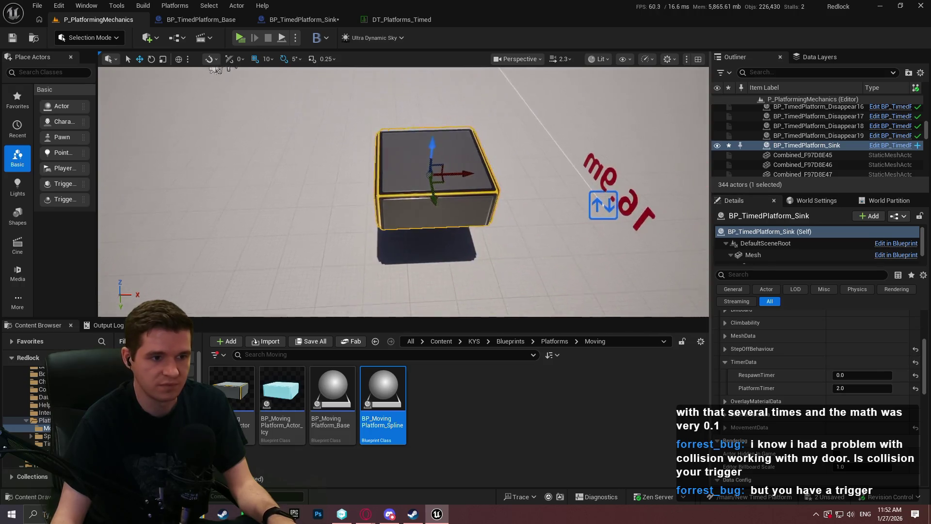
- Start a play session from that viewport spot with Play From Here
{"action": "right_click", "coordinate": [467, 252]}
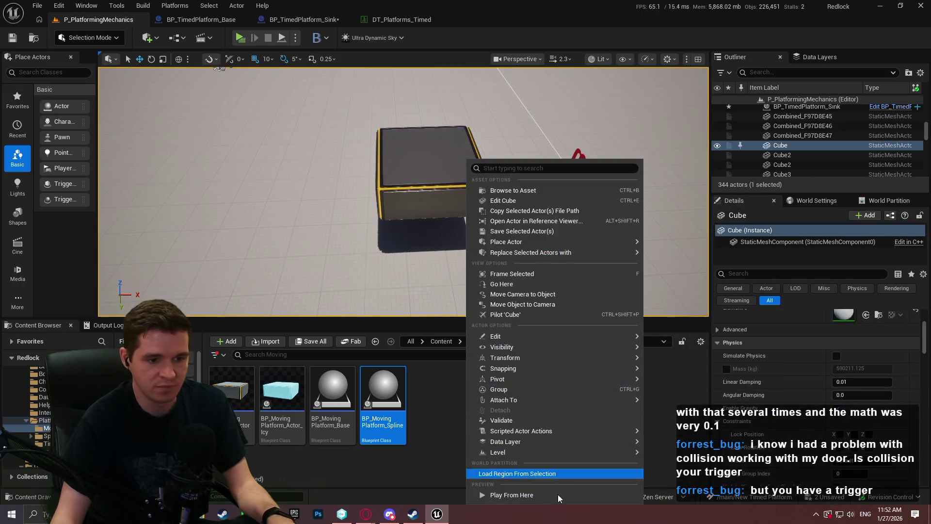
{"action": "left_click", "coordinate": [558, 495]}
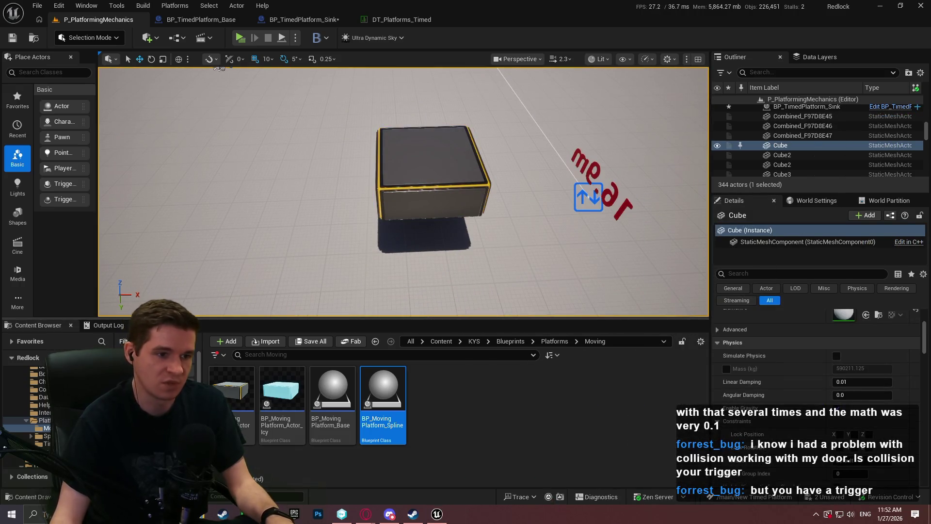
{"action": "right_click", "coordinate": [422, 160]}
{"action": "left_click", "coordinate": [482, 495]}
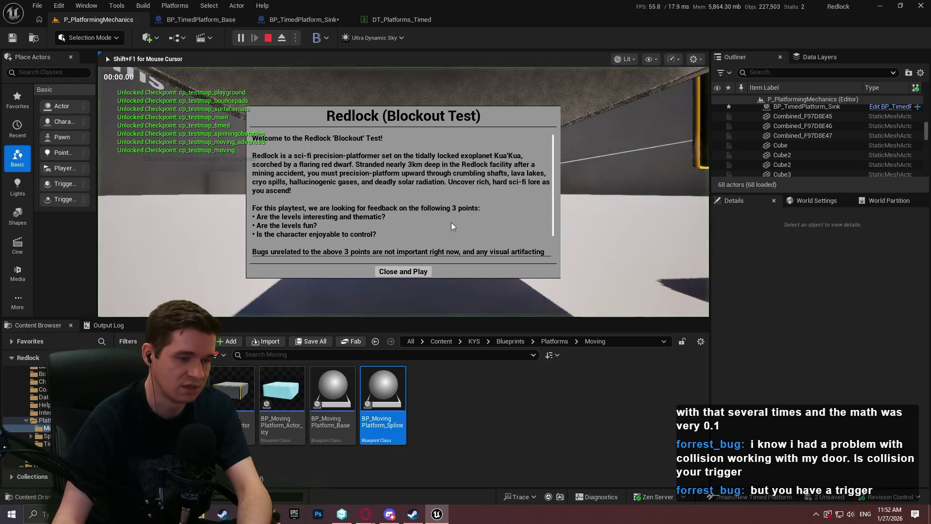
- Jump across the boxes and onto the yellow-framed timed platform in the playtest
{"action": "left_click", "coordinate": [406, 273]}
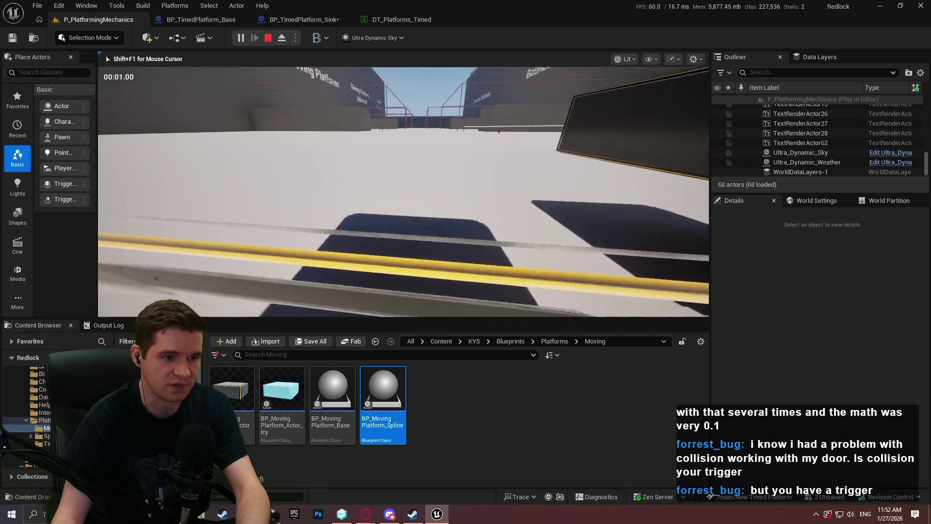
{"action": "key", "text": "F11"}
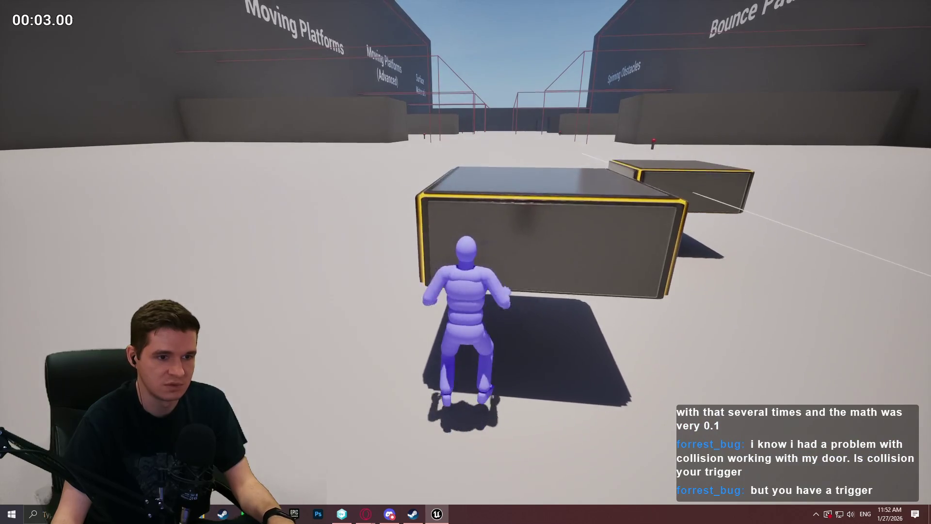
{"action": "key", "text": "space"}
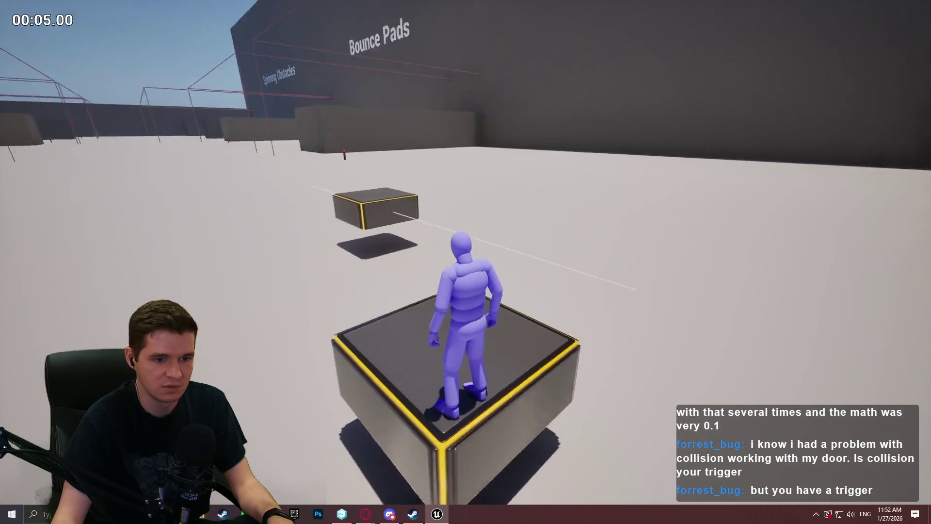
{"action": "key", "text": "space"}
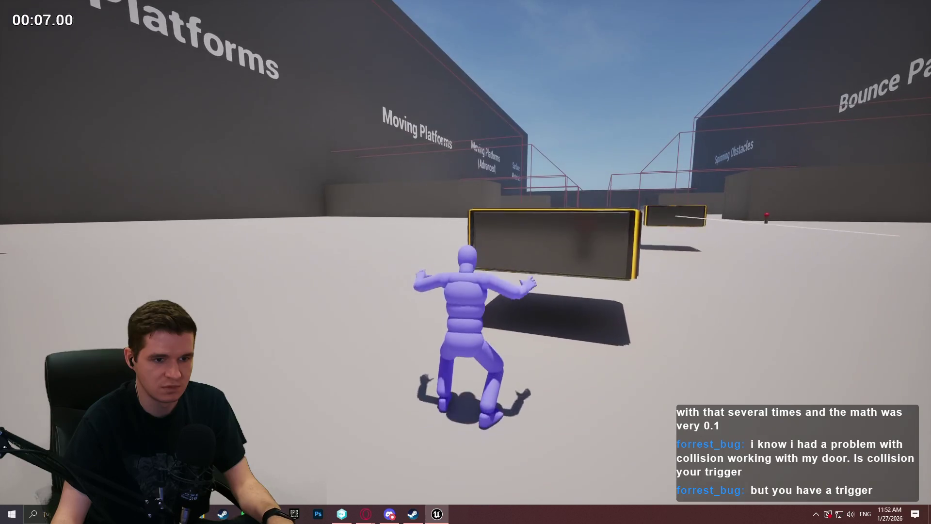
{"action": "key", "text": "w"}
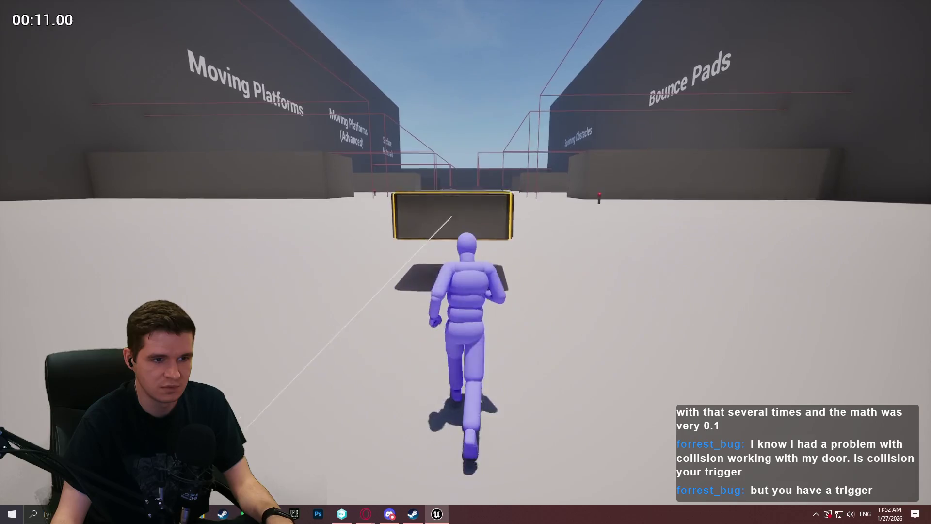
{"action": "key", "text": "space"}
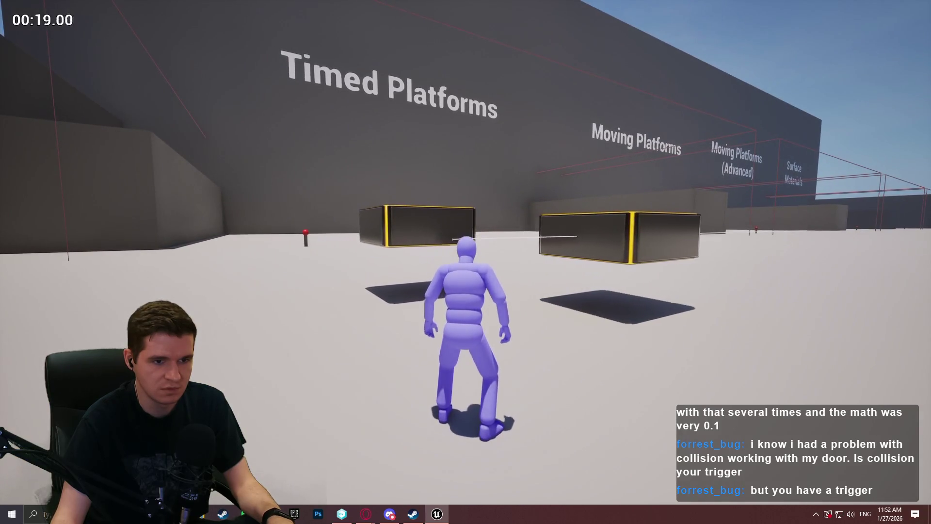
- Stop playing with Esc and restore the docked editor panels with F11
{"action": "key", "text": "Escape"}
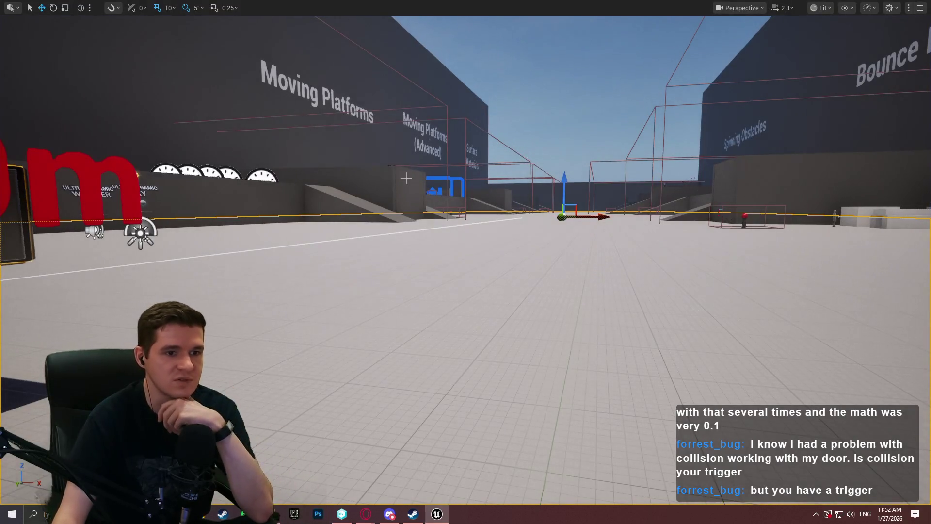
{"action": "key", "text": "F11"}
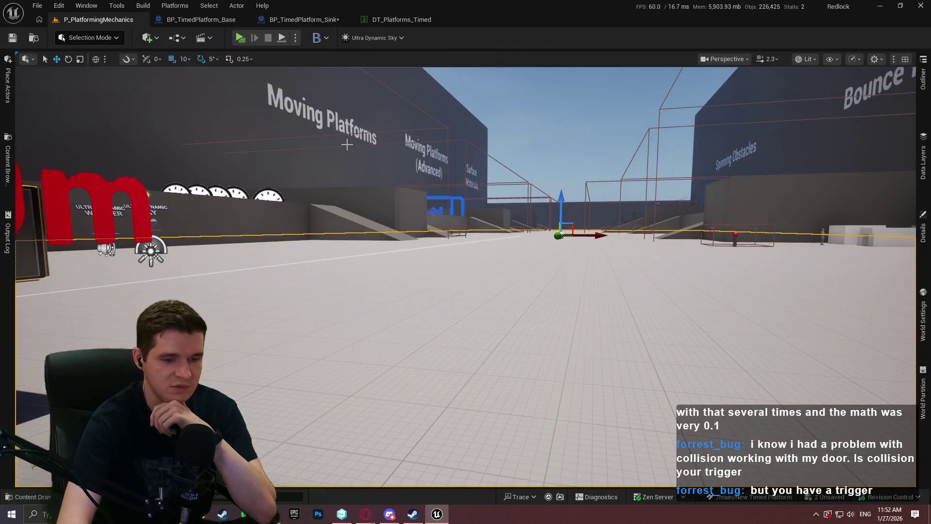
{"action": "key", "text": "F11"}
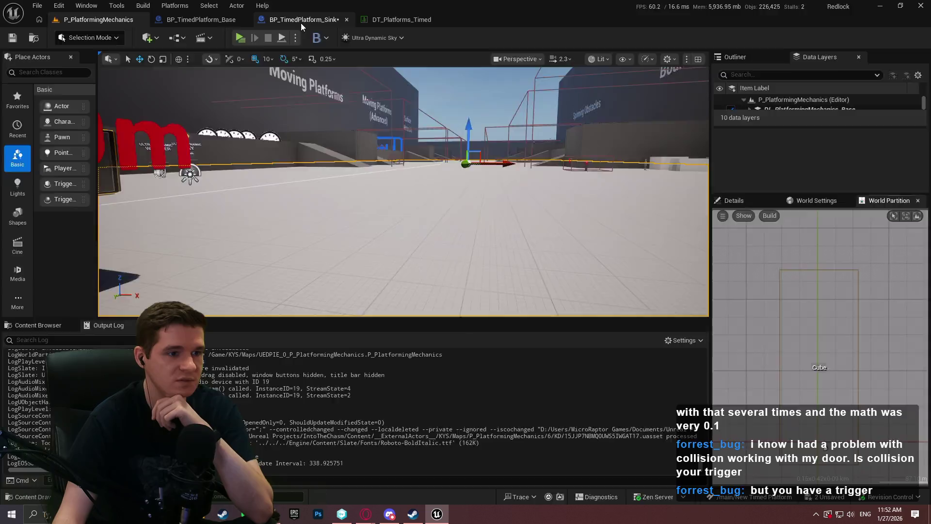
- Wire a new Get Actor Location node into the Add node's first input in BP_TimedPlatform_Sink
{"action": "left_click", "coordinate": [301, 20]}
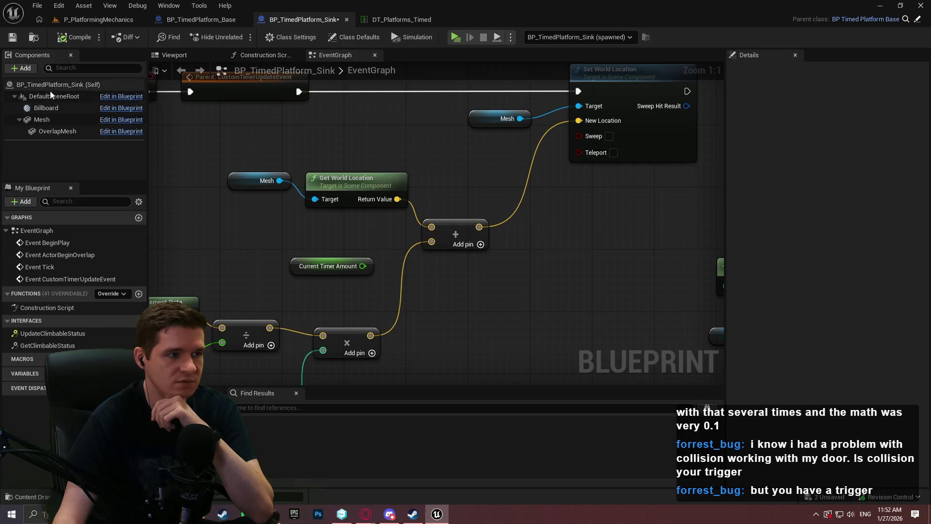
{"action": "right_click", "coordinate": [235, 213]}
{"action": "type", "text": "g"}
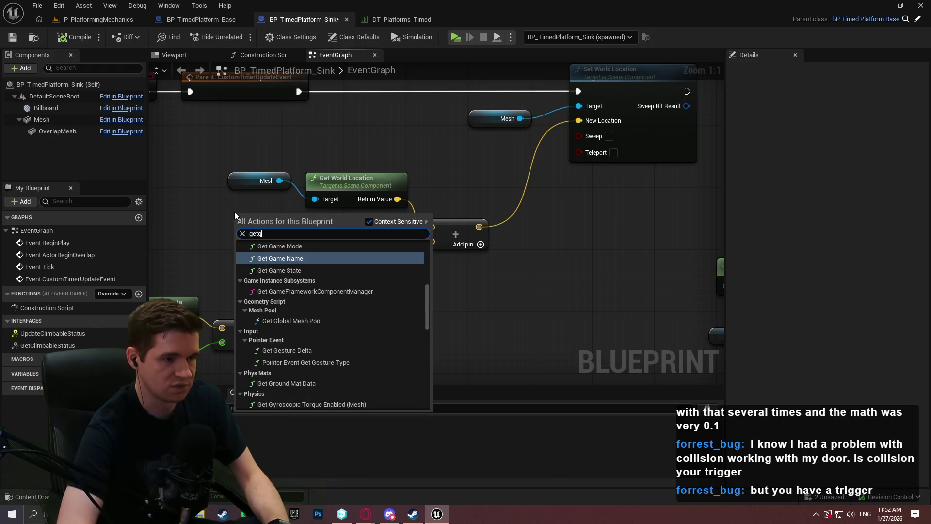
{"action": "type", "text": "et actor location"}
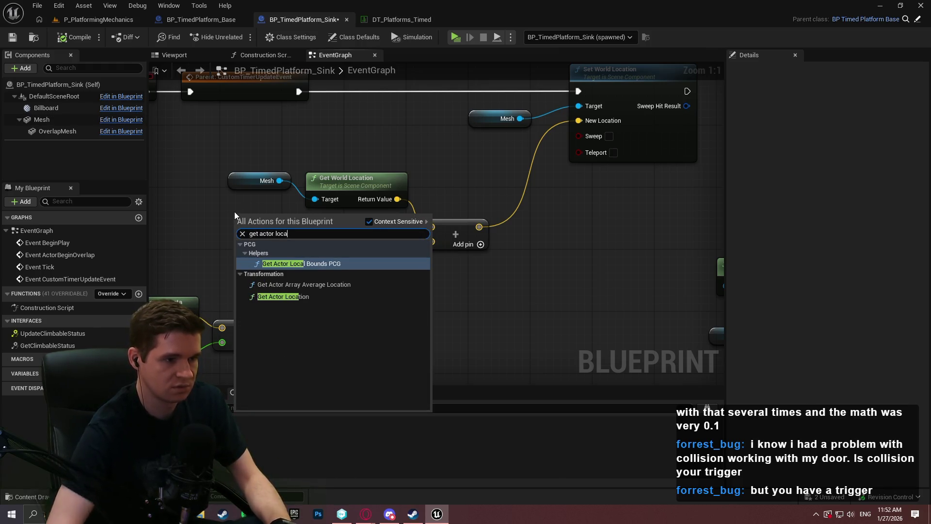
{"action": "key", "text": "Return"}
{"action": "left_click_drag", "start_coordinate": [331, 237], "coordinate": [432, 227]}
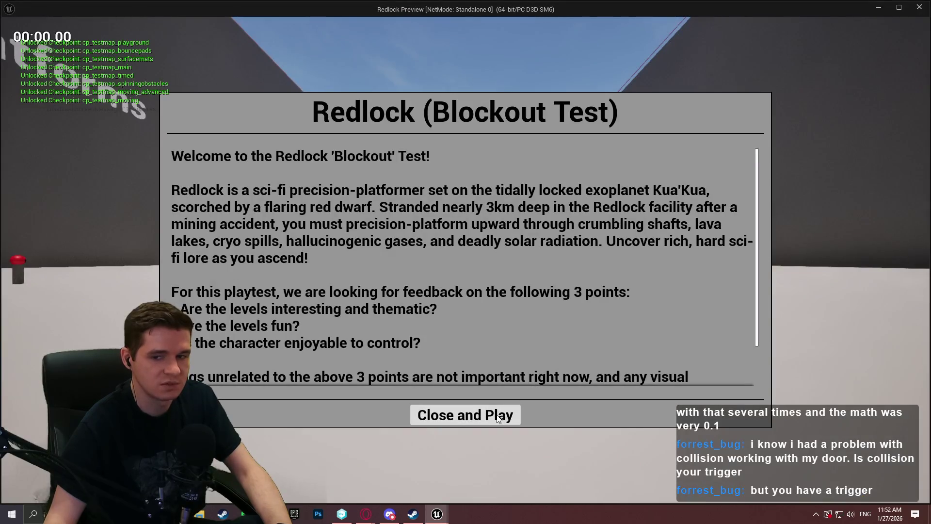
{"action": "left_click", "coordinate": [498, 418]}
- Climb onto the yellow-edged platform to watch it sink, then step off and look back
{"action": "key", "text": "w"}
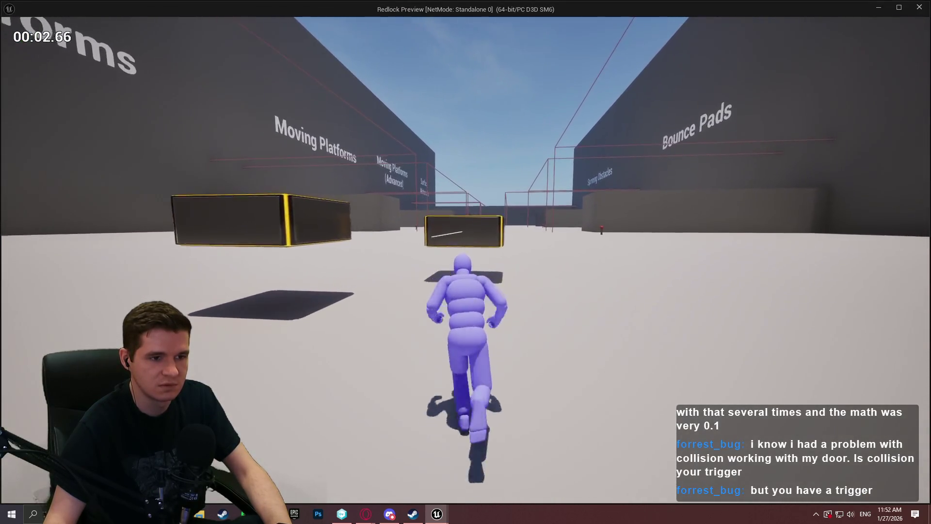
{"action": "key", "text": "space"}
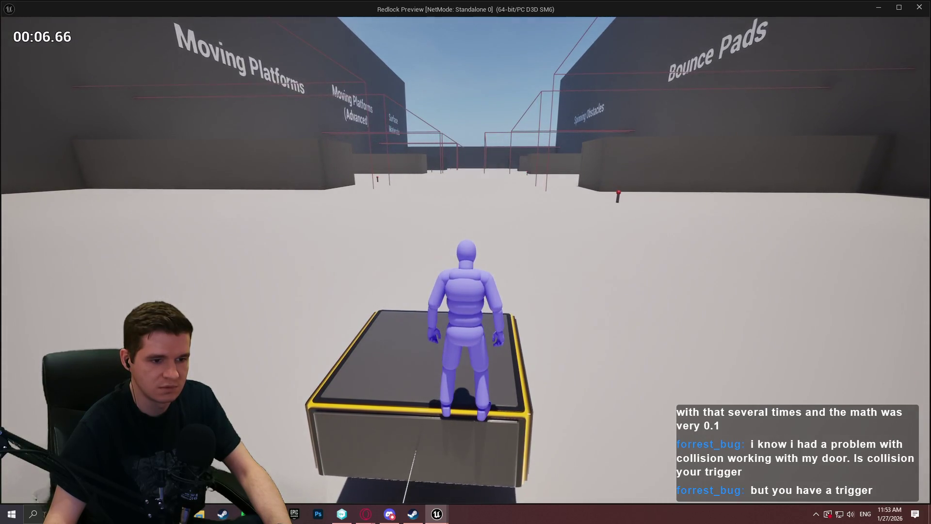
{"action": "mouse_move", "coordinate": [465, 262]}
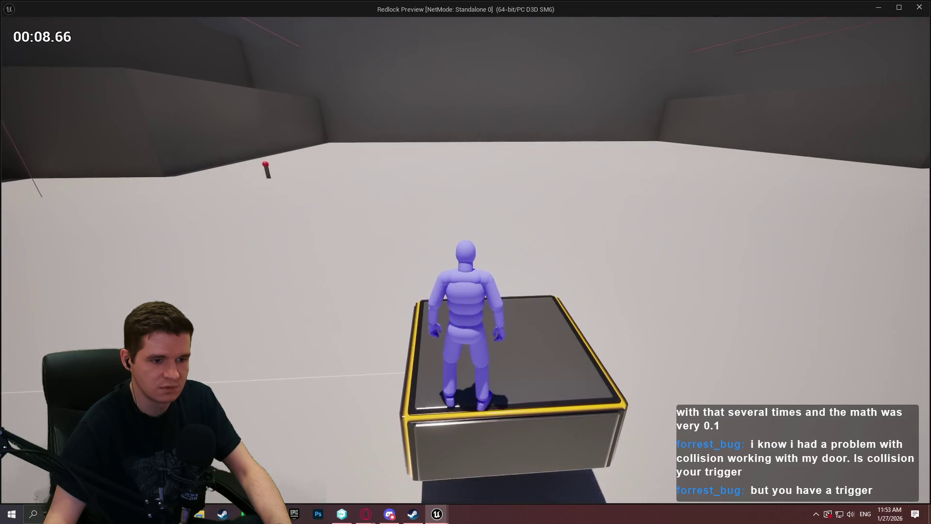
{"action": "key", "text": "w"}
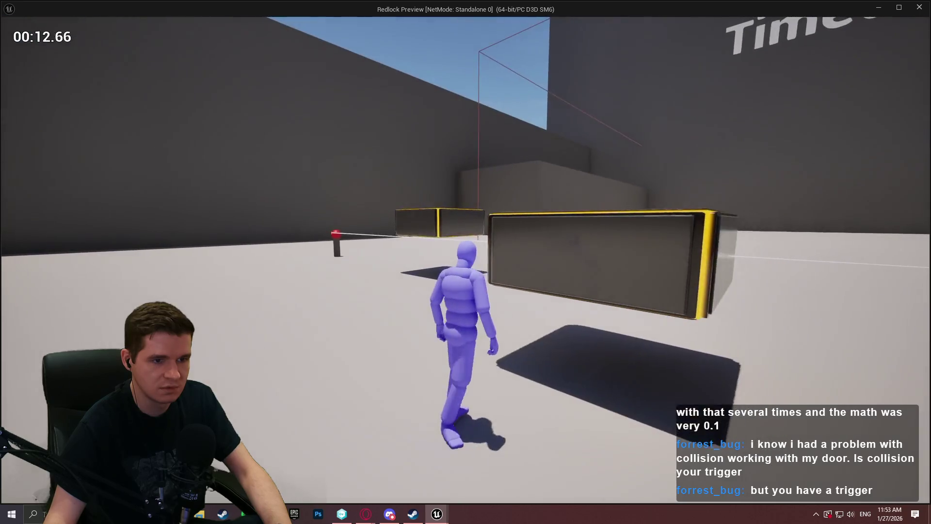
{"action": "key", "text": "w"}
{"action": "key", "text": "a"}
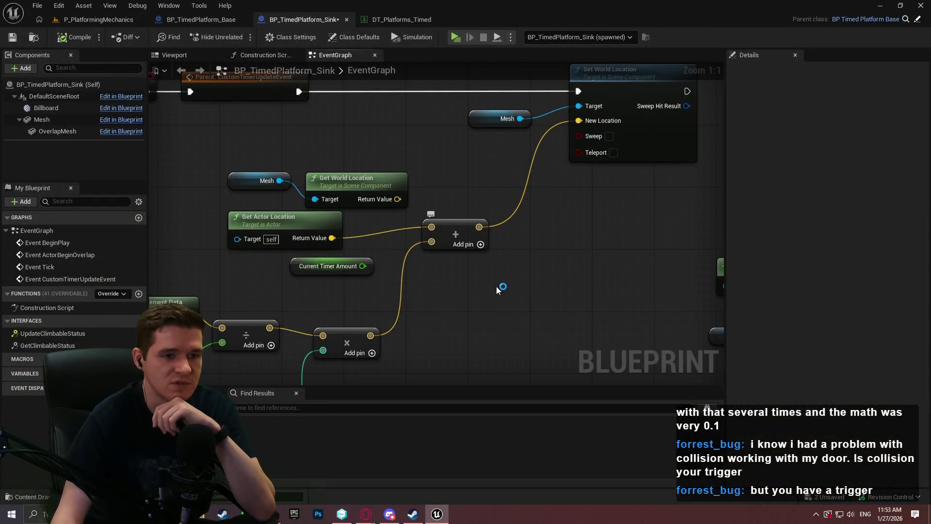
- Connect the distance Print String node into the execution flow and launch another preview
{"action": "mouse_move", "coordinate": [497, 286]}
{"action": "left_mouse_down"}
{"action": "mouse_move", "coordinate": [714, 230]}
{"action": "mouse_move", "coordinate": [353, 253]}
{"action": "mouse_move", "coordinate": [228, 317]}
{"action": "mouse_move", "coordinate": [523, 349]}
{"action": "mouse_move", "coordinate": [668, 123]}
{"action": "mouse_move", "coordinate": [605, 228]}
{"action": "mouse_move", "coordinate": [409, 326]}
{"action": "left_mouse_up"}
{"action": "mouse_move", "coordinate": [605, 243]}
{"action": "left_mouse_down"}
{"action": "mouse_move", "coordinate": [432, 178]}
{"action": "mouse_move", "coordinate": [268, 263]}
{"action": "left_mouse_up"}
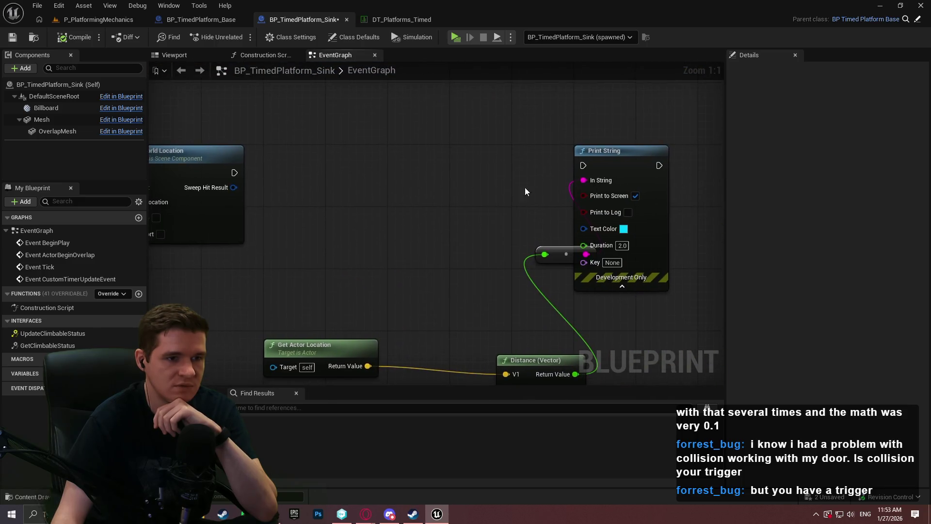
{"action": "left_click_drag", "start_coordinate": [589, 168], "coordinate": [242, 173]}
{"action": "left_click_drag", "start_coordinate": [380, 281], "coordinate": [460, 161]}
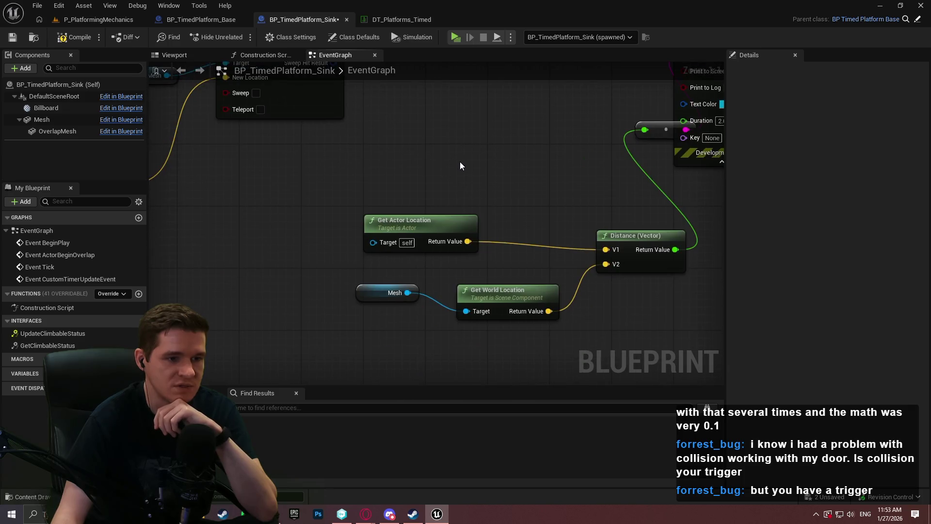
{"action": "left_click", "coordinate": [458, 35]}
- Stand on the timed platform, observing the steady 0.5 distance printout, then quit with Esc
{"action": "left_click", "coordinate": [502, 416]}
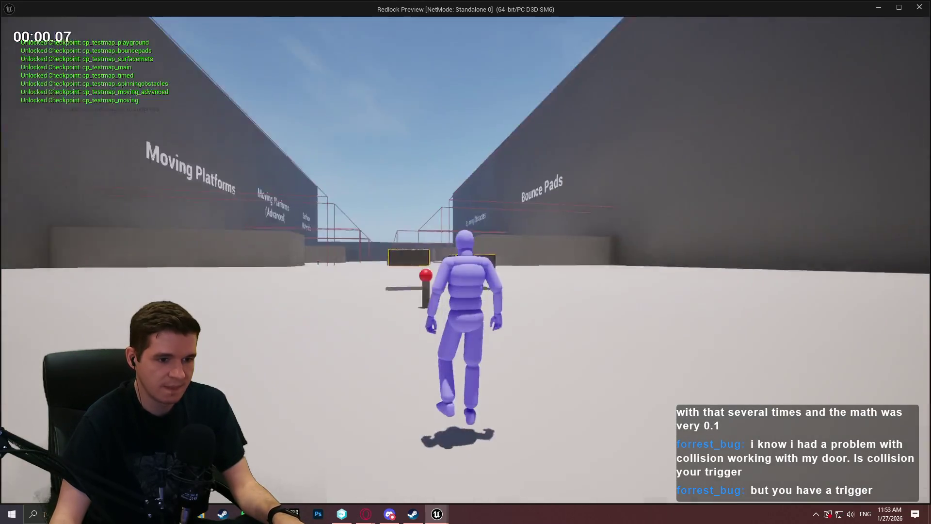
{"action": "key", "text": "w"}
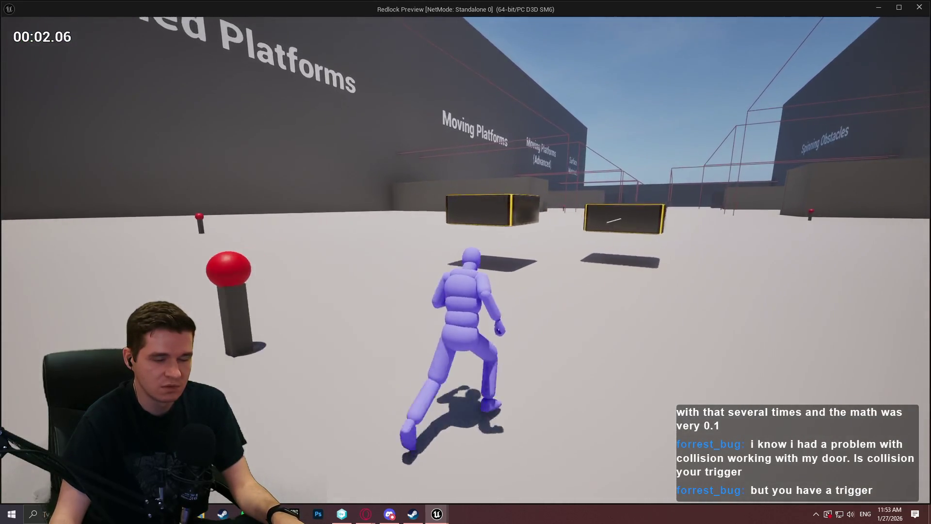
{"action": "key", "text": "space"}
{"action": "key", "text": "w"}
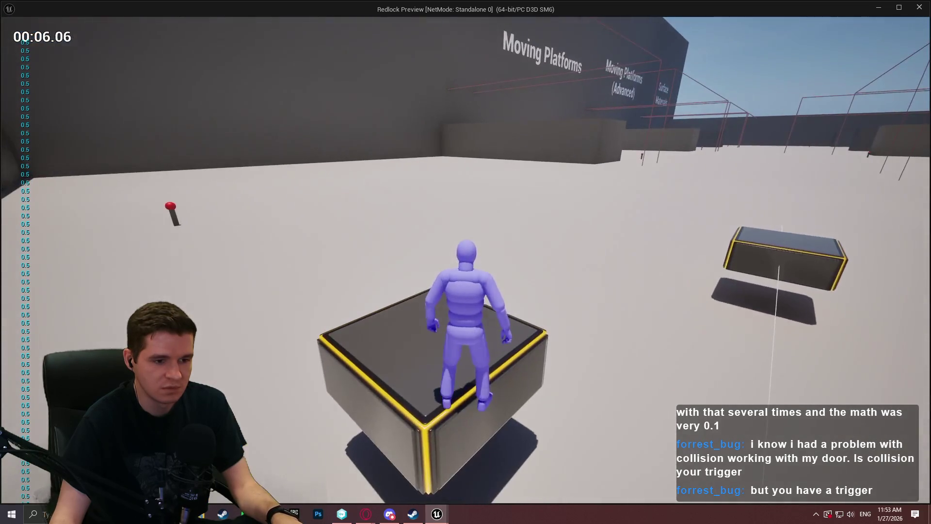
{"action": "key", "text": "s"}
{"action": "key", "text": "s"}
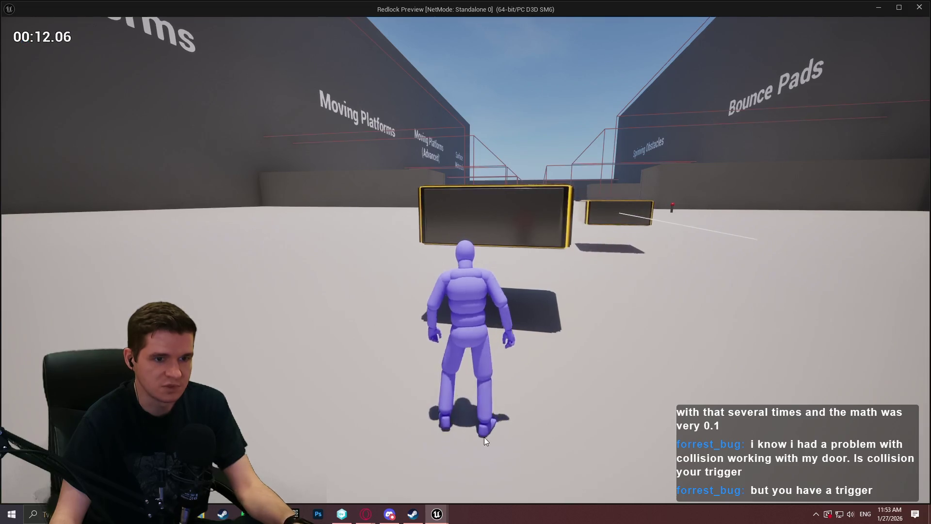
{"action": "key", "text": "Escape"}
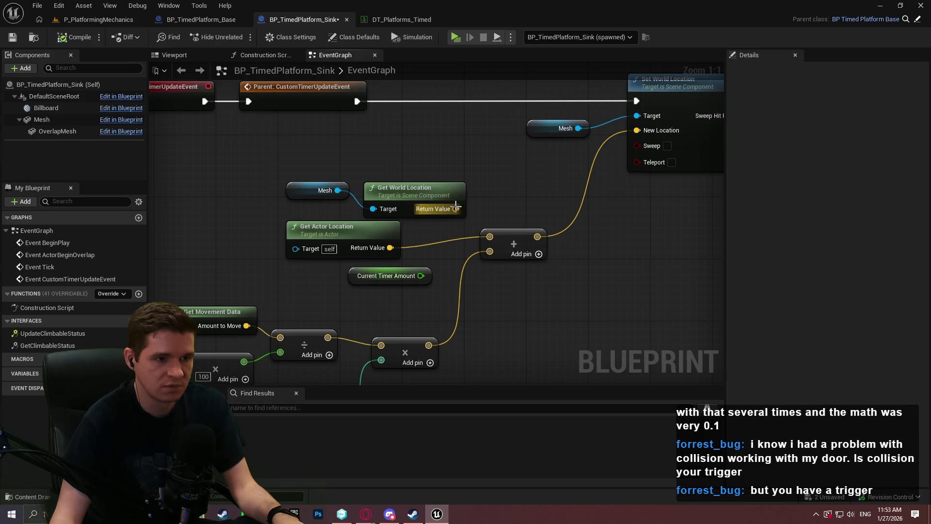
- Reconnect Get World Location to the Add node's first input, move Get Actor Location aside, and save
{"action": "mouse_move", "coordinate": [457, 208]}
{"action": "left_mouse_down"}
{"action": "mouse_move", "coordinate": [476, 238]}
{"action": "mouse_move", "coordinate": [496, 237]}
{"action": "left_mouse_up"}
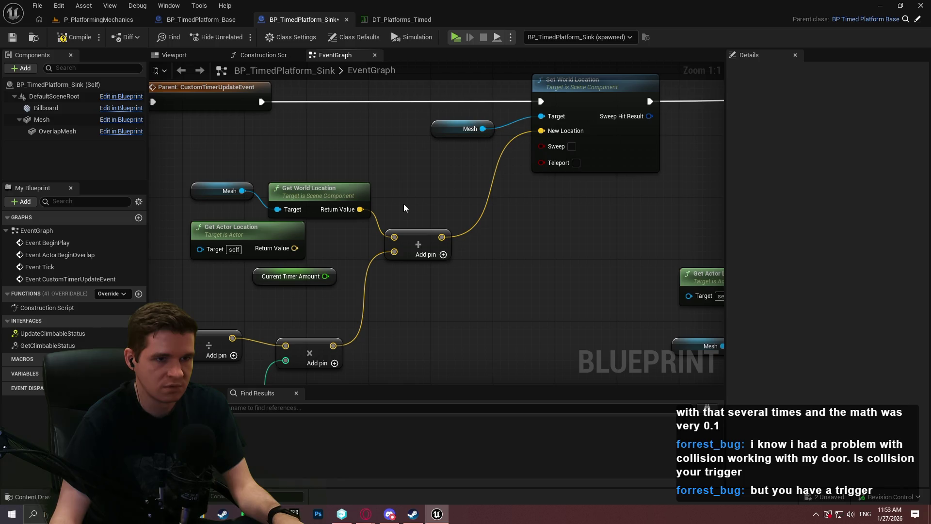
{"action": "left_click_drag", "start_coordinate": [236, 233], "coordinate": [496, 304]}
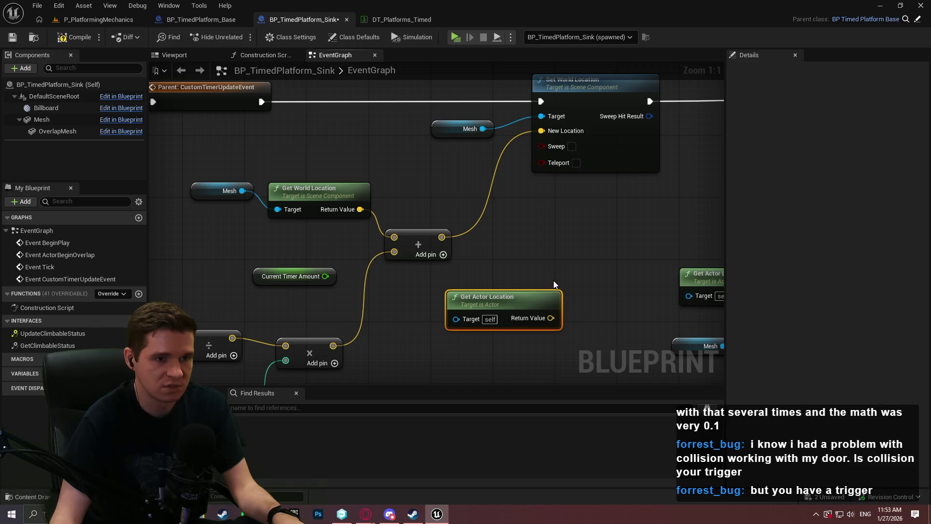
{"action": "mouse_move", "coordinate": [554, 282]}
{"action": "left_mouse_down"}
{"action": "mouse_move", "coordinate": [354, 270]}
{"action": "mouse_move", "coordinate": [530, 222]}
{"action": "mouse_move", "coordinate": [493, 322]}
{"action": "mouse_move", "coordinate": [438, 220]}
{"action": "mouse_move", "coordinate": [372, 314]}
{"action": "mouse_move", "coordinate": [412, 298]}
{"action": "mouse_move", "coordinate": [435, 270]}
{"action": "left_mouse_up"}
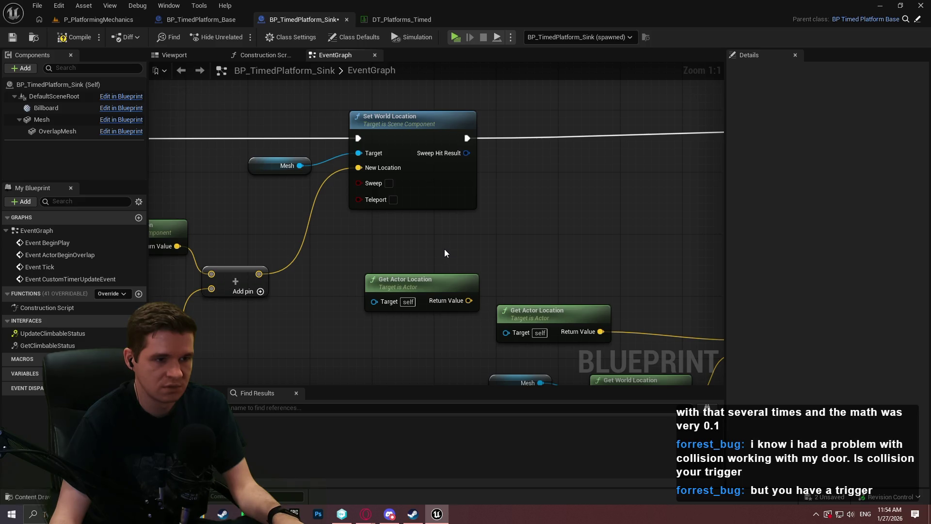
{"action": "left_click", "coordinate": [13, 38]}
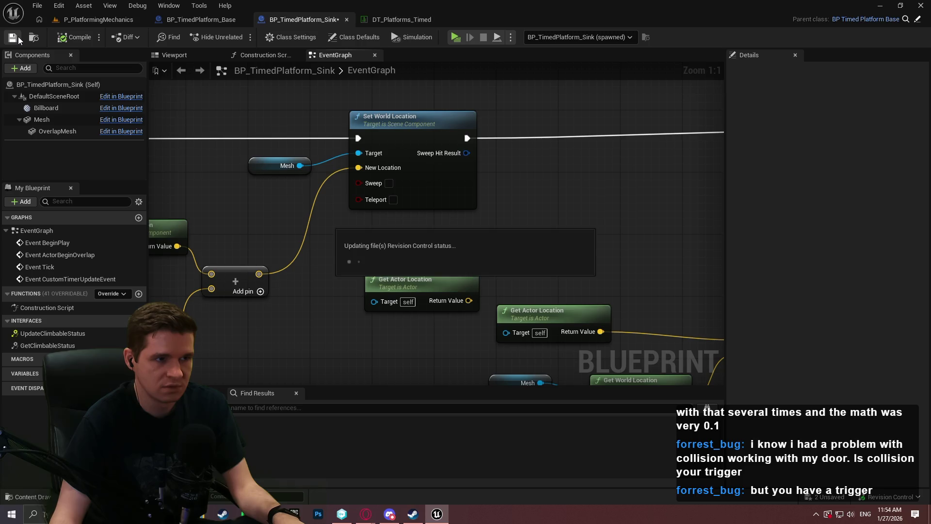
{"action": "left_click", "coordinate": [456, 38]}
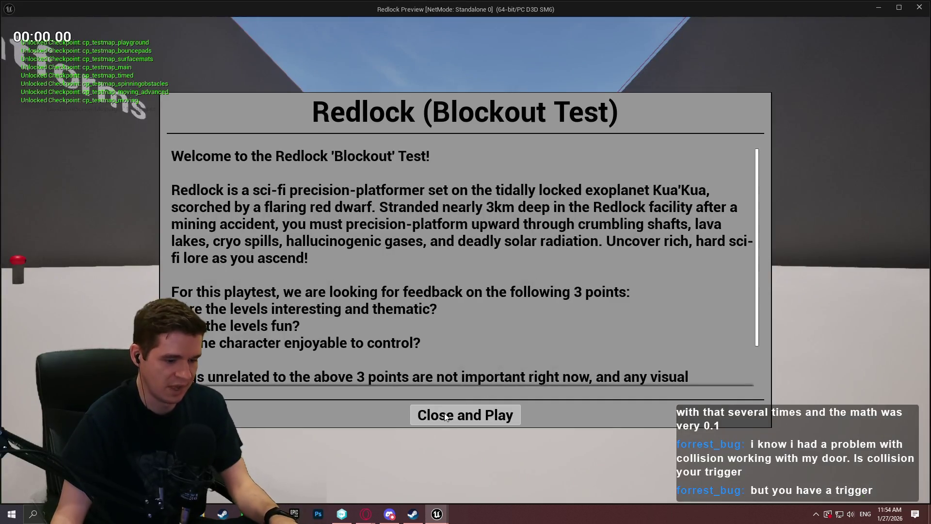
{"action": "left_click", "coordinate": [445, 418]}
{"action": "key", "text": "w"}
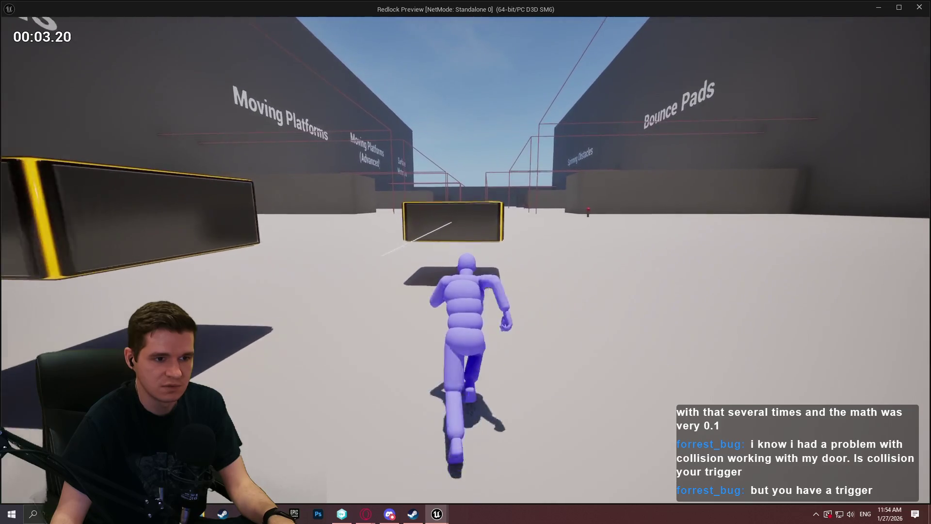
{"action": "key", "text": "space"}
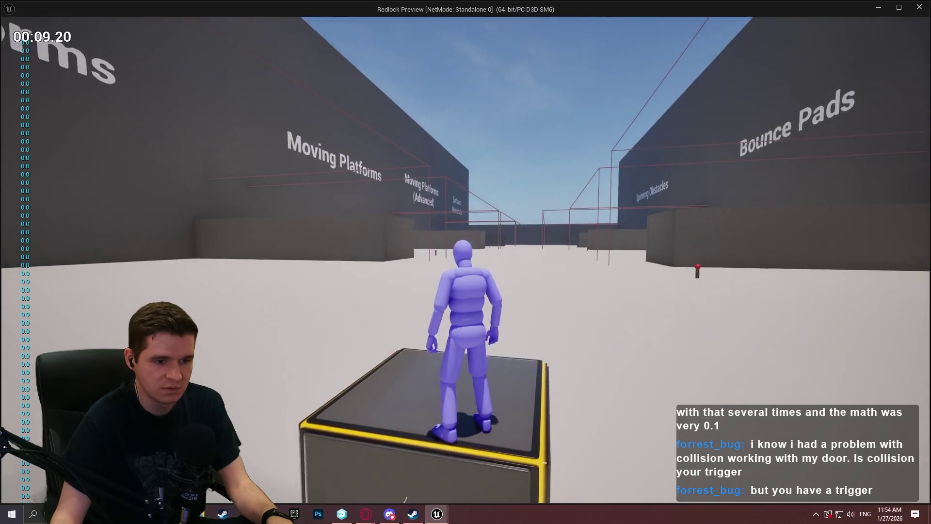
{"action": "key", "text": "s"}
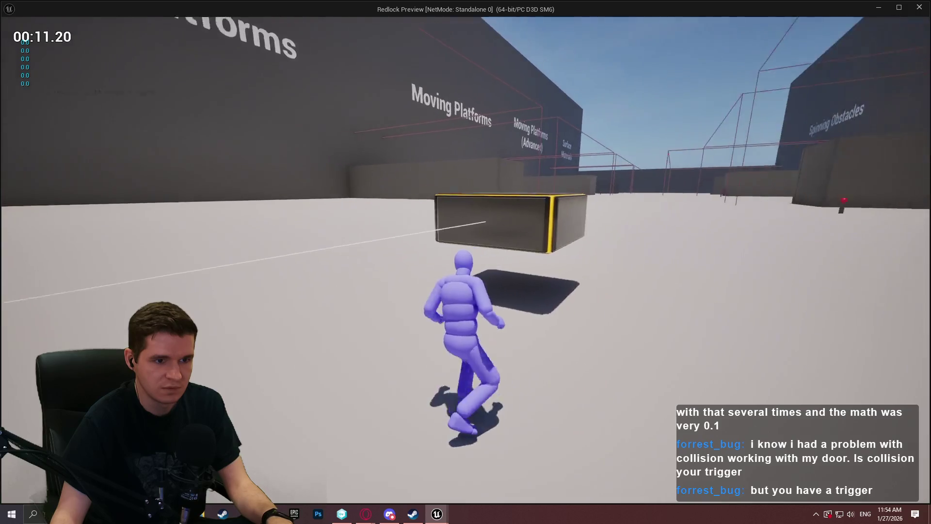
{"action": "key", "text": "space"}
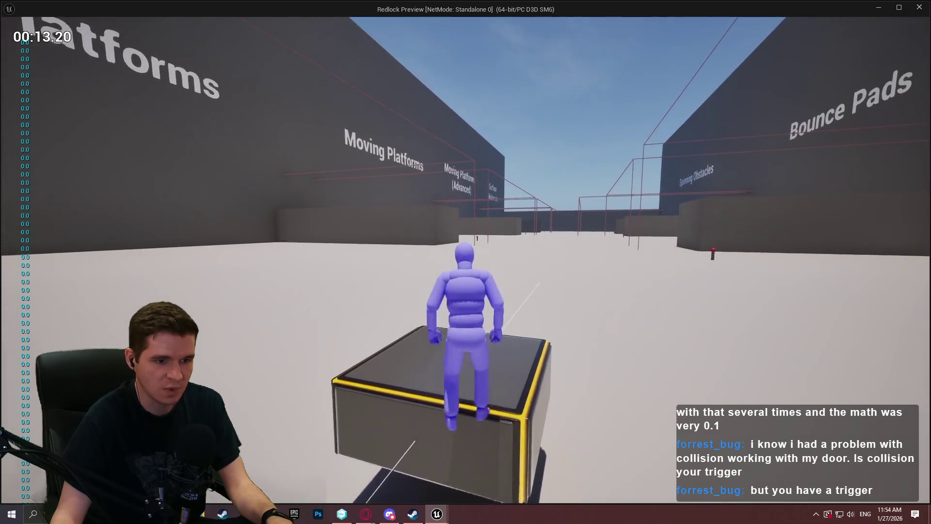
{"action": "key", "text": "s"}
{"action": "key", "text": "w"}
{"action": "key", "text": "space"}
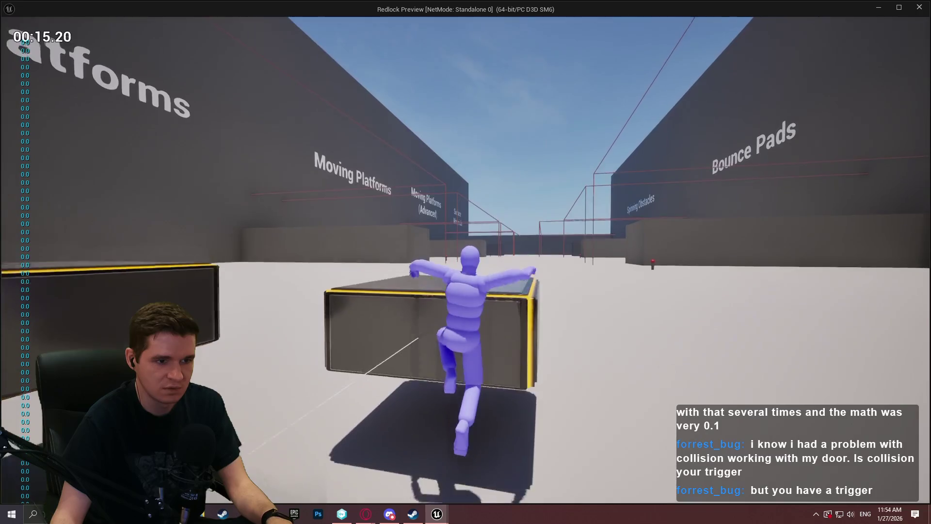
{"action": "key", "text": "space"}
{"action": "key", "text": "w"}
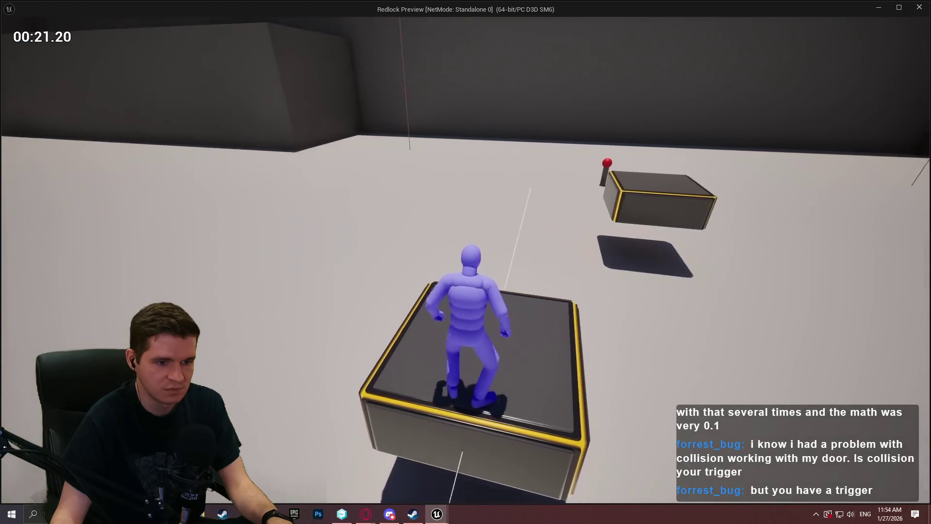
{"action": "key", "text": "w"}
{"action": "key", "text": "space"}
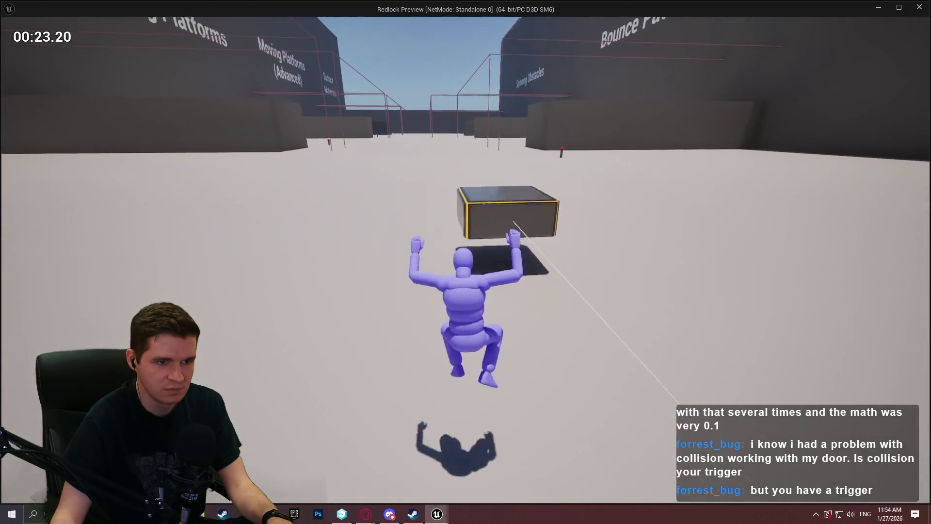
{"action": "key", "text": "w"}
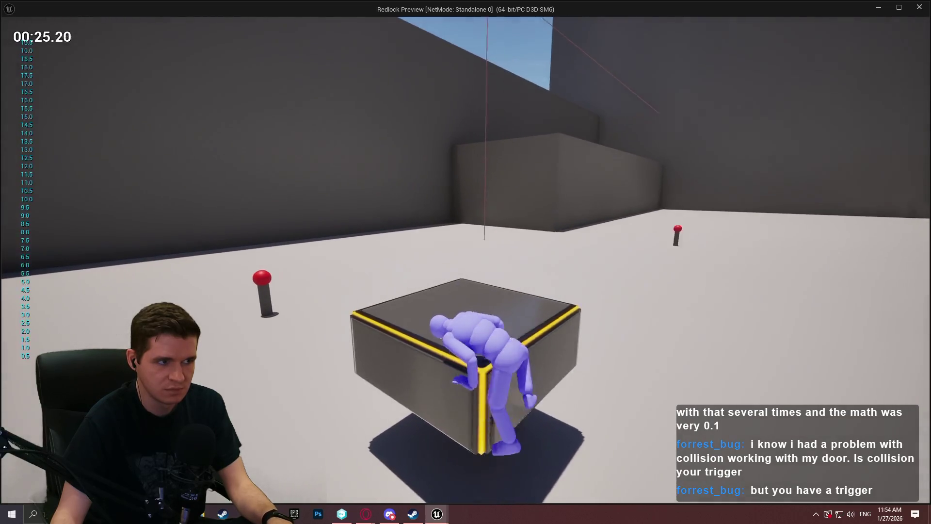
{"action": "key", "text": "w"}
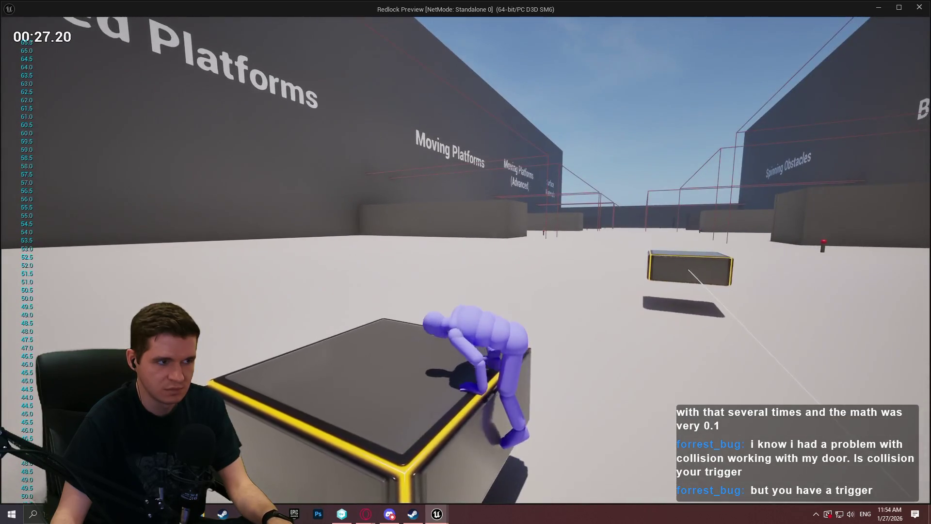
{"action": "key", "text": "w"}
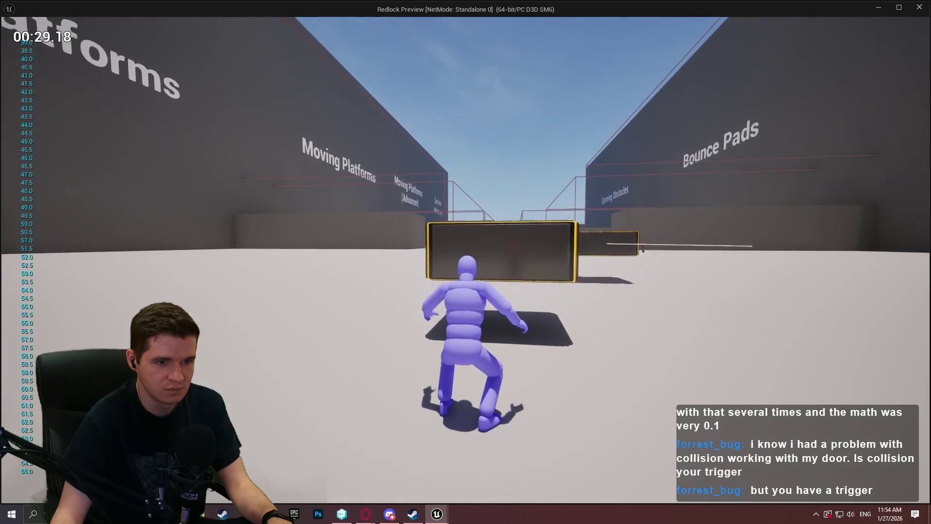
{"action": "key", "text": "w"}
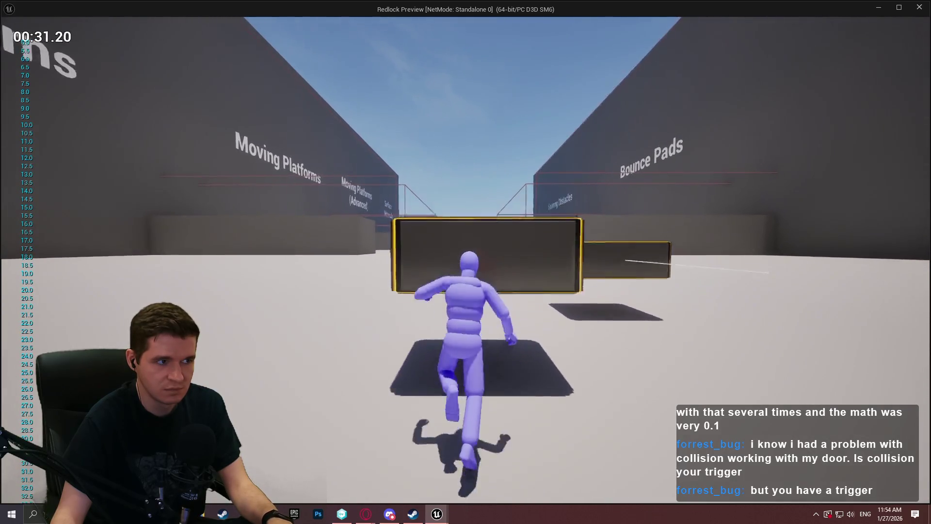
{"action": "key", "text": "w"}
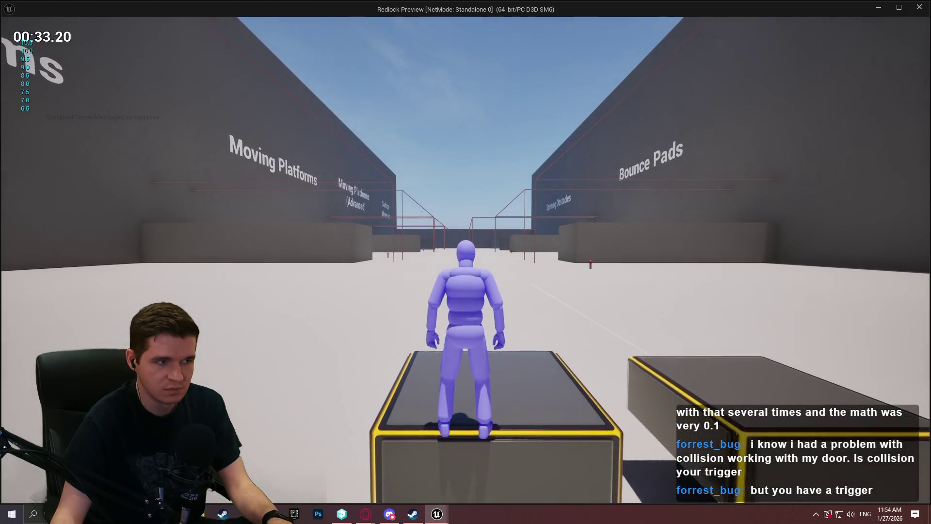
{"action": "key", "text": "w"}
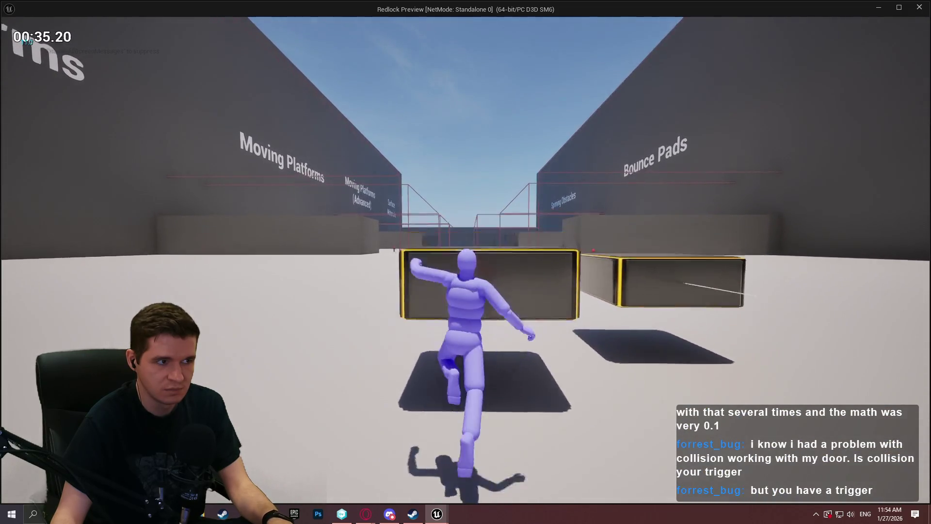
{"action": "key", "text": "w"}
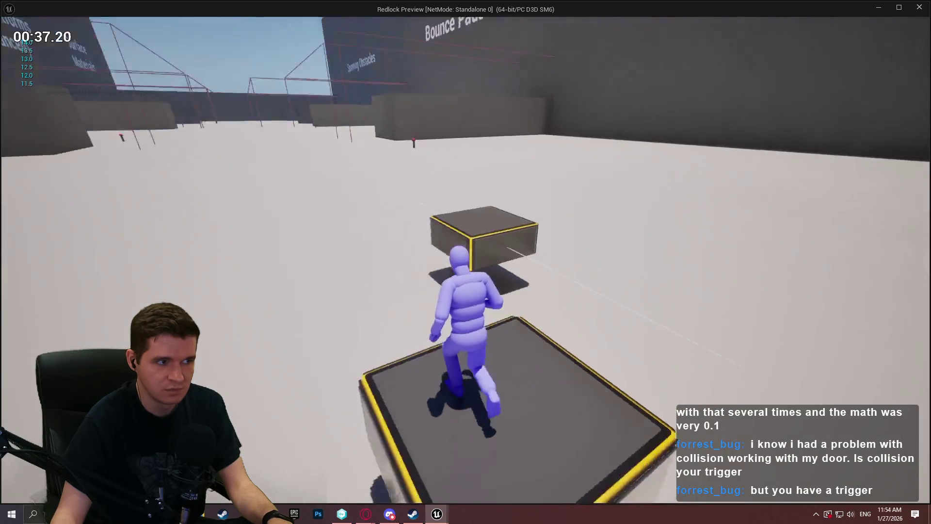
{"action": "key", "text": "w"}
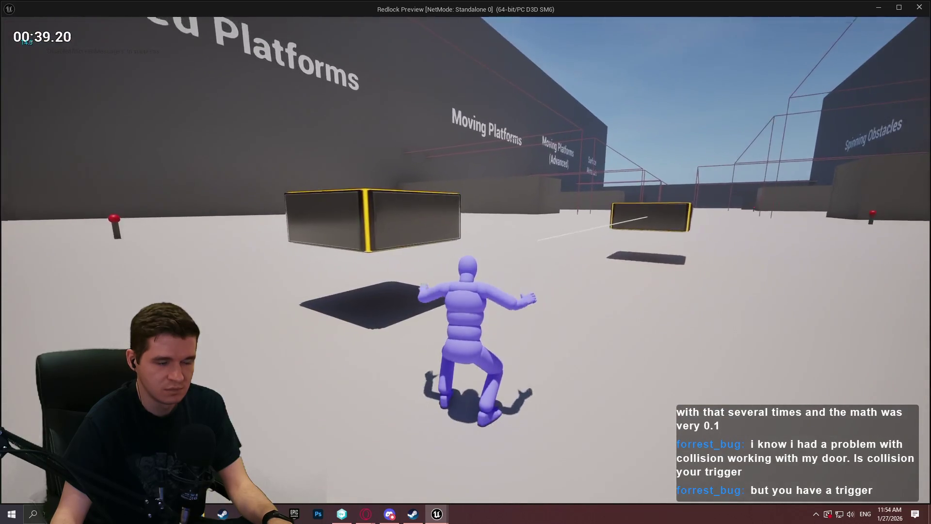
{"action": "key", "text": "Escape"}
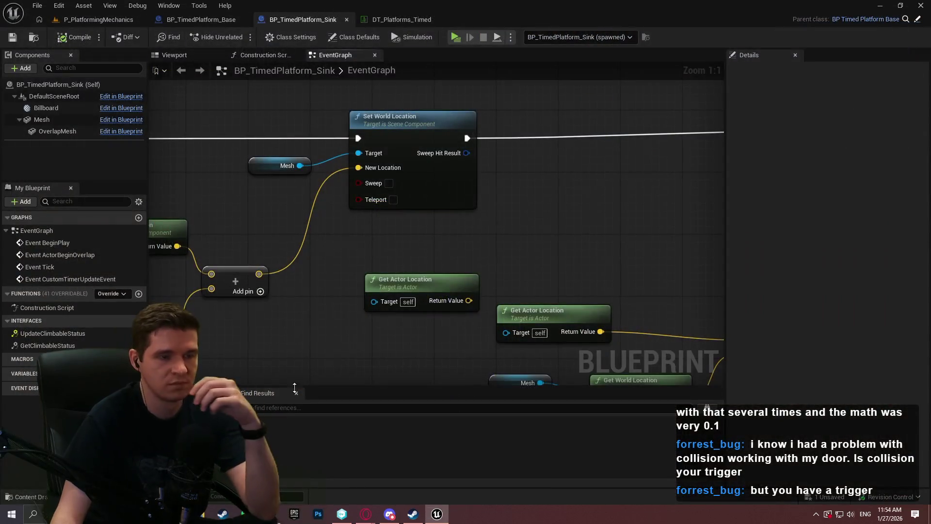
{"action": "scroll", "coordinate": [351, 294], "scroll_direction": "down", "scroll_amount": 3}
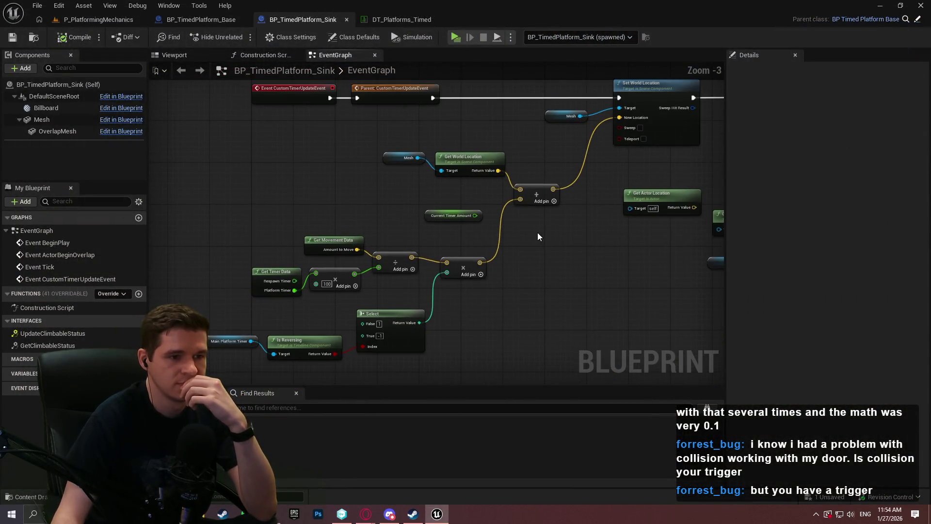
{"action": "left_click_drag", "start_coordinate": [523, 238], "coordinate": [406, 251]}
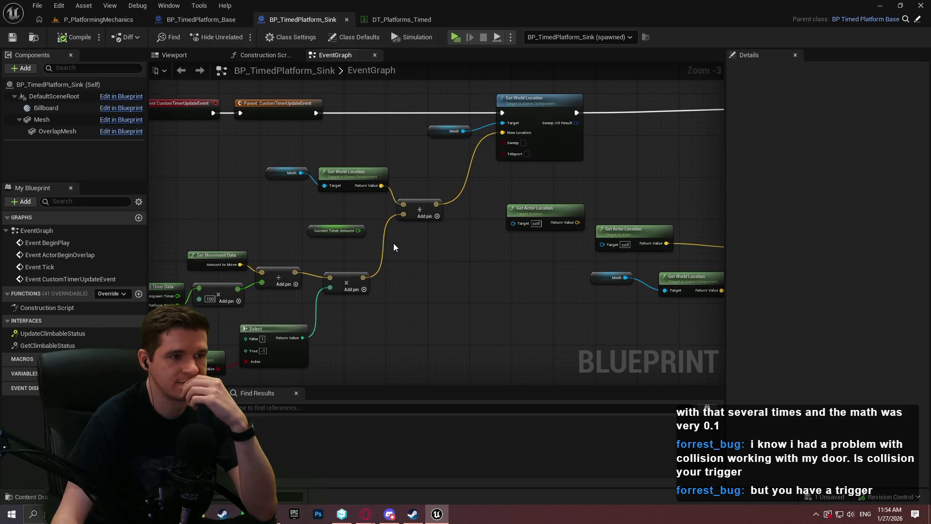
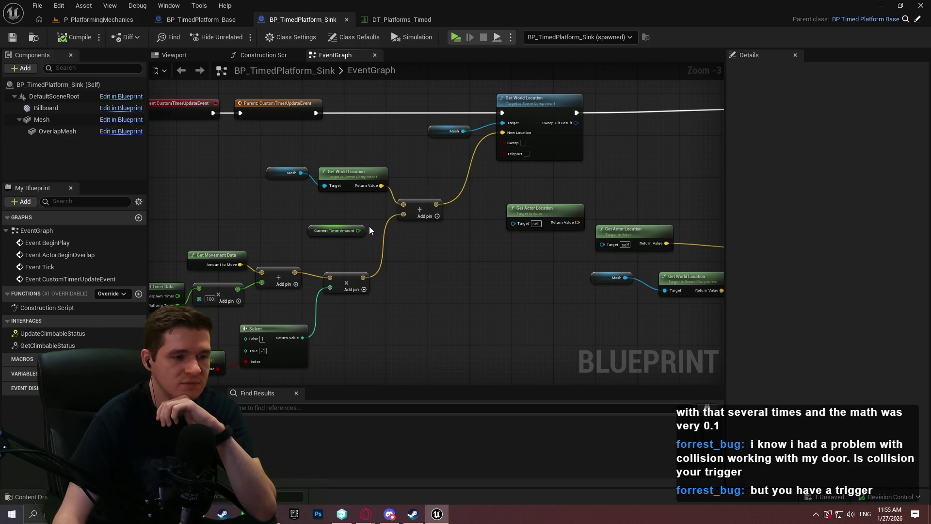
- Pan the Sink graph across the offset chain, then switch to the BP_TimedPlatform_Base blueprint
{"action": "left_click_drag", "start_coordinate": [366, 225], "coordinate": [522, 209]}
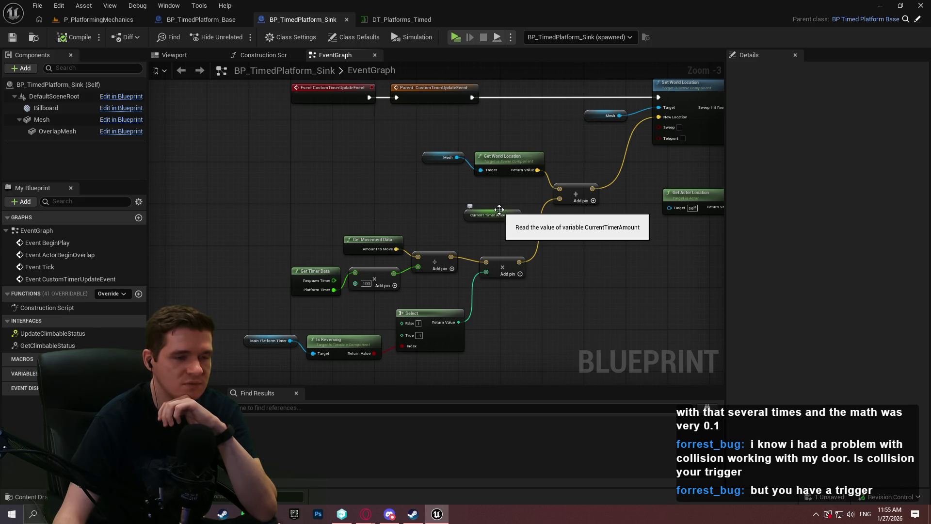
{"action": "left_click", "coordinate": [190, 21]}
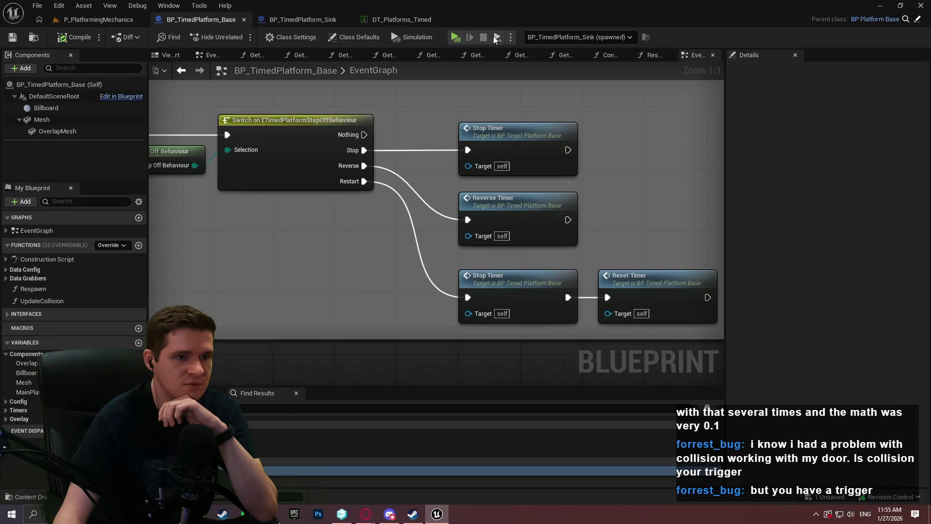
{"action": "left_click", "coordinate": [455, 37]}
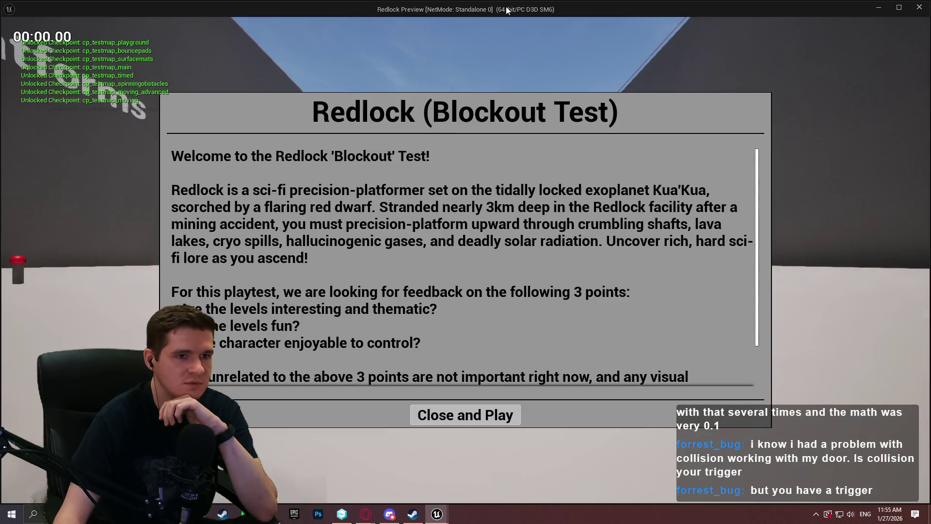
{"action": "key", "text": "alt+Tab"}
{"action": "scroll", "coordinate": [706, 224], "scroll_direction": "down", "scroll_amount": 4}
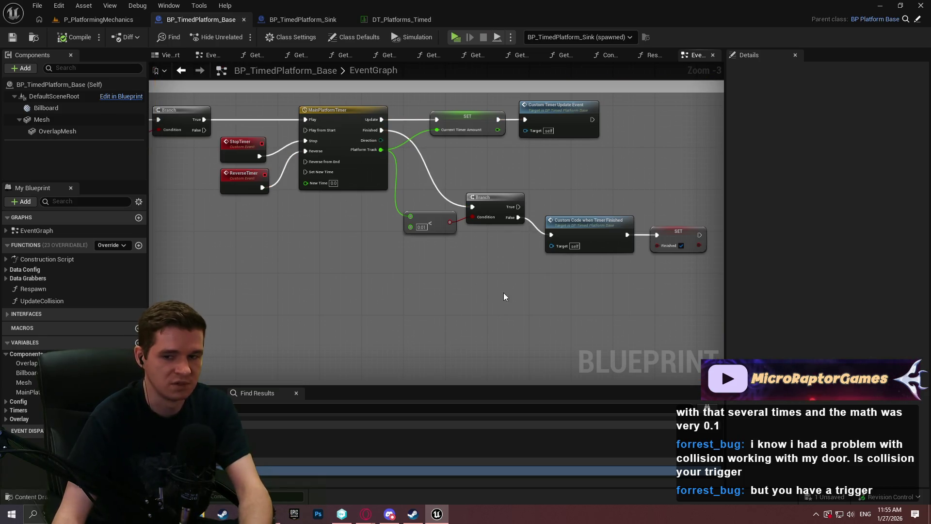
- Stop the play session and survey the overlap, MainPlatformTimer, SET and Custom Code nodes
{"action": "key", "text": "Escape"}
{"action": "mouse_move", "coordinate": [557, 251]}
{"action": "left_mouse_down"}
{"action": "mouse_move", "coordinate": [322, 228]}
{"action": "mouse_move", "coordinate": [462, 248]}
{"action": "mouse_move", "coordinate": [617, 252]}
{"action": "mouse_move", "coordinate": [632, 272]}
{"action": "mouse_move", "coordinate": [603, 200]}
{"action": "mouse_move", "coordinate": [429, 221]}
{"action": "left_mouse_up"}
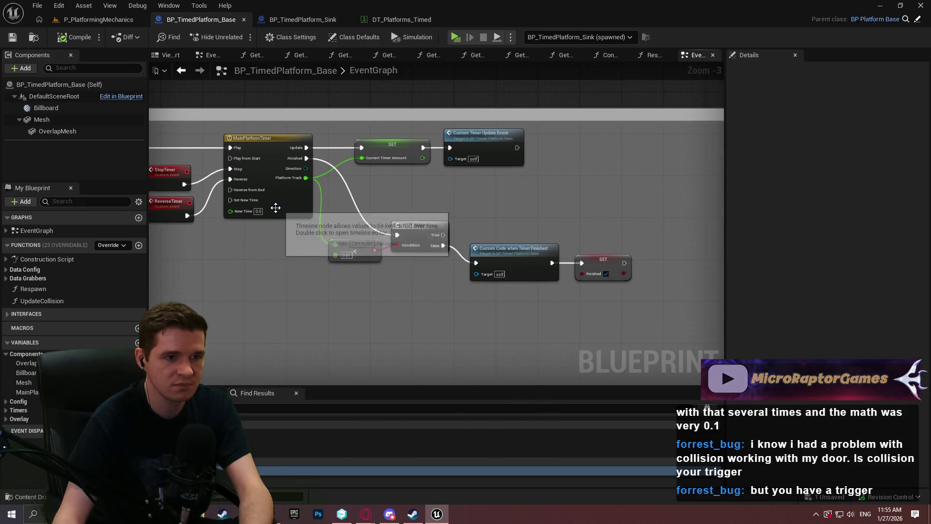
{"action": "scroll", "coordinate": [273, 205], "scroll_direction": "down", "scroll_amount": 1}
{"action": "left_click_drag", "start_coordinate": [273, 206], "coordinate": [703, 172]}
{"action": "left_click_drag", "start_coordinate": [610, 222], "coordinate": [356, 188]}
{"action": "scroll", "coordinate": [356, 188], "scroll_direction": "up", "scroll_amount": 3}
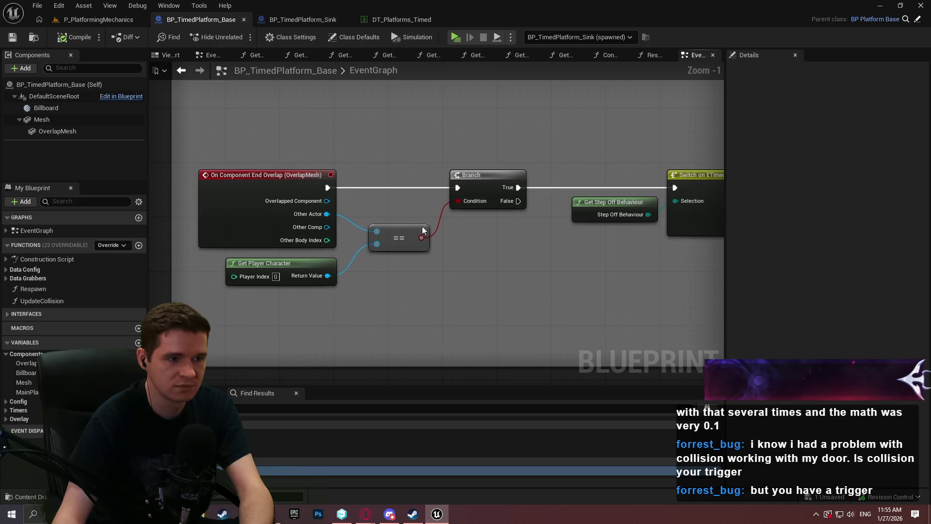
{"action": "scroll", "coordinate": [422, 226], "scroll_direction": "down", "scroll_amount": 2}
{"action": "mouse_move", "coordinate": [422, 241]}
{"action": "left_mouse_down"}
{"action": "mouse_move", "coordinate": [214, 220]}
{"action": "mouse_move", "coordinate": [437, 214]}
{"action": "mouse_move", "coordinate": [416, 268]}
{"action": "mouse_move", "coordinate": [403, 364]}
{"action": "left_mouse_up"}
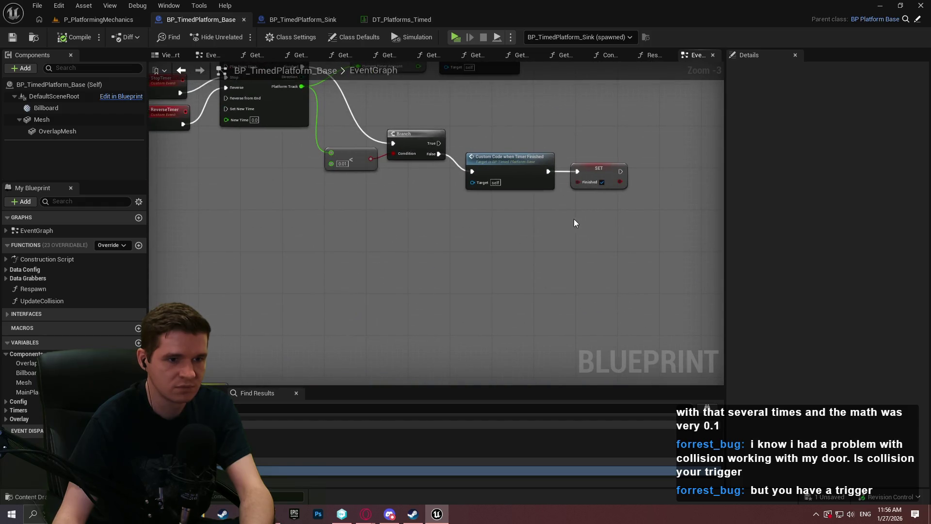
{"action": "left_click_drag", "start_coordinate": [572, 216], "coordinate": [713, 271]}
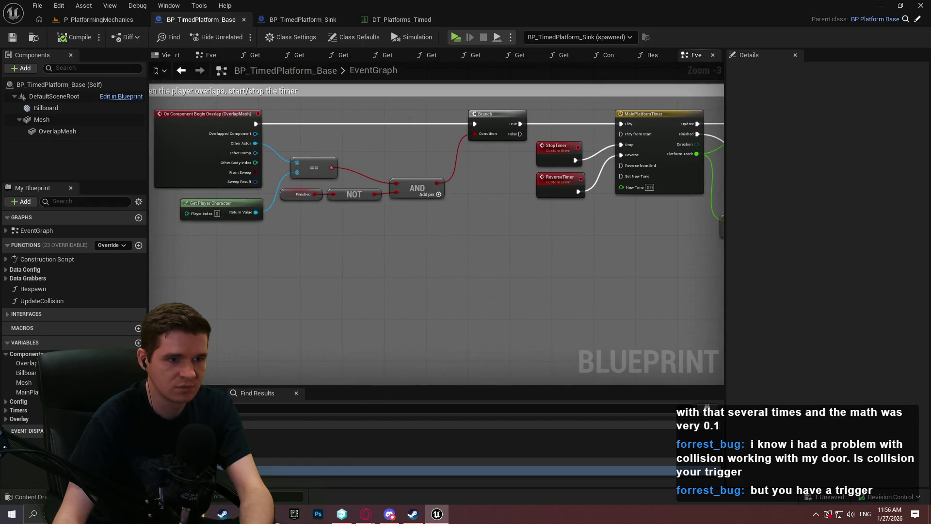
{"action": "left_click_drag", "start_coordinate": [513, 283], "coordinate": [447, 264]}
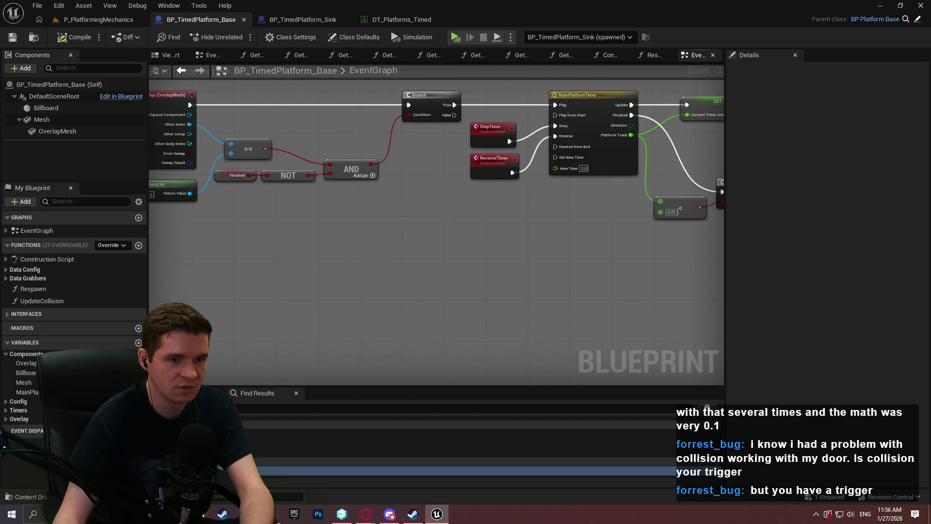
{"action": "mouse_move", "coordinate": [631, 262]}
{"action": "left_mouse_down"}
{"action": "mouse_move", "coordinate": [285, 260]}
{"action": "mouse_move", "coordinate": [413, 283]}
{"action": "left_mouse_up"}
- Add a Get Timer Data node beside the timer-finished logic
{"action": "right_click", "coordinate": [451, 306]}
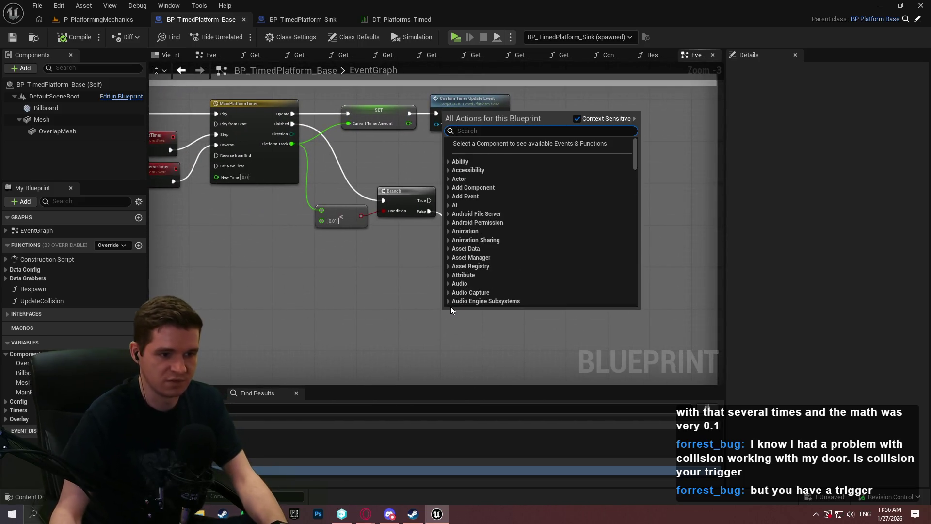
{"action": "type", "text": "re"}
{"action": "key", "text": "BackSpace"}
{"action": "key", "text": "BackSpace"}
{"action": "type", "text": "timer"}
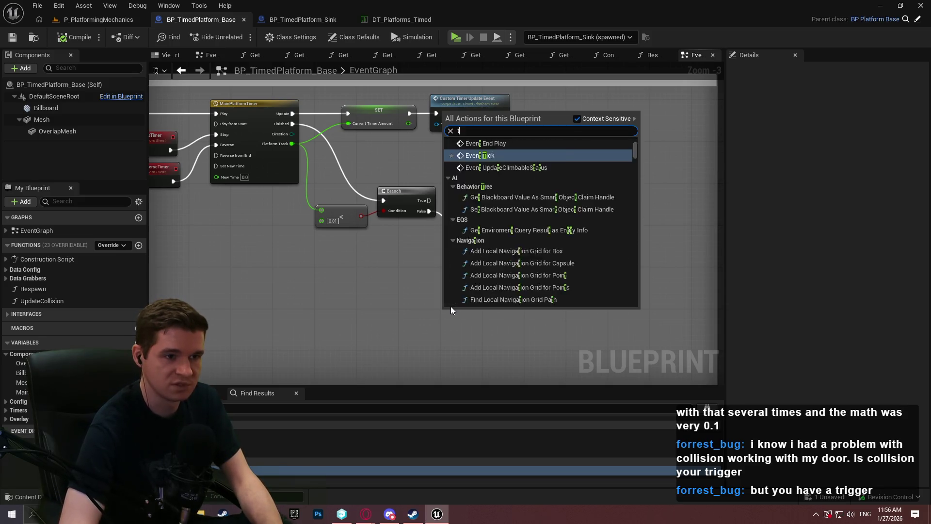
{"action": "left_click", "coordinate": [495, 175]}
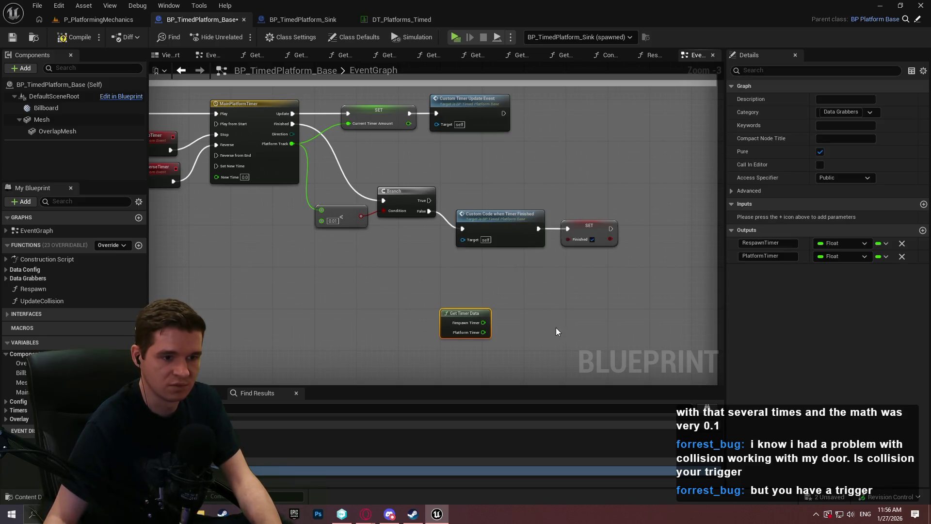
{"action": "scroll", "coordinate": [448, 293], "scroll_direction": "up", "scroll_amount": 2}
{"action": "mouse_move", "coordinate": [448, 293]}
{"action": "left_mouse_down"}
{"action": "mouse_move", "coordinate": [467, 248]}
{"action": "mouse_move", "coordinate": [513, 248]}
{"action": "left_mouse_up"}
- Add a Branch and a Respawn Timer greater-than 0.0 comparison
{"action": "type", "text": "<"}
{"action": "left_click", "coordinate": [575, 318]}
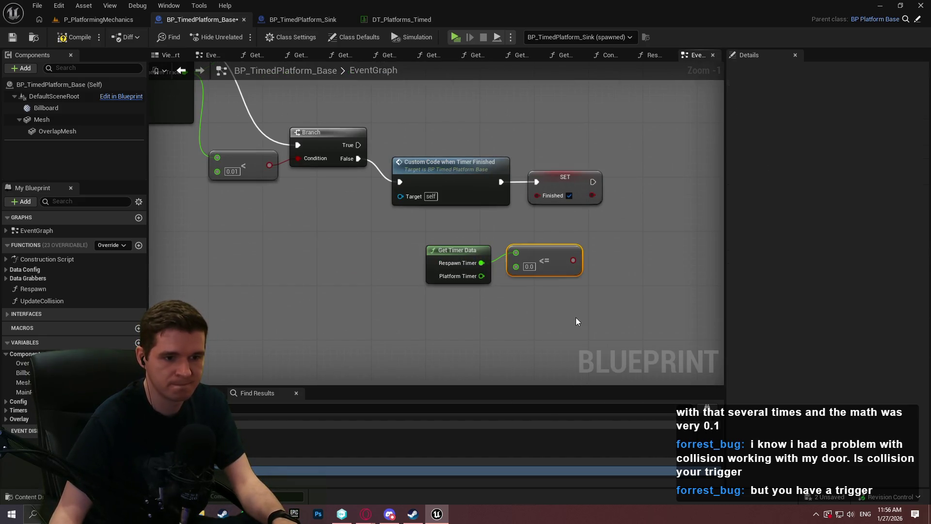
{"action": "left_click", "coordinate": [602, 235]}
{"action": "left_click_drag", "start_coordinate": [572, 262], "coordinate": [599, 291]}
{"action": "key", "text": "Escape"}
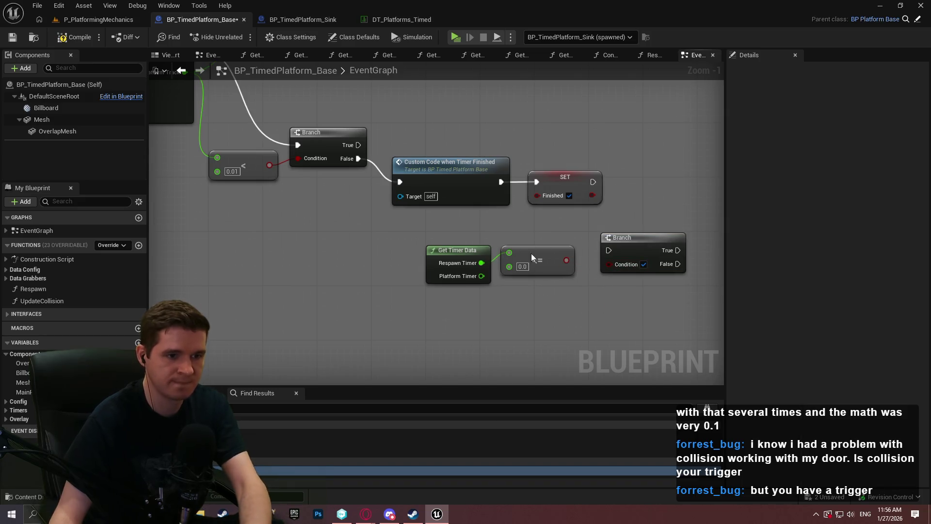
{"action": "mouse_move", "coordinate": [482, 263]}
{"action": "left_mouse_down"}
{"action": "mouse_move", "coordinate": [510, 263]}
{"action": "mouse_move", "coordinate": [532, 247]}
{"action": "mouse_move", "coordinate": [620, 269]}
{"action": "left_mouse_up"}
{"action": "type", "text": ">"}
{"action": "left_click", "coordinate": [554, 332]}
{"action": "left_click_drag", "start_coordinate": [563, 267], "coordinate": [591, 266]}
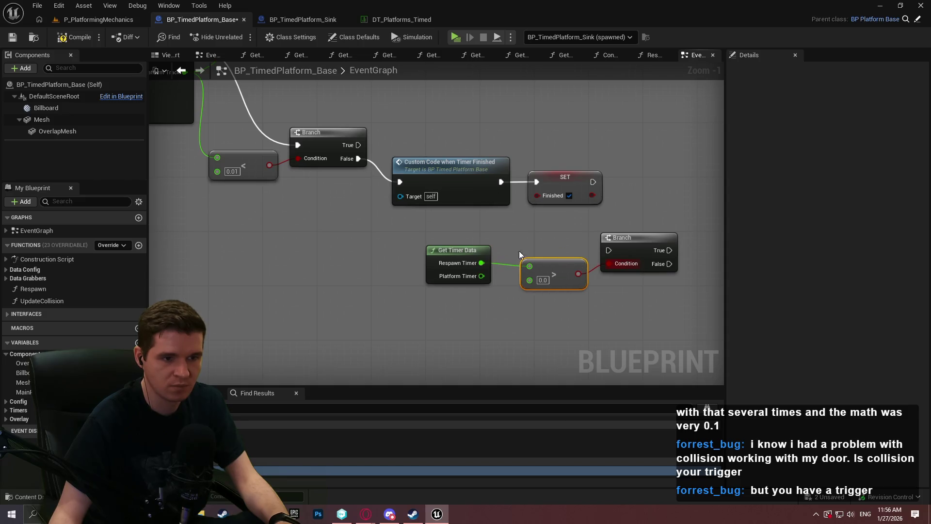
{"action": "left_click_drag", "start_coordinate": [475, 250], "coordinate": [500, 265]}
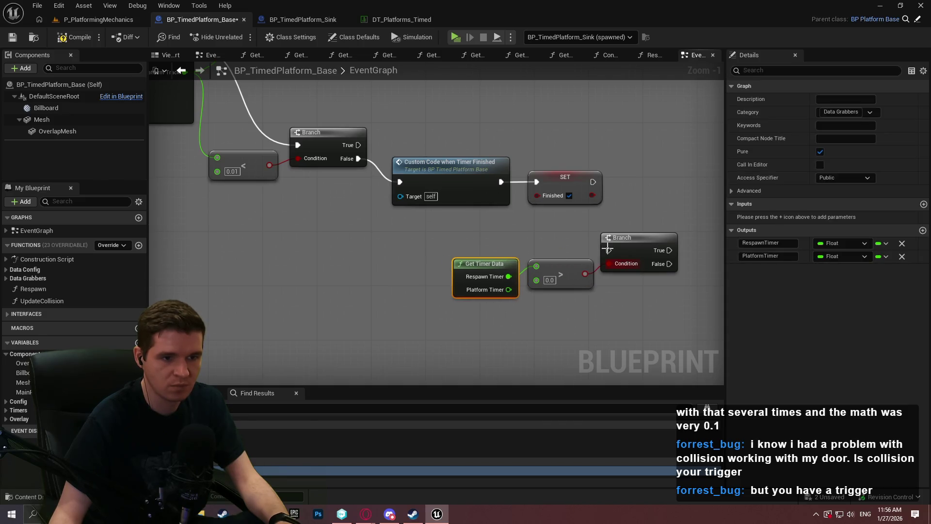
- Wire Custom Code into the Branch and SET Finished from True, widen the comment, and save
{"action": "left_click_drag", "start_coordinate": [609, 251], "coordinate": [510, 193]}
{"action": "mouse_move", "coordinate": [543, 167]}
{"action": "left_mouse_down"}
{"action": "mouse_move", "coordinate": [540, 180]}
{"action": "mouse_move", "coordinate": [674, 248]}
{"action": "left_mouse_up"}
{"action": "left_click_drag", "start_coordinate": [667, 323], "coordinate": [395, 230]}
{"action": "left_click_drag", "start_coordinate": [572, 249], "coordinate": [676, 180]}
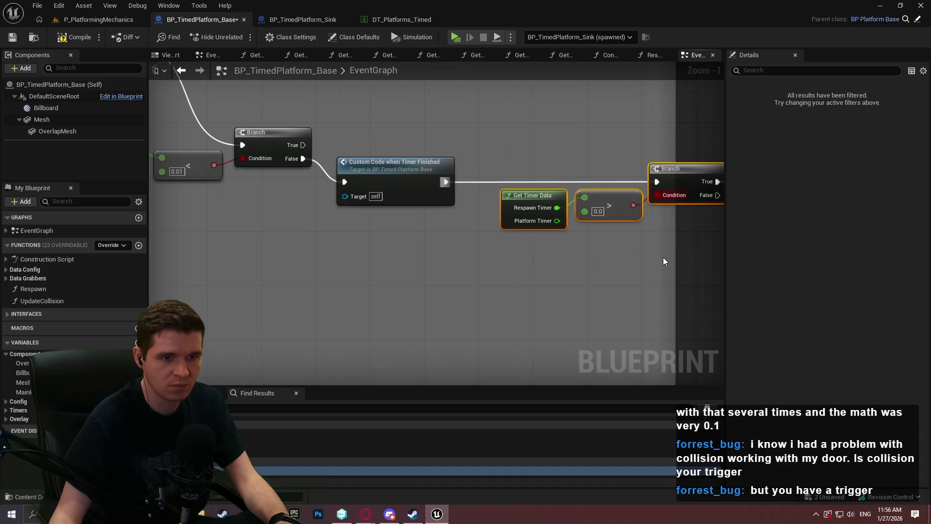
{"action": "left_click_drag", "start_coordinate": [663, 258], "coordinate": [573, 216]}
{"action": "mouse_move", "coordinate": [492, 222]}
{"action": "left_mouse_down"}
{"action": "mouse_move", "coordinate": [661, 209]}
{"action": "mouse_move", "coordinate": [652, 210]}
{"action": "left_mouse_up"}
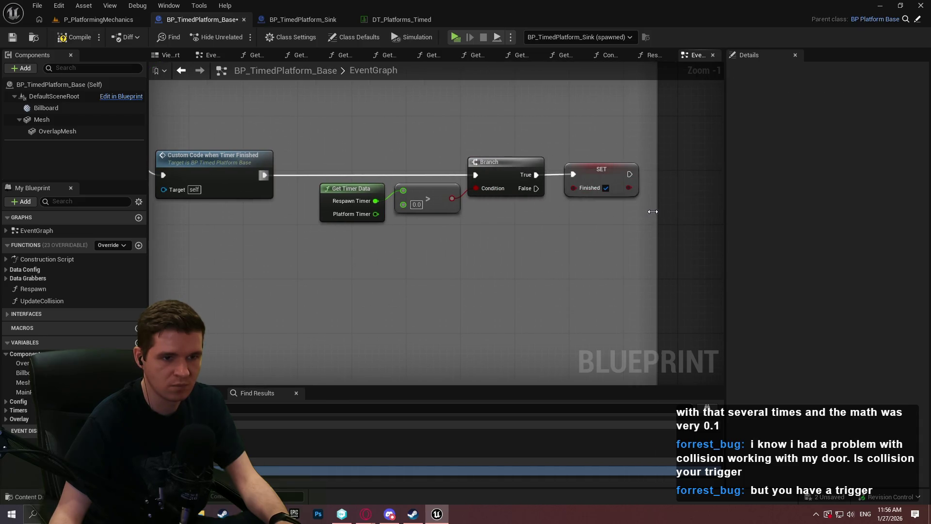
{"action": "scroll", "coordinate": [601, 257], "scroll_direction": "down", "scroll_amount": 4}
{"action": "scroll", "coordinate": [604, 256], "scroll_direction": "up", "scroll_amount": 2}
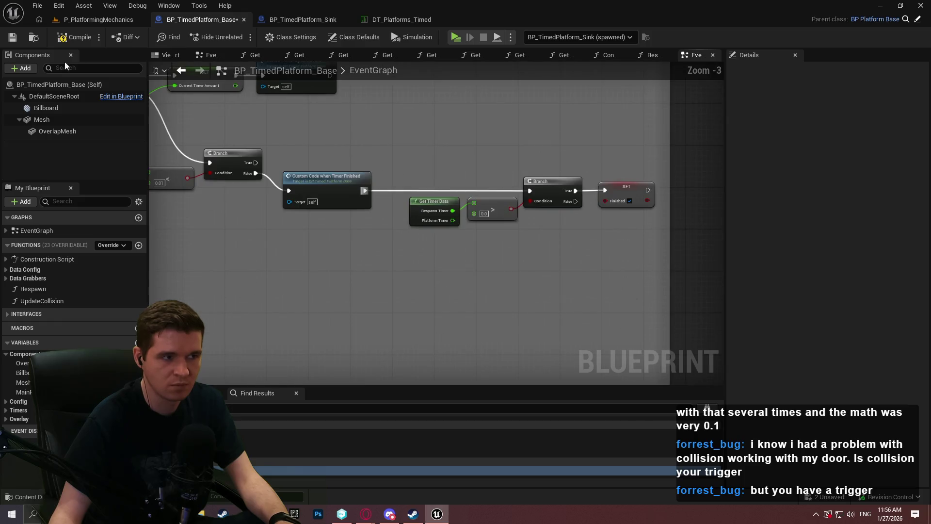
{"action": "left_click", "coordinate": [8, 39]}
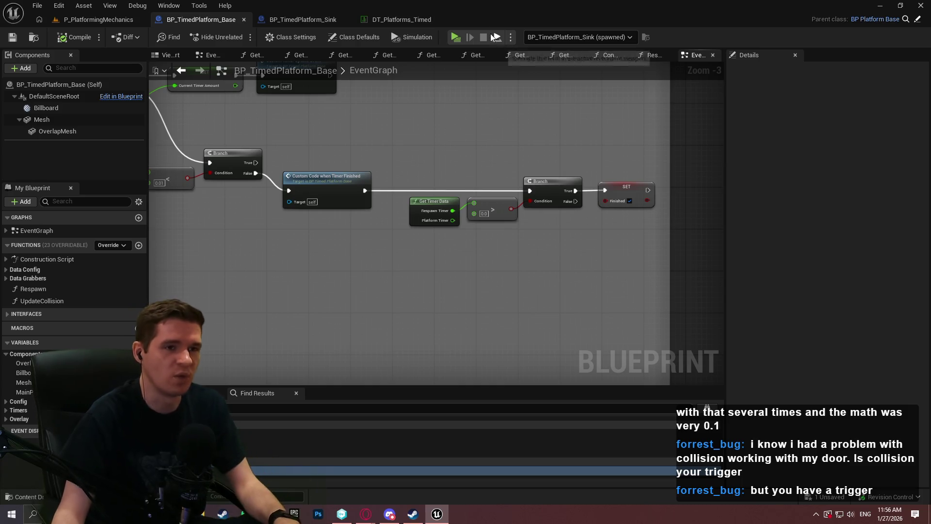
- Start a play test and jump on and off the sinking platform
{"action": "left_click", "coordinate": [453, 38]}
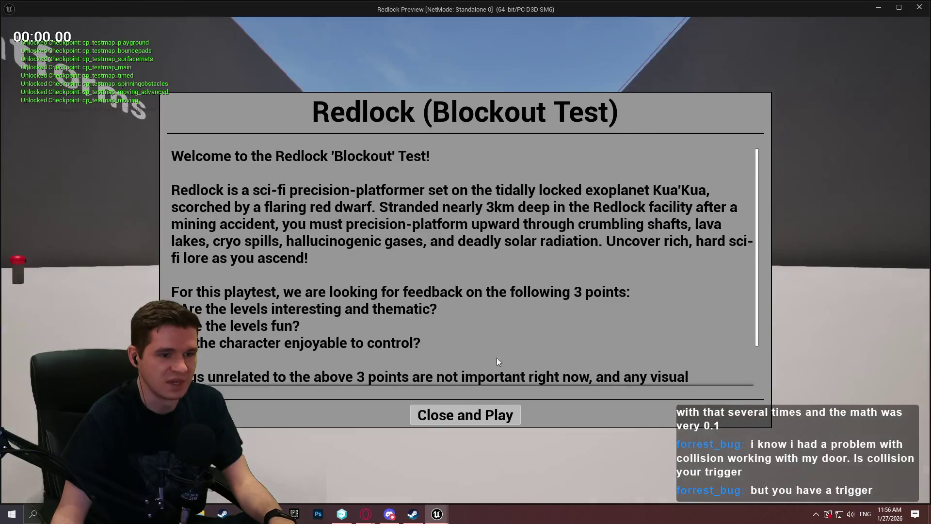
{"action": "left_click", "coordinate": [482, 410]}
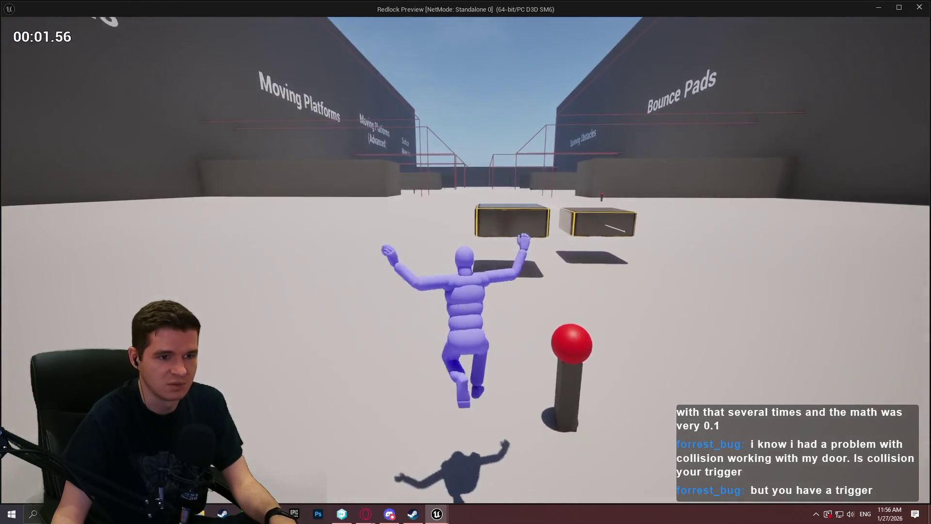
{"action": "key", "text": "space"}
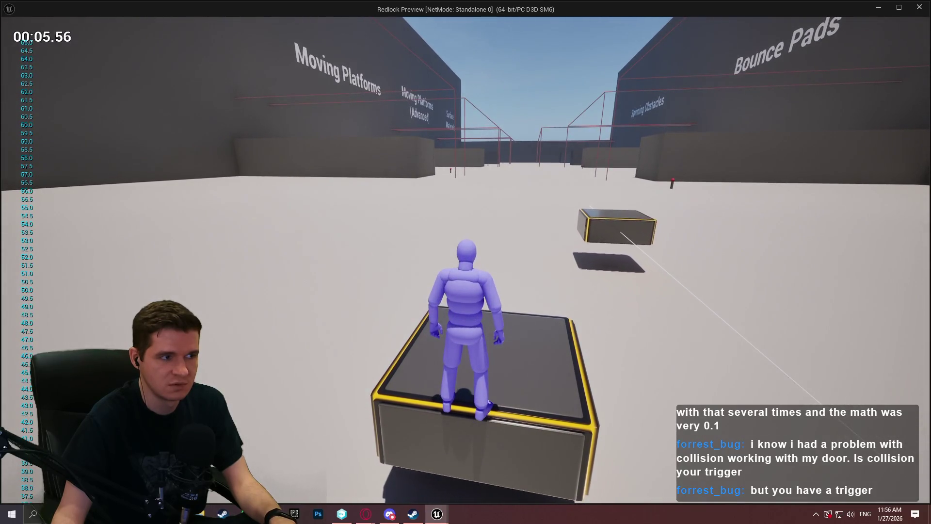
{"action": "key", "text": "s"}
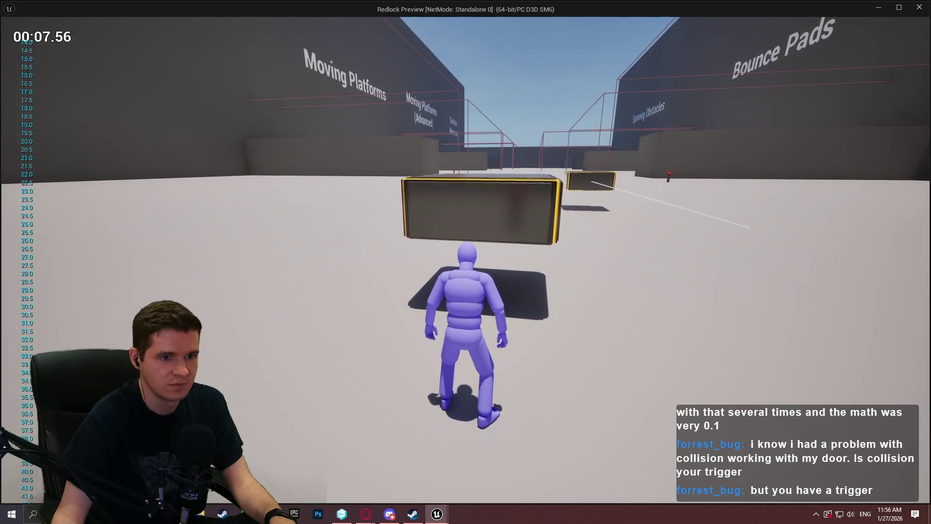
{"action": "key", "text": "w"}
{"action": "key", "text": "space"}
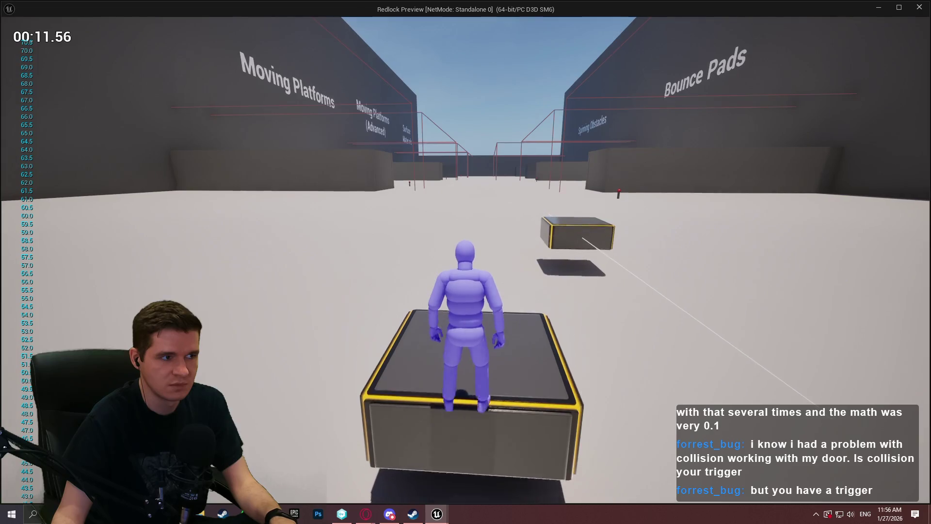
{"action": "key", "text": "s"}
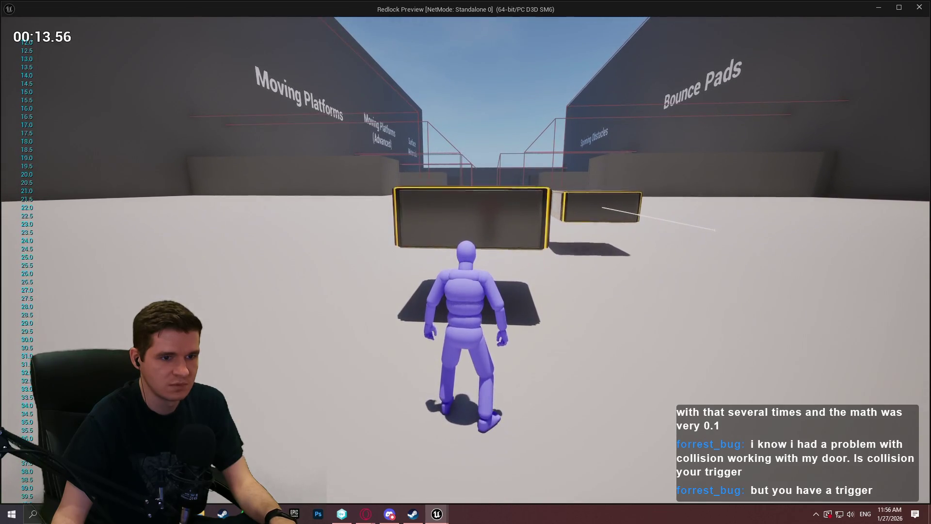
- Climb onto the platform again, walk across, back off, and end the session
{"action": "key", "text": "w"}
{"action": "key", "text": "space"}
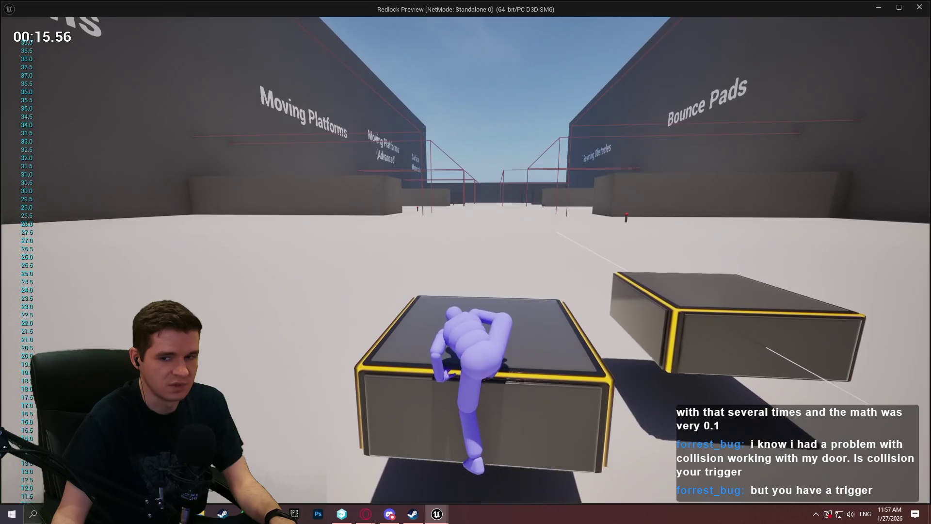
{"action": "key", "text": "w"}
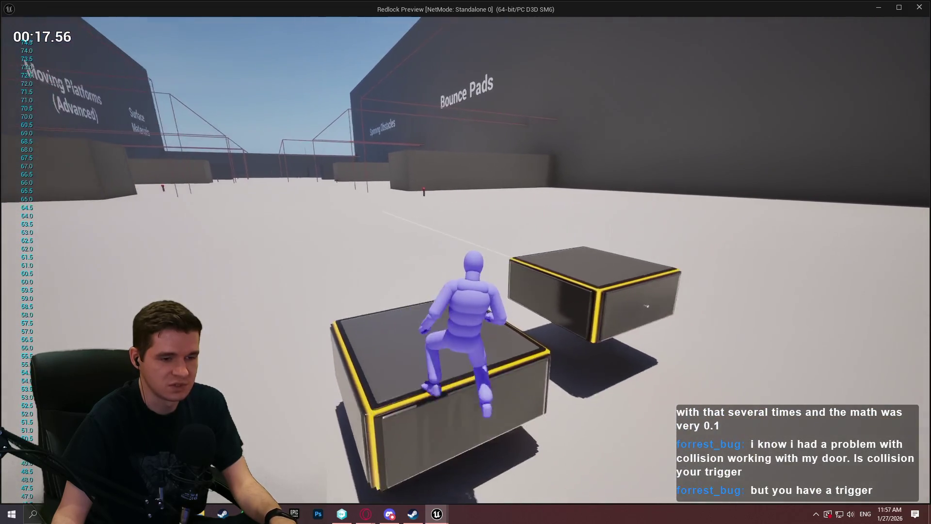
{"action": "key", "text": "s"}
{"action": "key", "text": "w"}
{"action": "key", "text": "space"}
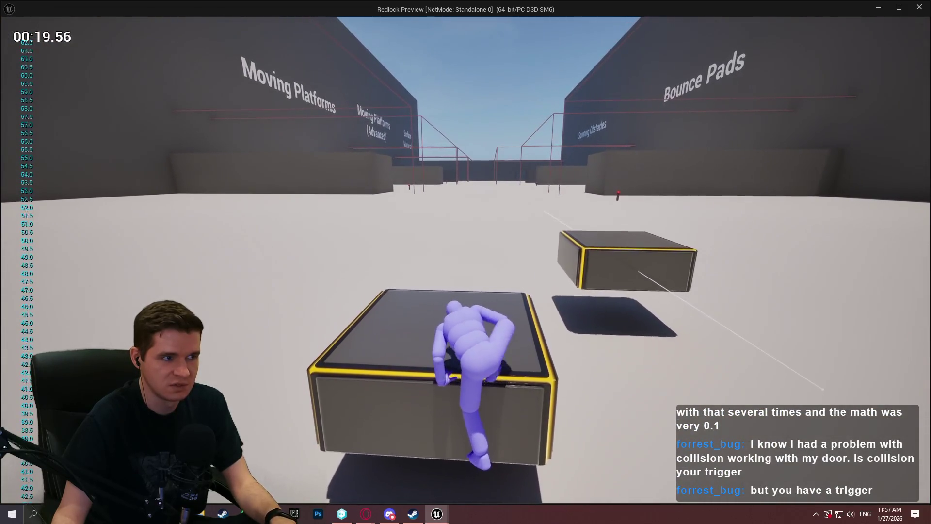
{"action": "key", "text": "s"}
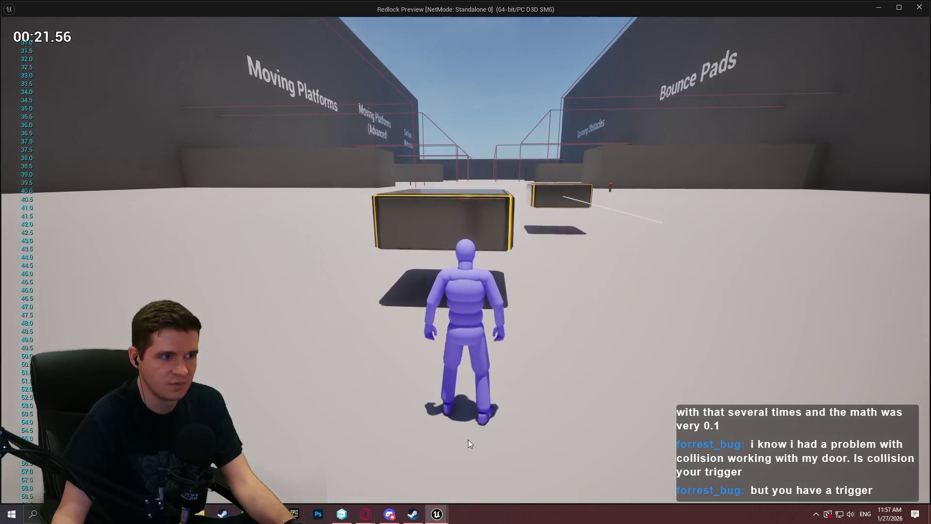
{"action": "key", "text": "Escape"}
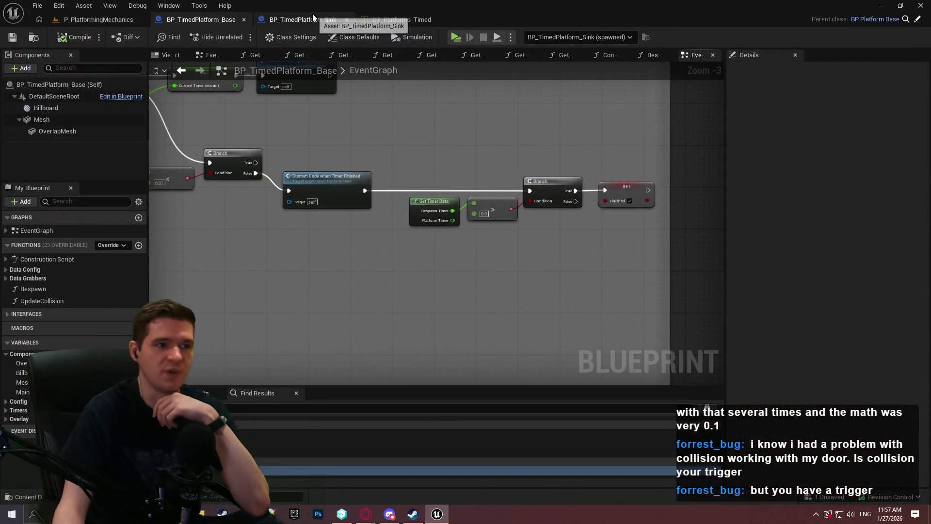
- Review the Base graph, then frame BP_TimedPlatform_Sink's location math nodes
{"action": "scroll", "coordinate": [386, 134], "scroll_direction": "down", "scroll_amount": 2}
{"action": "mouse_move", "coordinate": [386, 134]}
{"action": "left_mouse_down"}
{"action": "mouse_move", "coordinate": [472, 204]}
{"action": "mouse_move", "coordinate": [717, 141]}
{"action": "left_mouse_up"}
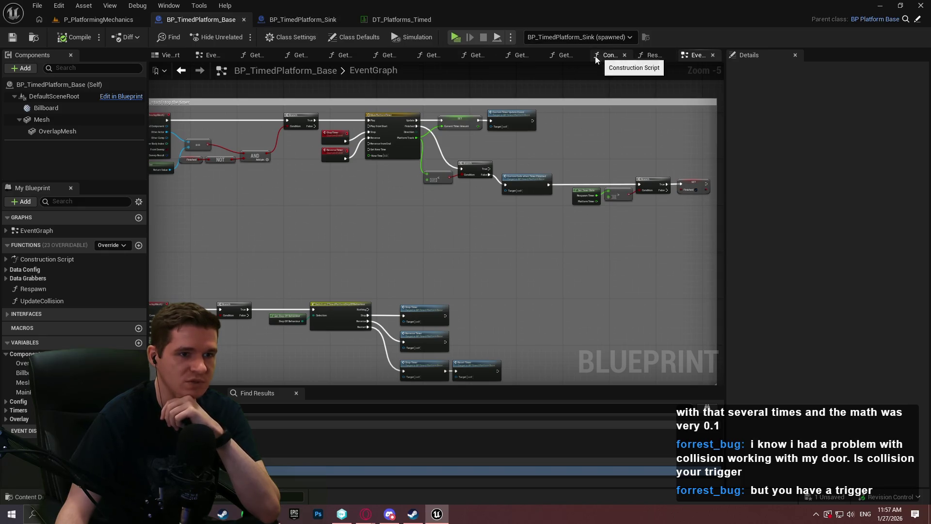
{"action": "left_click", "coordinate": [314, 18]}
{"action": "scroll", "coordinate": [494, 246], "scroll_direction": "down", "scroll_amount": 2}
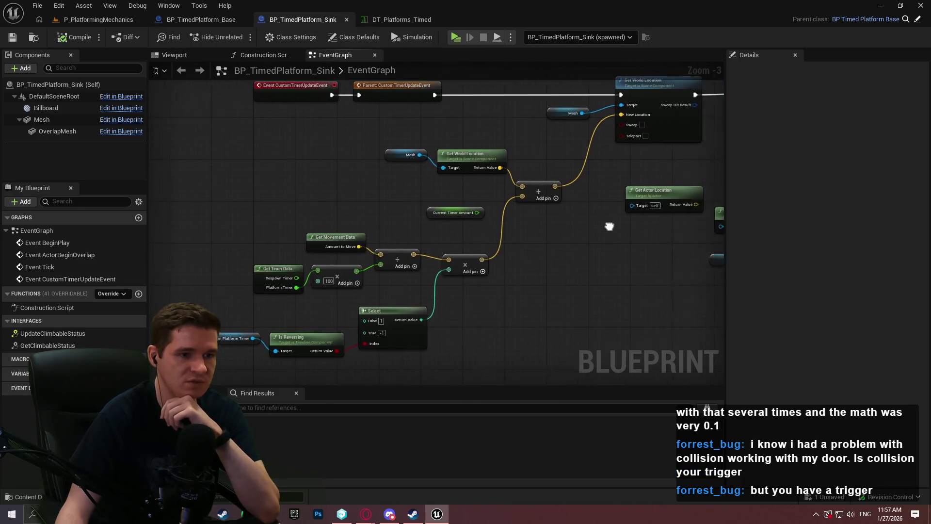
{"action": "scroll", "coordinate": [494, 248], "scroll_direction": "up", "scroll_amount": 2}
{"action": "mouse_move", "coordinate": [494, 249]}
{"action": "left_mouse_down"}
{"action": "mouse_move", "coordinate": [537, 293]}
{"action": "mouse_move", "coordinate": [320, 301]}
{"action": "mouse_move", "coordinate": [592, 278]}
{"action": "mouse_move", "coordinate": [602, 160]}
{"action": "mouse_move", "coordinate": [623, 178]}
{"action": "mouse_move", "coordinate": [570, 292]}
{"action": "left_mouse_up"}
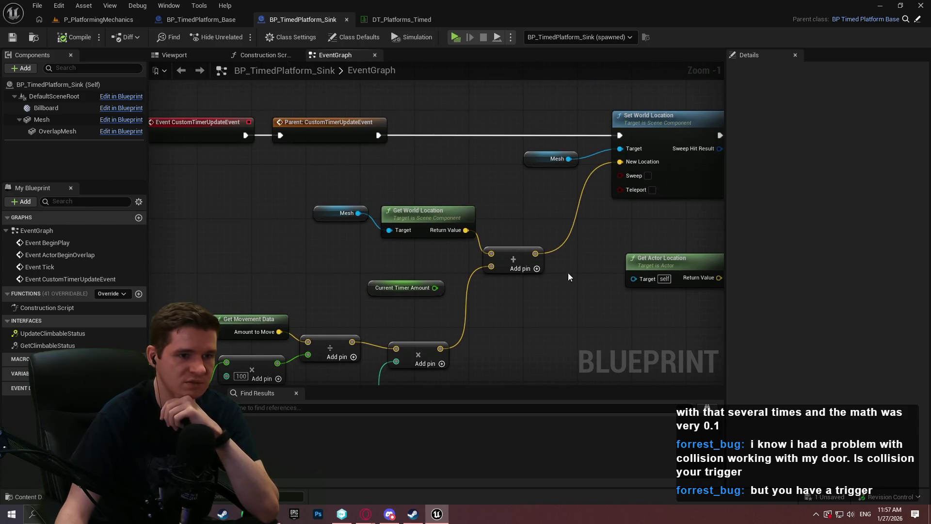
{"action": "left_click_drag", "start_coordinate": [576, 215], "coordinate": [591, 87]}
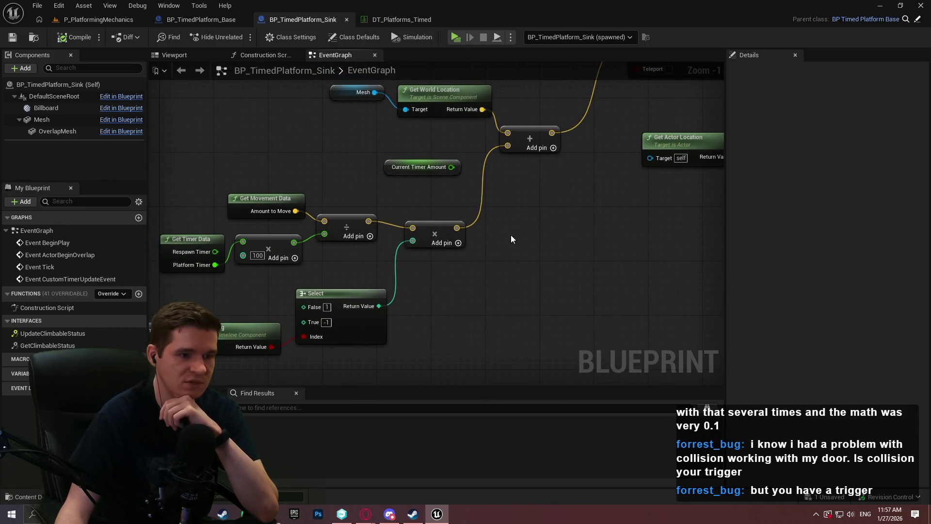
- Delete the multiply node and wire the divide result straight into the Add node
{"action": "left_click_drag", "start_coordinate": [510, 268], "coordinate": [435, 231]}
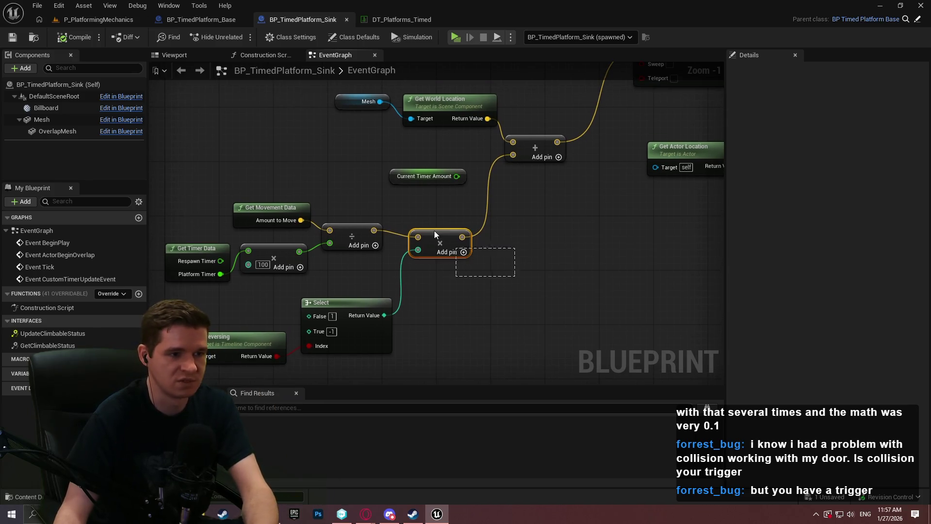
{"action": "key", "text": "Delete"}
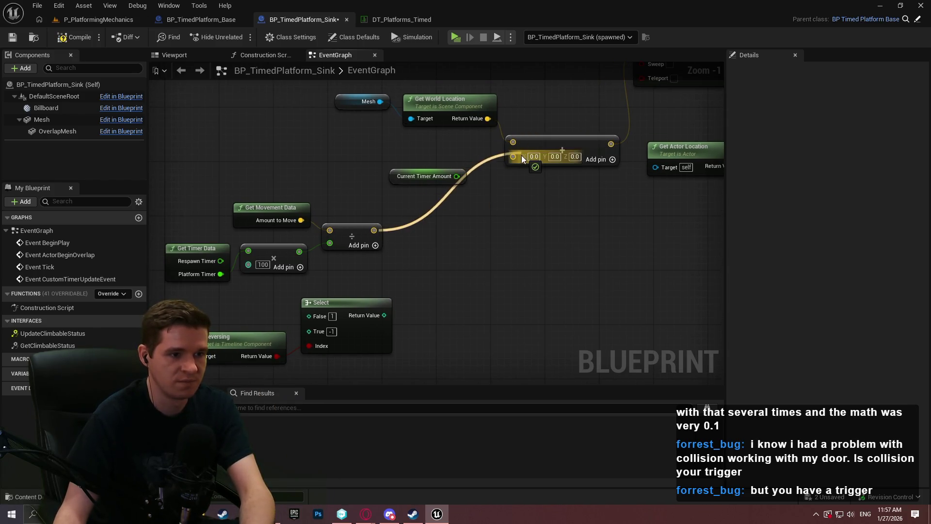
{"action": "left_click_drag", "start_coordinate": [522, 158], "coordinate": [522, 159]}
{"action": "left_click_drag", "start_coordinate": [461, 272], "coordinate": [199, 345]}
{"action": "key", "text": "Delete"}
{"action": "key", "text": "Delete"}
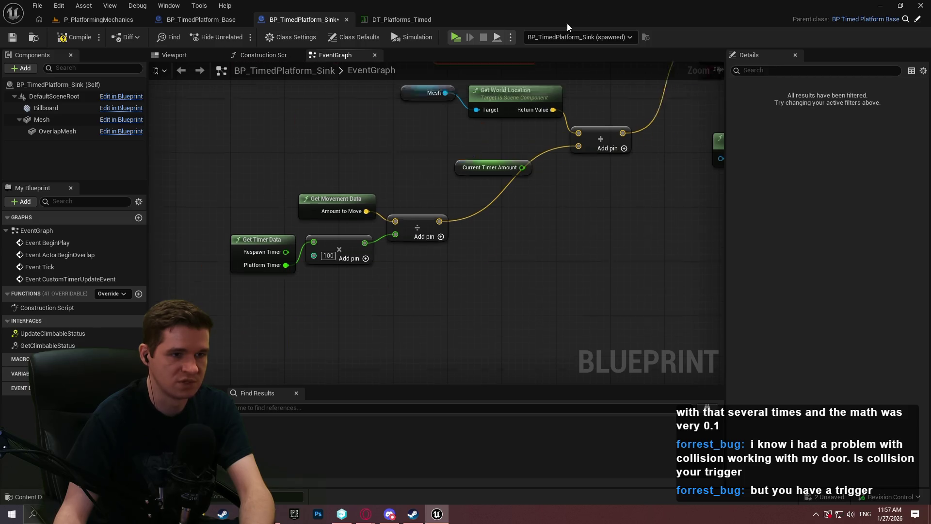
{"action": "key", "text": "ctrl+z"}
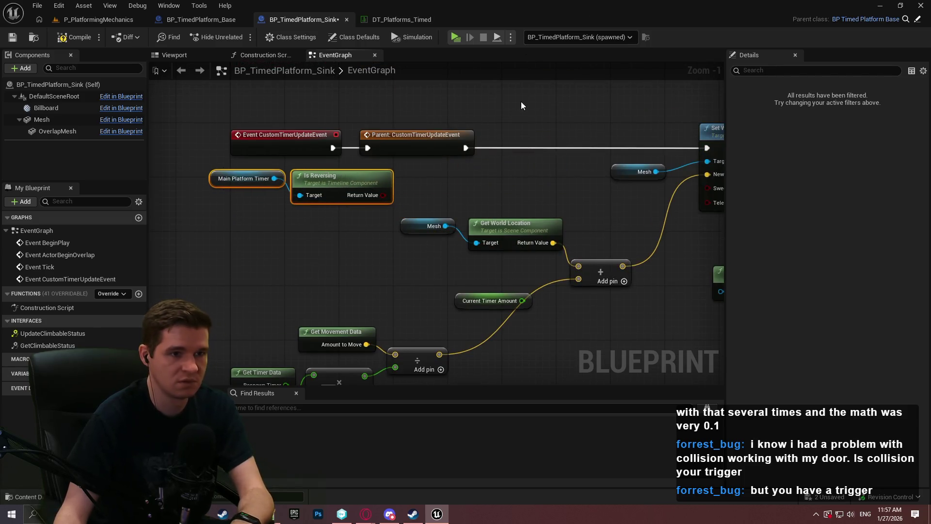
{"action": "left_click", "coordinate": [521, 101]}
{"action": "key", "text": "ctrl+z"}
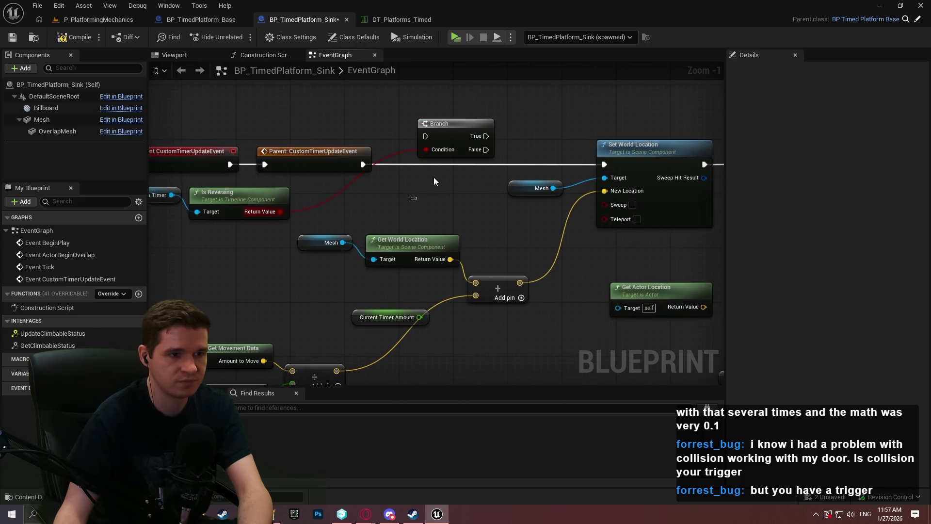
- Feed New Location from a Select indexed by Is Reversing, Add result on False, then play-test
{"action": "mouse_move", "coordinate": [605, 191]}
{"action": "left_mouse_down"}
{"action": "mouse_move", "coordinate": [569, 306]}
{"action": "mouse_move", "coordinate": [573, 297]}
{"action": "left_mouse_up"}
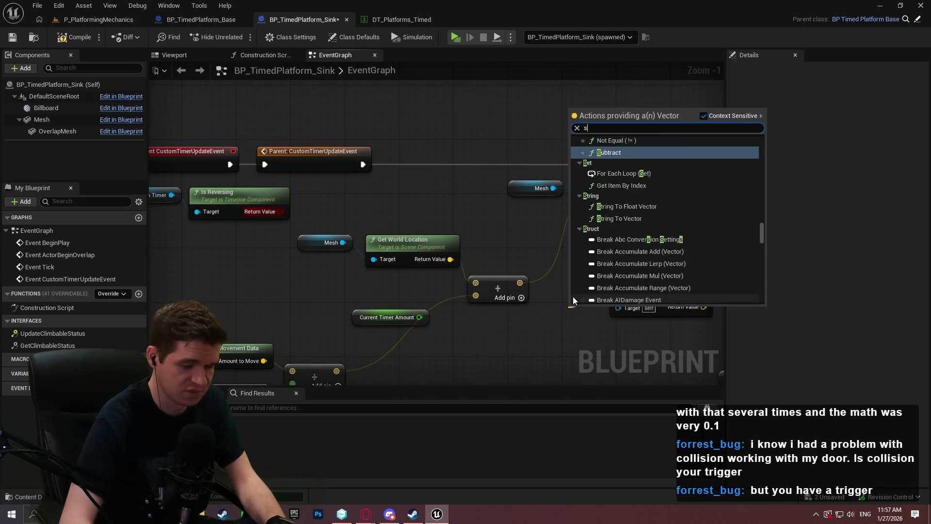
{"action": "type", "text": "select"}
{"action": "key", "text": "Down"}
{"action": "key", "text": "Return"}
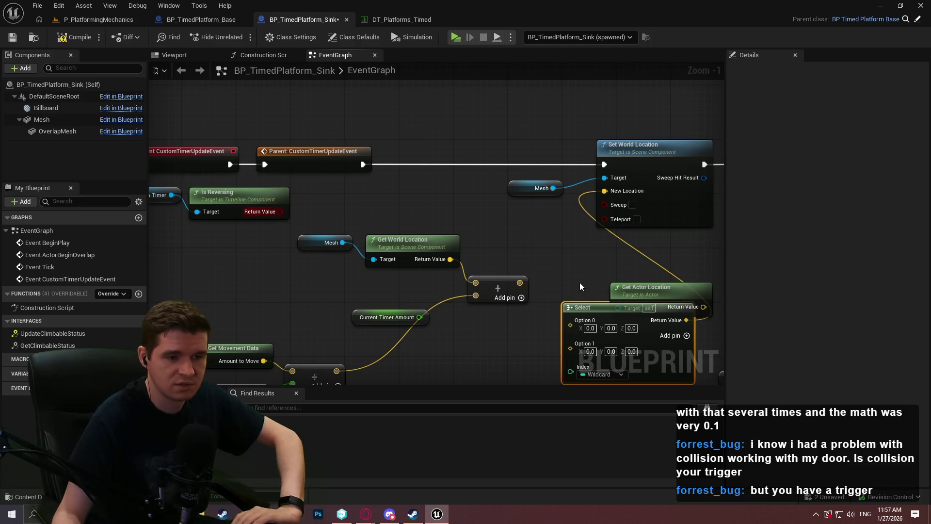
{"action": "mouse_move", "coordinate": [601, 306]}
{"action": "left_mouse_down"}
{"action": "mouse_move", "coordinate": [531, 342]}
{"action": "mouse_move", "coordinate": [508, 343]}
{"action": "mouse_move", "coordinate": [574, 233]}
{"action": "left_mouse_up"}
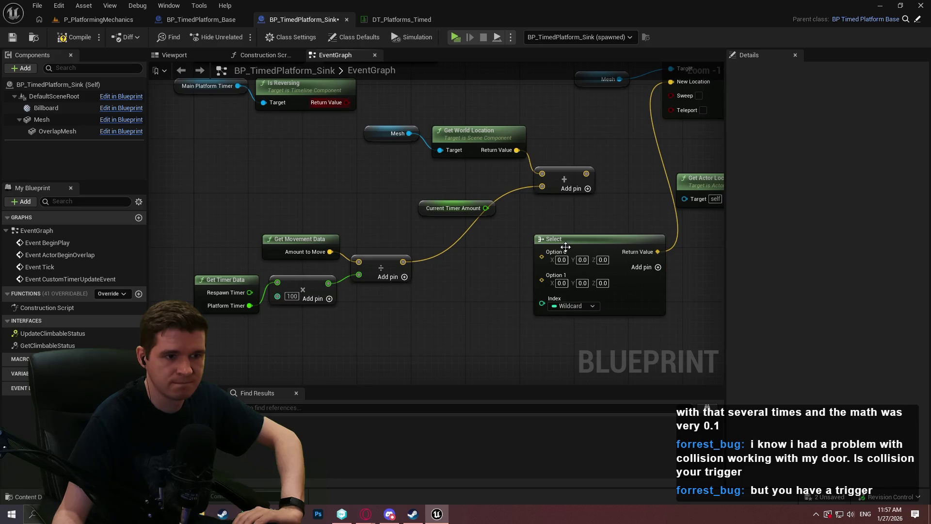
{"action": "left_click_drag", "start_coordinate": [216, 92], "coordinate": [216, 92]}
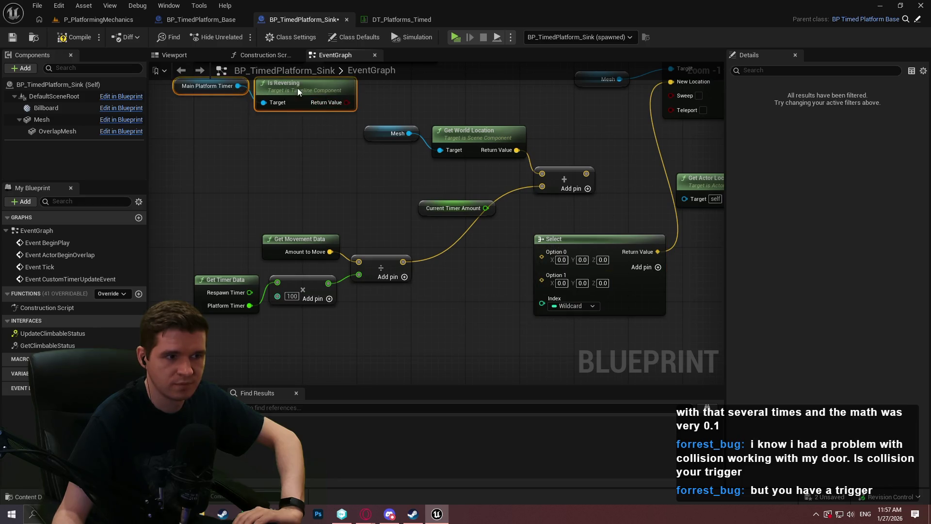
{"action": "mouse_move", "coordinate": [298, 90]}
{"action": "left_mouse_down"}
{"action": "mouse_move", "coordinate": [426, 341]}
{"action": "mouse_move", "coordinate": [541, 299]}
{"action": "left_mouse_up"}
{"action": "left_click", "coordinate": [568, 340]}
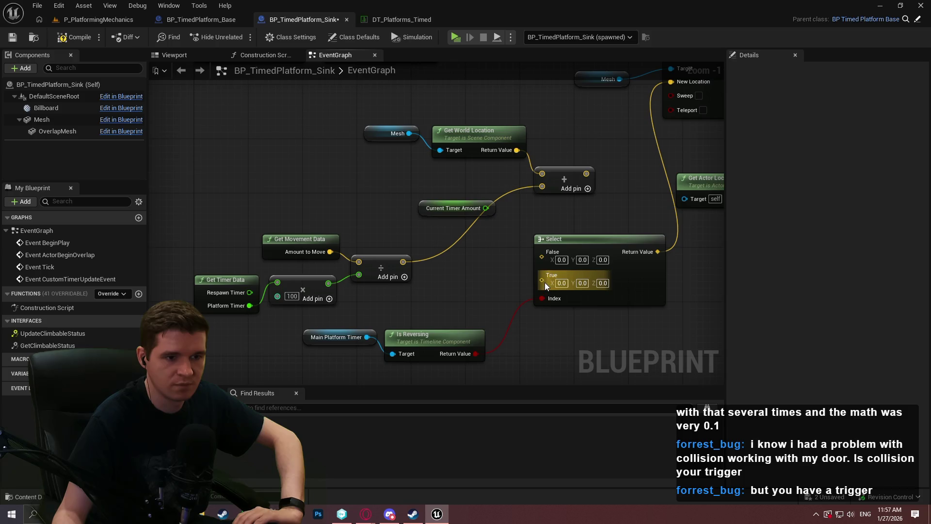
{"action": "left_click_drag", "start_coordinate": [542, 257], "coordinate": [591, 180]}
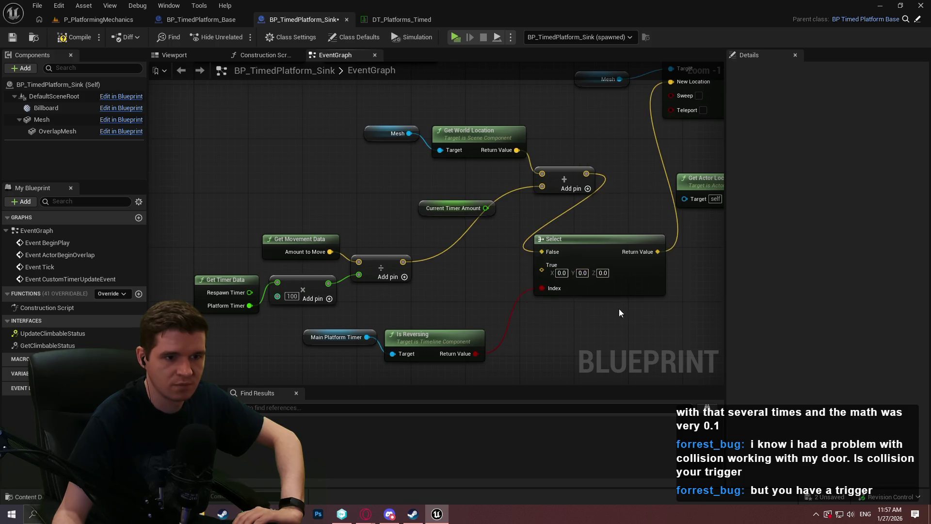
{"action": "mouse_move", "coordinate": [770, 203]}
{"action": "left_mouse_down"}
{"action": "mouse_move", "coordinate": [728, 199]}
{"action": "mouse_move", "coordinate": [703, 179]}
{"action": "mouse_move", "coordinate": [817, 266]}
{"action": "mouse_move", "coordinate": [605, 204]}
{"action": "mouse_move", "coordinate": [298, 278]}
{"action": "mouse_move", "coordinate": [377, 265]}
{"action": "left_mouse_up"}
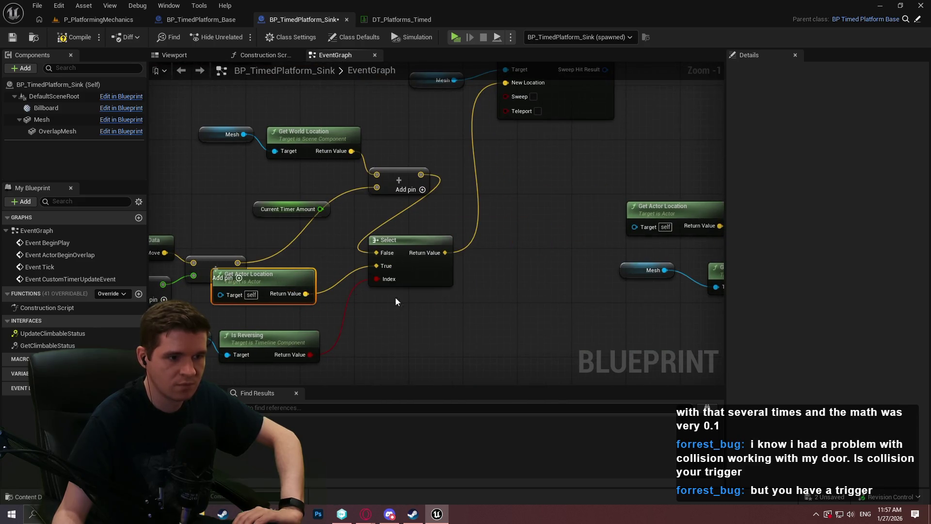
{"action": "left_click", "coordinate": [459, 41]}
{"action": "left_click", "coordinate": [466, 414]}
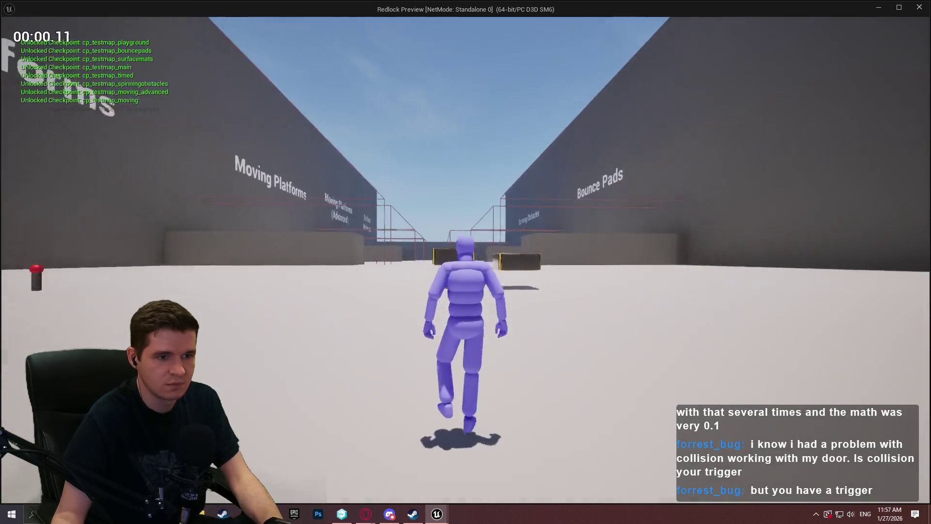
{"action": "key", "text": "w"}
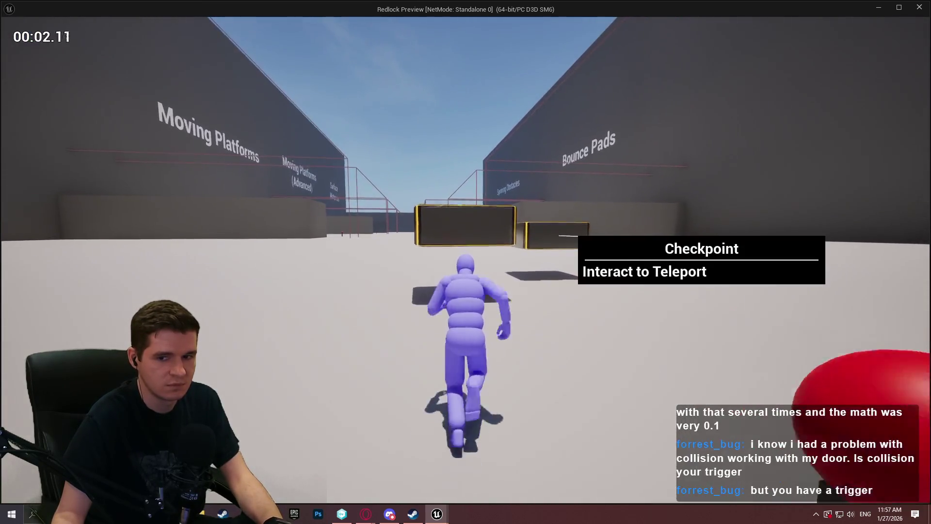
{"action": "key", "text": "space"}
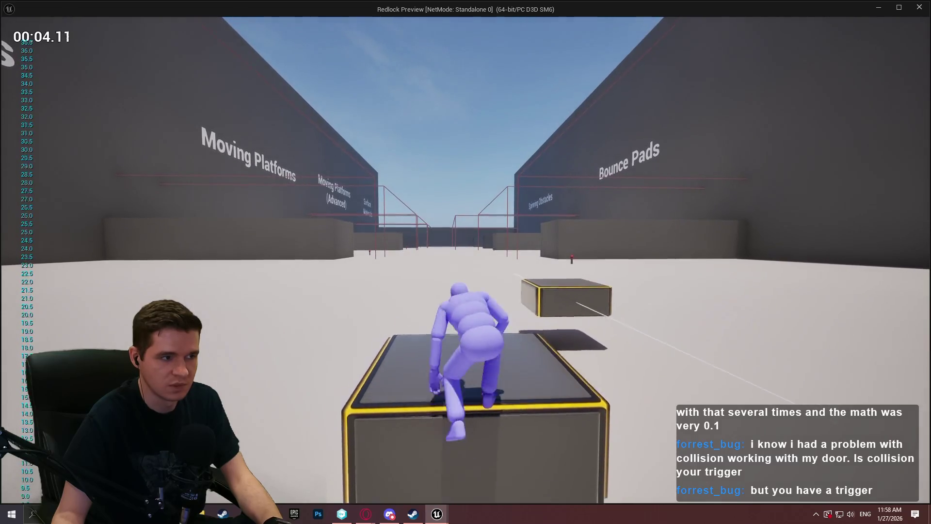
{"action": "key", "text": "w"}
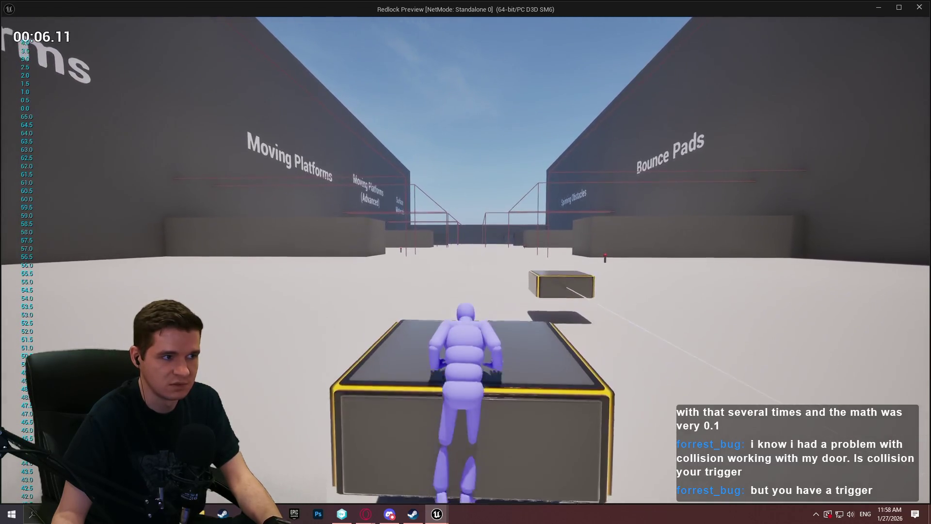
{"action": "key", "text": "space"}
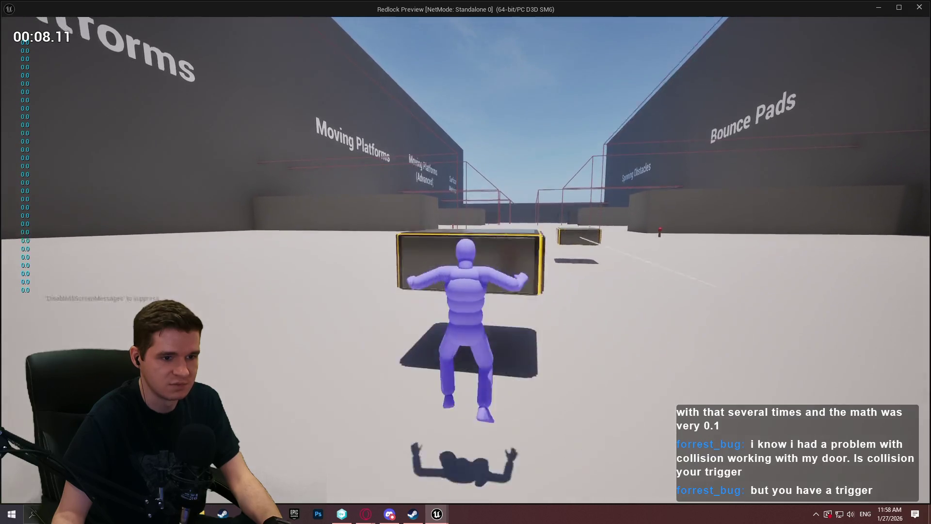
{"action": "key", "text": "space"}
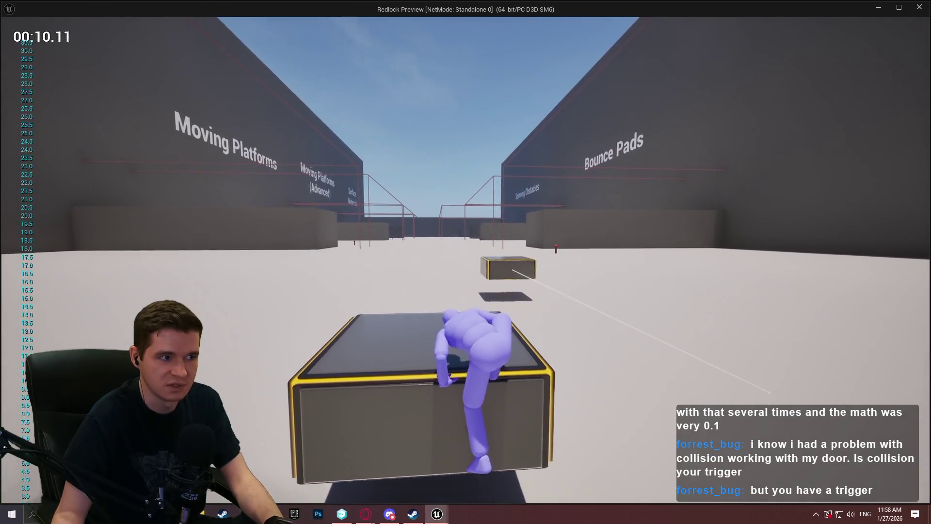
{"action": "key", "text": "w"}
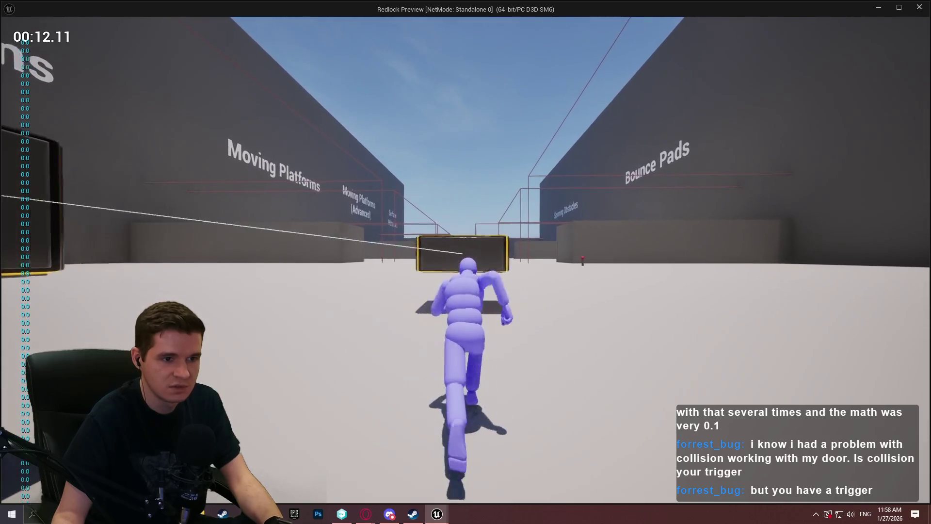
{"action": "key", "text": "space"}
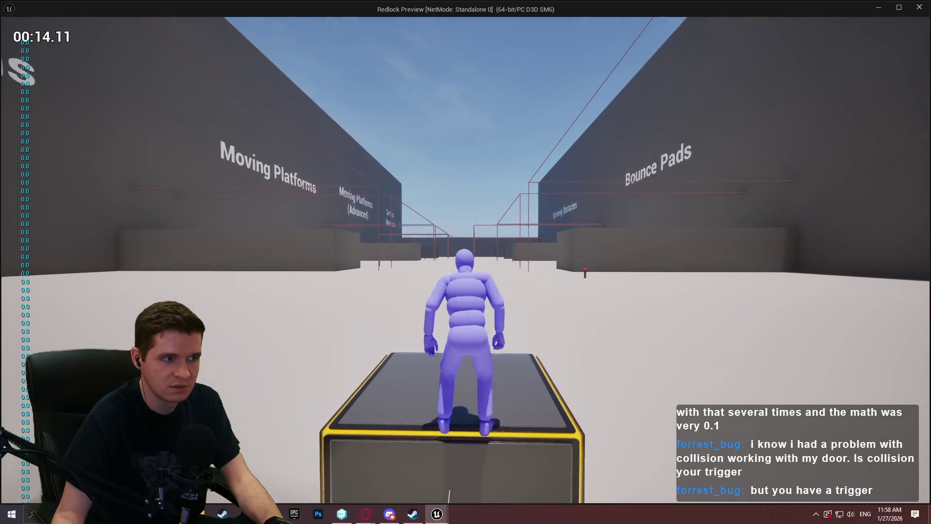
{"action": "key", "text": "w"}
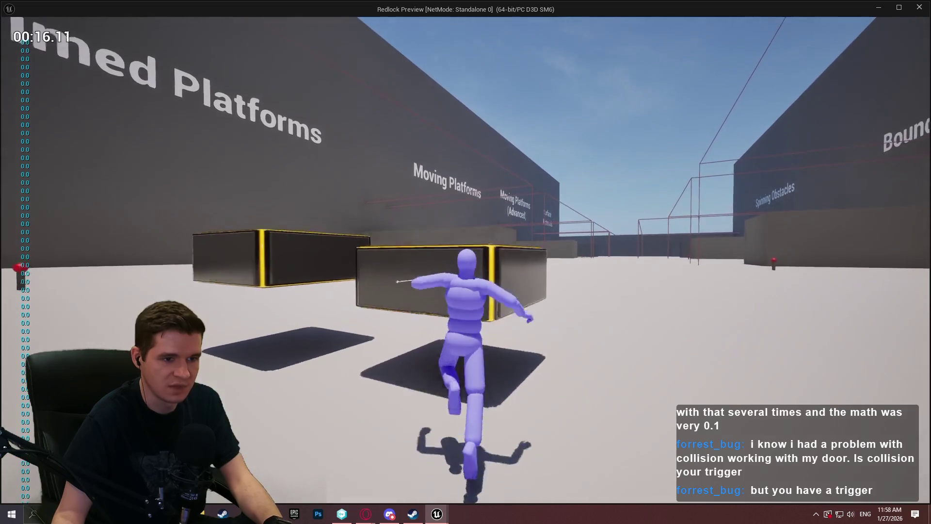
{"action": "key", "text": "space"}
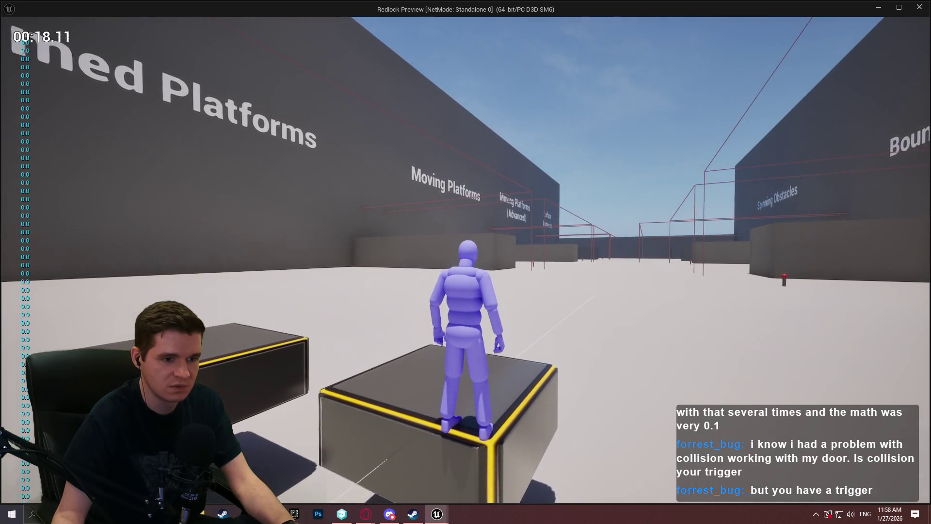
{"action": "key", "text": "d"}
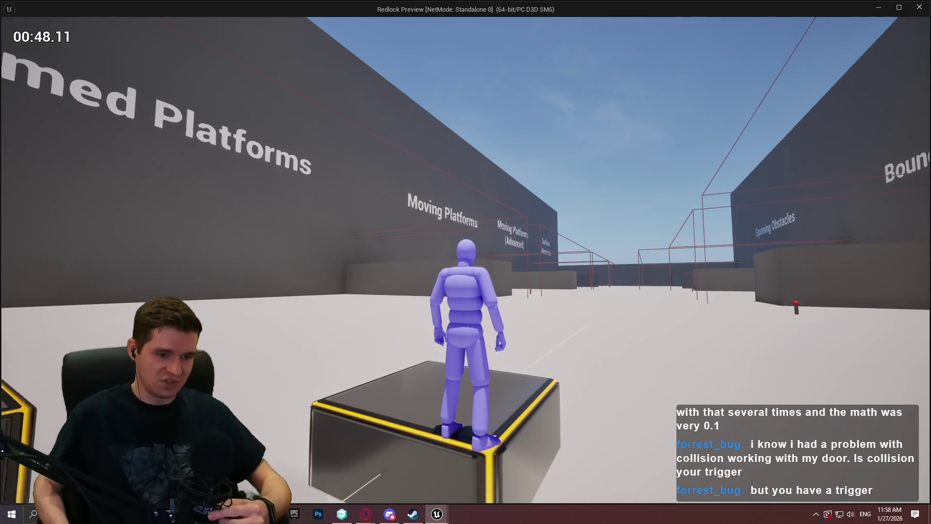
{"action": "key", "text": "Escape"}
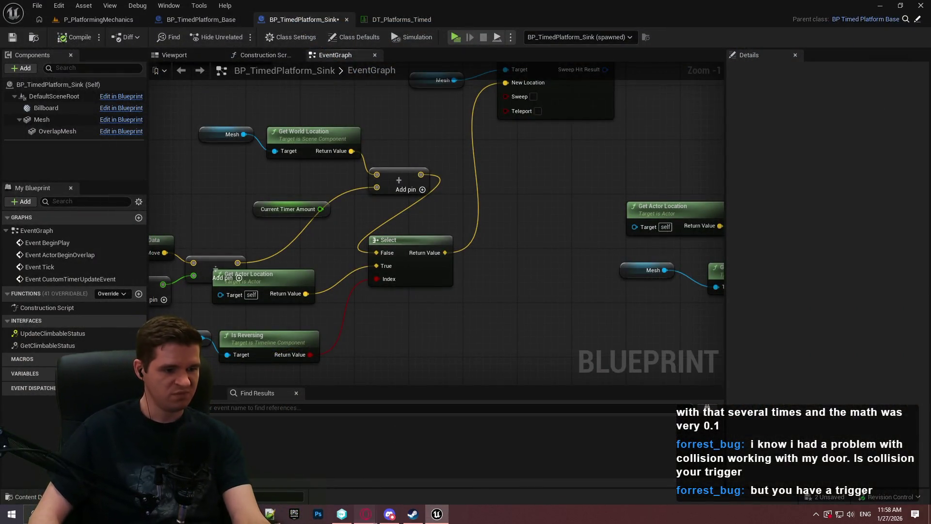
- Bring up the Timed knowledge base page in the browser, then minimise it
{"action": "mouse_move", "coordinate": [366, 514]}
{"action": "left_click", "coordinate": [415, 485]}
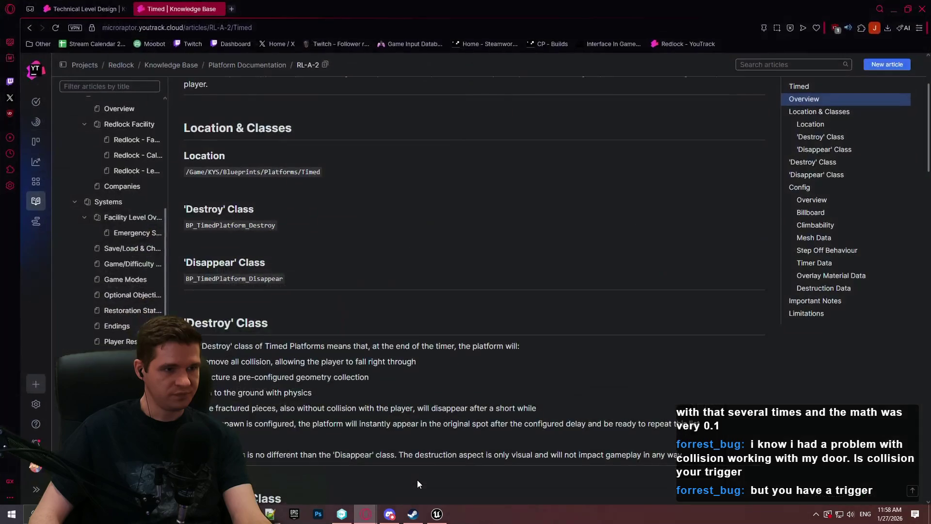
{"action": "left_click", "coordinate": [894, 10]}
- Search Google for 'ue5 get offset' in a new tab, skim results, and return to Unreal
{"action": "mouse_move", "coordinate": [366, 512]}
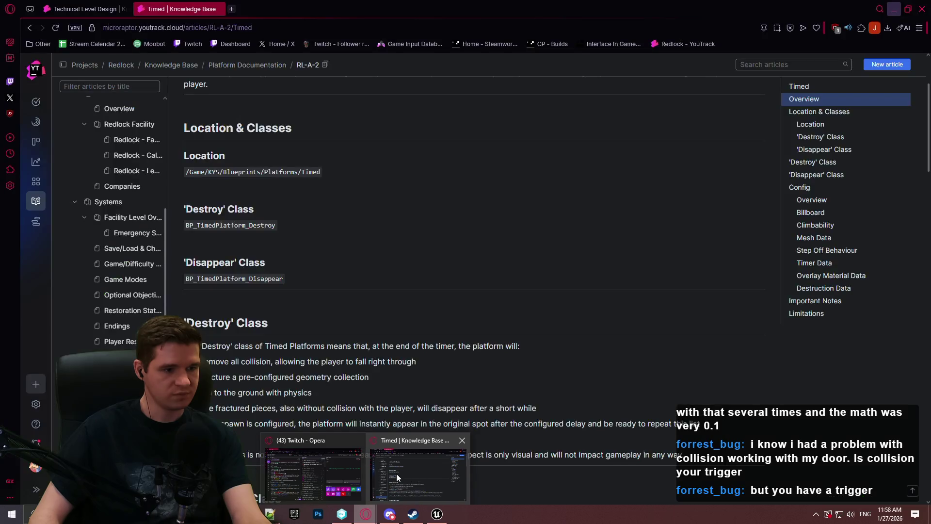
{"action": "left_click", "coordinate": [397, 473]}
{"action": "left_click", "coordinate": [232, 8]}
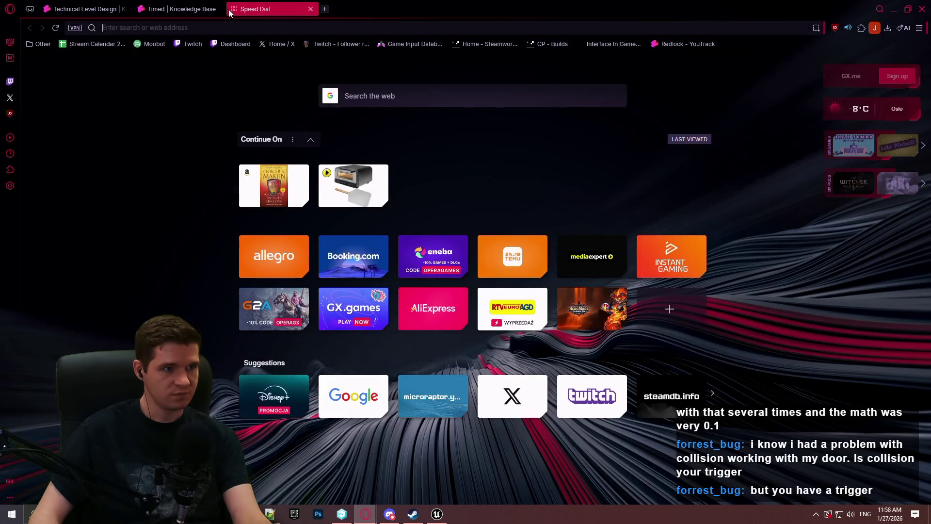
{"action": "type", "text": "ue5"}
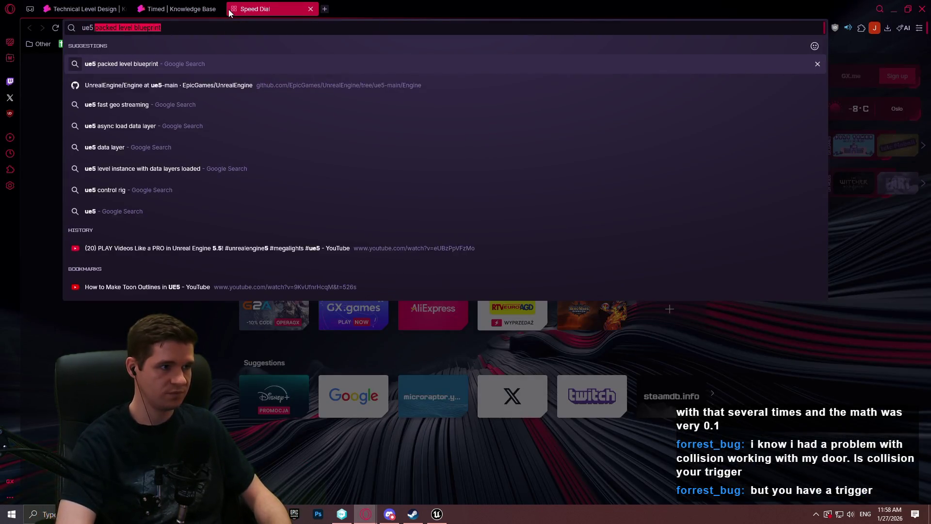
{"action": "type", "text": " get "}
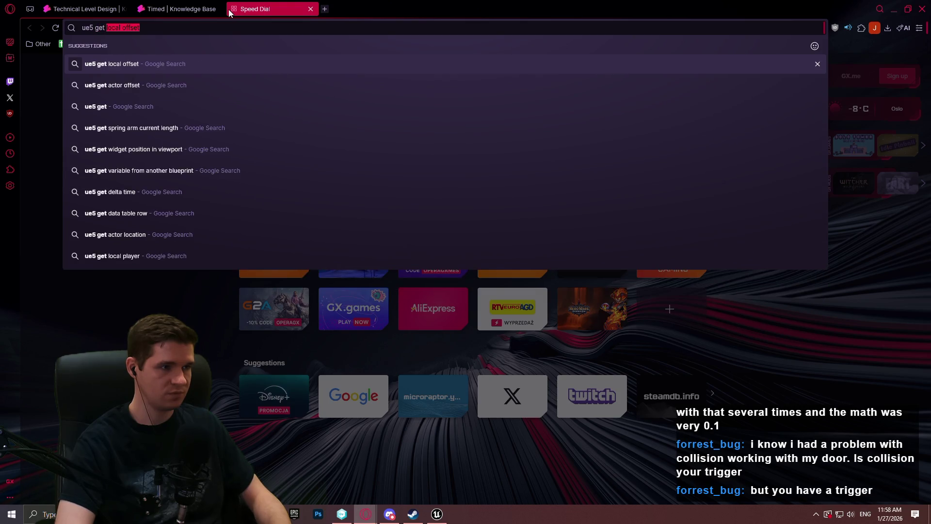
{"action": "type", "text": "offset"}
{"action": "key", "text": "Return"}
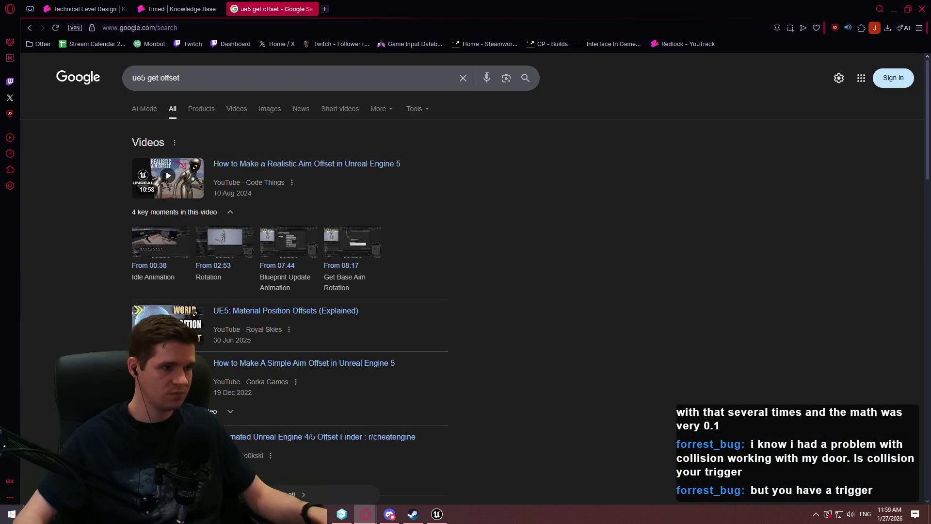
{"action": "scroll", "coordinate": [593, 179], "scroll_direction": "down", "scroll_amount": 7}
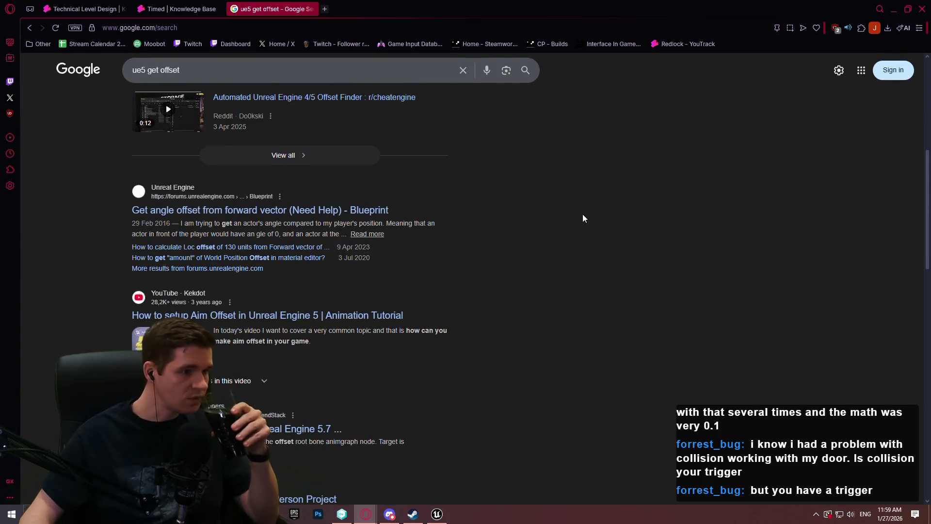
{"action": "key", "text": "alt+Tab"}
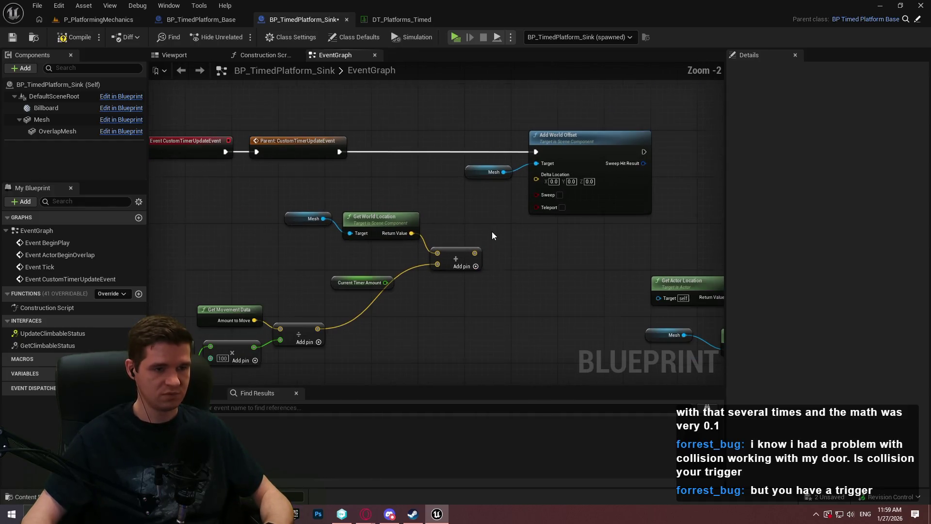
- Delete the Current Timer Amount node and rearrange the movement and timer math nodes
{"action": "left_click", "coordinate": [361, 283]}
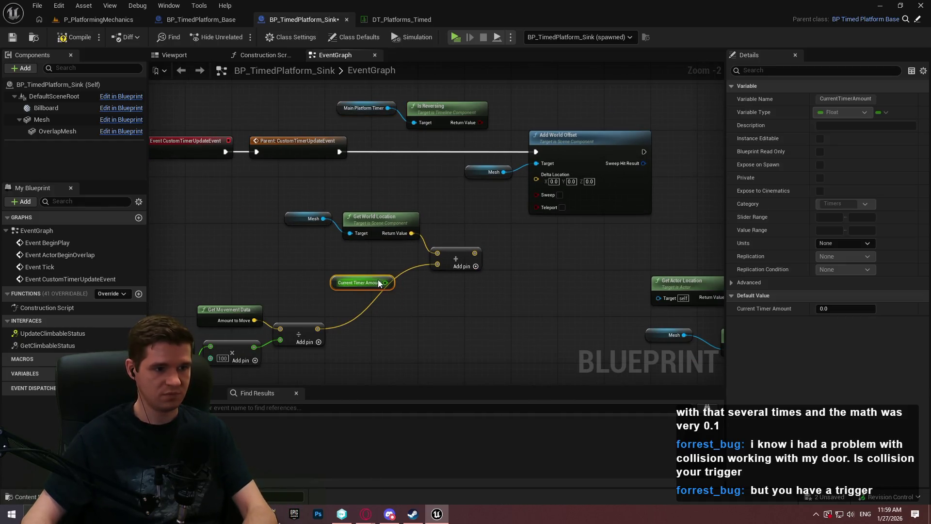
{"action": "key", "text": "Delete"}
{"action": "mouse_move", "coordinate": [378, 259]}
{"action": "left_mouse_down"}
{"action": "mouse_move", "coordinate": [475, 216]}
{"action": "mouse_move", "coordinate": [452, 210]}
{"action": "mouse_move", "coordinate": [474, 209]}
{"action": "left_mouse_up"}
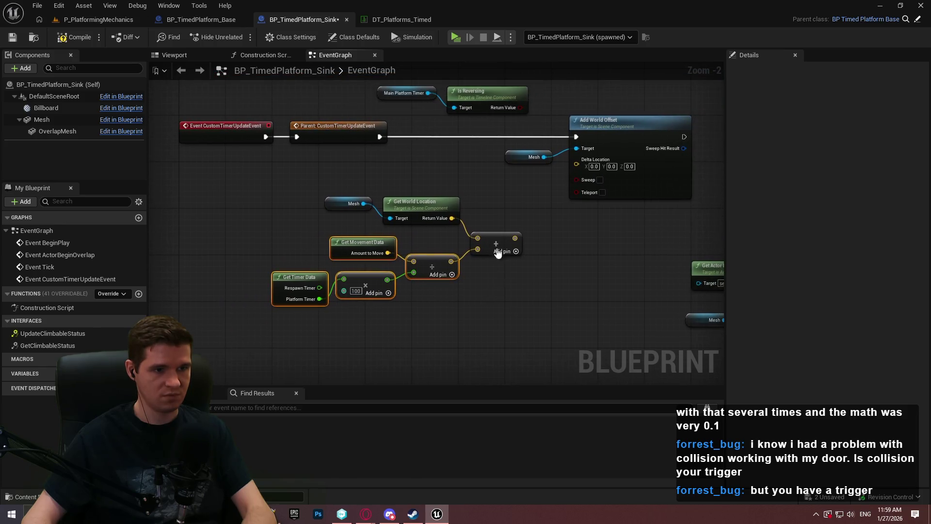
{"action": "left_click", "coordinate": [495, 238]}
{"action": "left_click_drag", "start_coordinate": [531, 206], "coordinate": [493, 253]}
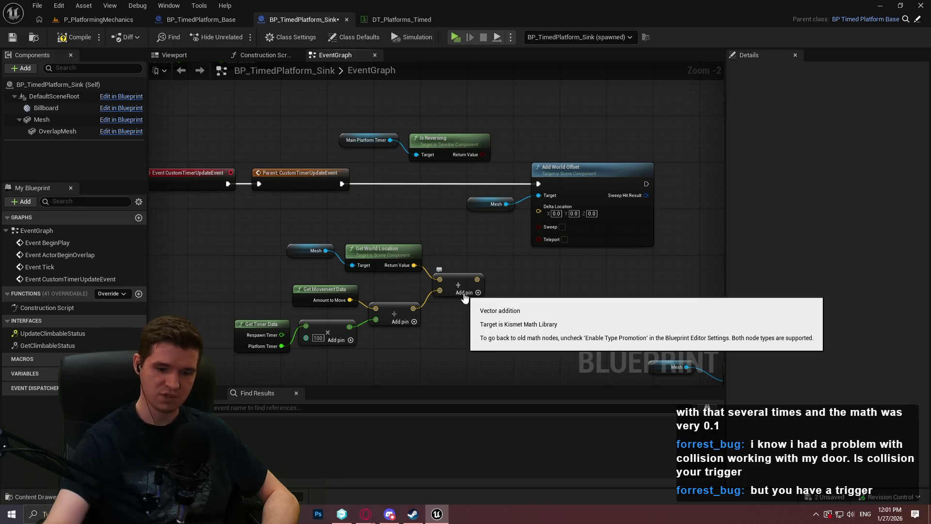
{"action": "left_click", "coordinate": [179, 19]}
- Reposition the Custom Code, Branch and SET Finished nodes, save Base, and return to the Sink
{"action": "scroll", "coordinate": [624, 133], "scroll_direction": "up", "scroll_amount": 3}
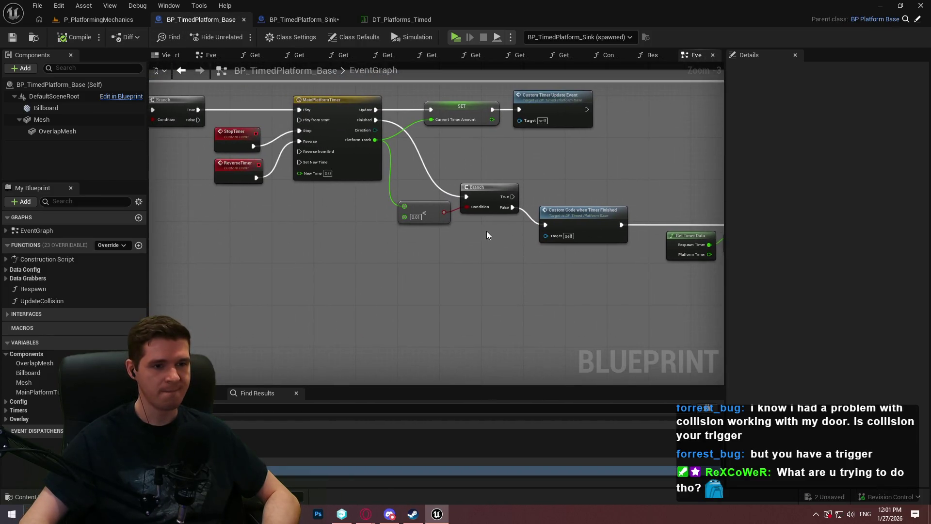
{"action": "left_click_drag", "start_coordinate": [641, 219], "coordinate": [551, 284]}
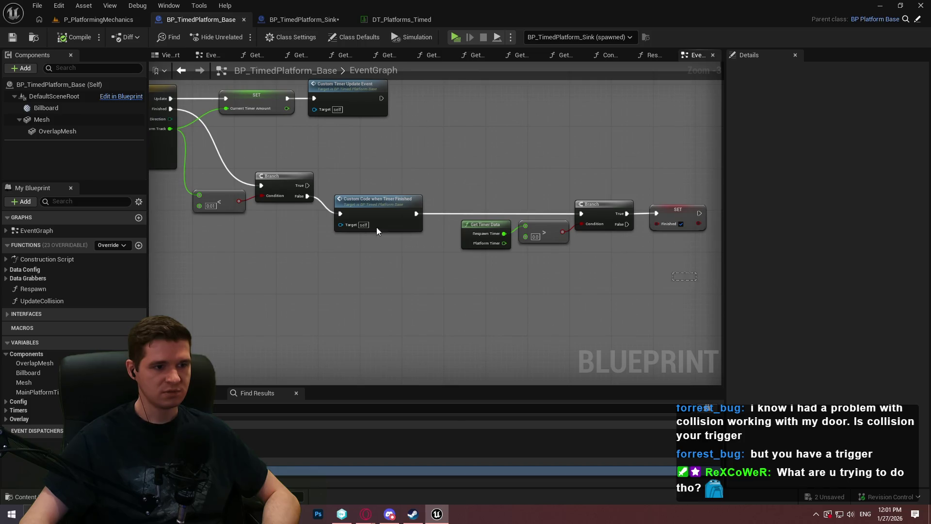
{"action": "left_click_drag", "start_coordinate": [391, 215], "coordinate": [402, 237]}
{"action": "left_click", "coordinate": [417, 196]}
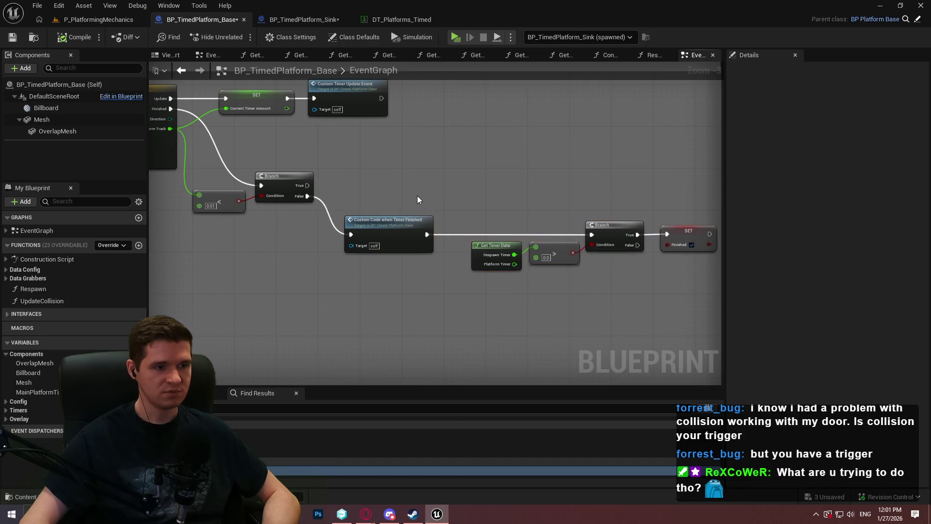
{"action": "mouse_move", "coordinate": [418, 196]}
{"action": "left_mouse_down"}
{"action": "mouse_move", "coordinate": [534, 222]}
{"action": "mouse_move", "coordinate": [699, 237]}
{"action": "left_mouse_up"}
{"action": "mouse_move", "coordinate": [410, 279]}
{"action": "left_mouse_down"}
{"action": "mouse_move", "coordinate": [473, 262]}
{"action": "mouse_move", "coordinate": [661, 268]}
{"action": "mouse_move", "coordinate": [257, 268]}
{"action": "left_mouse_up"}
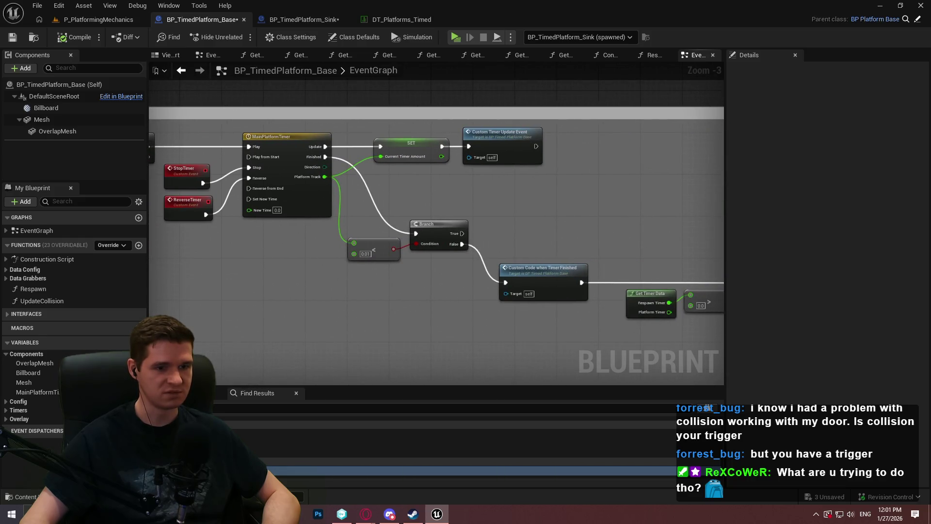
{"action": "mouse_move", "coordinate": [404, 302]}
{"action": "left_mouse_down"}
{"action": "mouse_move", "coordinate": [275, 254]}
{"action": "mouse_move", "coordinate": [170, 245]}
{"action": "mouse_move", "coordinate": [431, 275]}
{"action": "left_mouse_up"}
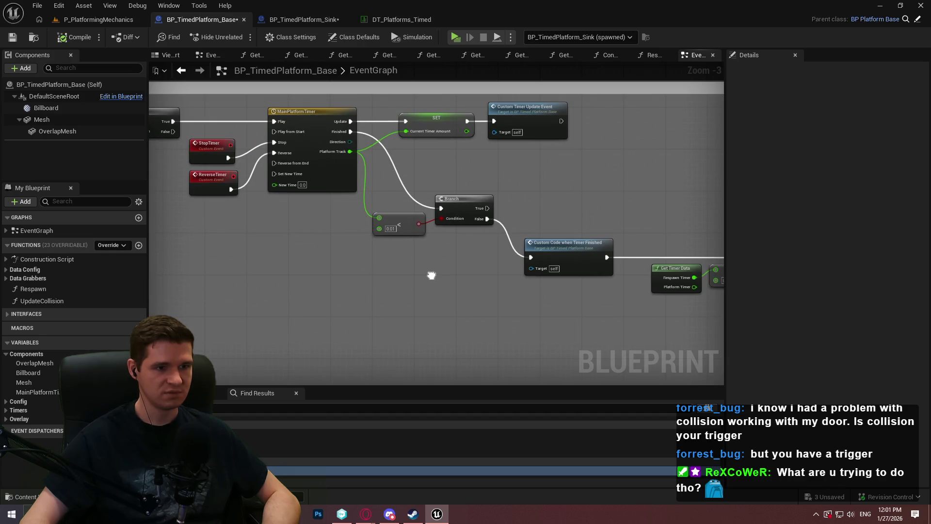
{"action": "scroll", "coordinate": [431, 275], "scroll_direction": "down", "scroll_amount": 4}
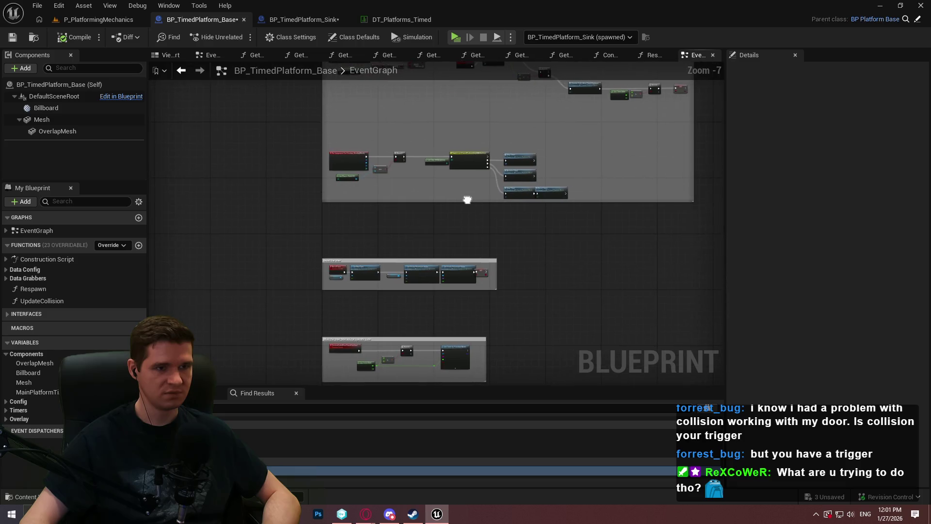
{"action": "left_click_drag", "start_coordinate": [467, 200], "coordinate": [456, 209]}
{"action": "left_click", "coordinate": [12, 37]}
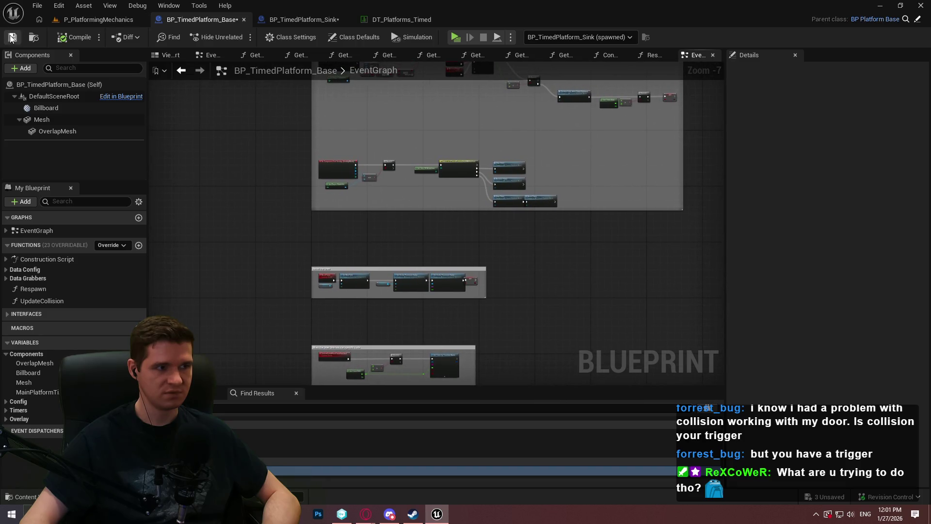
{"action": "left_click", "coordinate": [335, 18]}
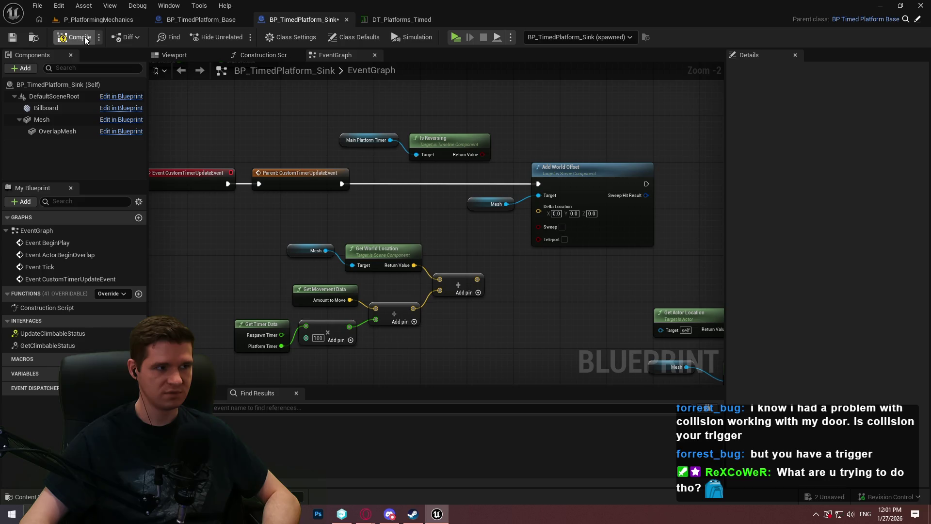
- Save BP_TimedPlatform_Sink and frame the Add World Offset and Is Reversing nodes
{"action": "left_click", "coordinate": [11, 38]}
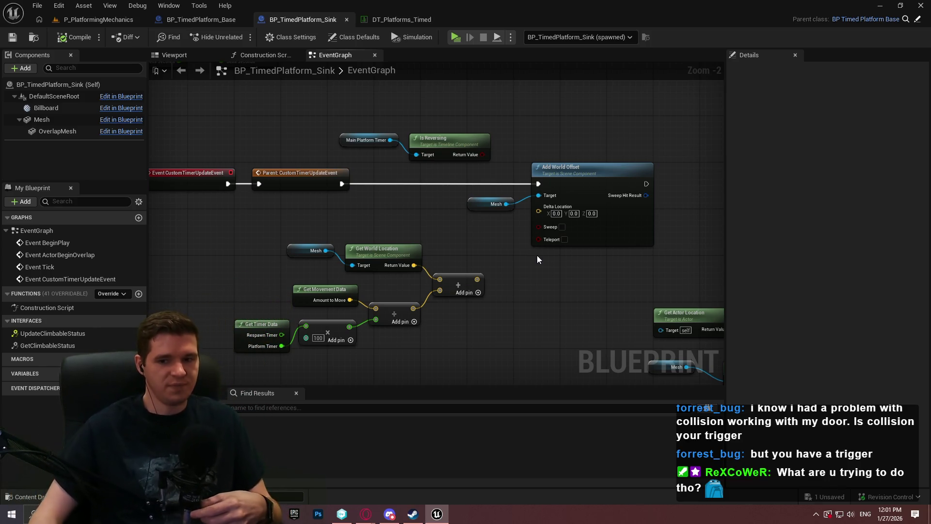
{"action": "scroll", "coordinate": [543, 250], "scroll_direction": "up", "scroll_amount": 2}
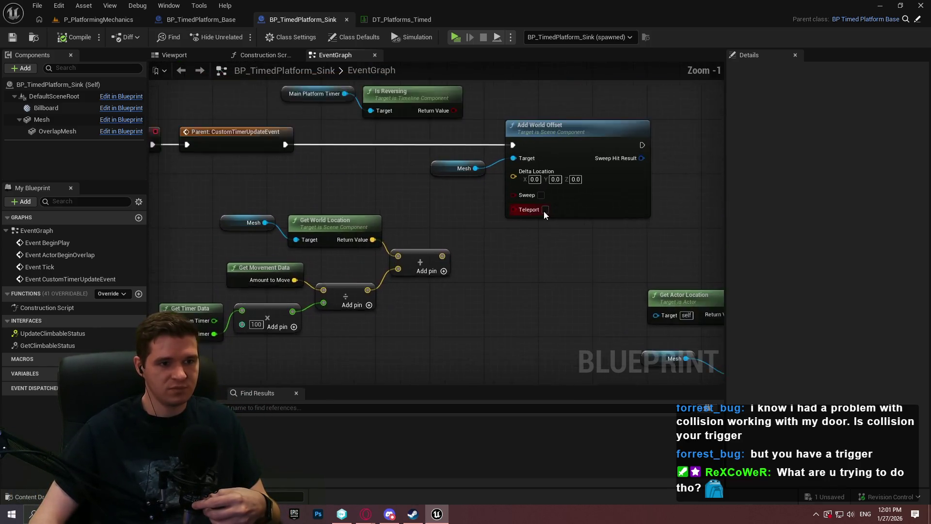
{"action": "left_click_drag", "start_coordinate": [482, 270], "coordinate": [567, 257]}
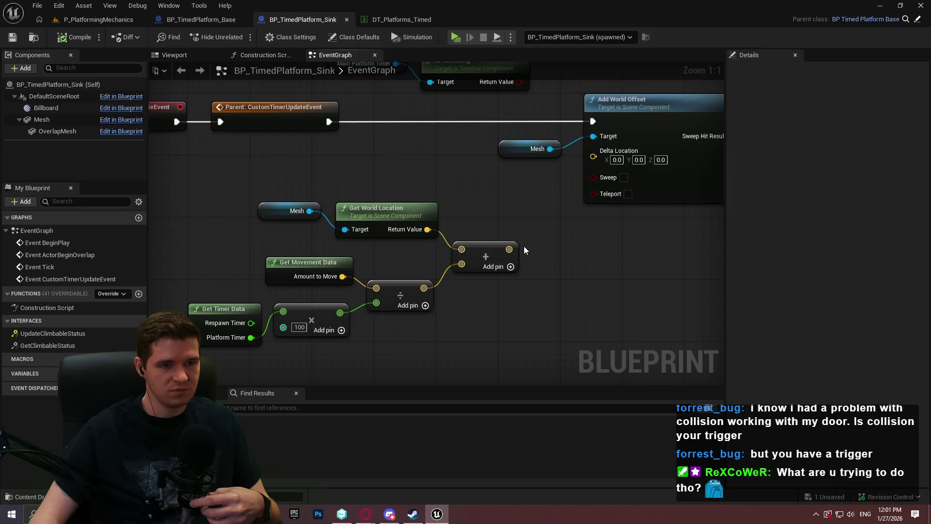
{"action": "mouse_move", "coordinate": [523, 246]}
{"action": "left_mouse_down"}
{"action": "mouse_move", "coordinate": [511, 198]}
{"action": "mouse_move", "coordinate": [526, 256]}
{"action": "mouse_move", "coordinate": [537, 170]}
{"action": "left_mouse_up"}
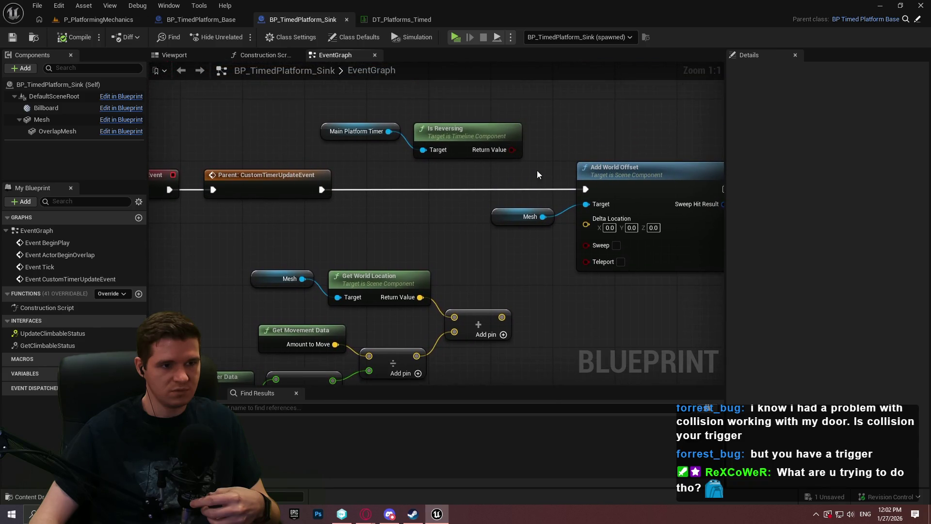
- Add a Branch on Is Reversing and run it after the parent timer-update event
{"action": "left_click", "coordinate": [574, 95]}
{"action": "left_click_drag", "start_coordinate": [582, 127], "coordinate": [322, 190]}
{"action": "left_click_drag", "start_coordinate": [444, 162], "coordinate": [322, 130]}
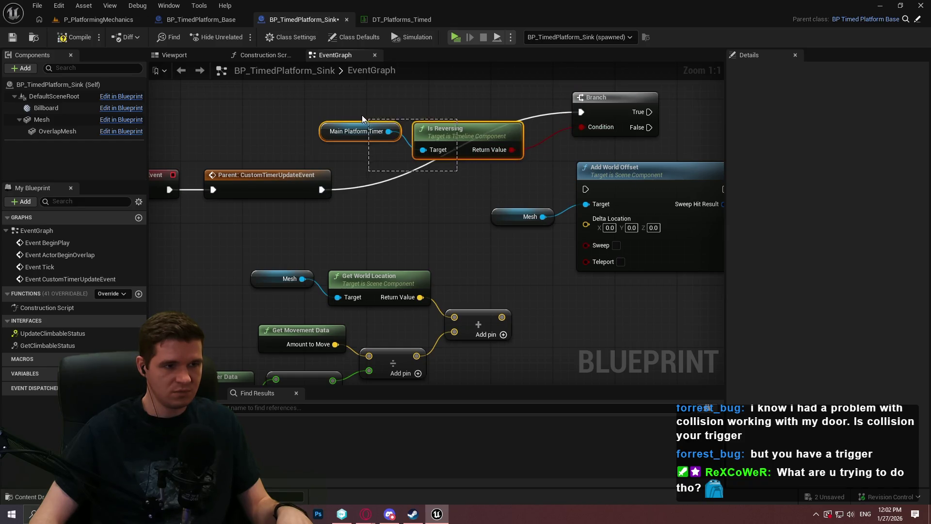
{"action": "left_click_drag", "start_coordinate": [450, 128], "coordinate": [340, 225]}
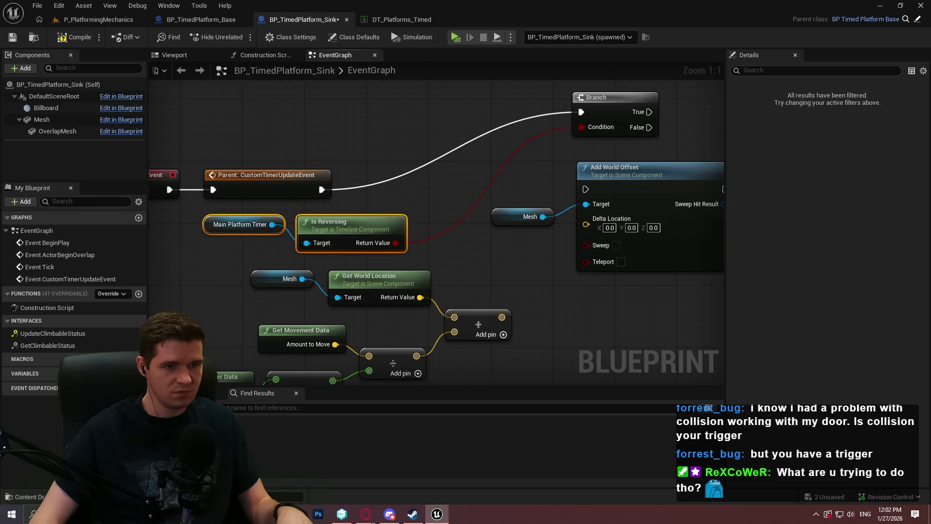
{"action": "left_click_drag", "start_coordinate": [592, 193], "coordinate": [523, 153]}
{"action": "mouse_move", "coordinate": [513, 88]}
{"action": "left_mouse_down"}
{"action": "mouse_move", "coordinate": [404, 164]}
{"action": "mouse_move", "coordinate": [403, 108]}
{"action": "left_mouse_up"}
{"action": "mouse_move", "coordinate": [556, 91]}
{"action": "left_mouse_down"}
{"action": "mouse_move", "coordinate": [454, 154]}
{"action": "mouse_move", "coordinate": [413, 162]}
{"action": "mouse_move", "coordinate": [421, 168]}
{"action": "left_mouse_up"}
- Move the Mesh and Add World Offset nodes up and to the right
{"action": "left_click_drag", "start_coordinate": [672, 269], "coordinate": [481, 143]}
{"action": "mouse_move", "coordinate": [562, 133]}
{"action": "left_mouse_down"}
{"action": "mouse_move", "coordinate": [654, 96]}
{"action": "mouse_move", "coordinate": [665, 122]}
{"action": "mouse_move", "coordinate": [686, 104]}
{"action": "left_mouse_up"}
{"action": "left_click_drag", "start_coordinate": [646, 214], "coordinate": [575, 220]}
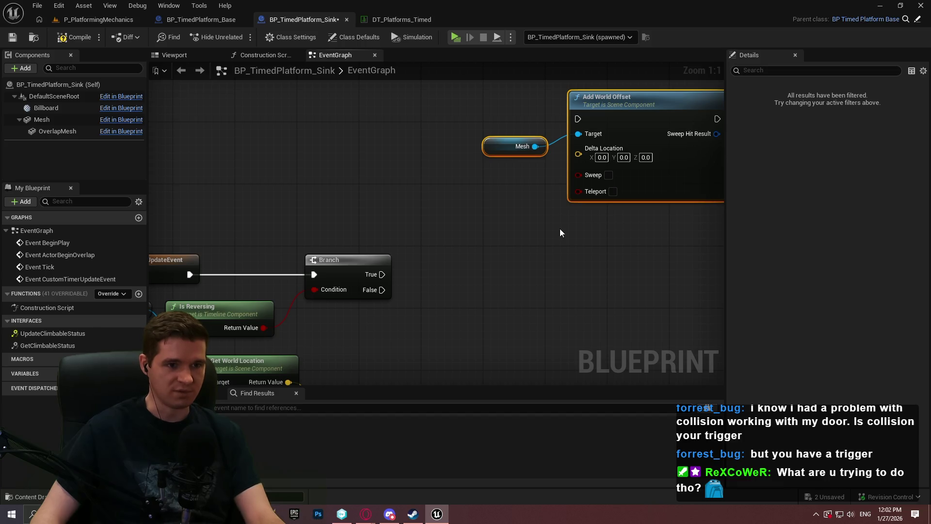
{"action": "mouse_move", "coordinate": [527, 223]}
{"action": "left_mouse_down"}
{"action": "mouse_move", "coordinate": [629, 247]}
{"action": "mouse_move", "coordinate": [648, 174]}
{"action": "mouse_move", "coordinate": [439, 216]}
{"action": "left_mouse_up"}
- Regroup the location, timer data and math nodes down-left, then save the Sink blueprint
{"action": "left_click_drag", "start_coordinate": [262, 310], "coordinate": [580, 171]}
{"action": "left_click_drag", "start_coordinate": [491, 168], "coordinate": [475, 184]}
{"action": "key", "text": "ctrl+z"}
{"action": "mouse_move", "coordinate": [589, 277]}
{"action": "left_mouse_down"}
{"action": "mouse_move", "coordinate": [253, 209]}
{"action": "mouse_move", "coordinate": [318, 157]}
{"action": "left_mouse_up"}
{"action": "mouse_move", "coordinate": [460, 177]}
{"action": "left_mouse_down"}
{"action": "mouse_move", "coordinate": [408, 185]}
{"action": "mouse_move", "coordinate": [417, 203]}
{"action": "mouse_move", "coordinate": [410, 211]}
{"action": "left_mouse_up"}
{"action": "left_click", "coordinate": [502, 175]}
{"action": "left_click_drag", "start_coordinate": [504, 174], "coordinate": [514, 246]}
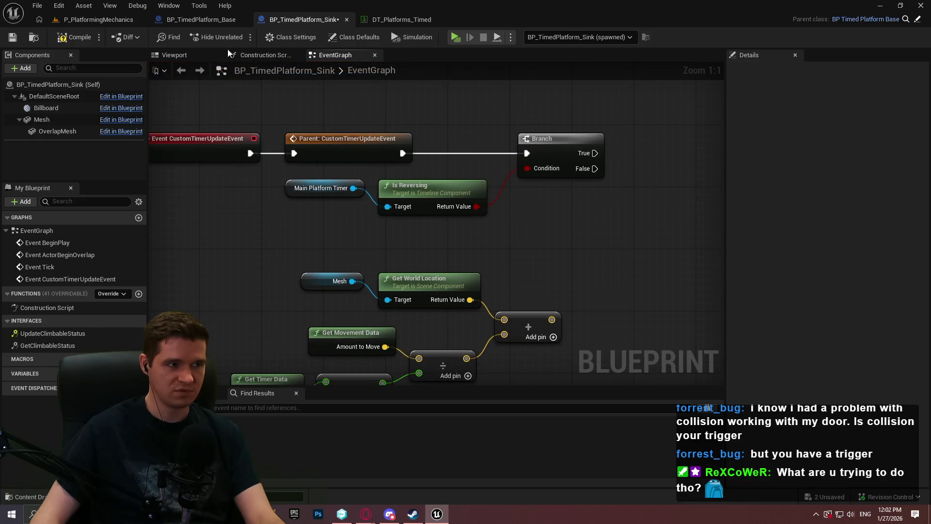
{"action": "left_click", "coordinate": [12, 37]}
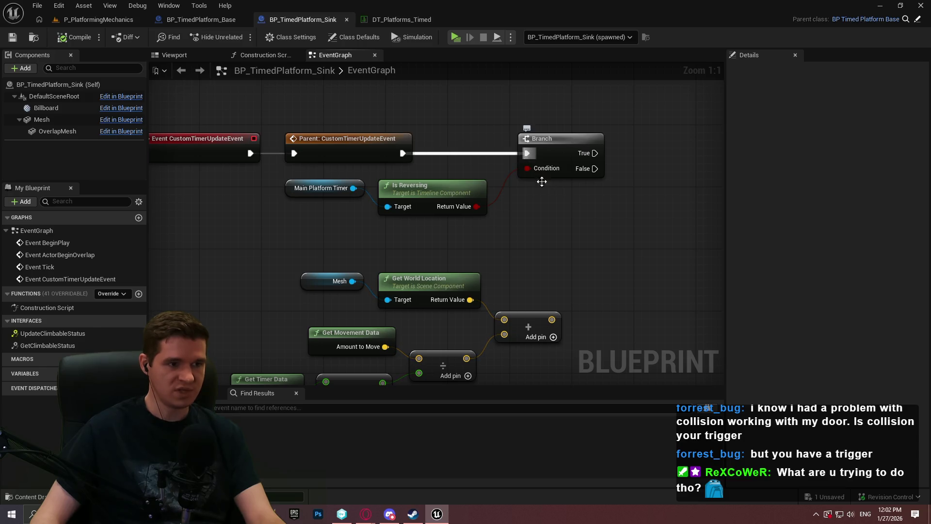
{"action": "left_click", "coordinate": [194, 20]}
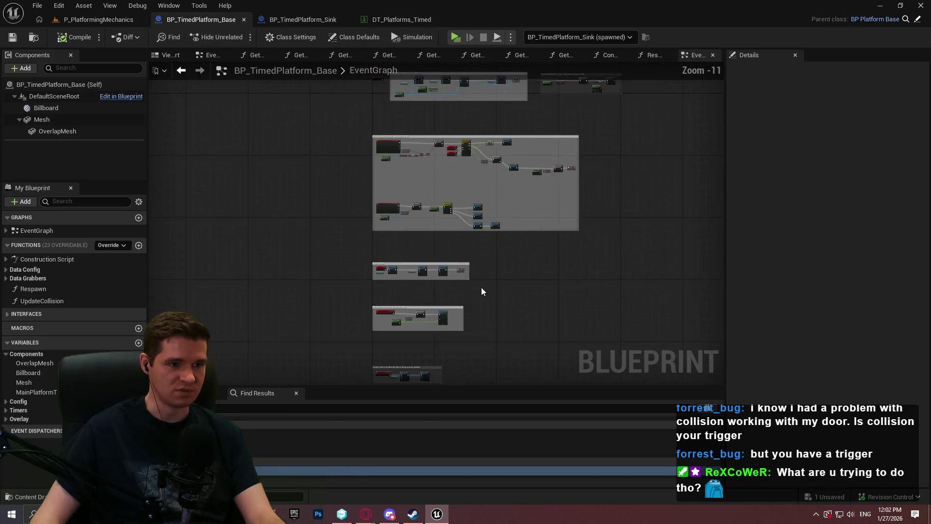
- Add a new event dispatcher to the Base blueprint named PlayerSteppedOff
{"action": "scroll", "coordinate": [435, 211], "scroll_direction": "up", "scroll_amount": 9}
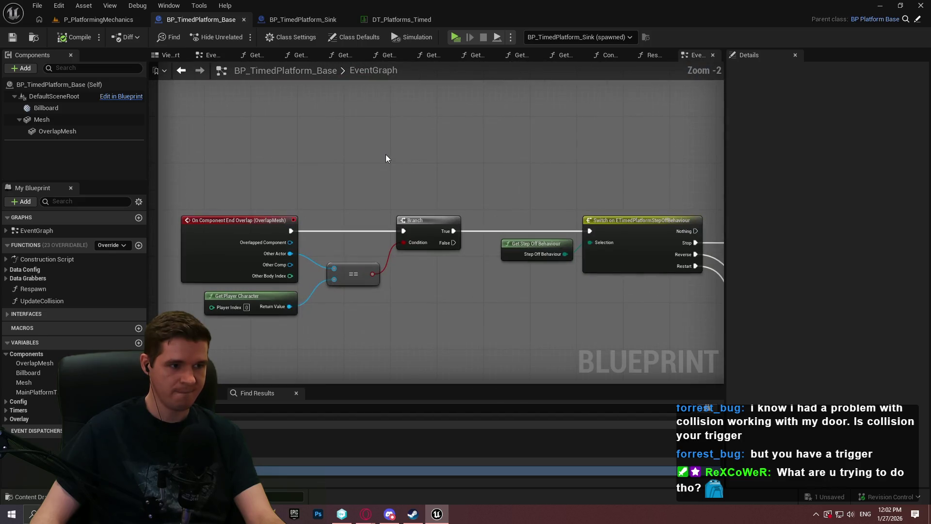
{"action": "scroll", "coordinate": [437, 177], "scroll_direction": "down", "scroll_amount": 1}
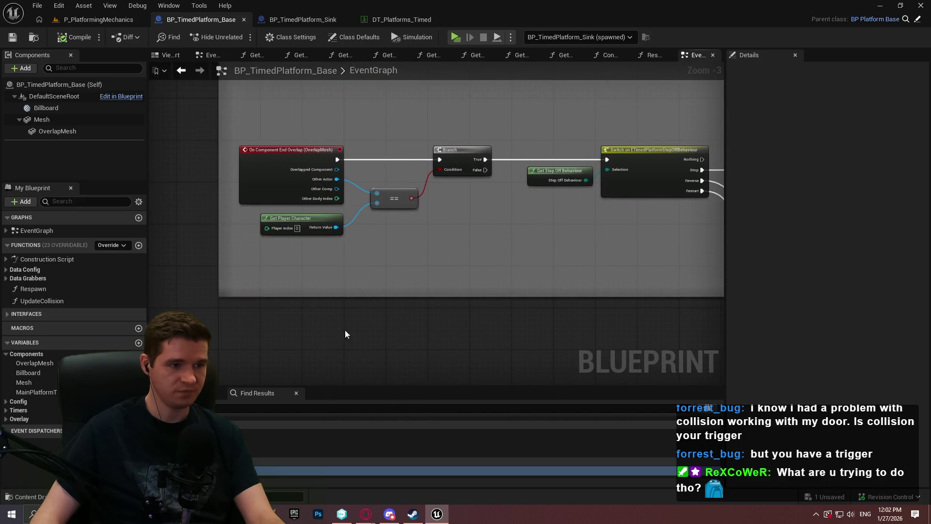
{"action": "left_click", "coordinate": [139, 431]}
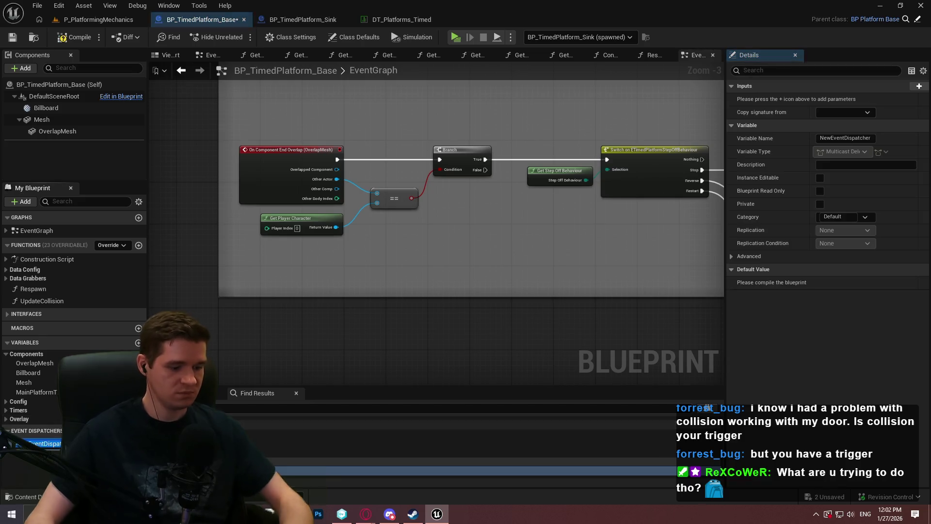
{"action": "key", "text": "BackSpace"}
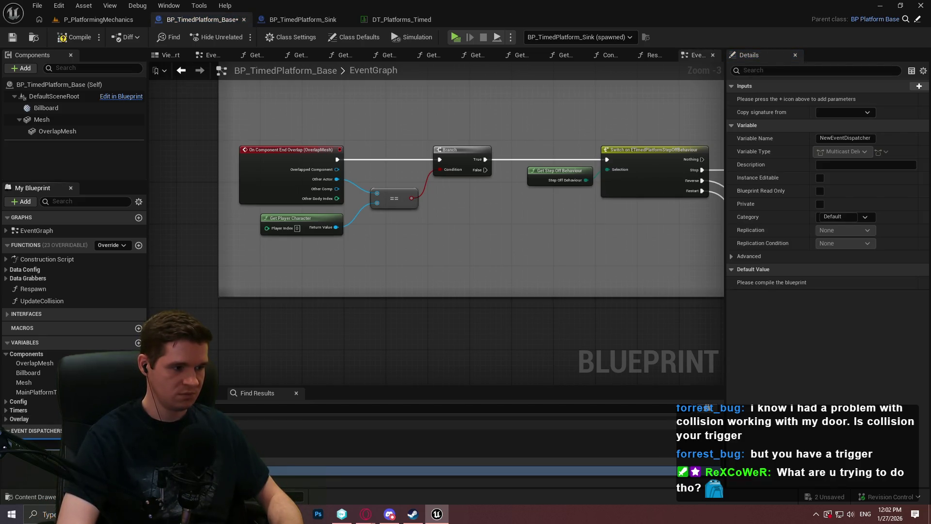
{"action": "type", "text": "OnStep"}
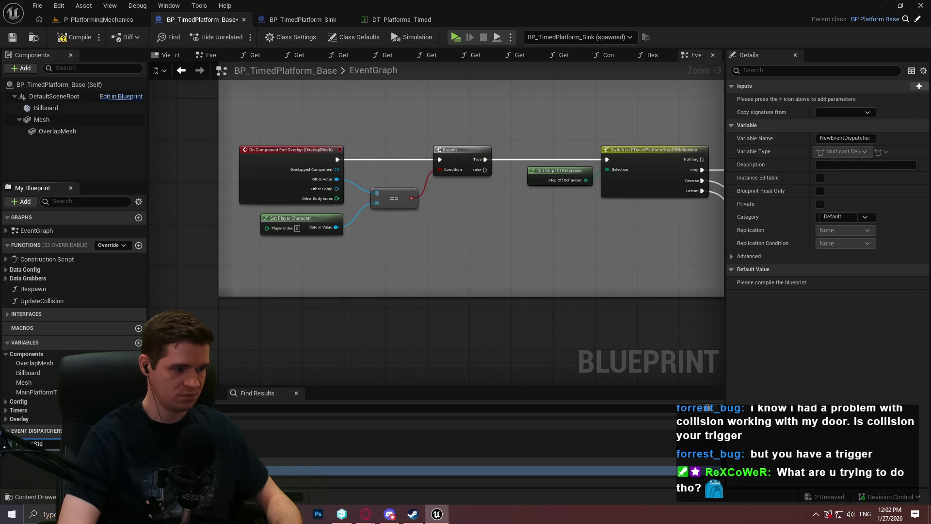
{"action": "type", "text": "dOff"}
{"action": "key", "text": "Return"}
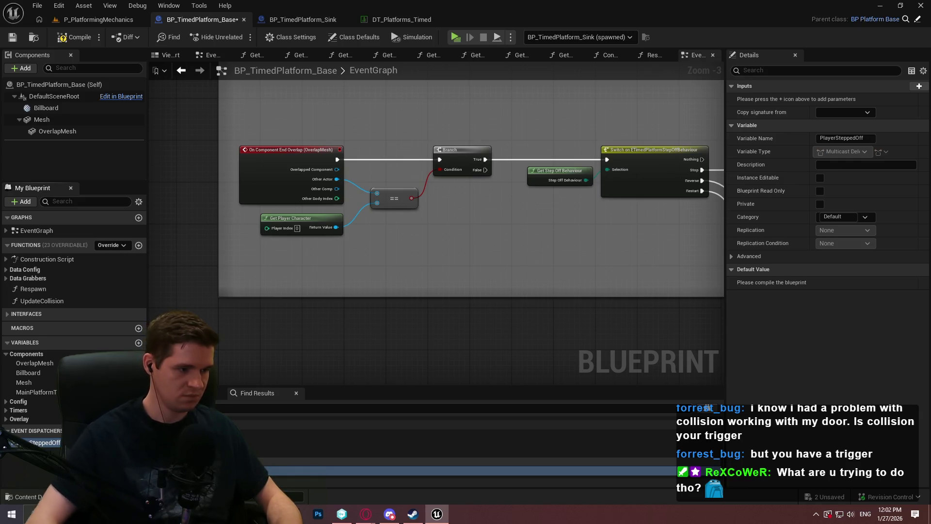
- Call PlayerSteppedOff between Branch True and the Switch, make room for it, and save
{"action": "mouse_move", "coordinate": [45, 443]}
{"action": "left_mouse_down"}
{"action": "mouse_move", "coordinate": [466, 244]}
{"action": "mouse_move", "coordinate": [511, 148]}
{"action": "mouse_move", "coordinate": [485, 160]}
{"action": "left_mouse_up"}
{"action": "left_click", "coordinate": [503, 251]}
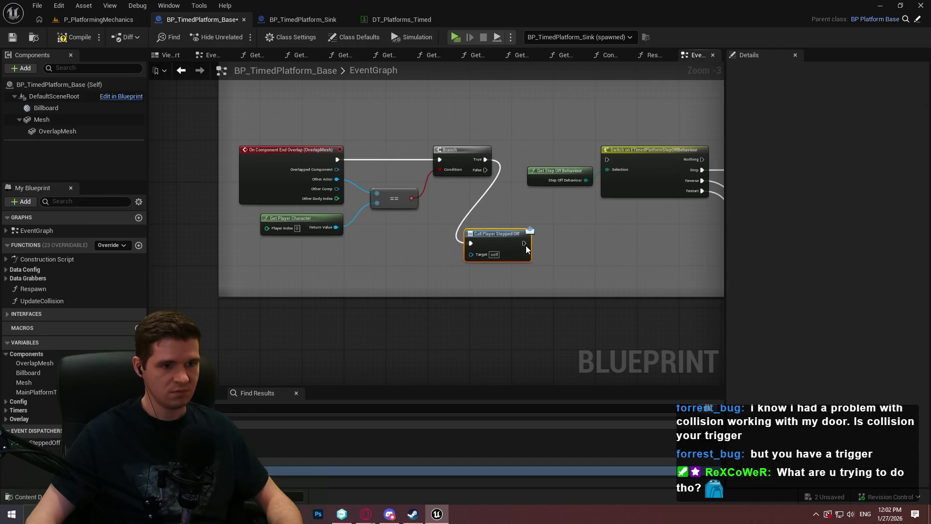
{"action": "left_click_drag", "start_coordinate": [524, 243], "coordinate": [608, 159]}
{"action": "scroll", "coordinate": [633, 180], "scroll_direction": "down", "scroll_amount": 1}
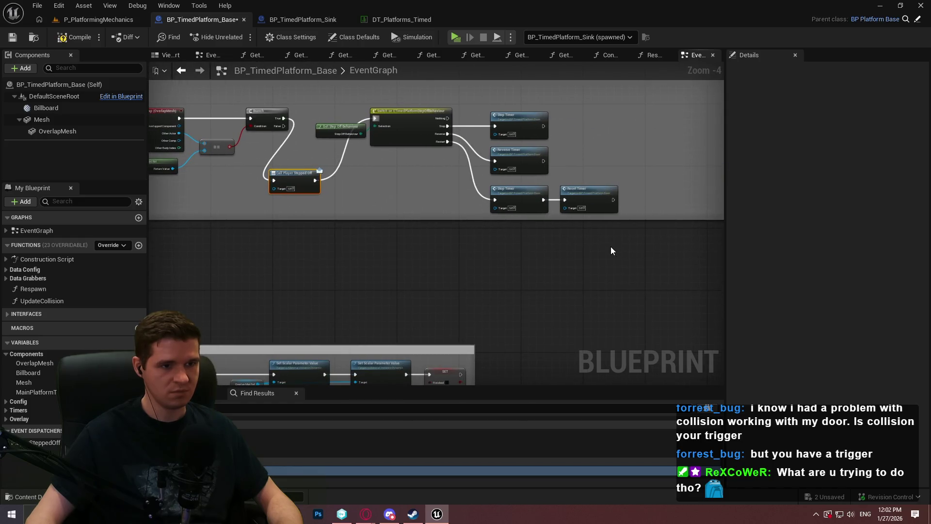
{"action": "mouse_move", "coordinate": [610, 247]}
{"action": "left_mouse_down"}
{"action": "mouse_move", "coordinate": [358, 107]}
{"action": "mouse_move", "coordinate": [449, 113]}
{"action": "left_mouse_up"}
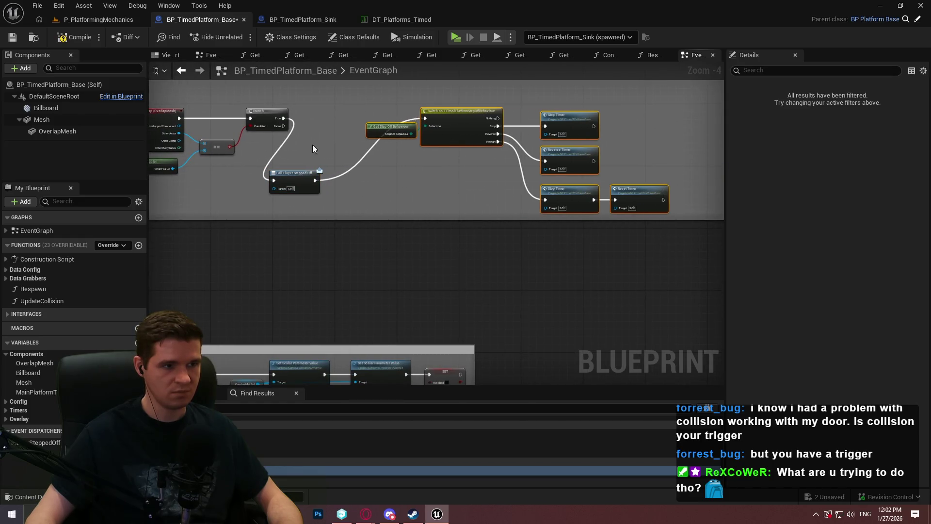
{"action": "mouse_move", "coordinate": [291, 184]}
{"action": "left_mouse_down"}
{"action": "mouse_move", "coordinate": [318, 118]}
{"action": "mouse_move", "coordinate": [327, 123]}
{"action": "left_mouse_up"}
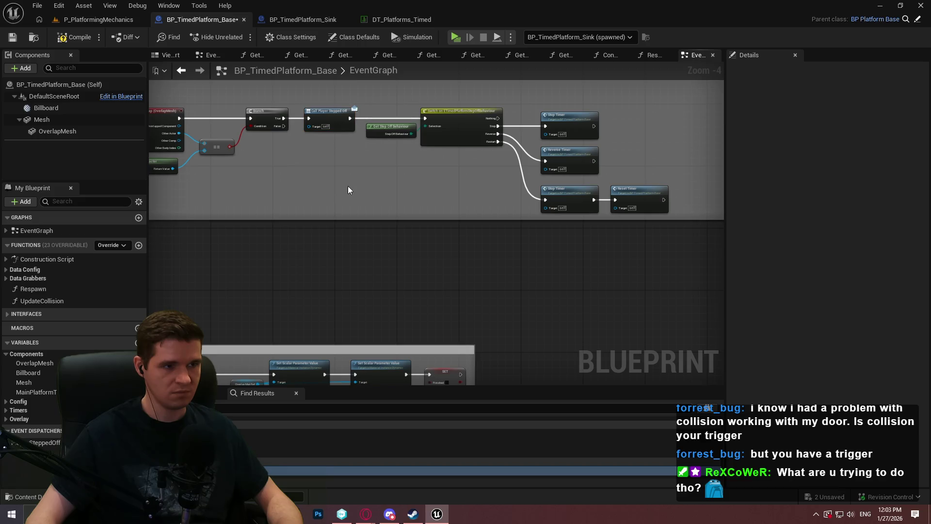
{"action": "left_click", "coordinate": [12, 37]}
{"action": "scroll", "coordinate": [421, 230], "scroll_direction": "down", "scroll_amount": 8}
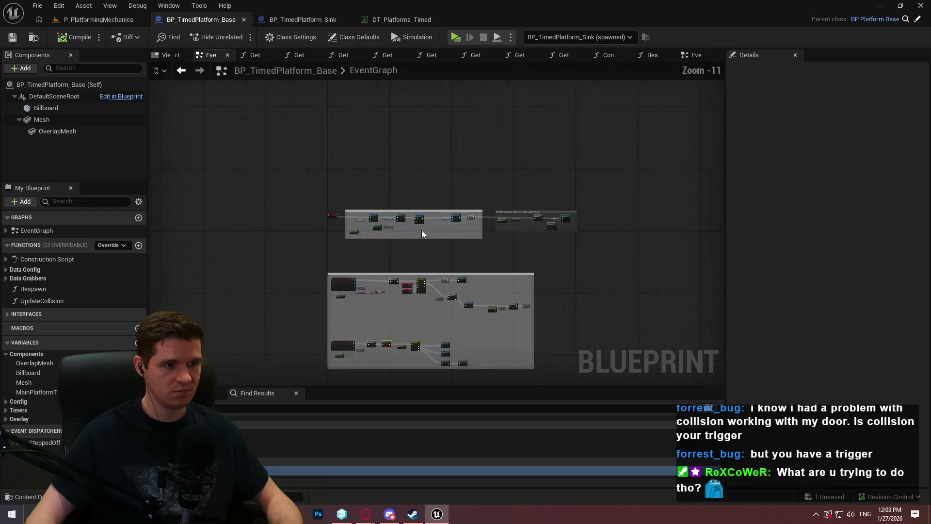
- In BP_TimedPlatform_Sink, duplicate the Mesh, Get World Location and Get Actor Location nodes
{"action": "left_click", "coordinate": [293, 21]}
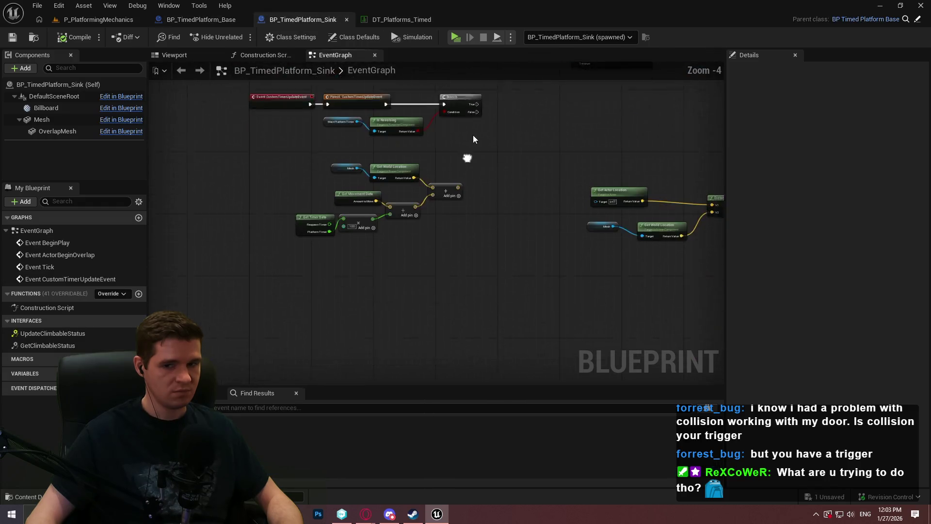
{"action": "left_click_drag", "start_coordinate": [624, 248], "coordinate": [226, 100]}
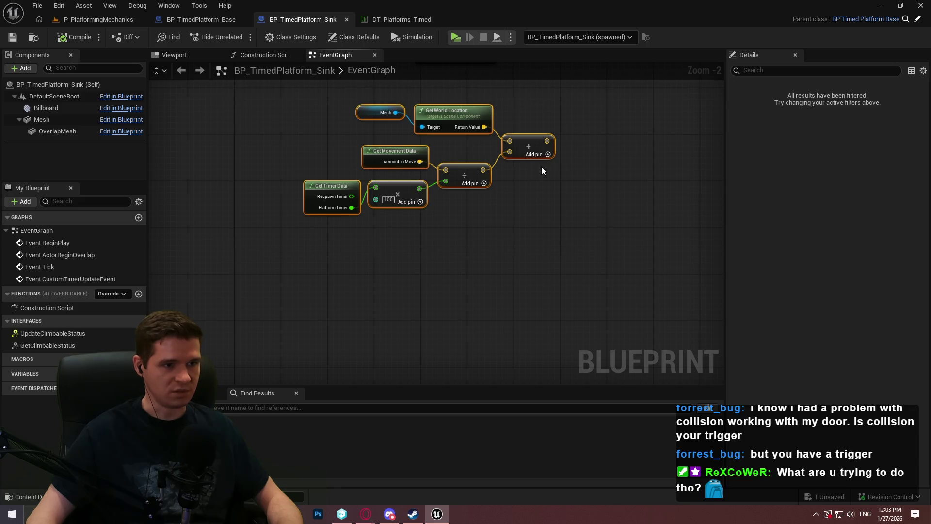
{"action": "left_click_drag", "start_coordinate": [297, 148], "coordinate": [365, 180]}
{"action": "key", "text": "ctrl+c"}
{"action": "key", "text": "ctrl+v"}
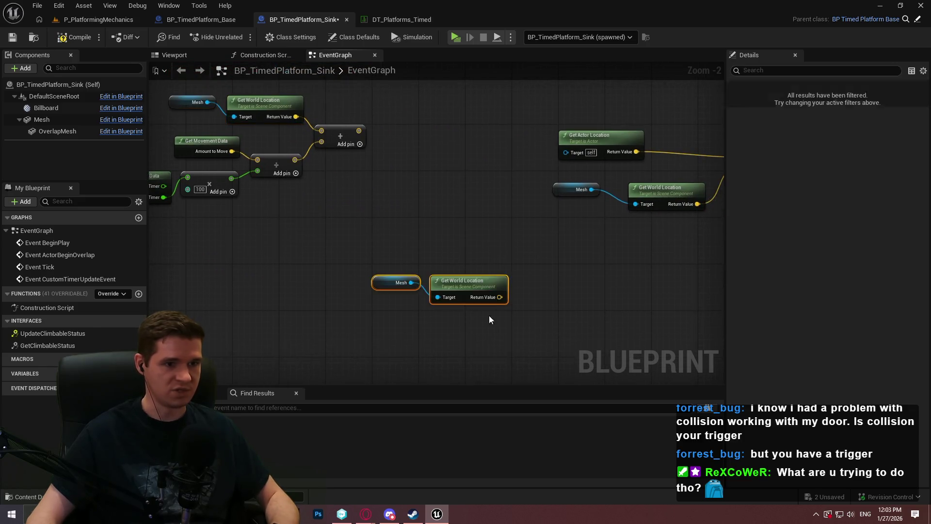
{"action": "left_click", "coordinate": [587, 197]}
{"action": "key", "text": "ctrl+c"}
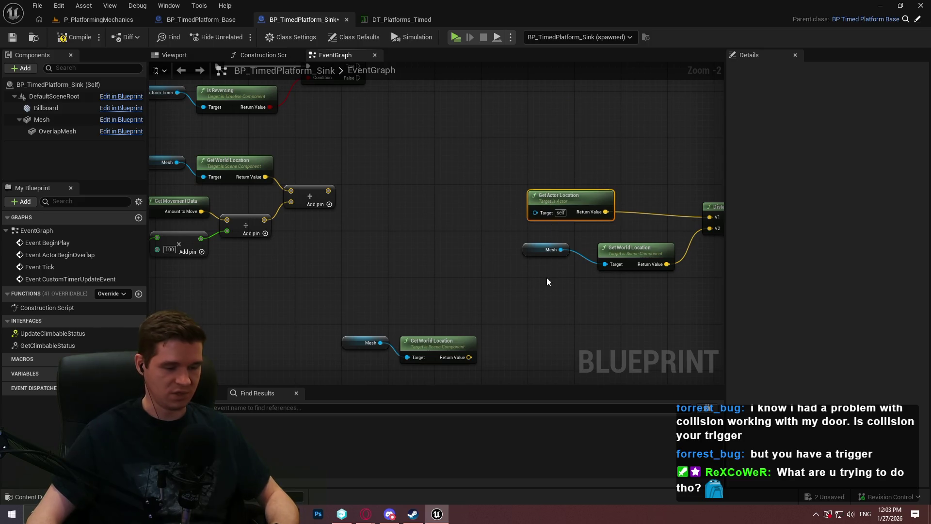
{"action": "key", "text": "ctrl+v"}
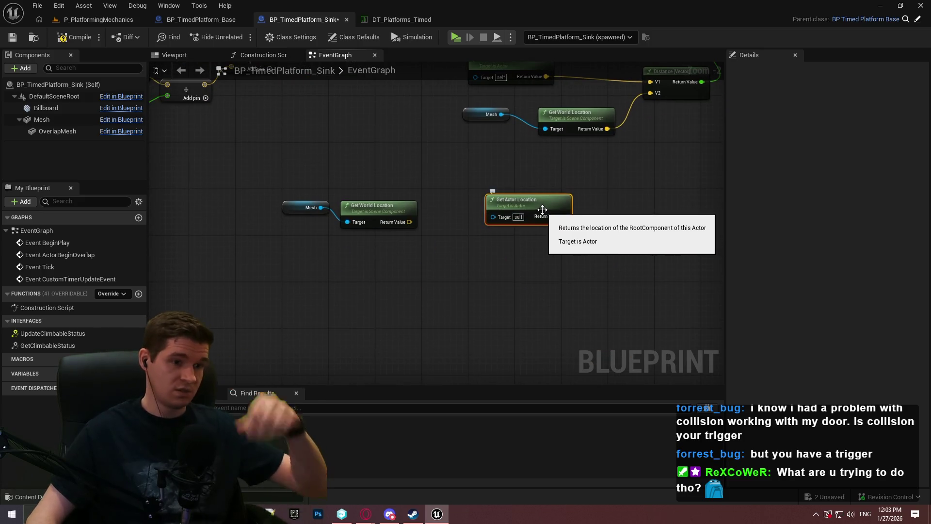
- Arrange the copied Get Actor Location, Mesh and Get World Location nodes together
{"action": "mouse_move", "coordinate": [536, 211]}
{"action": "left_mouse_down"}
{"action": "mouse_move", "coordinate": [426, 272]}
{"action": "mouse_move", "coordinate": [396, 163]}
{"action": "left_mouse_up"}
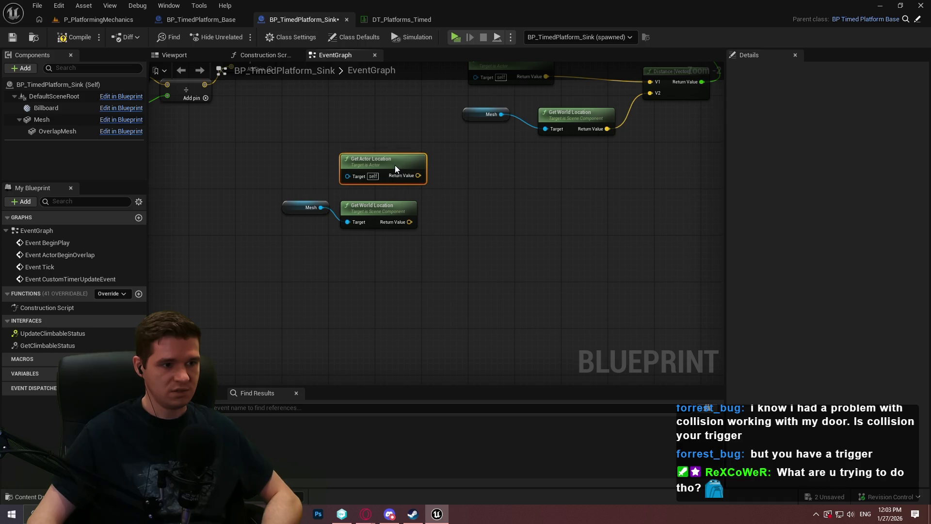
{"action": "left_click_drag", "start_coordinate": [463, 226], "coordinate": [312, 183]}
{"action": "left_click_drag", "start_coordinate": [427, 183], "coordinate": [432, 216]}
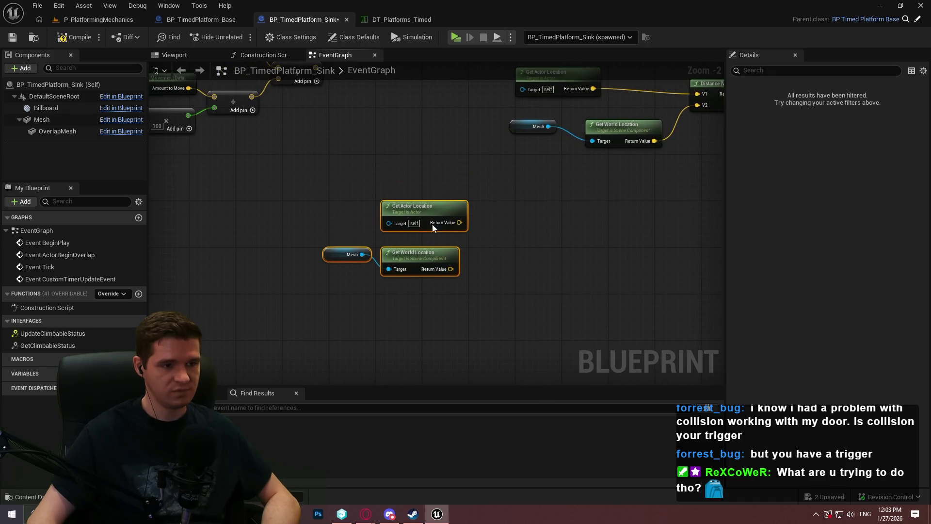
{"action": "scroll", "coordinate": [532, 248], "scroll_direction": "up", "scroll_amount": 1}
{"action": "left_click_drag", "start_coordinate": [531, 249], "coordinate": [506, 178]}
{"action": "scroll", "coordinate": [506, 180], "scroll_direction": "up", "scroll_amount": 1}
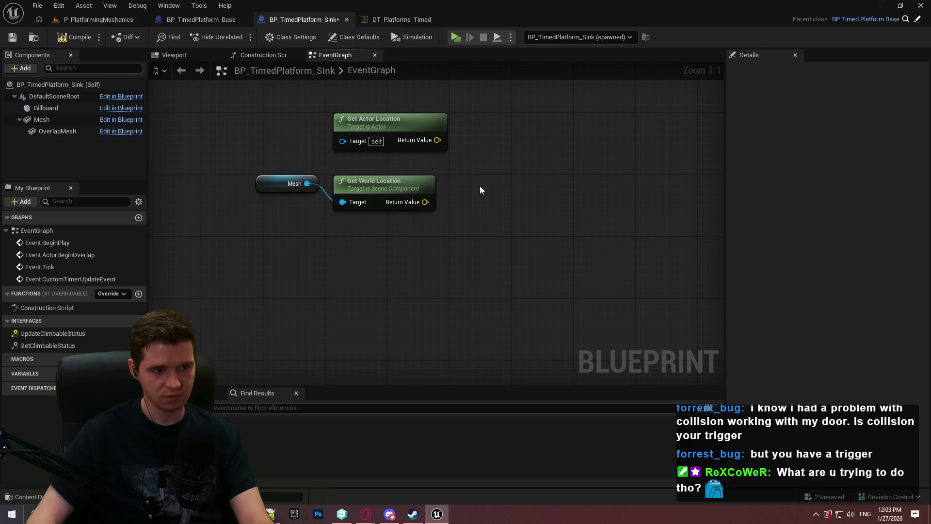
{"action": "mouse_move", "coordinate": [479, 185]}
{"action": "left_mouse_down"}
{"action": "mouse_move", "coordinate": [440, 244]}
{"action": "mouse_move", "coordinate": [353, 202]}
{"action": "mouse_move", "coordinate": [426, 223]}
{"action": "left_mouse_up"}
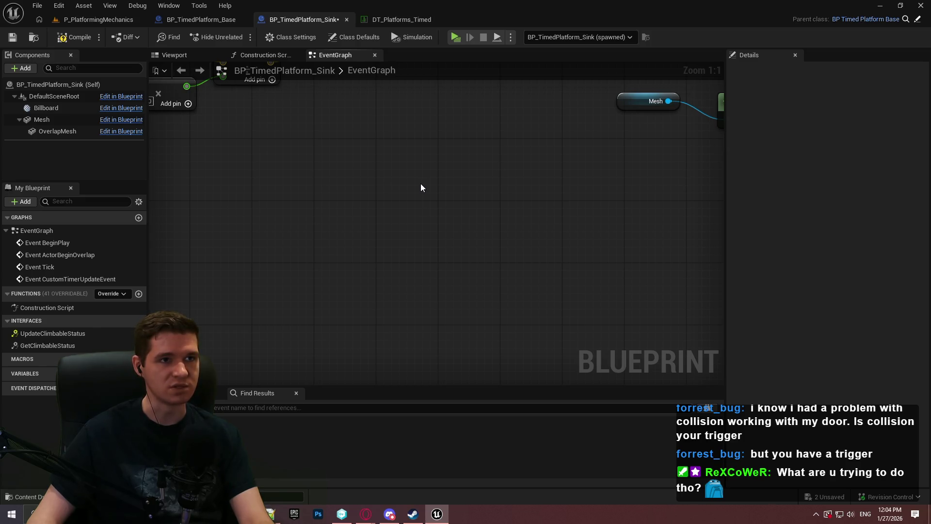
{"action": "scroll", "coordinate": [417, 183], "scroll_direction": "down", "scroll_amount": 2}
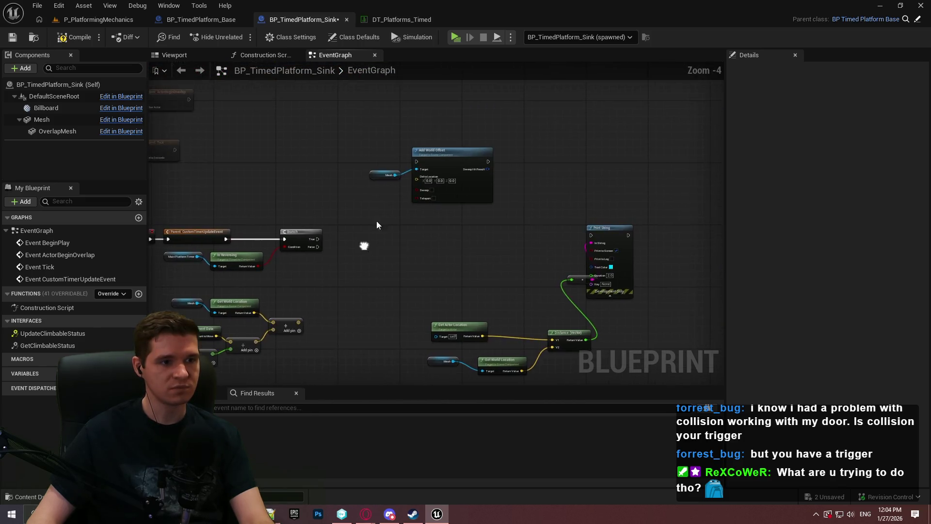
{"action": "scroll", "coordinate": [383, 191], "scroll_direction": "up", "scroll_amount": 1}
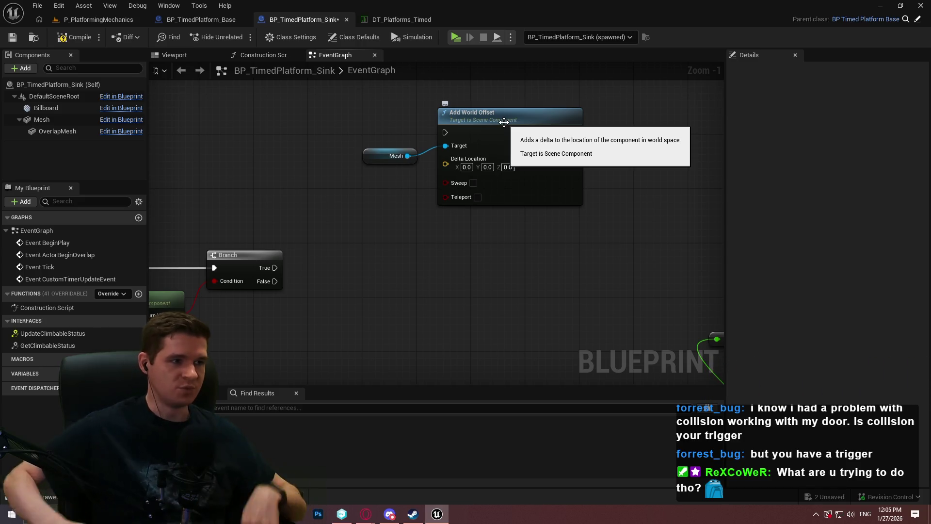
- In BP_TimedPlatform_Base, add a new event dispatcher named PlayerSteppedOn
{"action": "left_click", "coordinate": [204, 26]}
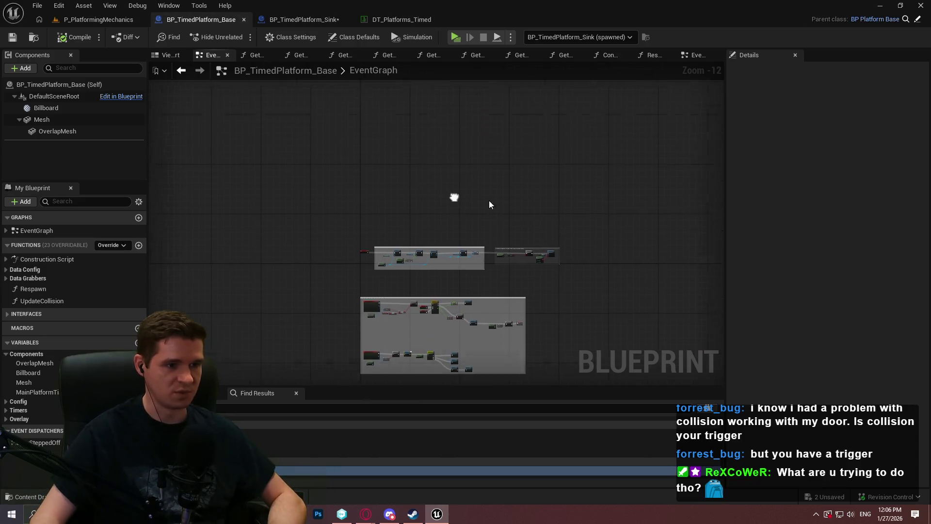
{"action": "scroll", "coordinate": [435, 322], "scroll_direction": "up", "scroll_amount": 8}
{"action": "scroll", "coordinate": [410, 338], "scroll_direction": "up", "scroll_amount": 2}
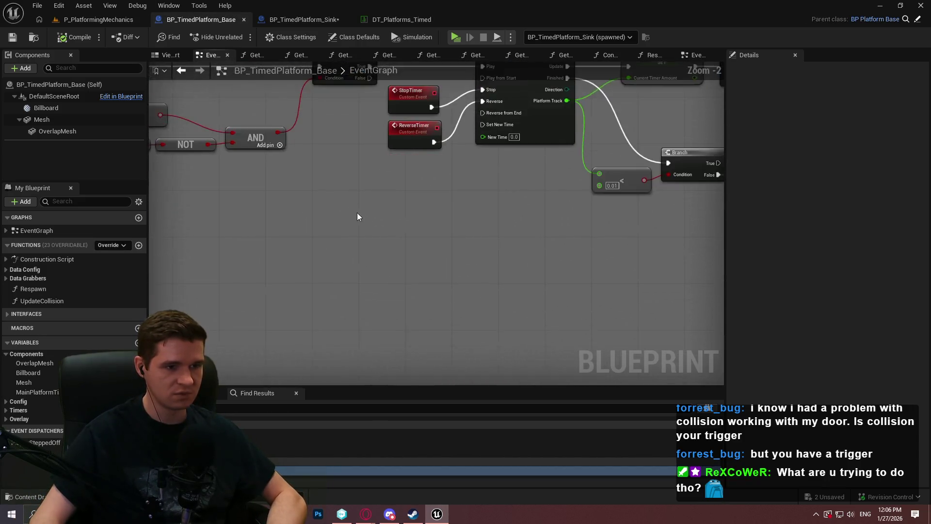
{"action": "scroll", "coordinate": [358, 213], "scroll_direction": "down", "scroll_amount": 3}
{"action": "scroll", "coordinate": [554, 83], "scroll_direction": "up", "scroll_amount": 2}
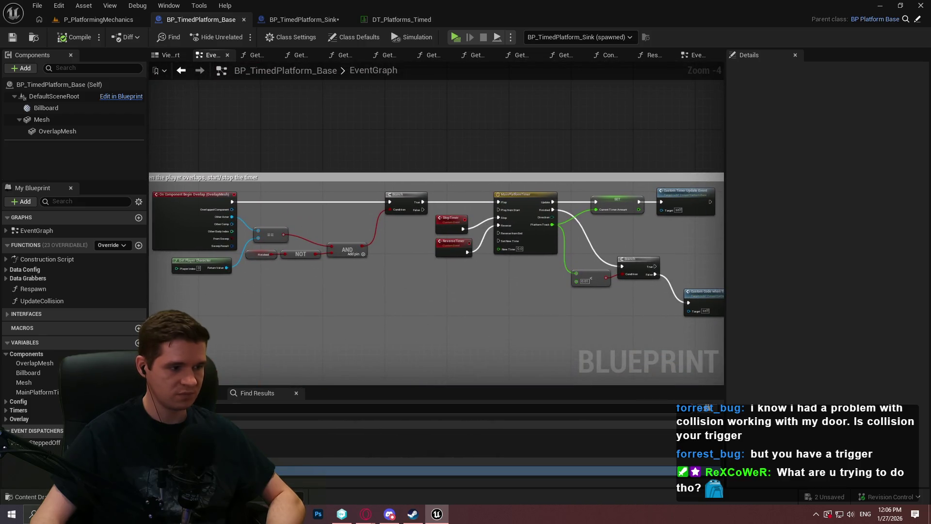
{"action": "left_click", "coordinate": [138, 431]}
{"action": "type", "text": "SteppedOn"}
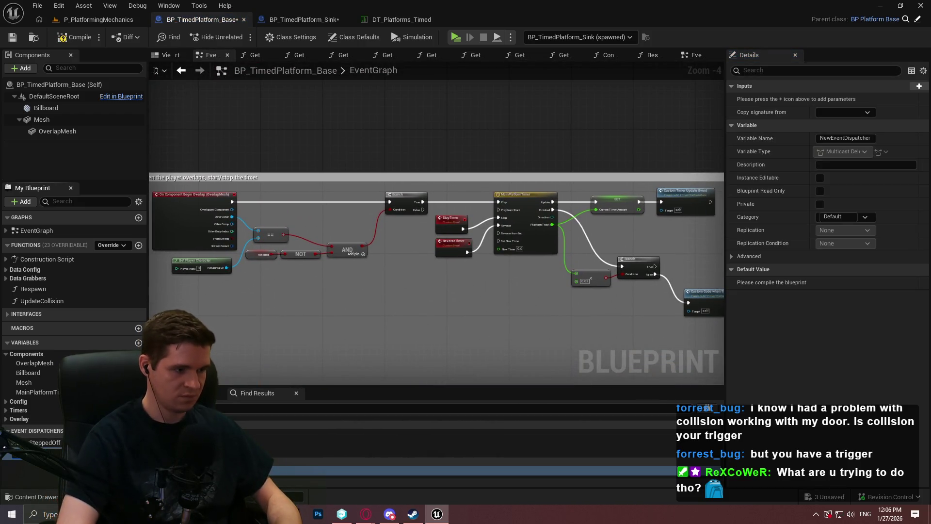
{"action": "type", "text": "On"}
{"action": "key", "text": "Return"}
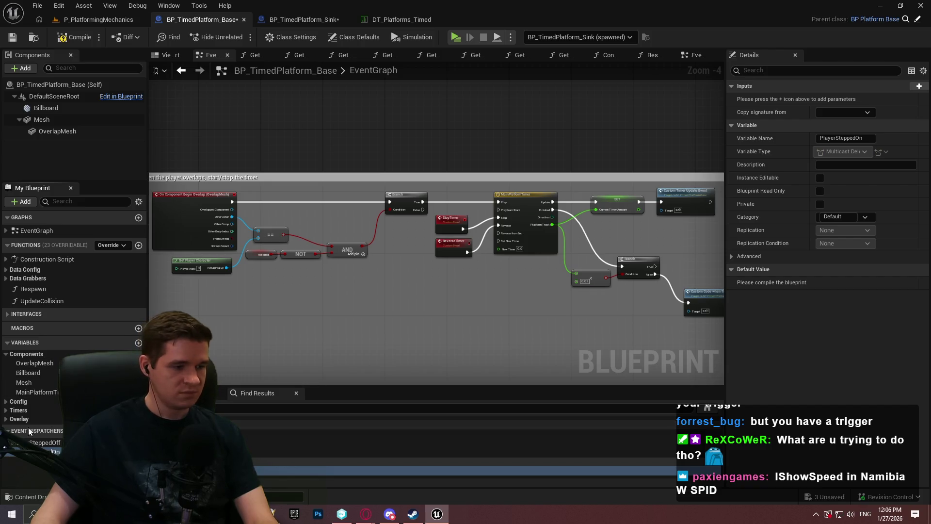
- Call PlayerSteppedOn from the Branch's True output ahead of MainPlatformTimer
{"action": "mouse_move", "coordinate": [44, 451]}
{"action": "left_mouse_down"}
{"action": "mouse_move", "coordinate": [383, 301]}
{"action": "mouse_move", "coordinate": [458, 144]}
{"action": "mouse_move", "coordinate": [431, 155]}
{"action": "left_mouse_up"}
{"action": "left_click", "coordinate": [398, 318]}
{"action": "scroll", "coordinate": [385, 313], "scroll_direction": "up", "scroll_amount": 2}
{"action": "mouse_move", "coordinate": [433, 306]}
{"action": "left_mouse_down"}
{"action": "mouse_move", "coordinate": [478, 231]}
{"action": "mouse_move", "coordinate": [546, 155]}
{"action": "left_mouse_up"}
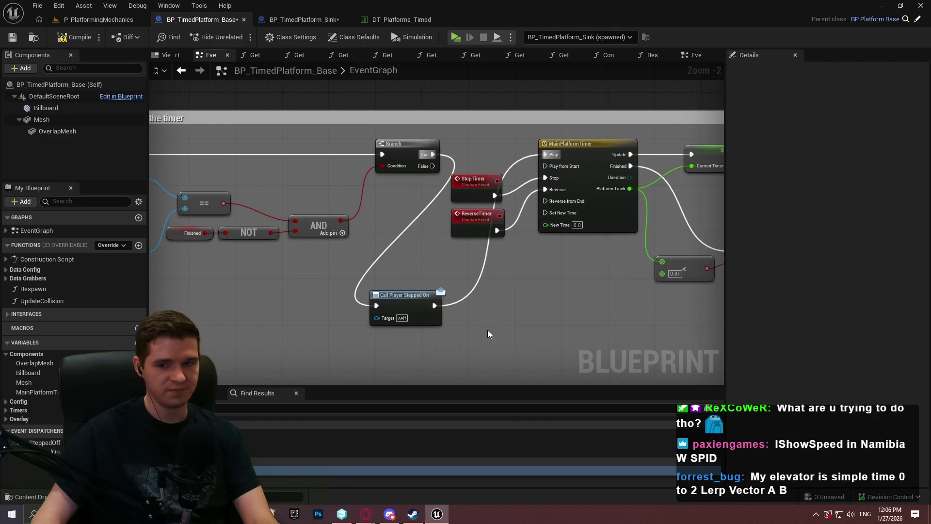
- Review the timer chain with its StopTimer and ReverseTimer events, and save BP_TimedPlatform_Base
{"action": "mouse_move", "coordinate": [387, 314]}
{"action": "left_mouse_down"}
{"action": "mouse_move", "coordinate": [442, 362]}
{"action": "mouse_move", "coordinate": [552, 194]}
{"action": "left_mouse_up"}
{"action": "scroll", "coordinate": [551, 196], "scroll_direction": "down", "scroll_amount": 2}
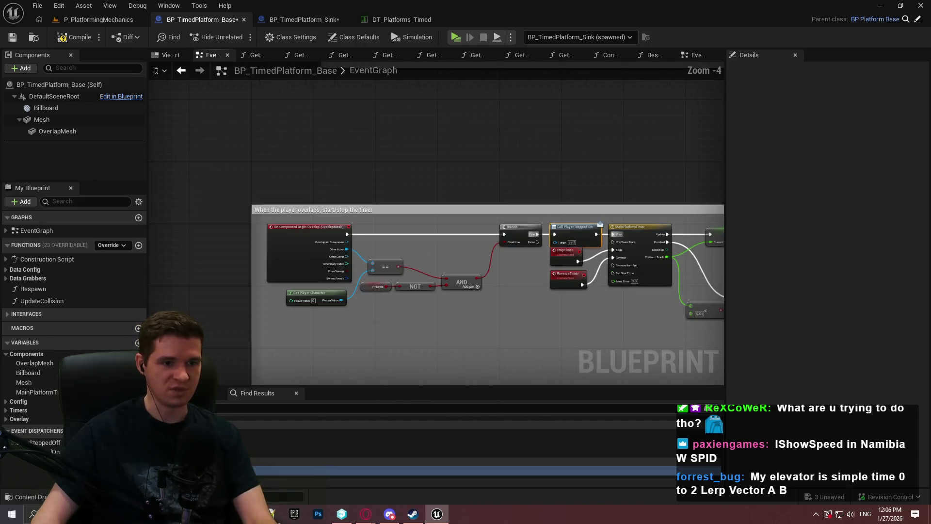
{"action": "left_click_drag", "start_coordinate": [708, 345], "coordinate": [577, 270]}
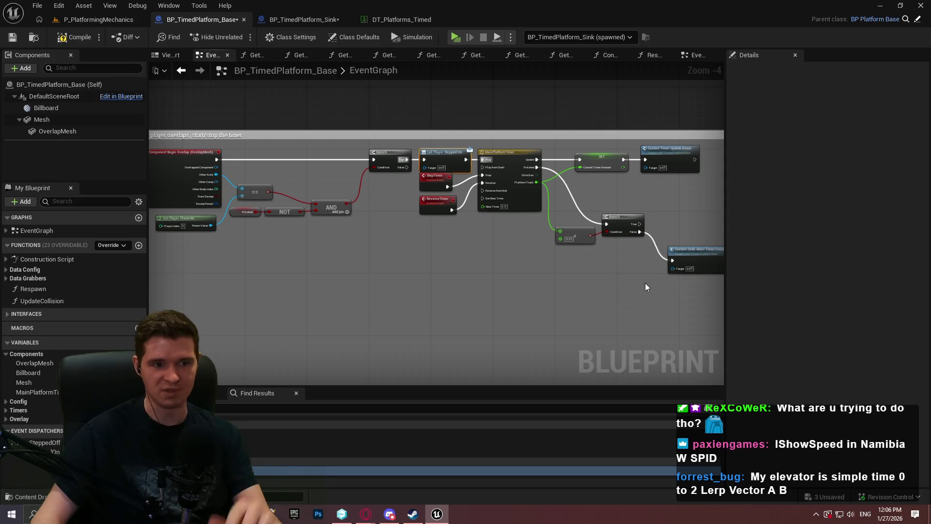
{"action": "left_click_drag", "start_coordinate": [682, 309], "coordinate": [598, 291]}
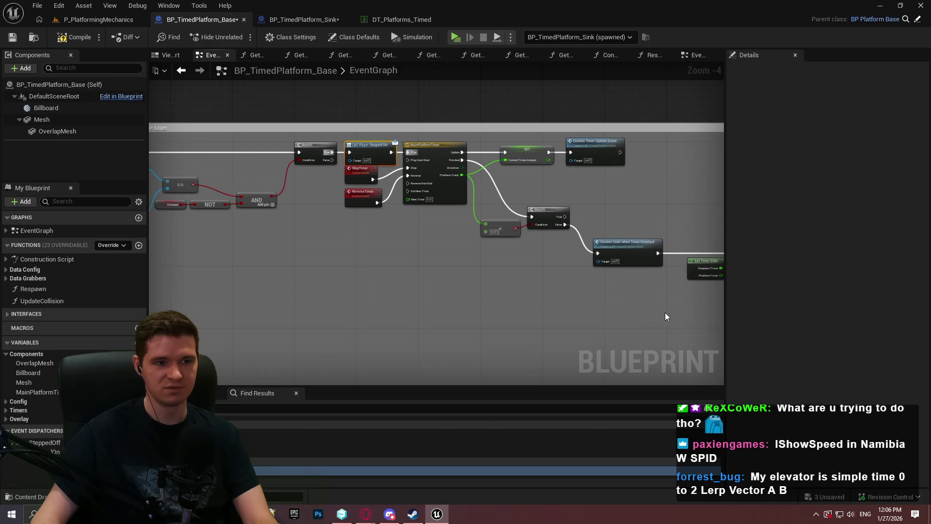
{"action": "mouse_move", "coordinate": [665, 312]}
{"action": "left_mouse_down"}
{"action": "mouse_move", "coordinate": [569, 285]}
{"action": "mouse_move", "coordinate": [562, 293]}
{"action": "mouse_move", "coordinate": [728, 312]}
{"action": "mouse_move", "coordinate": [634, 293]}
{"action": "mouse_move", "coordinate": [570, 293]}
{"action": "left_mouse_up"}
{"action": "scroll", "coordinate": [441, 257], "scroll_direction": "up", "scroll_amount": 2}
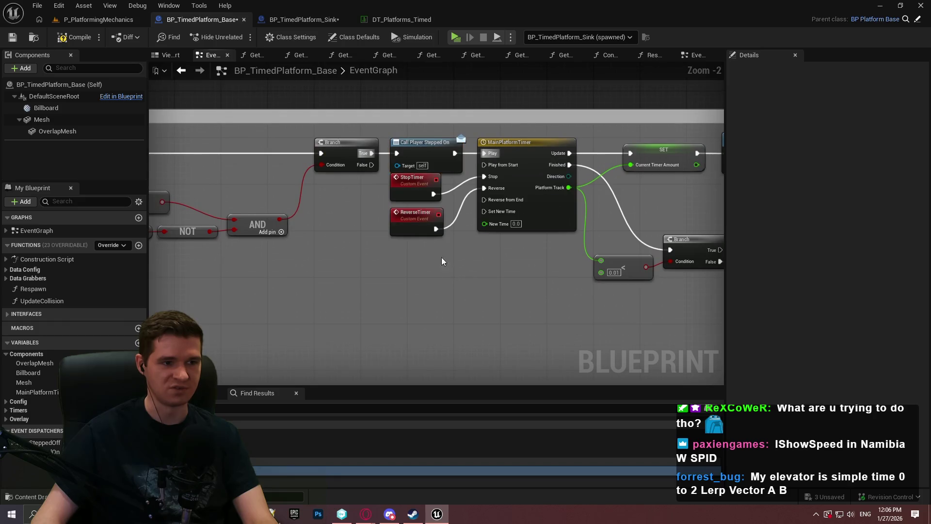
{"action": "left_click_drag", "start_coordinate": [441, 257], "coordinate": [397, 197]}
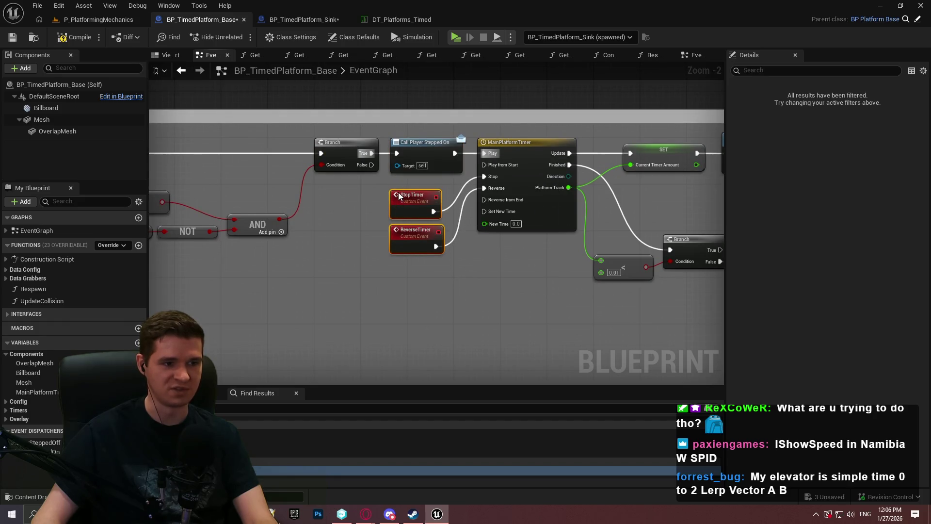
{"action": "left_click", "coordinate": [461, 288]}
{"action": "mouse_move", "coordinate": [461, 287]}
{"action": "left_mouse_down"}
{"action": "mouse_move", "coordinate": [397, 275]}
{"action": "mouse_move", "coordinate": [373, 138]}
{"action": "left_mouse_up"}
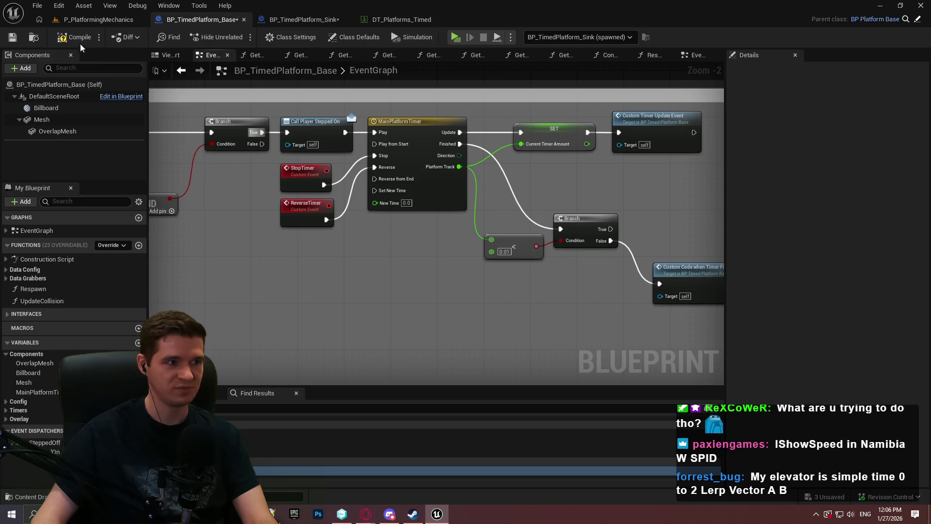
{"action": "key", "text": "ctrl+s"}
{"action": "left_click_drag", "start_coordinate": [234, 287], "coordinate": [307, 279]}
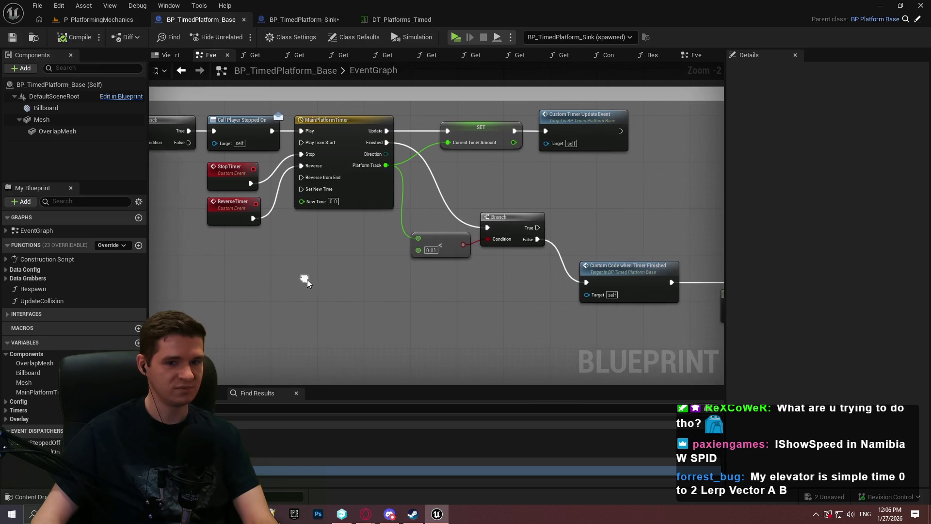
- Switch to BP_TimedPlatform_Sink and pan its EventGraph to the timer update and location nodes
{"action": "left_click", "coordinate": [101, 21]}
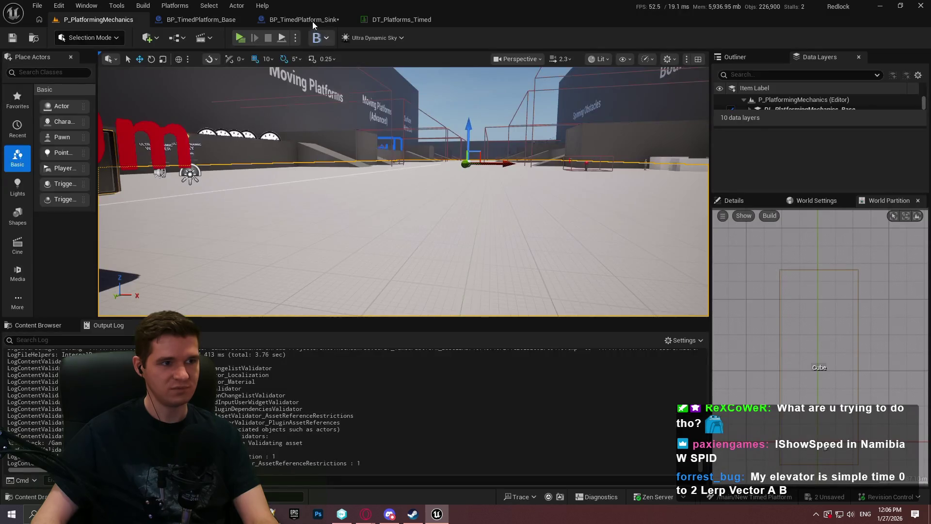
{"action": "left_click", "coordinate": [312, 21]}
{"action": "mouse_move", "coordinate": [566, 244]}
{"action": "left_mouse_down"}
{"action": "mouse_move", "coordinate": [623, 158]}
{"action": "mouse_move", "coordinate": [612, 157]}
{"action": "left_mouse_up"}
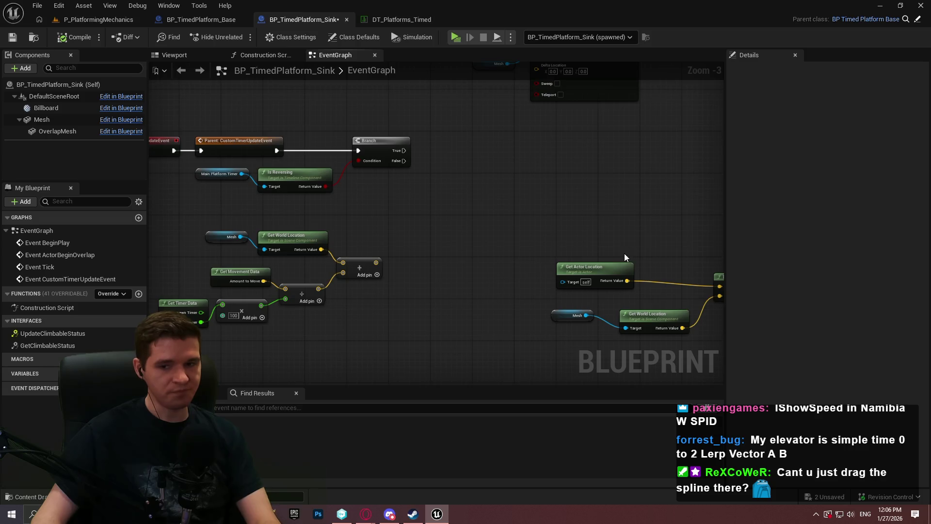
{"action": "mouse_move", "coordinate": [625, 253]}
{"action": "left_mouse_down"}
{"action": "mouse_move", "coordinate": [524, 216]}
{"action": "mouse_move", "coordinate": [594, 175]}
{"action": "left_mouse_up"}
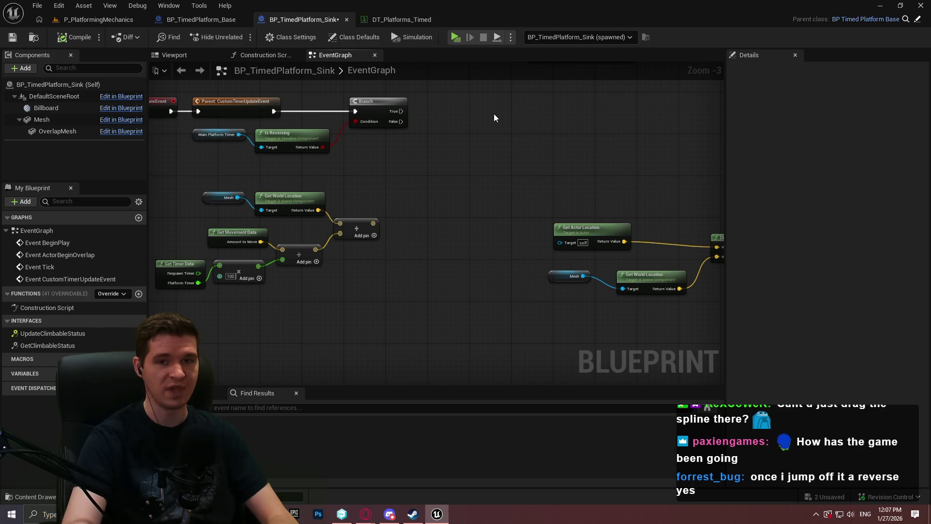
- Search the graph's action menu for an offset node, then dismiss the results
{"action": "right_click", "coordinate": [434, 152]}
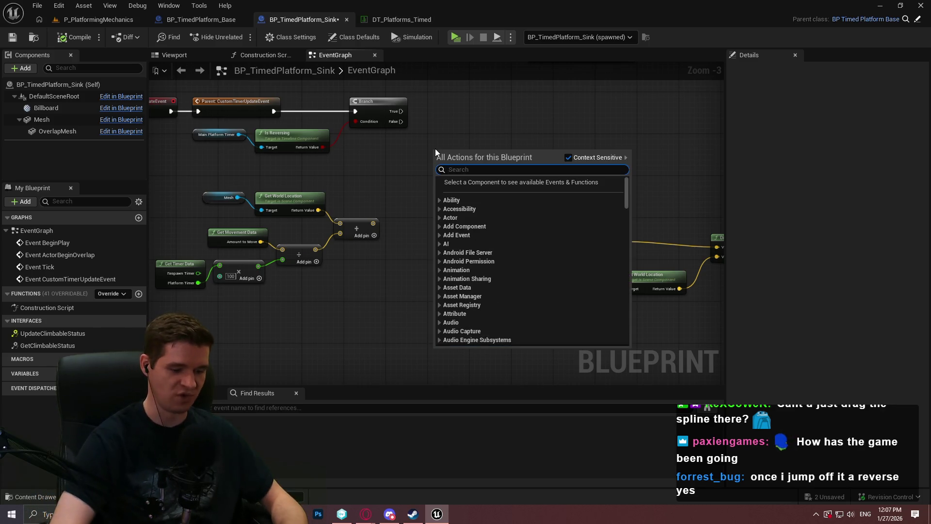
{"action": "type", "text": "offset"}
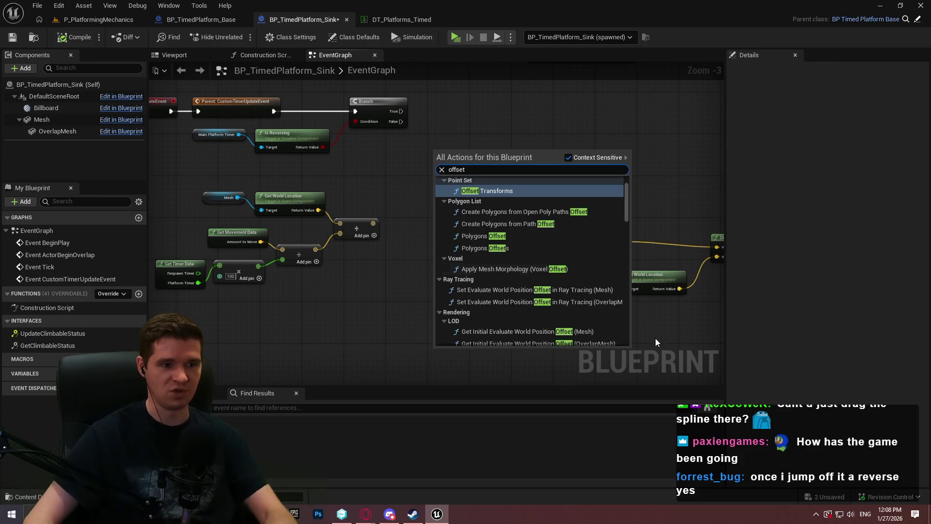
{"action": "scroll", "coordinate": [626, 213], "scroll_direction": "down", "scroll_amount": 10}
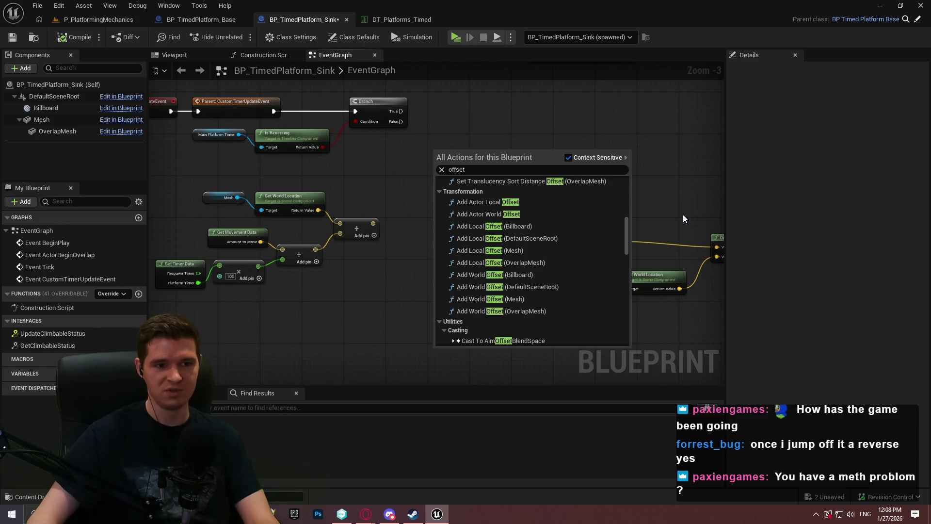
{"action": "right_click", "coordinate": [680, 188]}
- Delete the Distance, Print String, Get Actor Location and Mesh debug nodes, then save the Sink blueprint
{"action": "left_click_drag", "start_coordinate": [686, 181], "coordinate": [539, 153]}
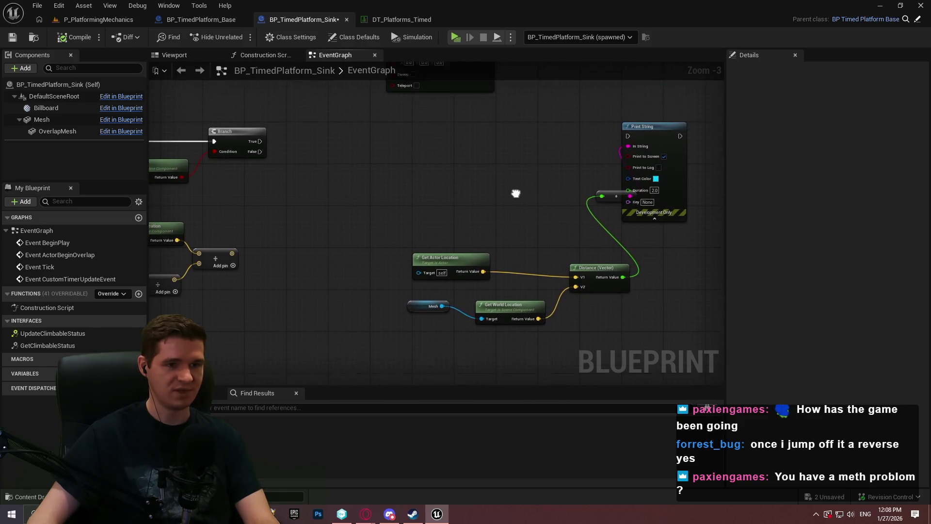
{"action": "mouse_move", "coordinate": [516, 124]}
{"action": "left_mouse_down"}
{"action": "mouse_move", "coordinate": [648, 237]}
{"action": "mouse_move", "coordinate": [686, 303]}
{"action": "left_mouse_up"}
{"action": "mouse_move", "coordinate": [424, 74]}
{"action": "left_mouse_down"}
{"action": "mouse_move", "coordinate": [389, 129]}
{"action": "mouse_move", "coordinate": [490, 286]}
{"action": "mouse_move", "coordinate": [552, 191]}
{"action": "mouse_move", "coordinate": [402, 223]}
{"action": "left_mouse_up"}
{"action": "key", "text": "Delete"}
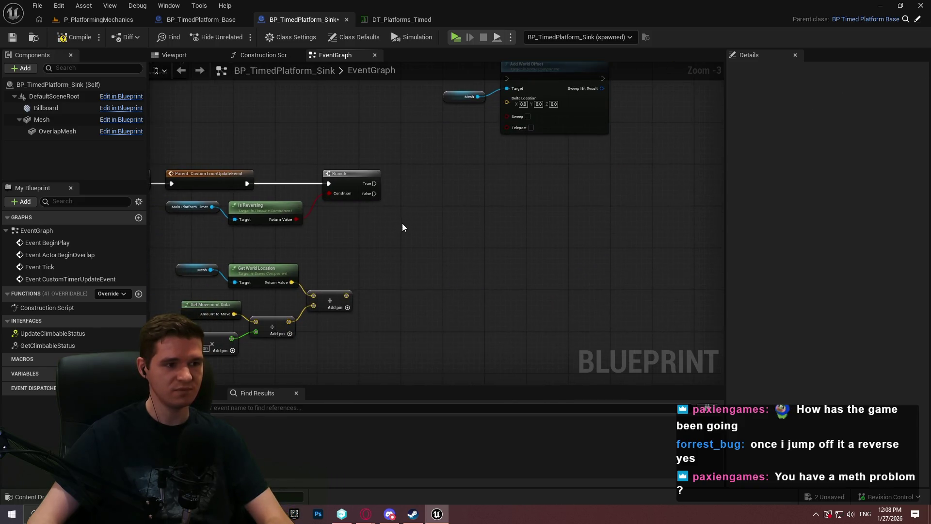
{"action": "scroll", "coordinate": [550, 170], "scroll_direction": "down", "scroll_amount": 1}
{"action": "scroll", "coordinate": [495, 245], "scroll_direction": "up", "scroll_amount": 2}
{"action": "mouse_move", "coordinate": [495, 246]}
{"action": "left_mouse_down"}
{"action": "mouse_move", "coordinate": [477, 290]}
{"action": "mouse_move", "coordinate": [472, 229]}
{"action": "mouse_move", "coordinate": [441, 143]}
{"action": "mouse_move", "coordinate": [437, 168]}
{"action": "left_mouse_up"}
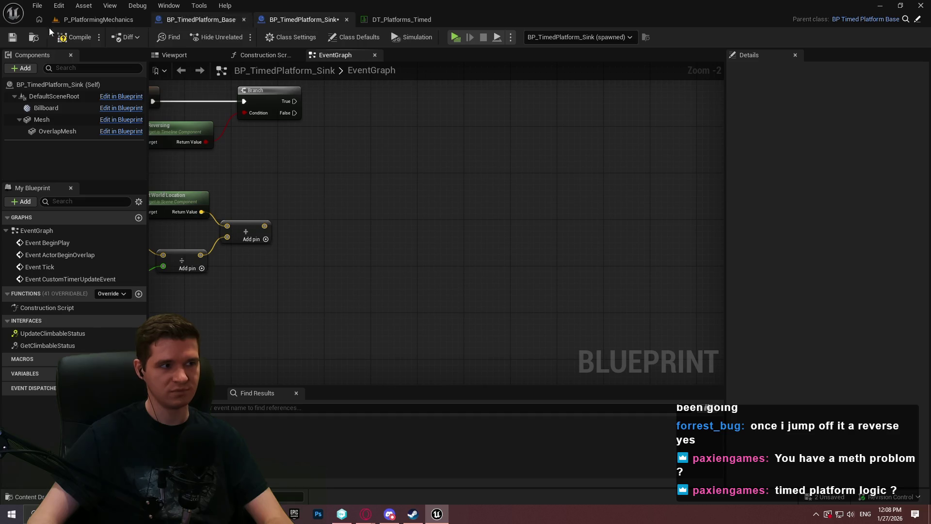
{"action": "left_click", "coordinate": [12, 37]}
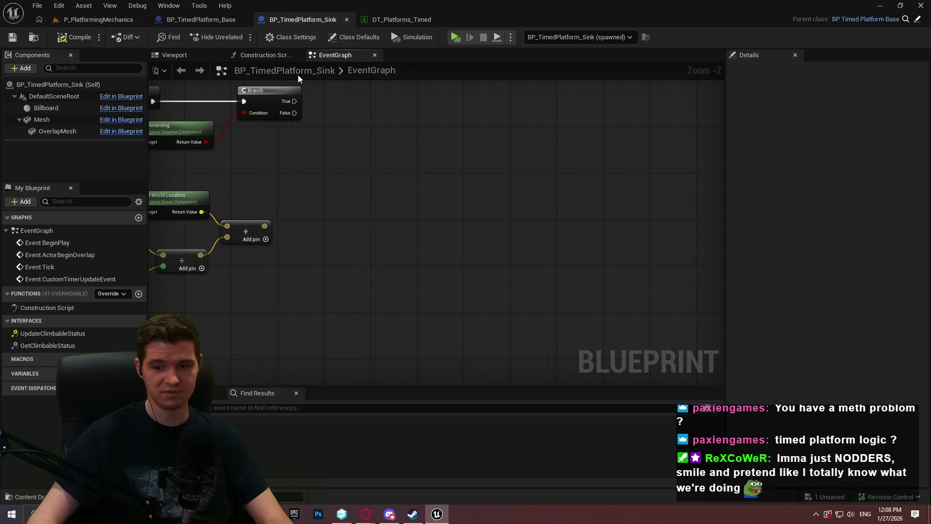
- Check BP_TimedPlatform_Base's timer variables, then return to the Sink graph
{"action": "mouse_move", "coordinate": [535, 127]}
{"action": "left_mouse_down"}
{"action": "mouse_move", "coordinate": [541, 177]}
{"action": "mouse_move", "coordinate": [557, 187]}
{"action": "mouse_move", "coordinate": [517, 287]}
{"action": "mouse_move", "coordinate": [516, 344]}
{"action": "mouse_move", "coordinate": [515, 328]}
{"action": "mouse_move", "coordinate": [502, 327]}
{"action": "mouse_move", "coordinate": [676, 189]}
{"action": "mouse_move", "coordinate": [662, 195]}
{"action": "left_mouse_up"}
{"action": "right_click", "coordinate": [518, 288]}
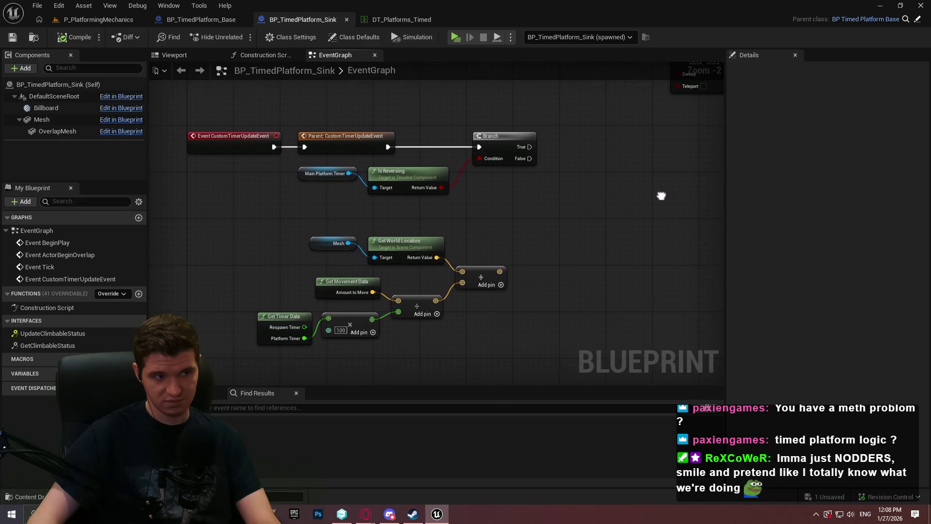
{"action": "left_click", "coordinate": [228, 21]}
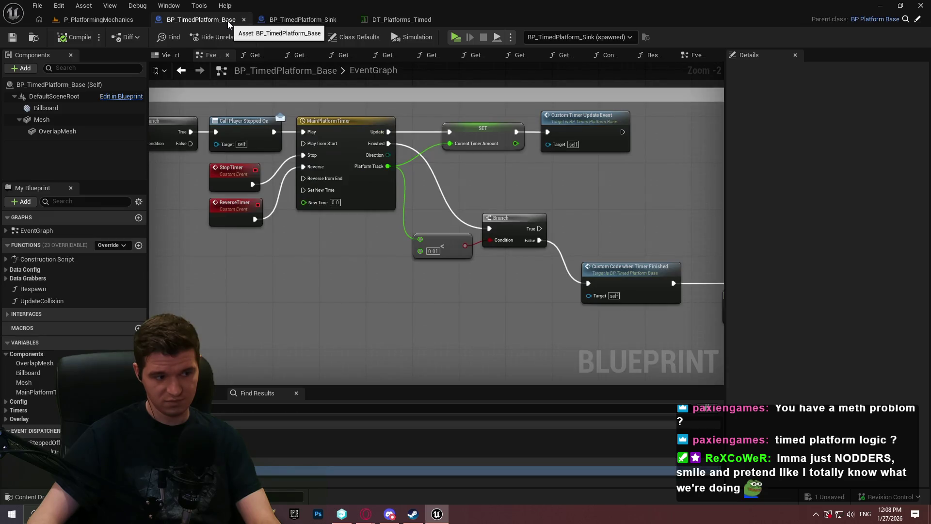
{"action": "left_click", "coordinate": [5, 411]}
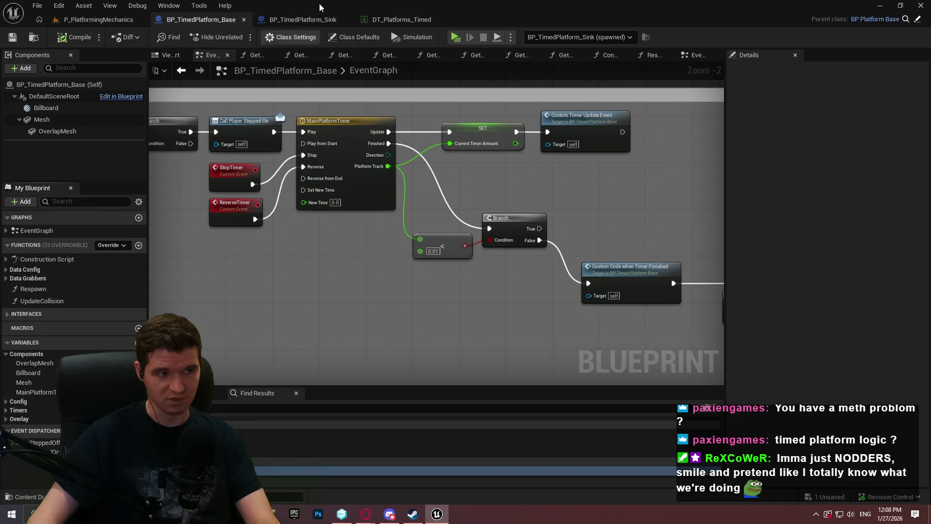
{"action": "left_click", "coordinate": [304, 20]}
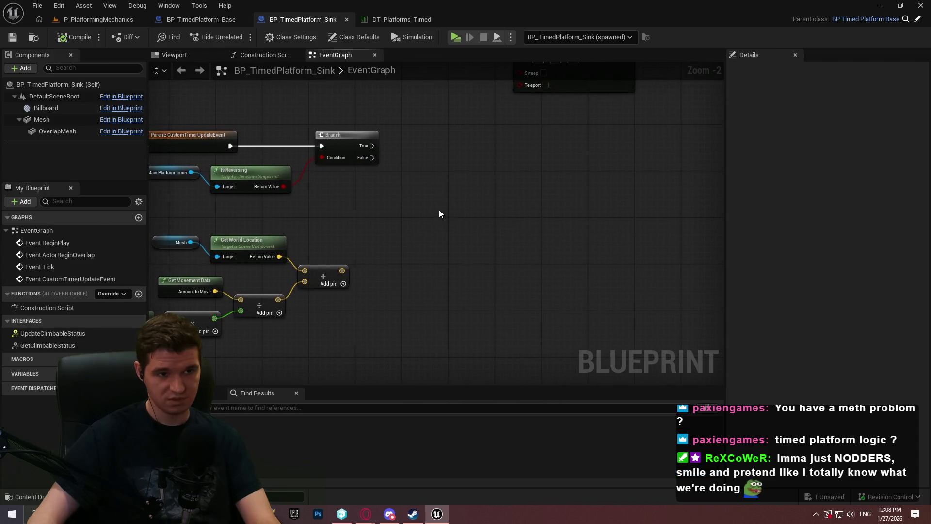
- Add a Get Current Timer Amount node to the Sink graph
{"action": "right_click", "coordinate": [391, 217]}
{"action": "type", "text": "timer"}
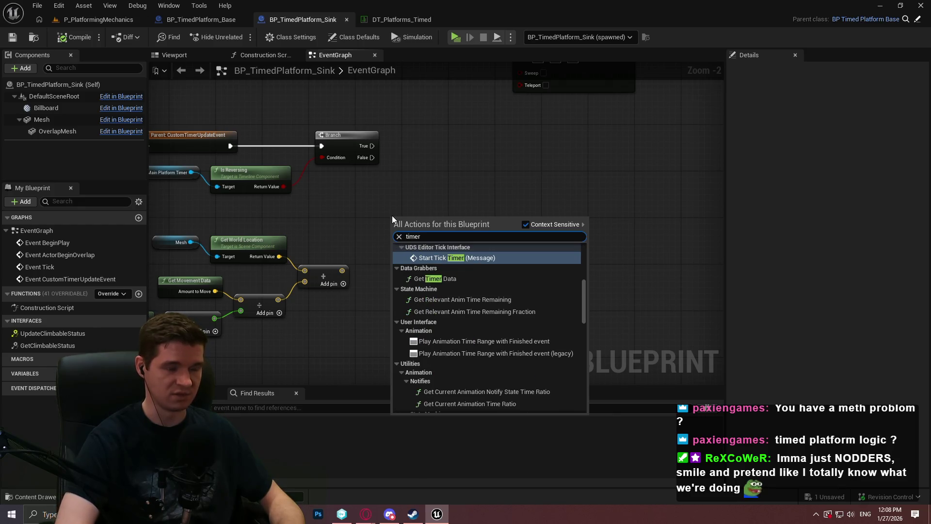
{"action": "key", "text": "BackSpace"}
{"action": "key", "text": "BackSpace"}
{"action": "key", "text": "BackSpace"}
{"action": "type", "text": "current timer am"}
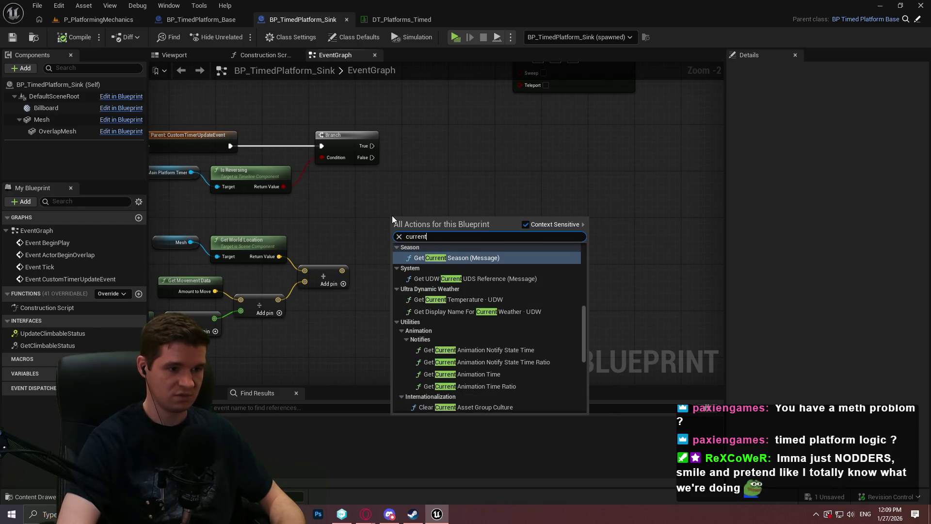
{"action": "key", "text": "Return"}
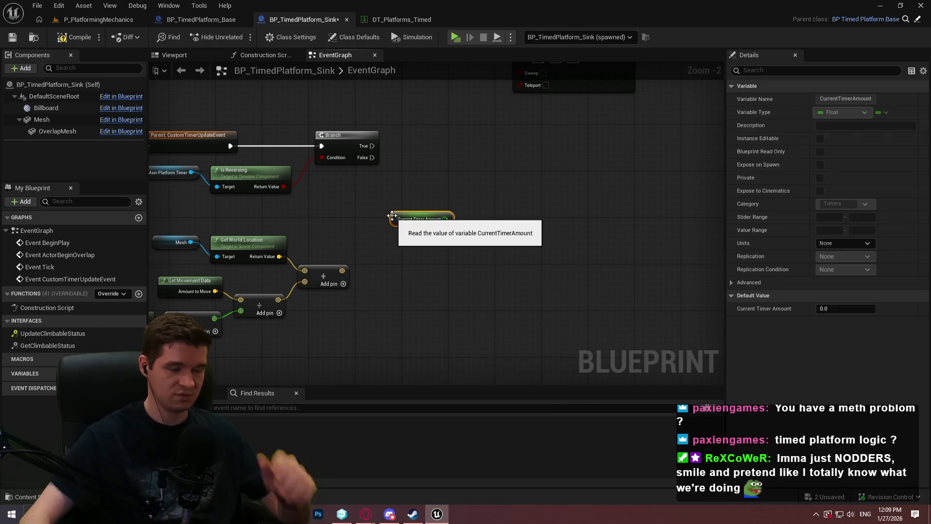
{"action": "left_click_drag", "start_coordinate": [452, 210], "coordinate": [509, 209]}
{"action": "left_click", "coordinate": [564, 197]}
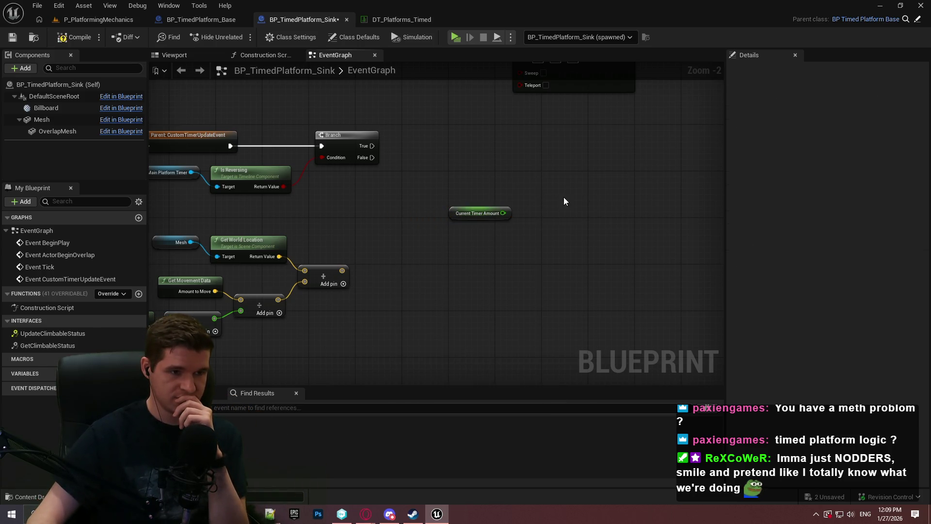
{"action": "scroll", "coordinate": [524, 248], "scroll_direction": "up", "scroll_amount": 2}
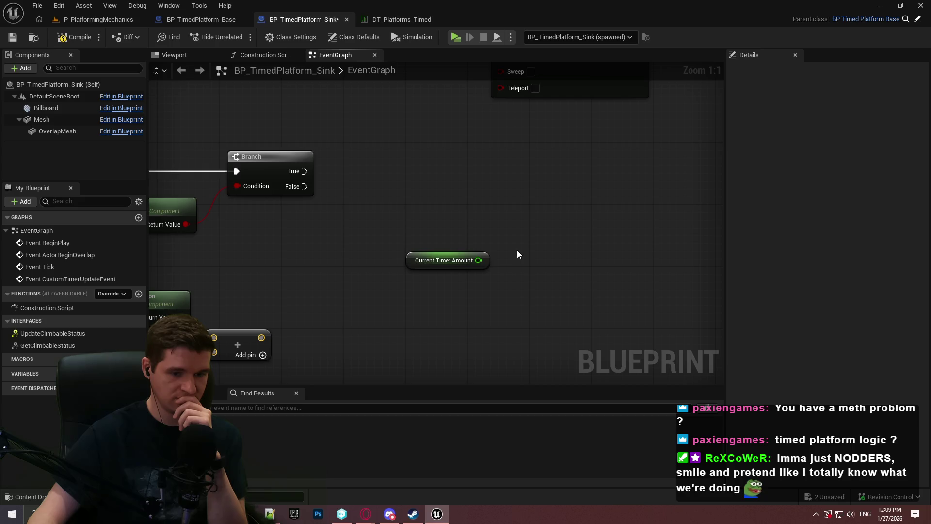
- Add a Normalize to Range node with Current Timer Amount feeding its Range Max
{"action": "right_click", "coordinate": [517, 254]}
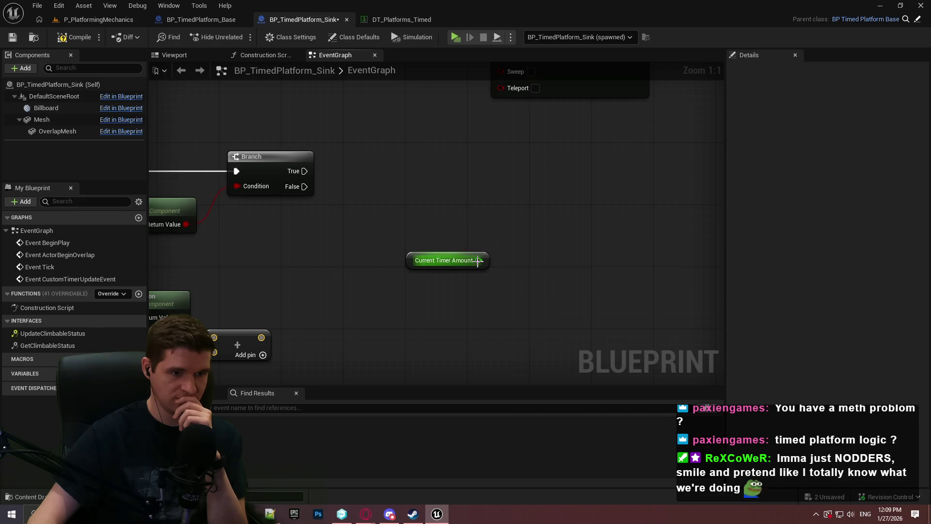
{"action": "left_click_drag", "start_coordinate": [478, 260], "coordinate": [607, 263]}
{"action": "type", "text": "normalize t"}
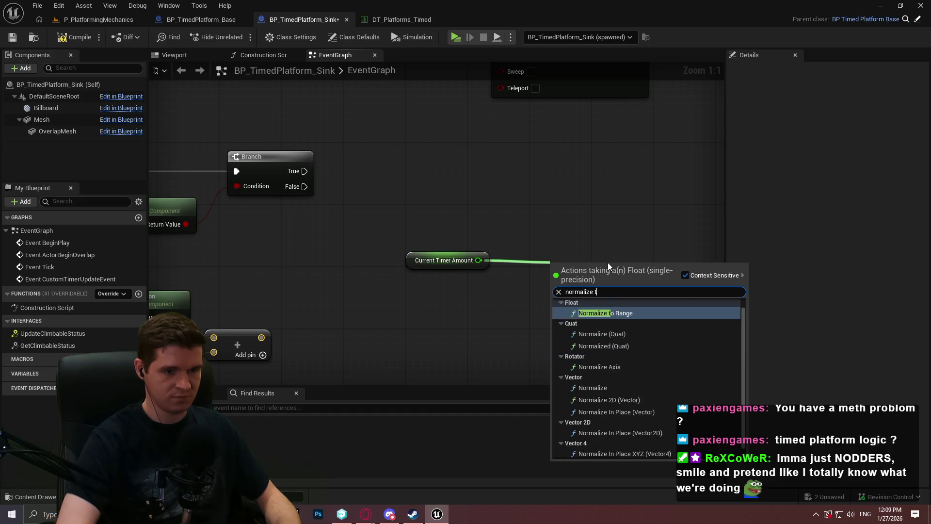
{"action": "key", "text": "Escape"}
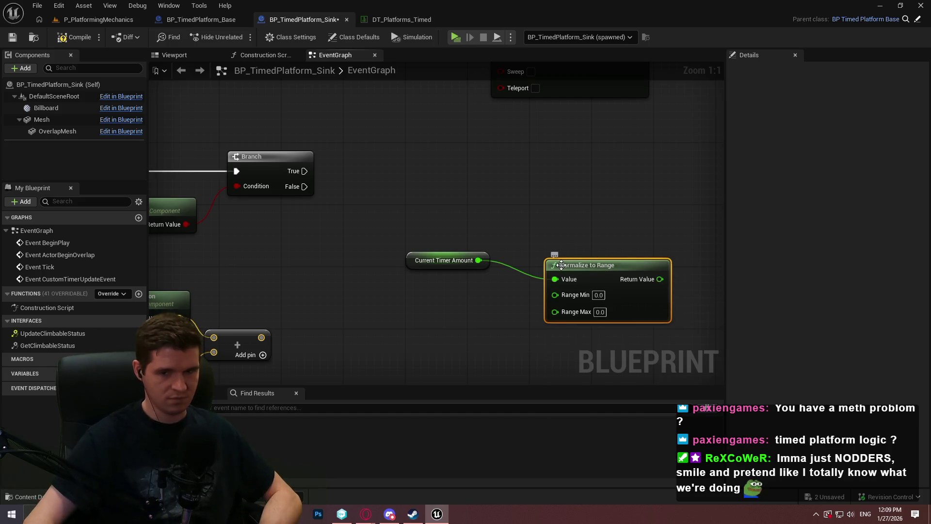
{"action": "left_click", "coordinate": [556, 279], "text": "alt"}
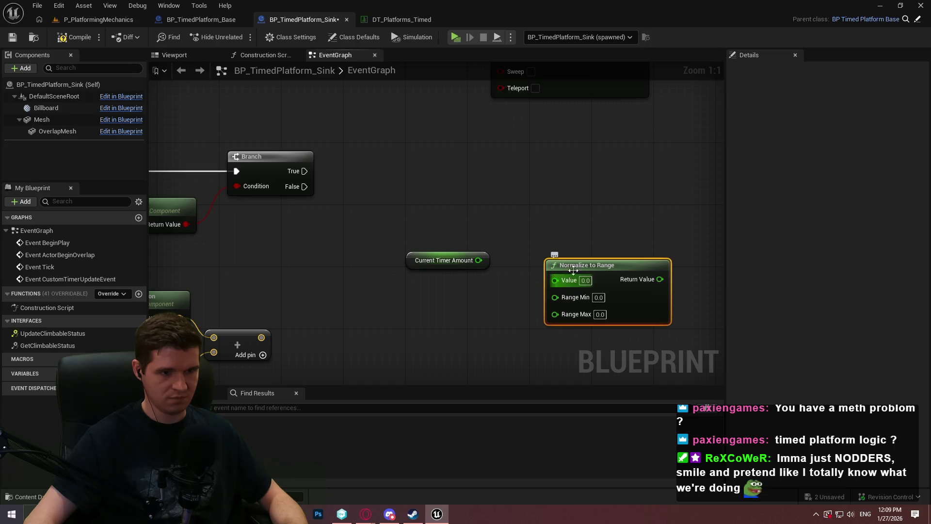
{"action": "left_click_drag", "start_coordinate": [577, 265], "coordinate": [569, 173]}
{"action": "left_click", "coordinate": [497, 263]}
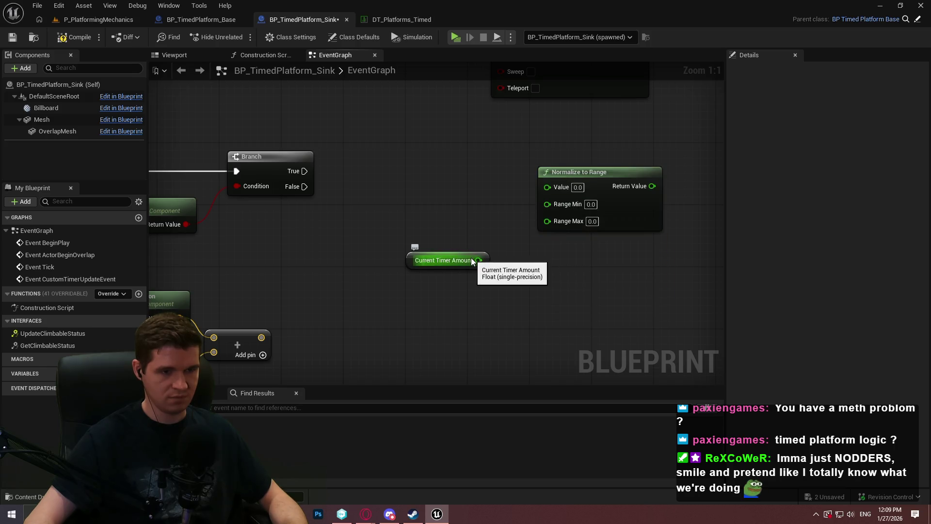
{"action": "mouse_move", "coordinate": [472, 261]}
{"action": "left_mouse_down"}
{"action": "mouse_move", "coordinate": [533, 216]}
{"action": "mouse_move", "coordinate": [554, 228]}
{"action": "mouse_move", "coordinate": [558, 221]}
{"action": "mouse_move", "coordinate": [553, 227]}
{"action": "left_mouse_up"}
{"action": "left_click", "coordinate": [570, 290]}
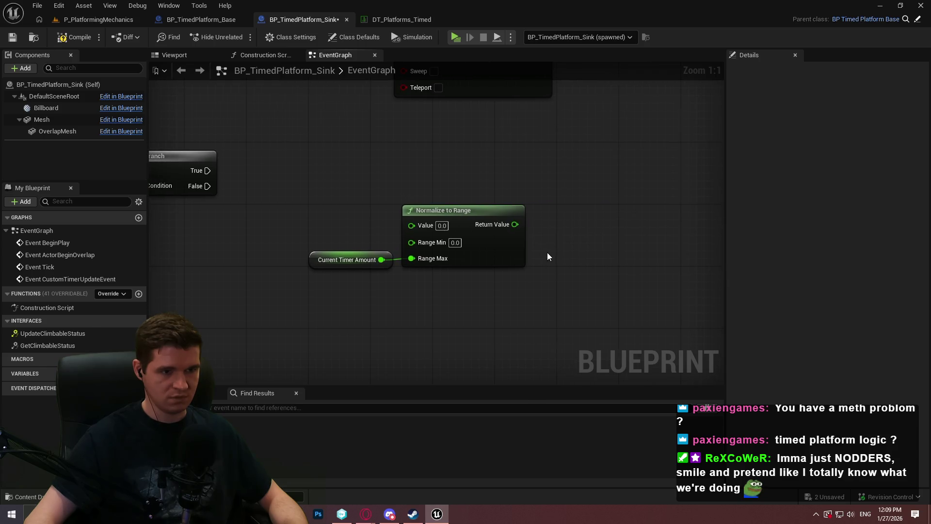
- Clamp the normalized value with a Clamp (Float) node placed beside Normalize to Range
{"action": "mouse_move", "coordinate": [516, 225]}
{"action": "left_mouse_down"}
{"action": "mouse_move", "coordinate": [540, 230]}
{"action": "mouse_move", "coordinate": [554, 219]}
{"action": "left_mouse_up"}
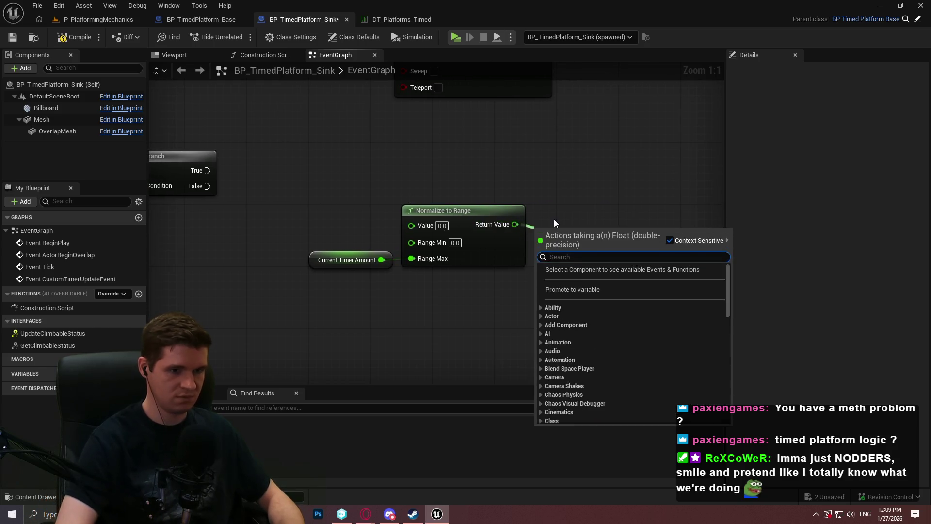
{"action": "type", "text": "clamp"}
{"action": "scroll", "coordinate": [603, 286], "scroll_direction": "up", "scroll_amount": 3}
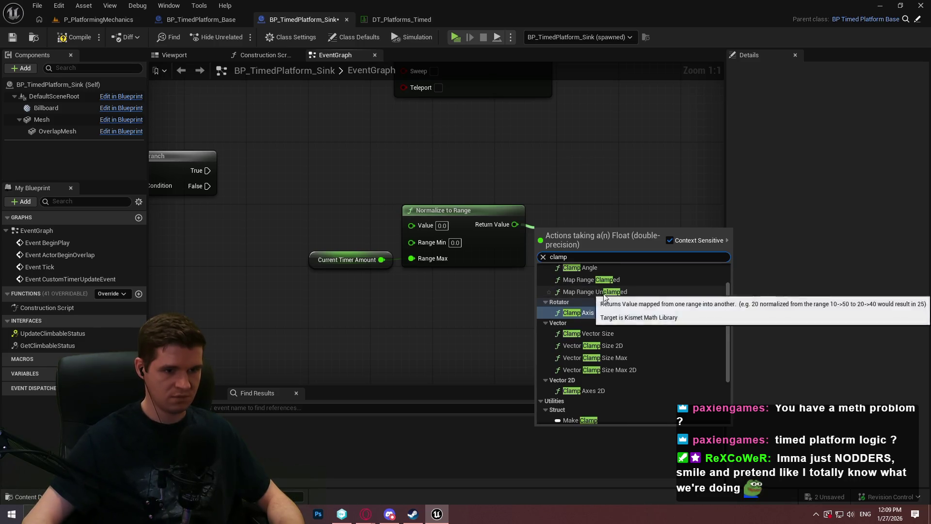
{"action": "left_click", "coordinate": [599, 292]}
{"action": "mouse_move", "coordinate": [596, 237]}
{"action": "left_mouse_down"}
{"action": "mouse_move", "coordinate": [600, 208]}
{"action": "mouse_move", "coordinate": [606, 214]}
{"action": "left_mouse_up"}
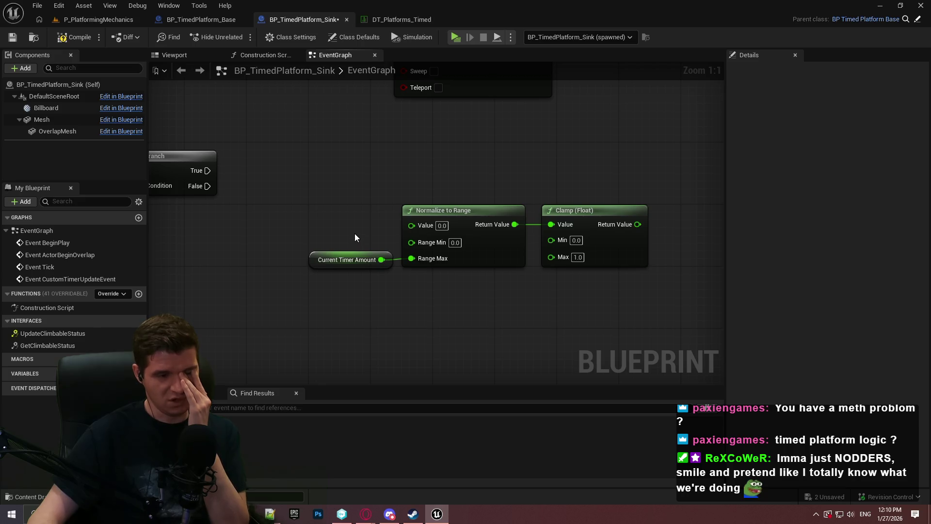
- Feed the summed location into Delta Location and run Add World Offset from Branch False
{"action": "mouse_move", "coordinate": [354, 234]}
{"action": "left_mouse_down"}
{"action": "mouse_move", "coordinate": [703, 361]}
{"action": "mouse_move", "coordinate": [561, 270]}
{"action": "mouse_move", "coordinate": [389, 263]}
{"action": "mouse_move", "coordinate": [563, 258]}
{"action": "left_mouse_up"}
{"action": "mouse_move", "coordinate": [453, 276]}
{"action": "left_mouse_down"}
{"action": "mouse_move", "coordinate": [637, 141]}
{"action": "mouse_move", "coordinate": [470, 313]}
{"action": "mouse_move", "coordinate": [767, 106]}
{"action": "mouse_move", "coordinate": [295, 170]}
{"action": "mouse_move", "coordinate": [359, 191]}
{"action": "left_mouse_up"}
{"action": "left_click_drag", "start_coordinate": [359, 191], "coordinate": [639, 173]}
{"action": "mouse_move", "coordinate": [501, 227]}
{"action": "left_mouse_down"}
{"action": "mouse_move", "coordinate": [698, 121]}
{"action": "mouse_move", "coordinate": [439, 177]}
{"action": "mouse_move", "coordinate": [391, 206]}
{"action": "left_mouse_up"}
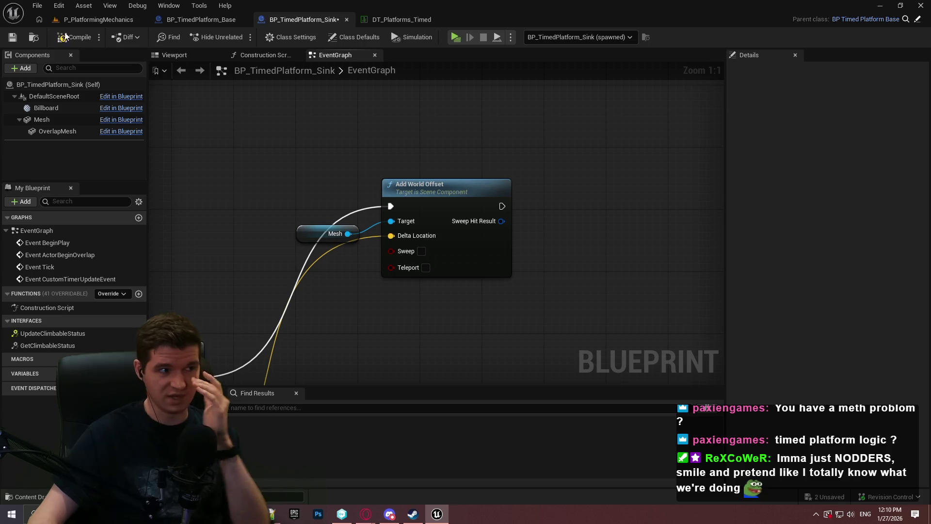
- Play-test P_PlatformingMechanics briefly, running toward the timed platform, then return to the Sink graph
{"action": "left_click", "coordinate": [100, 23]}
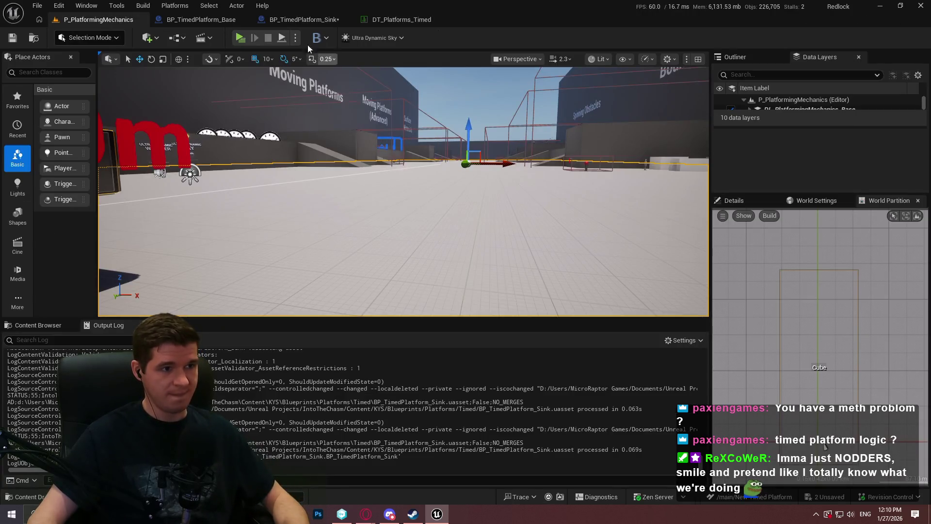
{"action": "left_click", "coordinate": [243, 40]}
{"action": "left_click", "coordinate": [465, 415]}
{"action": "key", "text": "w"}
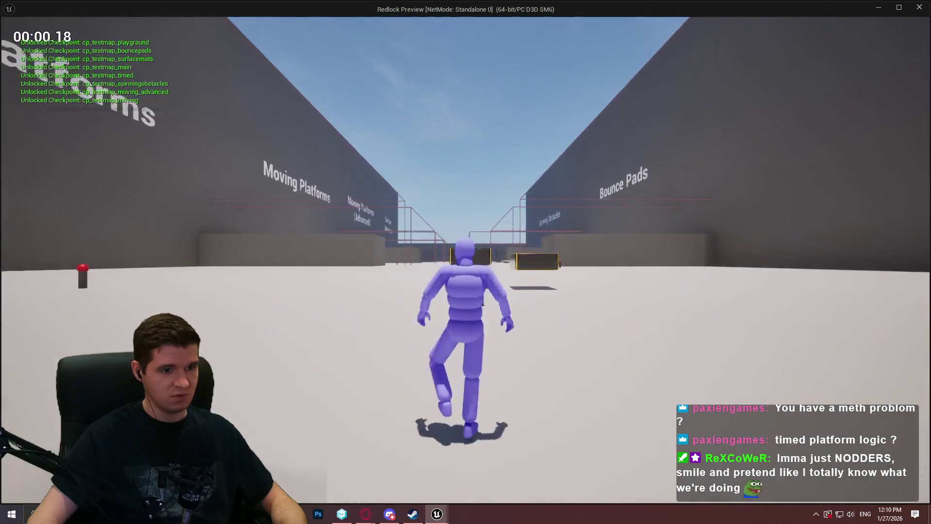
{"action": "key", "text": "w"}
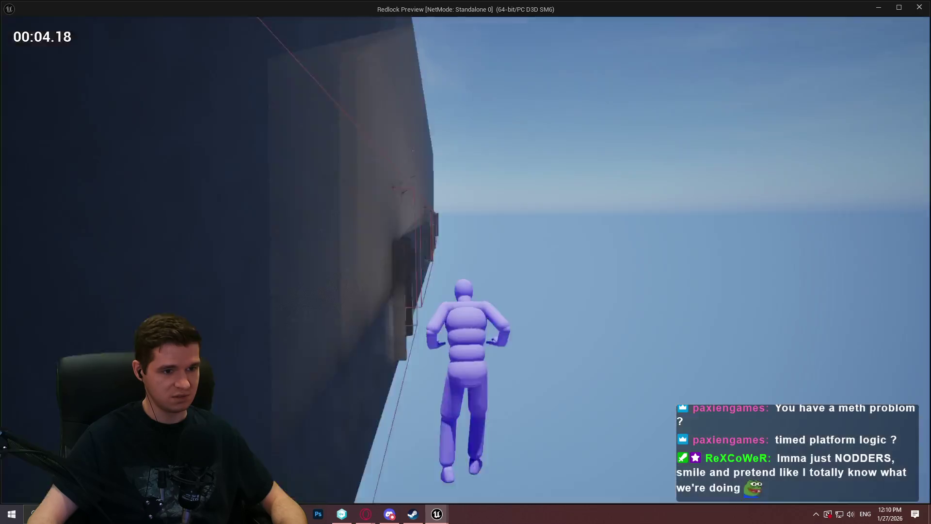
{"action": "key", "text": "Escape"}
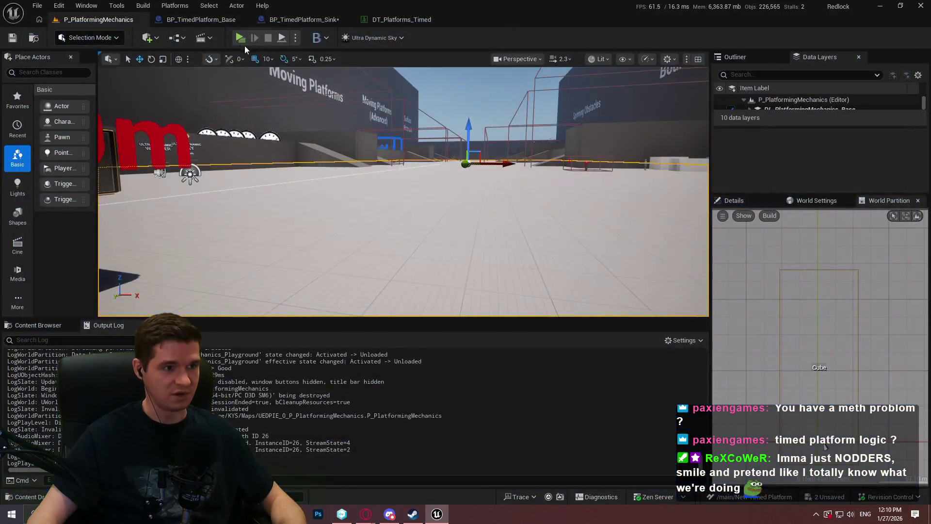
{"action": "left_click", "coordinate": [296, 21]}
{"action": "scroll", "coordinate": [330, 338], "scroll_direction": "down", "scroll_amount": 3}
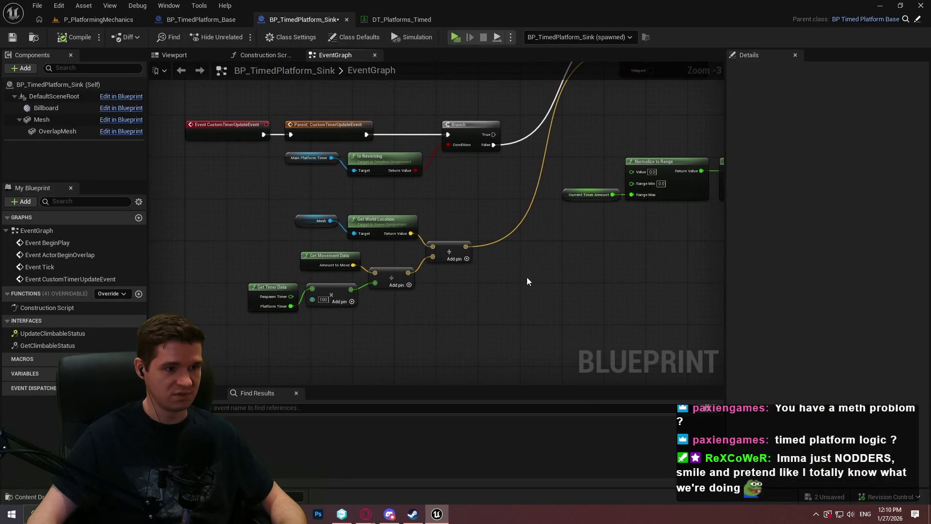
- Move Add World Offset and its Mesh reference beside the Branch node
{"action": "left_click", "coordinate": [556, 168]}
{"action": "left_click_drag", "start_coordinate": [556, 168], "coordinate": [582, 147]}
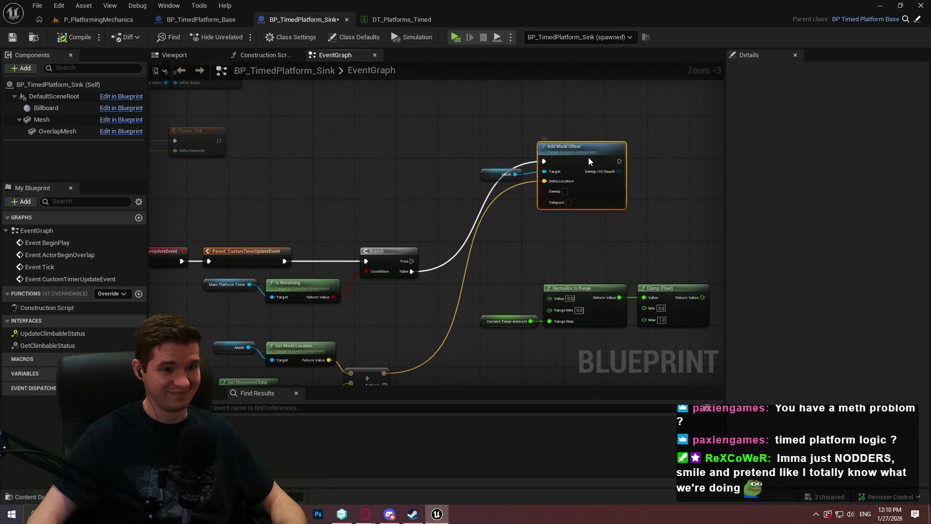
{"action": "left_click", "coordinate": [498, 172], "text": "ctrl"}
{"action": "mouse_move", "coordinate": [584, 210]}
{"action": "left_mouse_down"}
{"action": "mouse_move", "coordinate": [528, 316]}
{"action": "mouse_move", "coordinate": [552, 129]}
{"action": "left_mouse_up"}
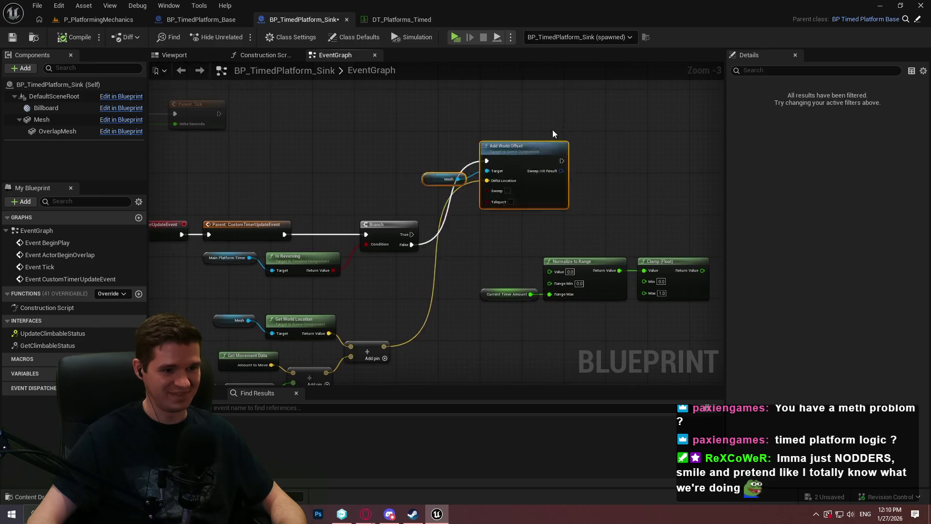
{"action": "left_click", "coordinate": [452, 229]}
{"action": "scroll", "coordinate": [585, 153], "scroll_direction": "up", "scroll_amount": 1}
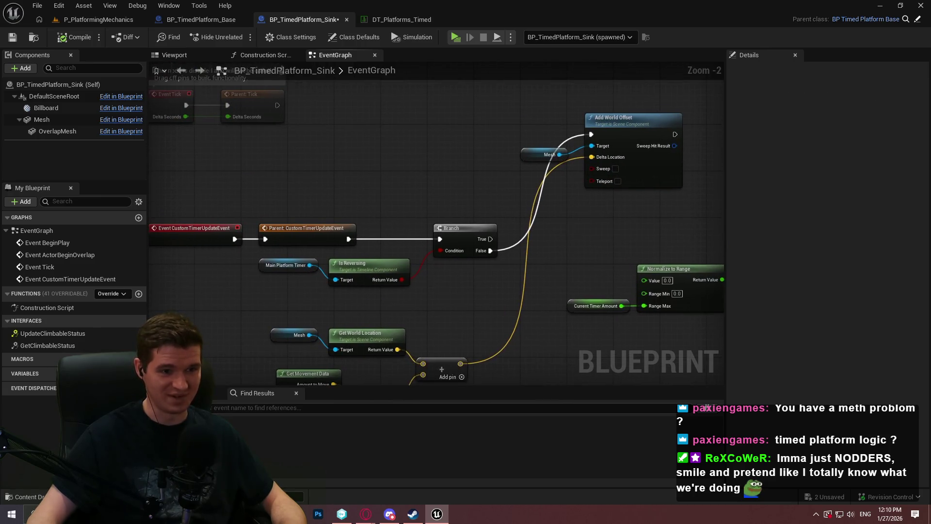
{"action": "mouse_move", "coordinate": [542, 235]}
{"action": "left_mouse_down"}
{"action": "mouse_move", "coordinate": [456, 211]}
{"action": "mouse_move", "coordinate": [489, 249]}
{"action": "left_mouse_up"}
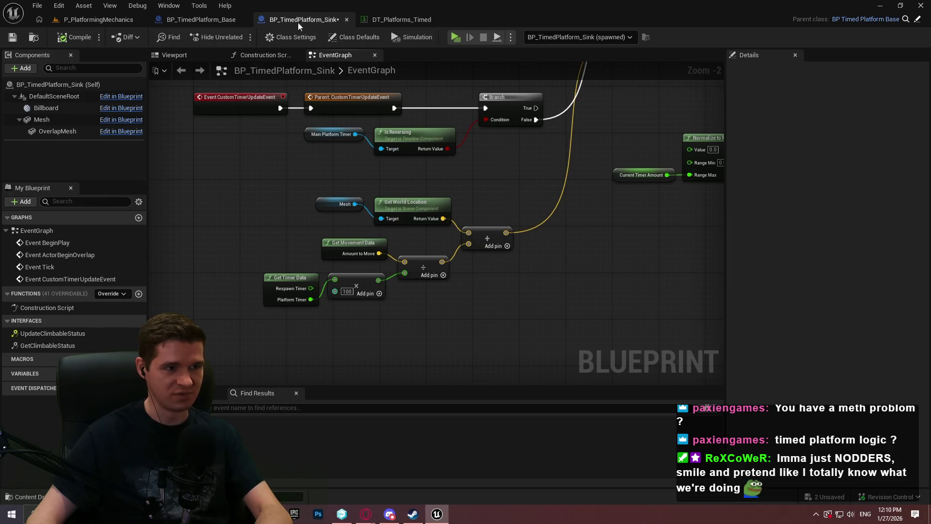
- Check BP_TimedPlatform_Base and the DT_Platforms_Timed table, then go back to the Sink graph
{"action": "left_click", "coordinate": [216, 18]}
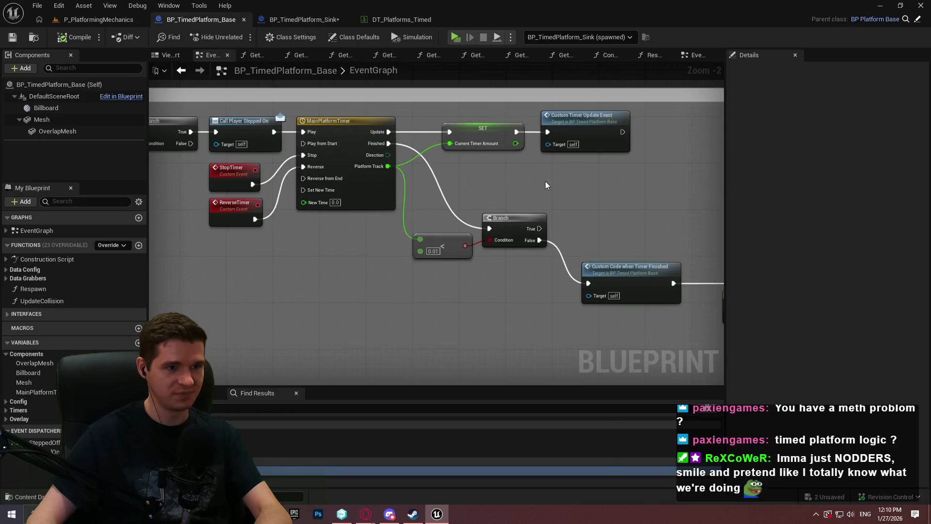
{"action": "left_click", "coordinate": [418, 20]}
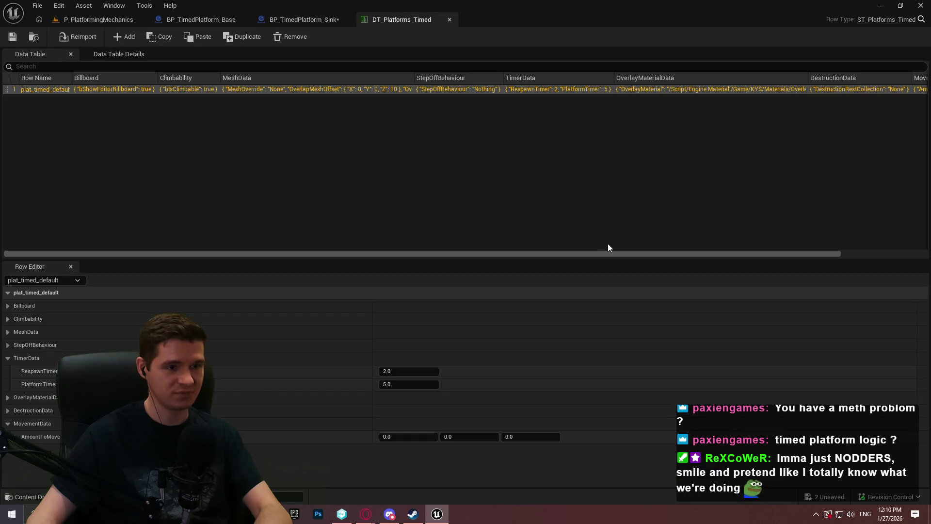
{"action": "left_click", "coordinate": [291, 20]}
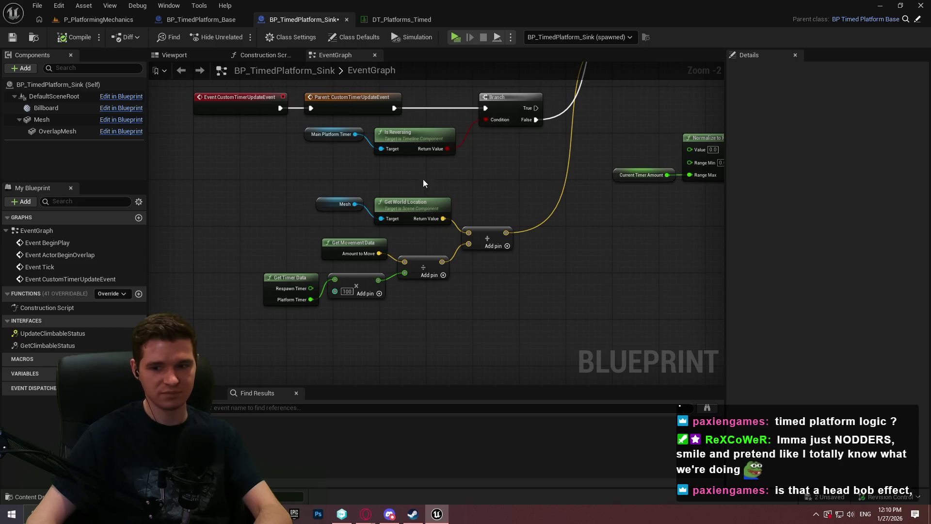
- Reposition Add World Offset level with Branch, with the Mesh reference next to its Target
{"action": "mouse_move", "coordinate": [423, 184]}
{"action": "left_mouse_down"}
{"action": "mouse_move", "coordinate": [366, 199]}
{"action": "mouse_move", "coordinate": [497, 179]}
{"action": "mouse_move", "coordinate": [508, 162]}
{"action": "mouse_move", "coordinate": [458, 109]}
{"action": "mouse_move", "coordinate": [476, 163]}
{"action": "mouse_move", "coordinate": [473, 136]}
{"action": "left_mouse_up"}
{"action": "mouse_move", "coordinate": [652, 315]}
{"action": "left_mouse_down"}
{"action": "mouse_move", "coordinate": [559, 252]}
{"action": "mouse_move", "coordinate": [658, 224]}
{"action": "left_mouse_up"}
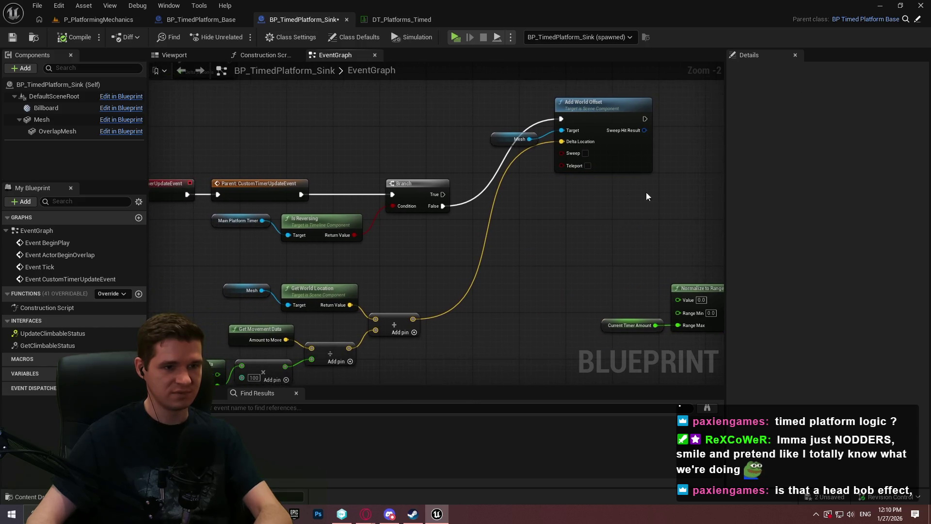
{"action": "left_click_drag", "start_coordinate": [628, 142], "coordinate": [622, 235]}
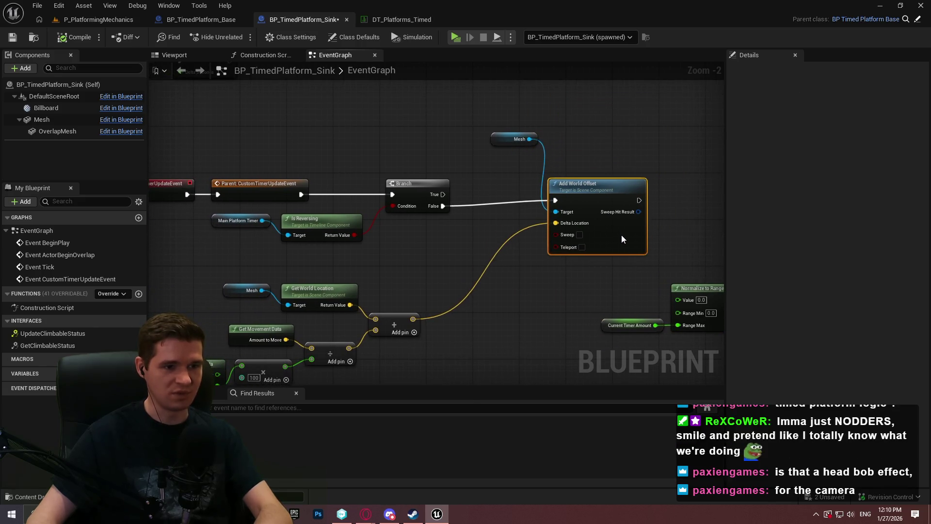
{"action": "left_click", "coordinate": [583, 175]}
{"action": "left_click_drag", "start_coordinate": [515, 139], "coordinate": [479, 238]}
{"action": "left_click_drag", "start_coordinate": [593, 213], "coordinate": [579, 200]}
{"action": "left_click", "coordinate": [493, 271]}
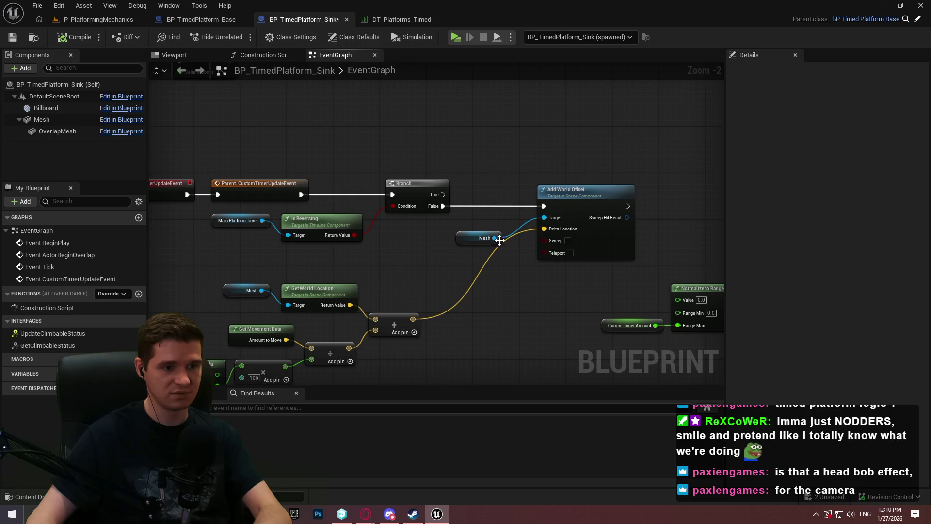
{"action": "scroll", "coordinate": [500, 240], "scroll_direction": "up", "scroll_amount": 2}
{"action": "left_click_drag", "start_coordinate": [501, 240], "coordinate": [523, 217]}
{"action": "left_click", "coordinate": [527, 263]}
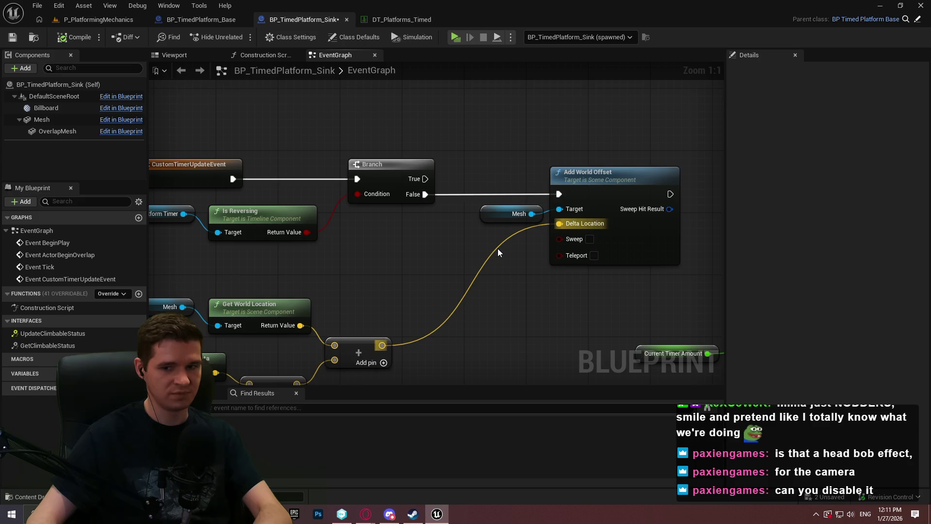
- Connect the divide node's result directly to Add World Offset's Delta Location
{"action": "mouse_move", "coordinate": [402, 286]}
{"action": "left_mouse_down"}
{"action": "mouse_move", "coordinate": [515, 187]}
{"action": "mouse_move", "coordinate": [470, 187]}
{"action": "left_mouse_up"}
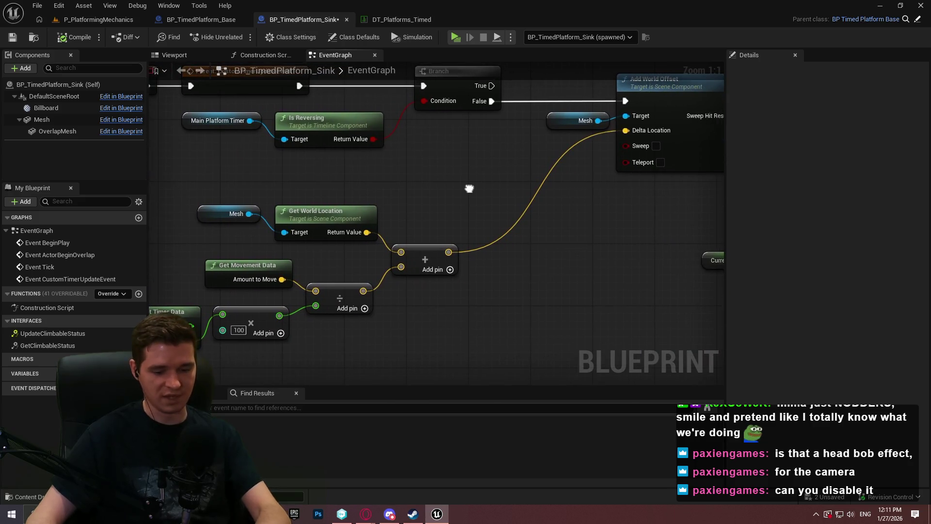
{"action": "scroll", "coordinate": [545, 267], "scroll_direction": "down", "scroll_amount": 2}
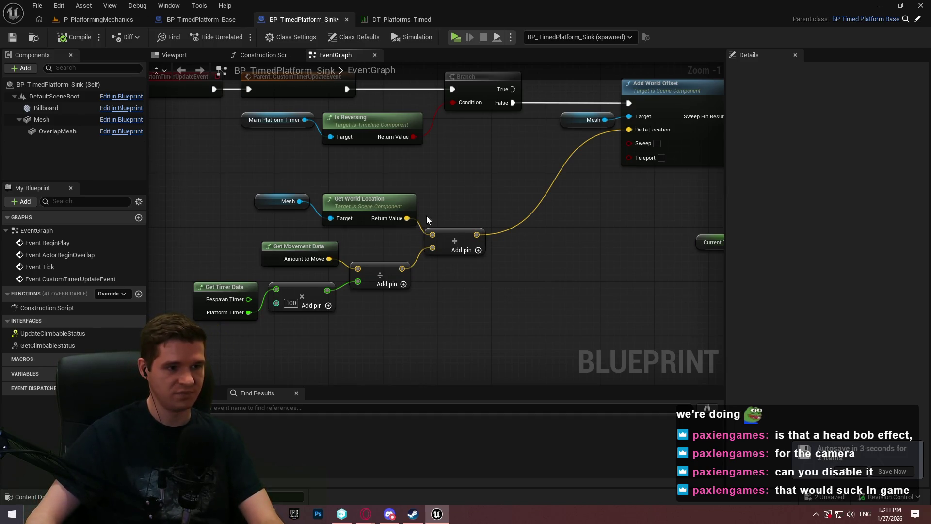
{"action": "mouse_move", "coordinate": [430, 182]}
{"action": "left_mouse_down"}
{"action": "mouse_move", "coordinate": [150, 199]}
{"action": "mouse_move", "coordinate": [493, 185]}
{"action": "left_mouse_up"}
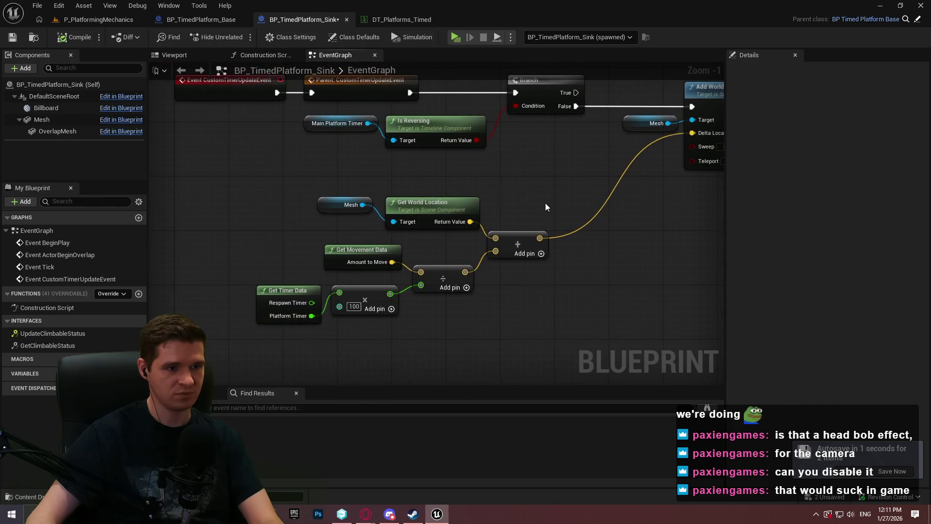
{"action": "left_click_drag", "start_coordinate": [576, 295], "coordinate": [475, 240]}
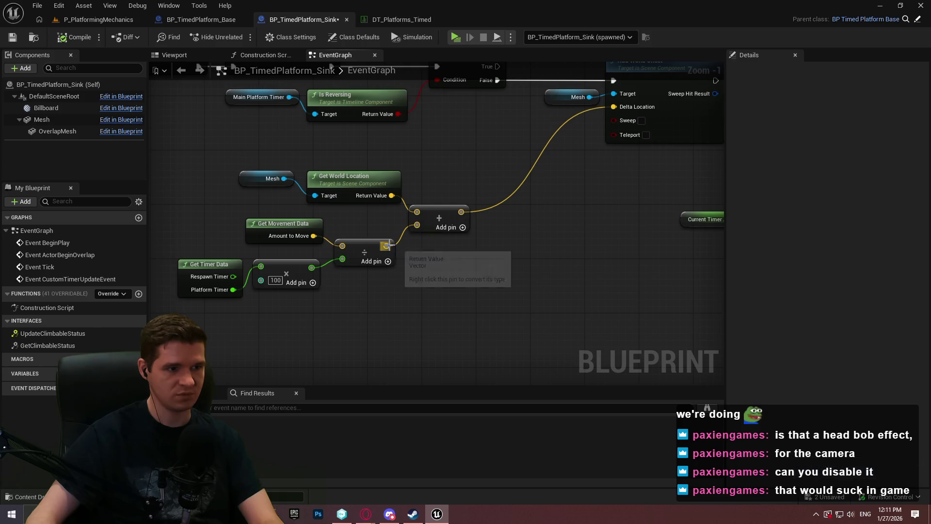
{"action": "left_click_drag", "start_coordinate": [386, 246], "coordinate": [614, 108]}
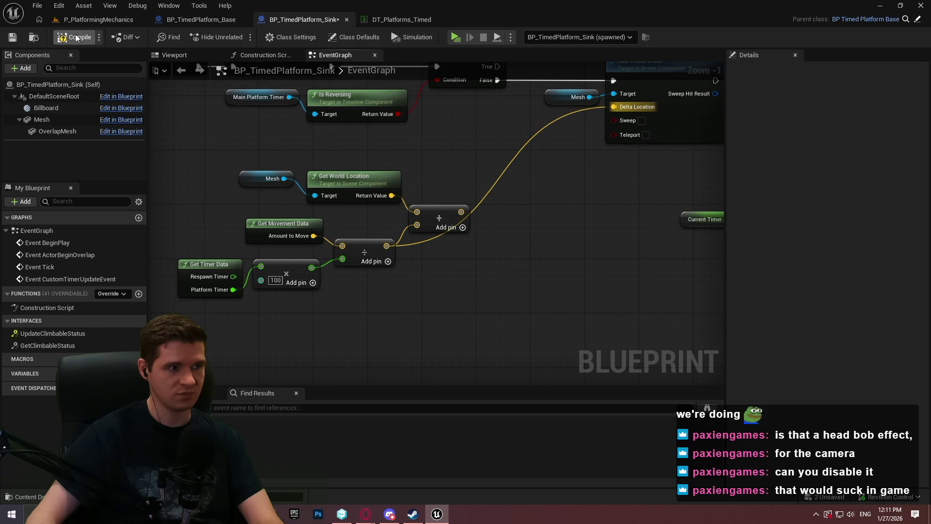
{"action": "left_click", "coordinate": [456, 38]}
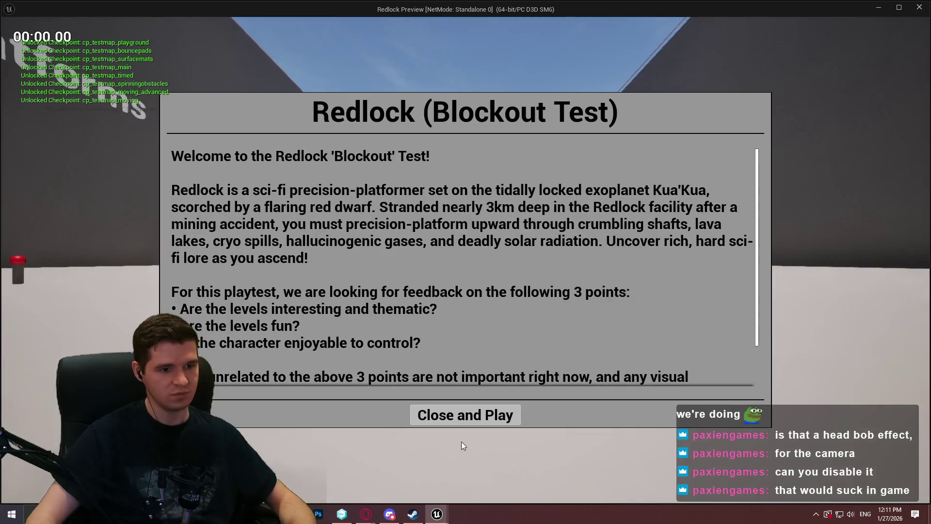
{"action": "left_click", "coordinate": [462, 442]}
{"action": "key", "text": "w"}
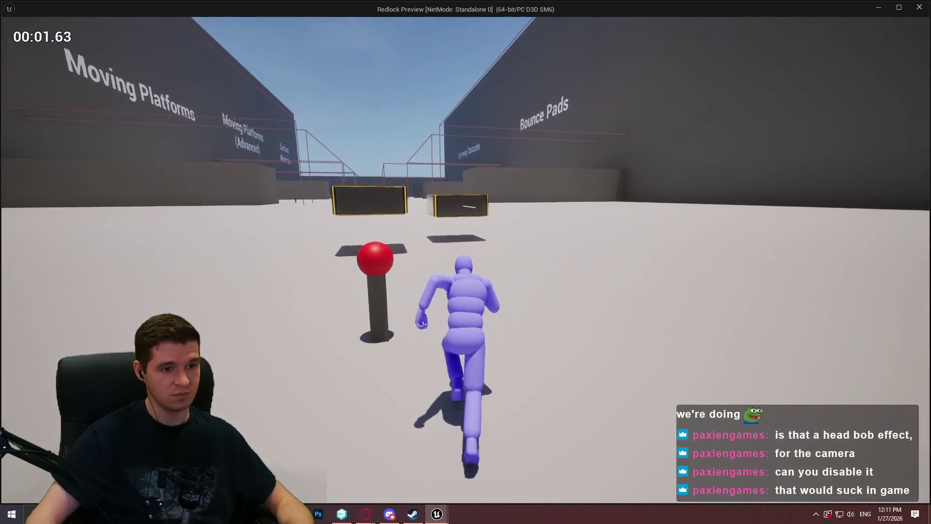
{"action": "key", "text": "space"}
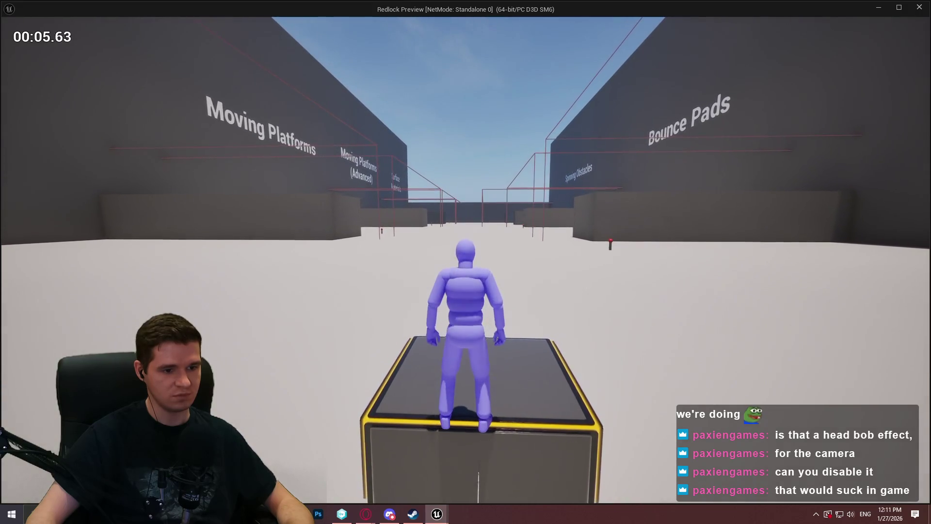
{"action": "mouse_move", "coordinate": [465, 262]}
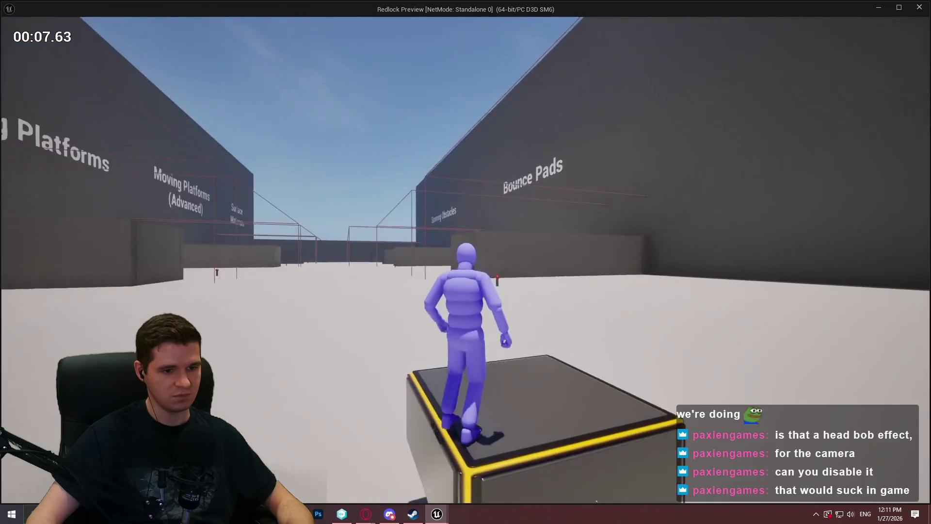
{"action": "key", "text": "s"}
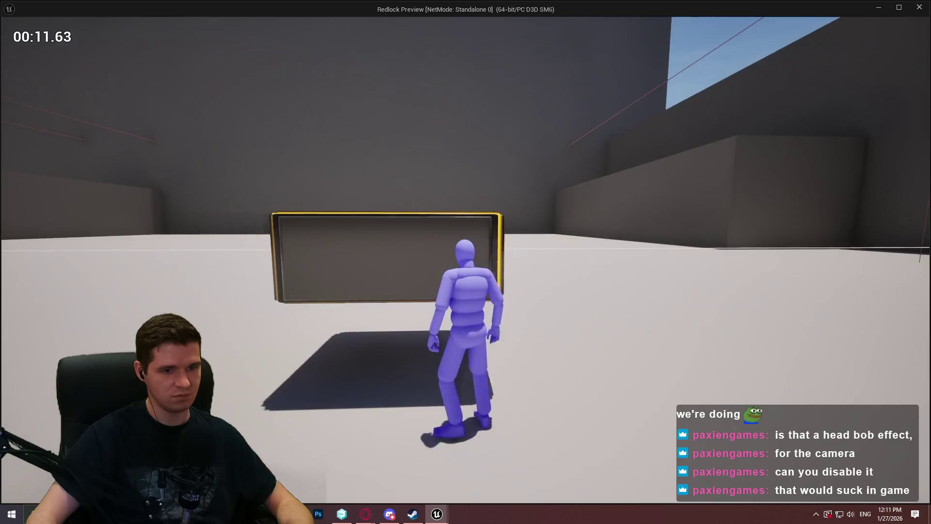
{"action": "key", "text": "Escape"}
{"action": "scroll", "coordinate": [482, 251], "scroll_direction": "down", "scroll_amount": 3}
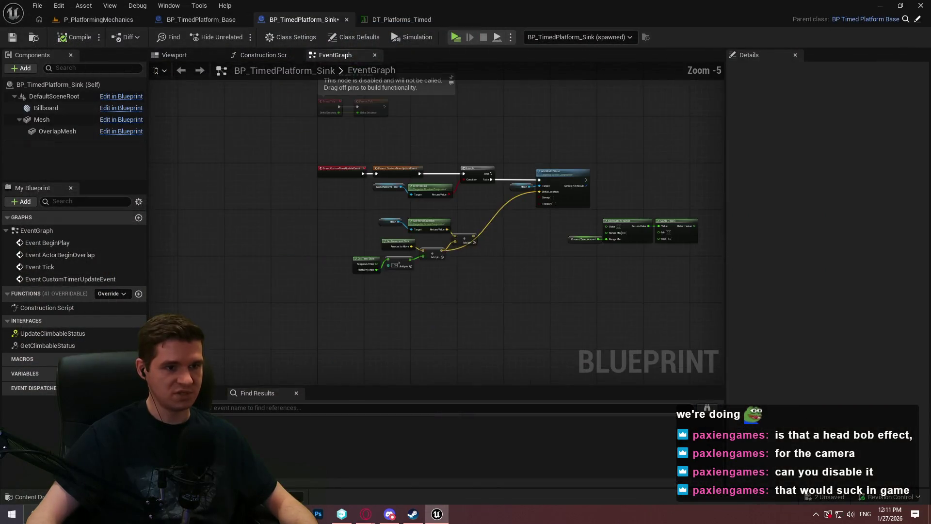
{"action": "scroll", "coordinate": [519, 235], "scroll_direction": "up", "scroll_amount": 1}
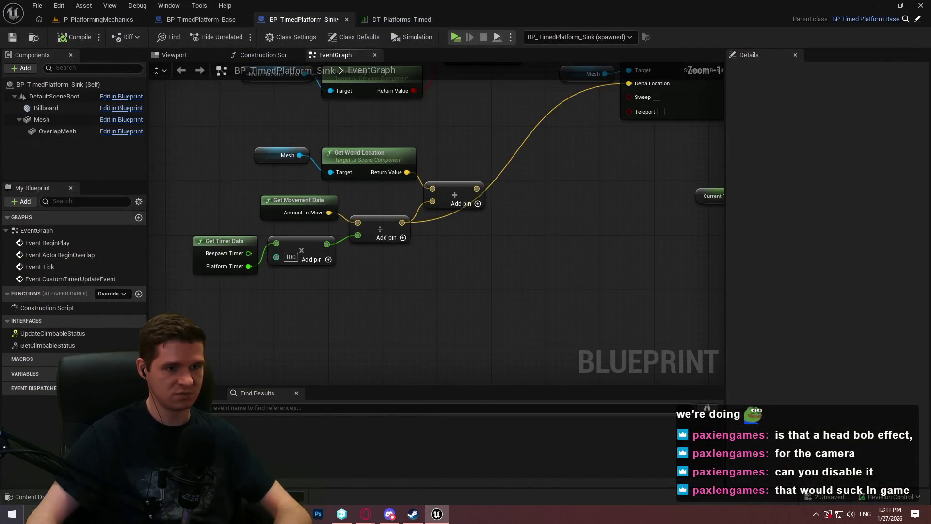
{"action": "scroll", "coordinate": [601, 258], "scroll_direction": "up", "scroll_amount": 2}
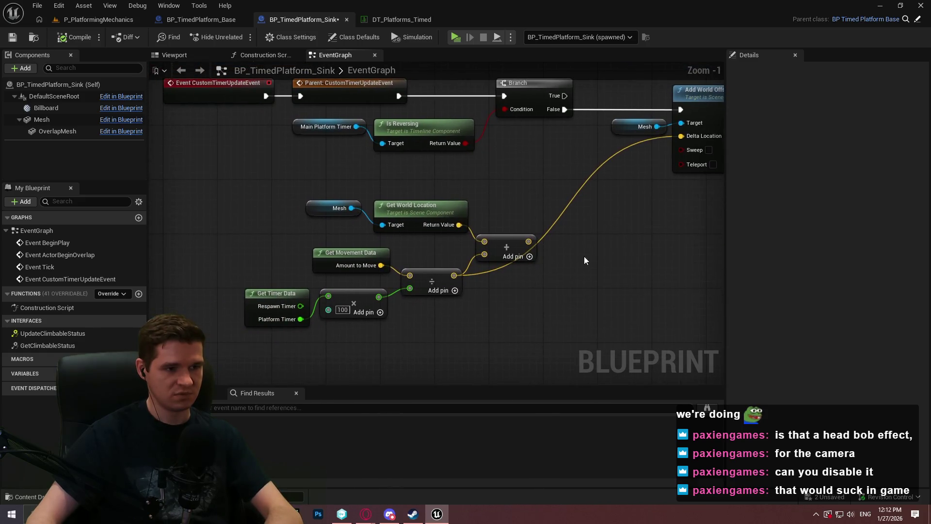
{"action": "left_click", "coordinate": [518, 240]}
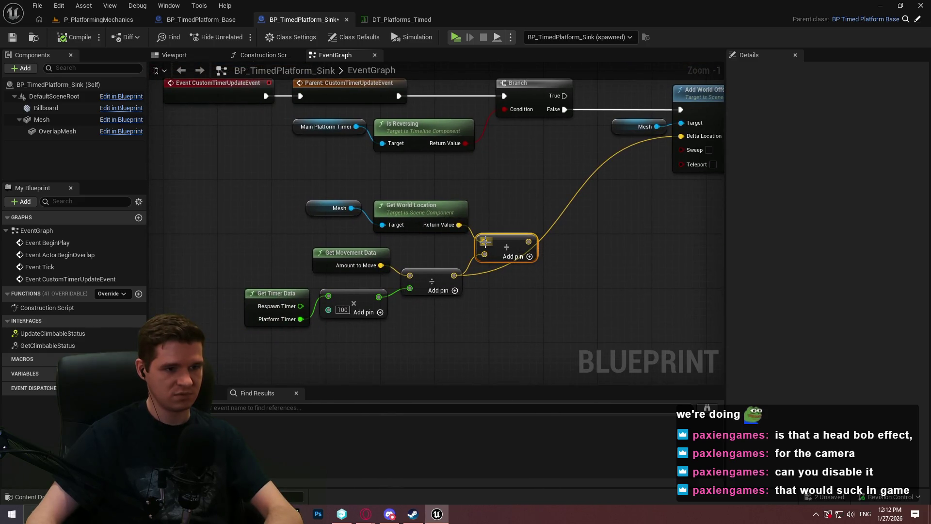
{"action": "left_click_drag", "start_coordinate": [485, 241], "coordinate": [432, 227]}
{"action": "left_click", "coordinate": [574, 222]}
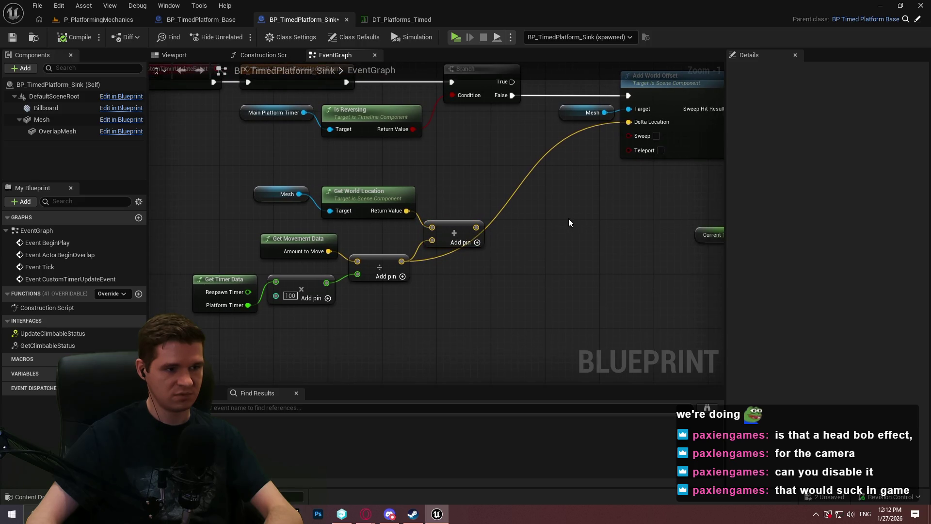